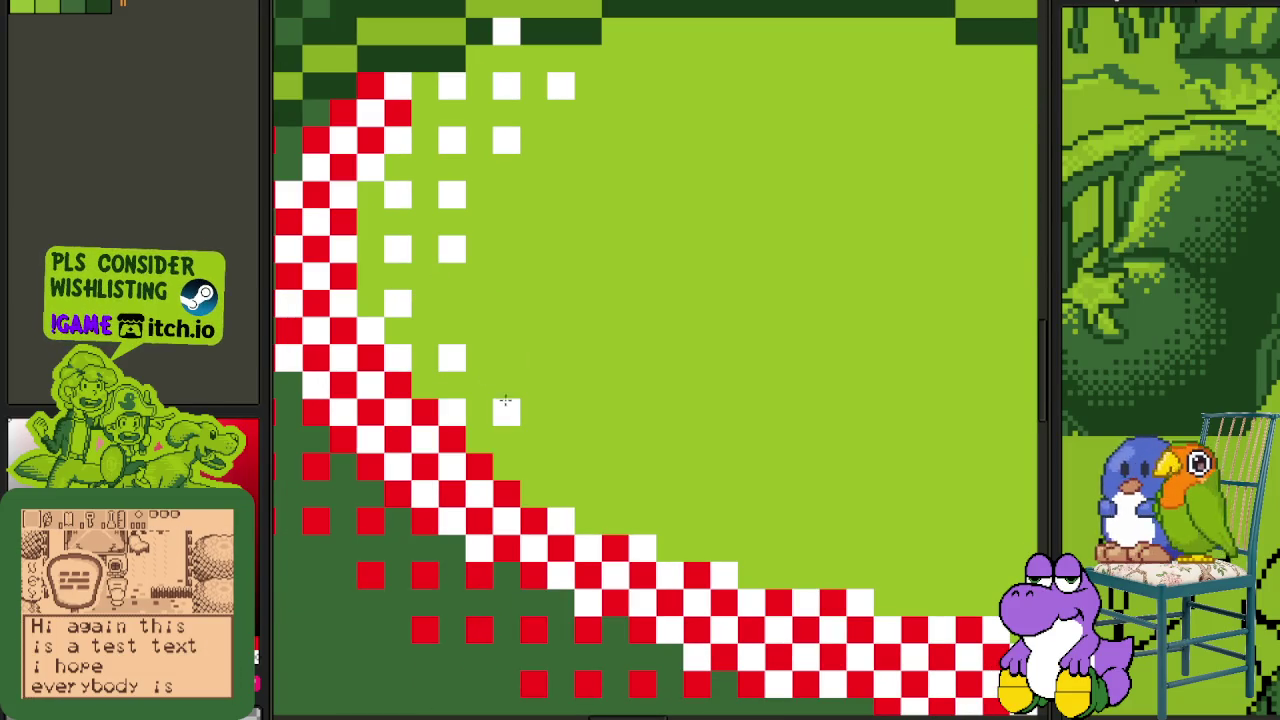
- Paint white checker pixels near the diagonal and extend the dither to the right
{"action": "left_click", "coordinate": [615, 413]}
{"action": "left_click", "coordinate": [670, 467]}
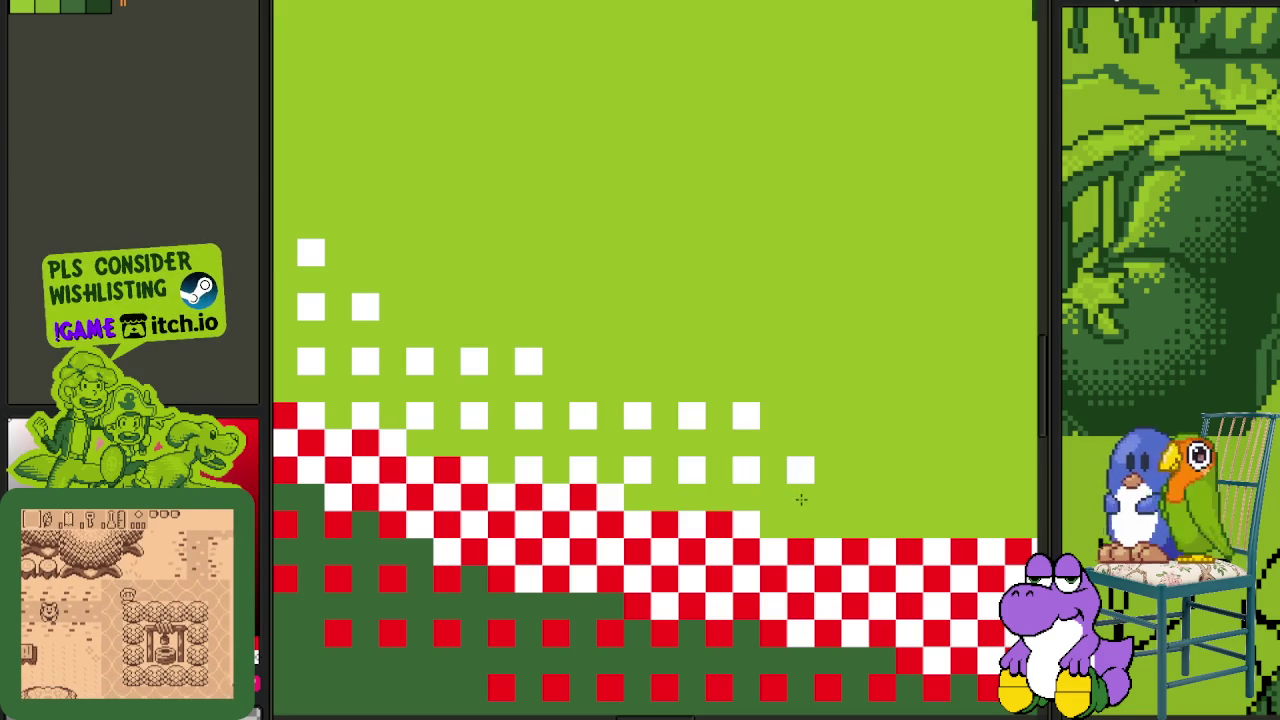
{"action": "left_click", "coordinate": [800, 524]}
{"action": "left_click", "coordinate": [855, 524]}
{"action": "left_click", "coordinate": [855, 470]}
{"action": "left_click", "coordinate": [909, 470]}
{"action": "left_click", "coordinate": [909, 524]}
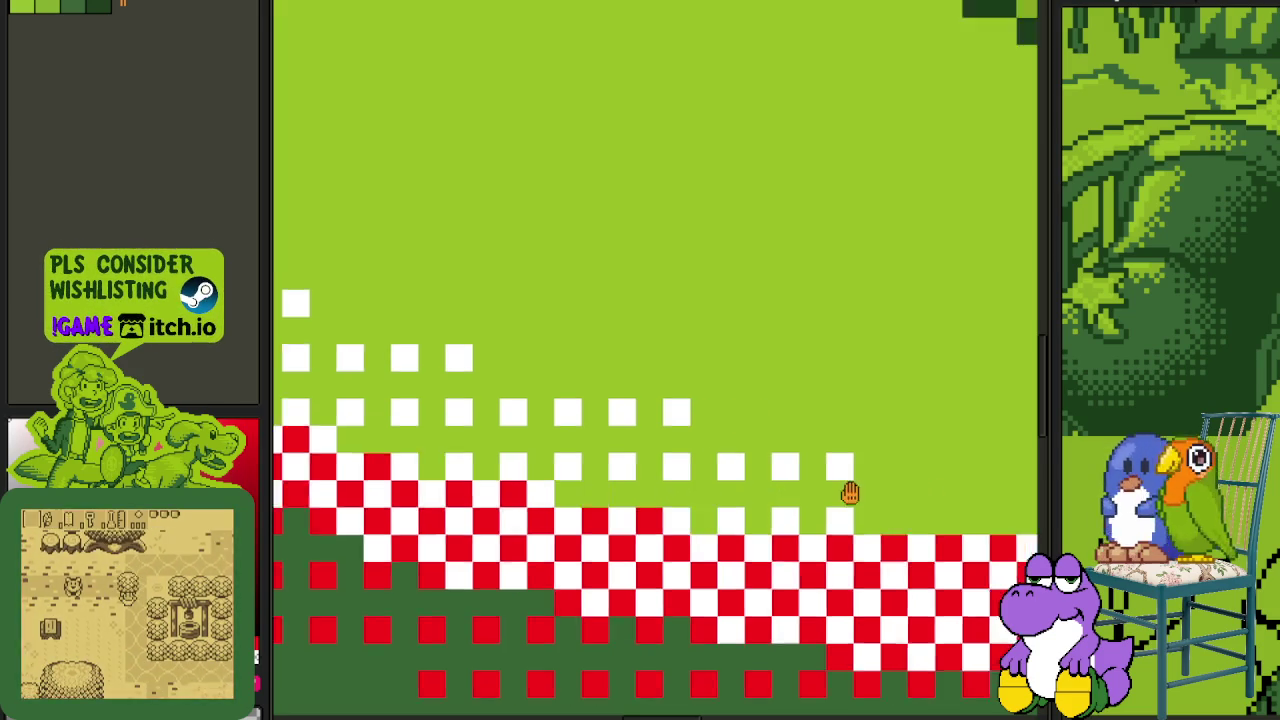
- Add a white checker row just above the red-and-white band
{"action": "left_click", "coordinate": [554, 482]}
{"action": "left_click", "coordinate": [608, 428]}
{"action": "left_click", "coordinate": [608, 482]}
{"action": "left_click", "coordinate": [662, 482]}
{"action": "left_click_drag", "start_coordinate": [717, 482], "coordinate": [662, 428]}
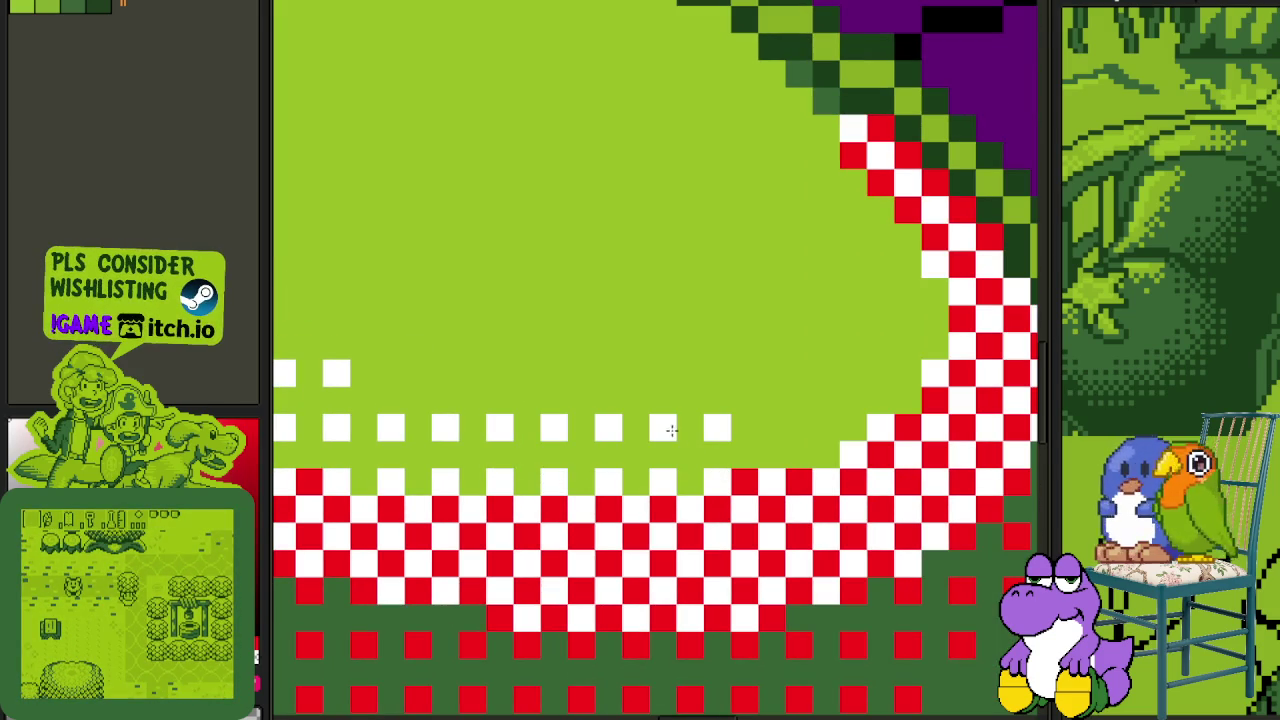
{"action": "left_click", "coordinate": [771, 428]}
{"action": "left_click", "coordinate": [825, 428]}
{"action": "left_click", "coordinate": [825, 374]}
{"action": "left_click", "coordinate": [717, 374]}
{"action": "left_click", "coordinate": [771, 374]}
- Carry the white checker dither up along the band's right-side curve
{"action": "left_click", "coordinate": [880, 374]}
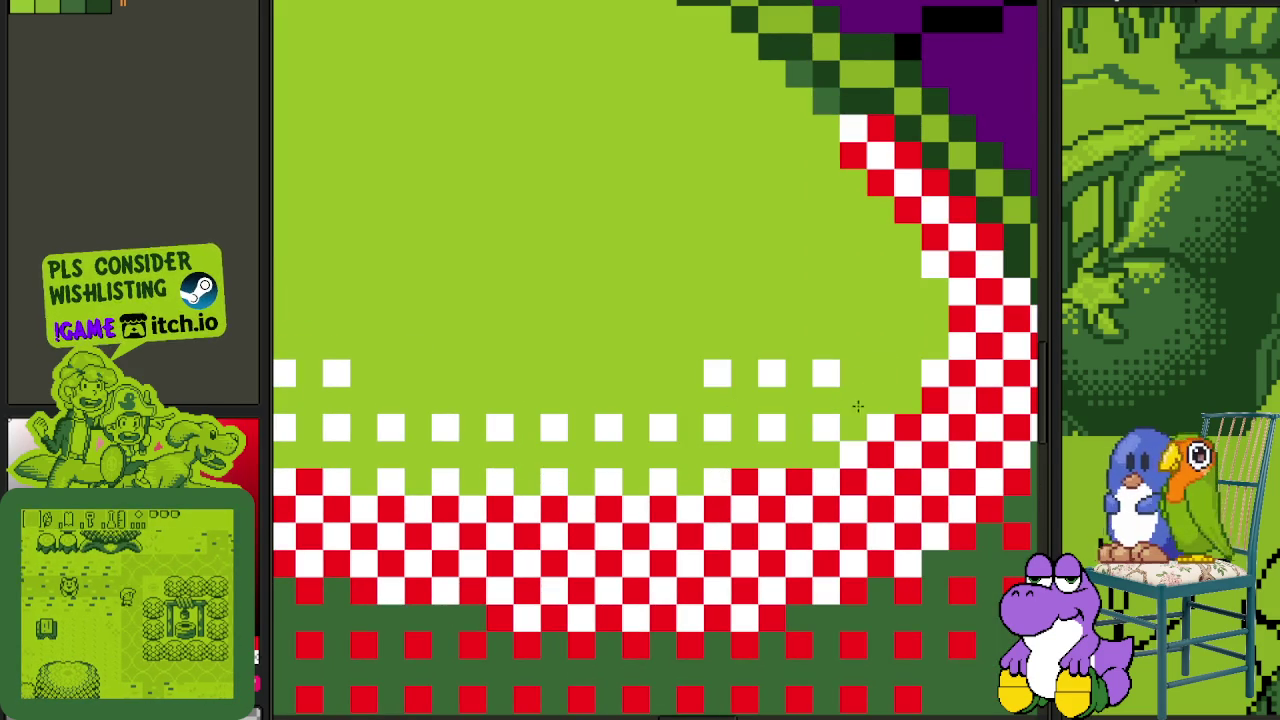
{"action": "left_click", "coordinate": [880, 318]}
{"action": "left_click", "coordinate": [826, 318]}
{"action": "left_click", "coordinate": [826, 264]}
{"action": "left_click", "coordinate": [880, 264]}
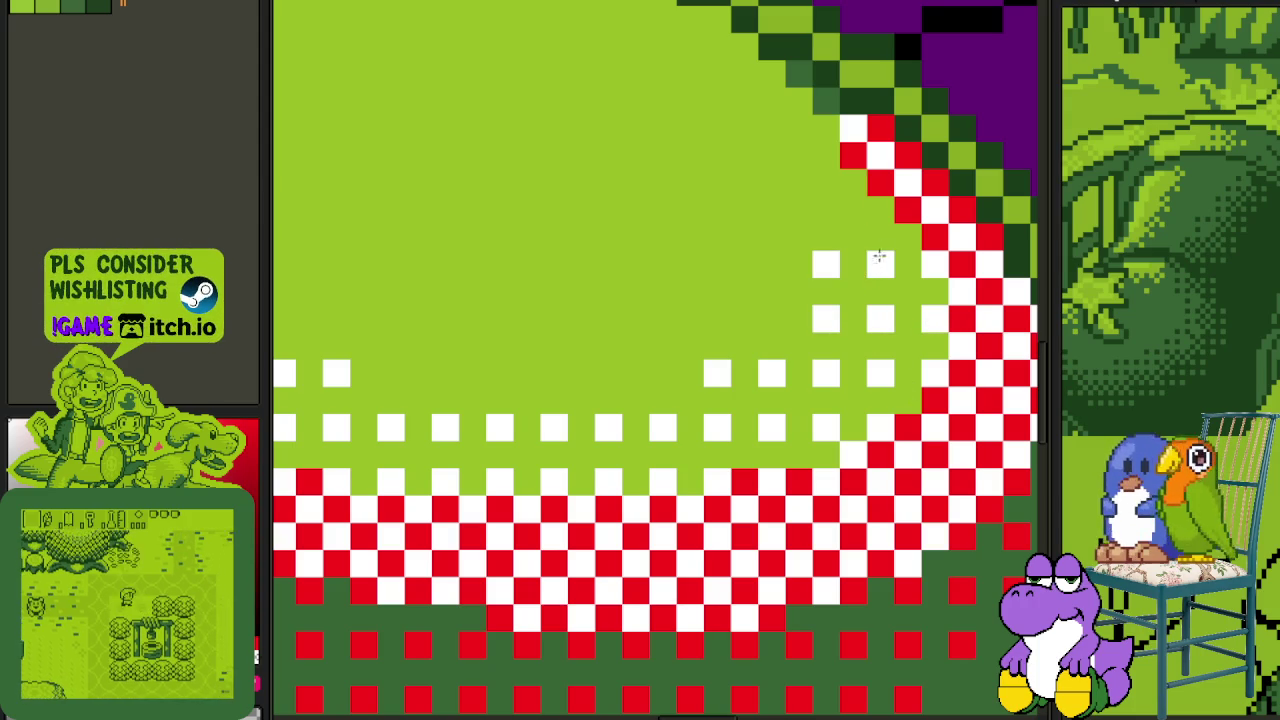
{"action": "left_click", "coordinate": [880, 209]}
- Finish the white dither near the top of the curve
{"action": "left_click", "coordinate": [826, 209]}
{"action": "left_click", "coordinate": [826, 155]}
{"action": "left_click", "coordinate": [771, 155]}
{"action": "left_click", "coordinate": [771, 101]}
{"action": "left_click", "coordinate": [771, 209]}
{"action": "left_click", "coordinate": [717, 47]}
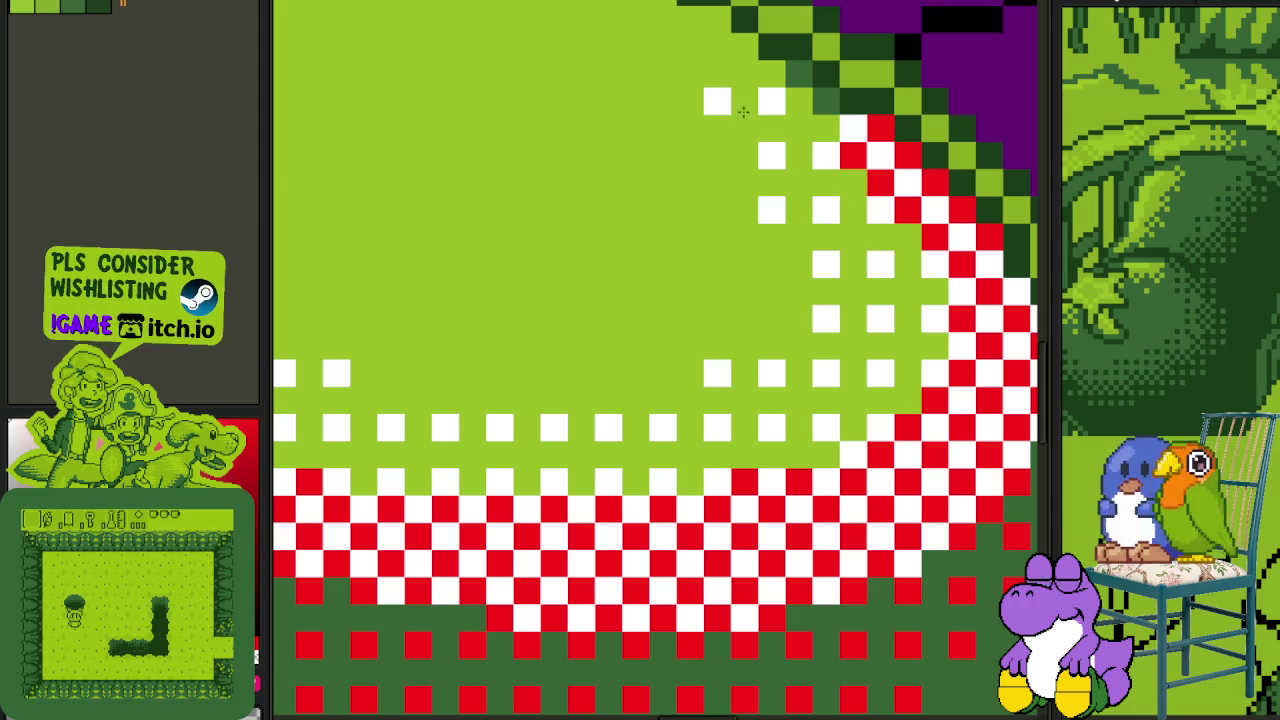
{"action": "scroll", "coordinate": [711, 85], "scroll_direction": "down", "scroll_amount": 1}
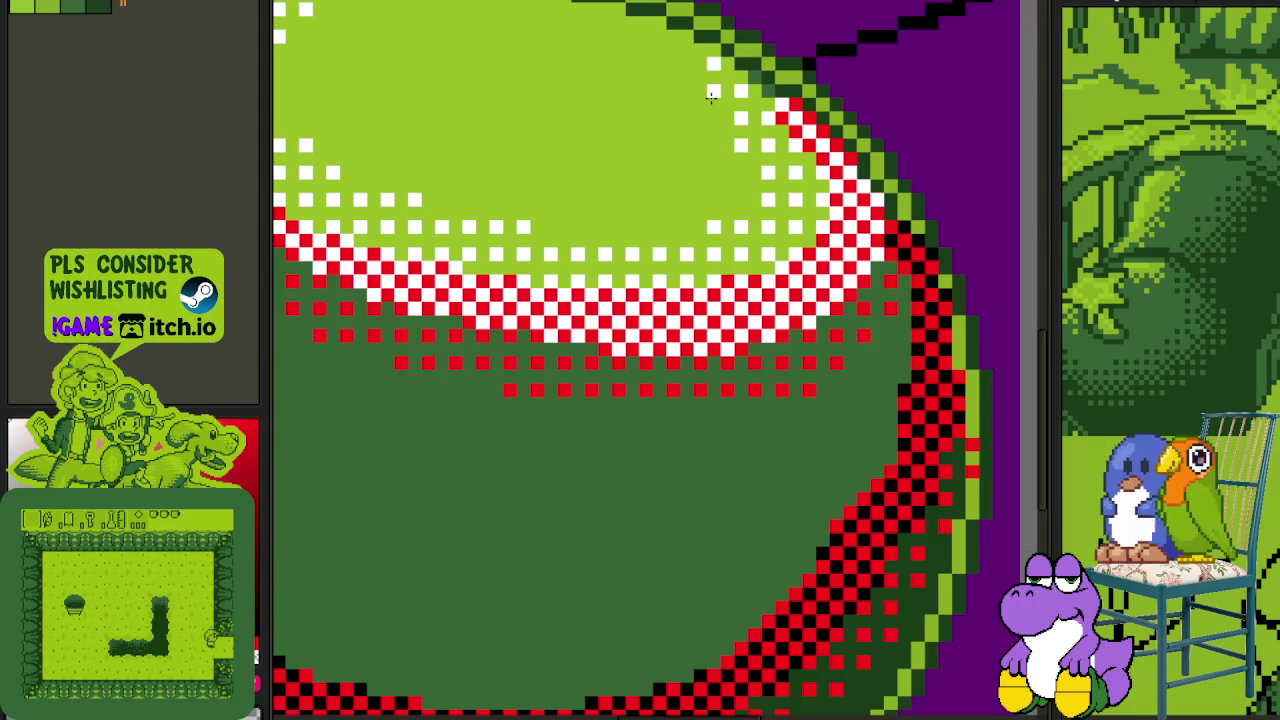
- Zoom in and place the first black dither pixels beside the red-and-black checker
{"action": "scroll", "coordinate": [923, 385], "scroll_direction": "up", "scroll_amount": 1}
{"action": "scroll", "coordinate": [705, 268], "scroll_direction": "up", "scroll_amount": 2}
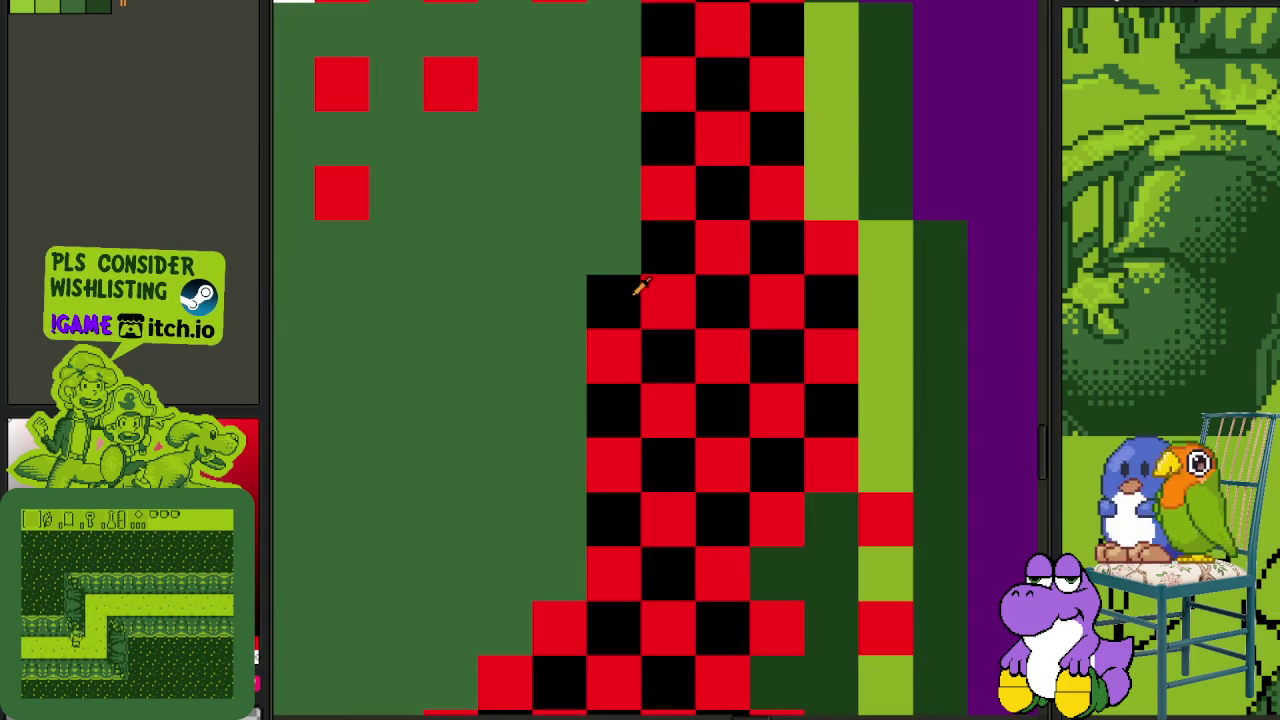
{"action": "left_click", "coordinate": [505, 301]}
{"action": "left_click", "coordinate": [505, 410]}
{"action": "left_click", "coordinate": [505, 520]}
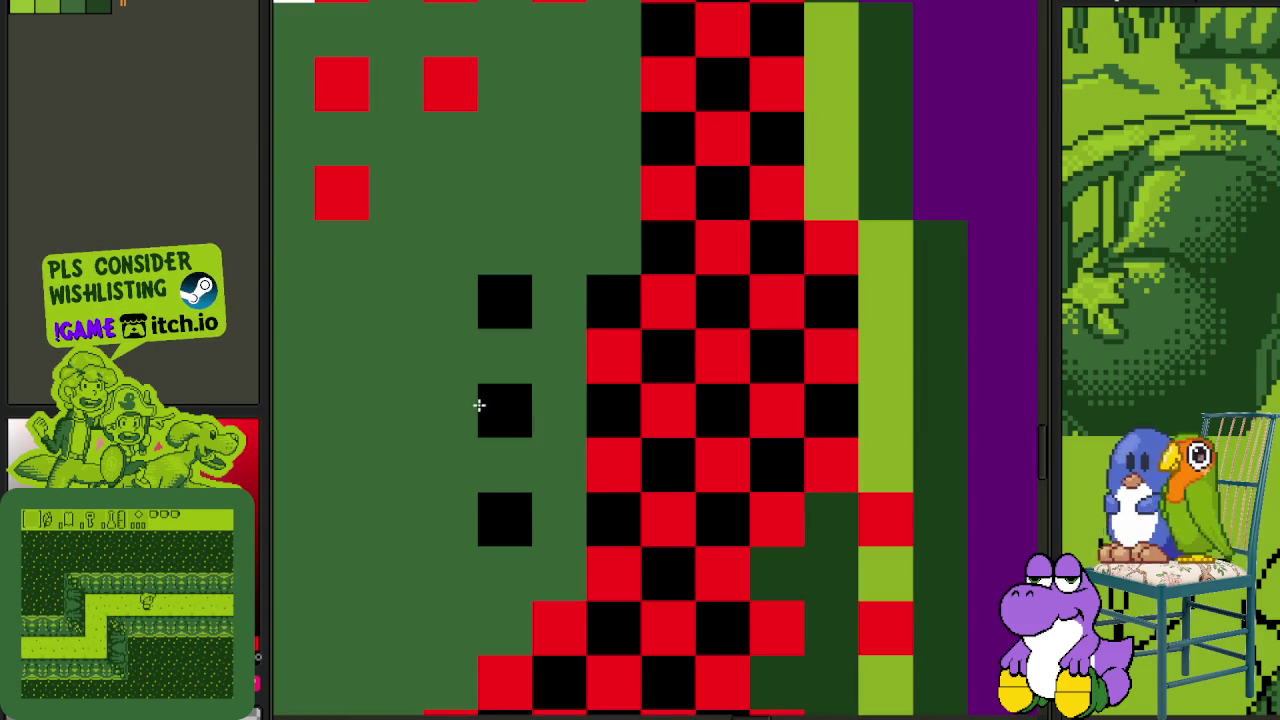
{"action": "left_click", "coordinate": [396, 301]}
{"action": "left_click", "coordinate": [396, 410]}
{"action": "left_click", "coordinate": [505, 193]}
- Paint a black checker cluster just left of the rim's checker edge
{"action": "scroll", "coordinate": [567, 206], "scroll_direction": "down", "scroll_amount": 2}
{"action": "scroll", "coordinate": [567, 206], "scroll_direction": "down", "scroll_amount": 1}
{"action": "left_click", "coordinate": [743, 203]}
{"action": "left_click", "coordinate": [702, 244]}
{"action": "left_click", "coordinate": [743, 244]}
{"action": "left_click", "coordinate": [702, 285]}
{"action": "left_click", "coordinate": [743, 285]}
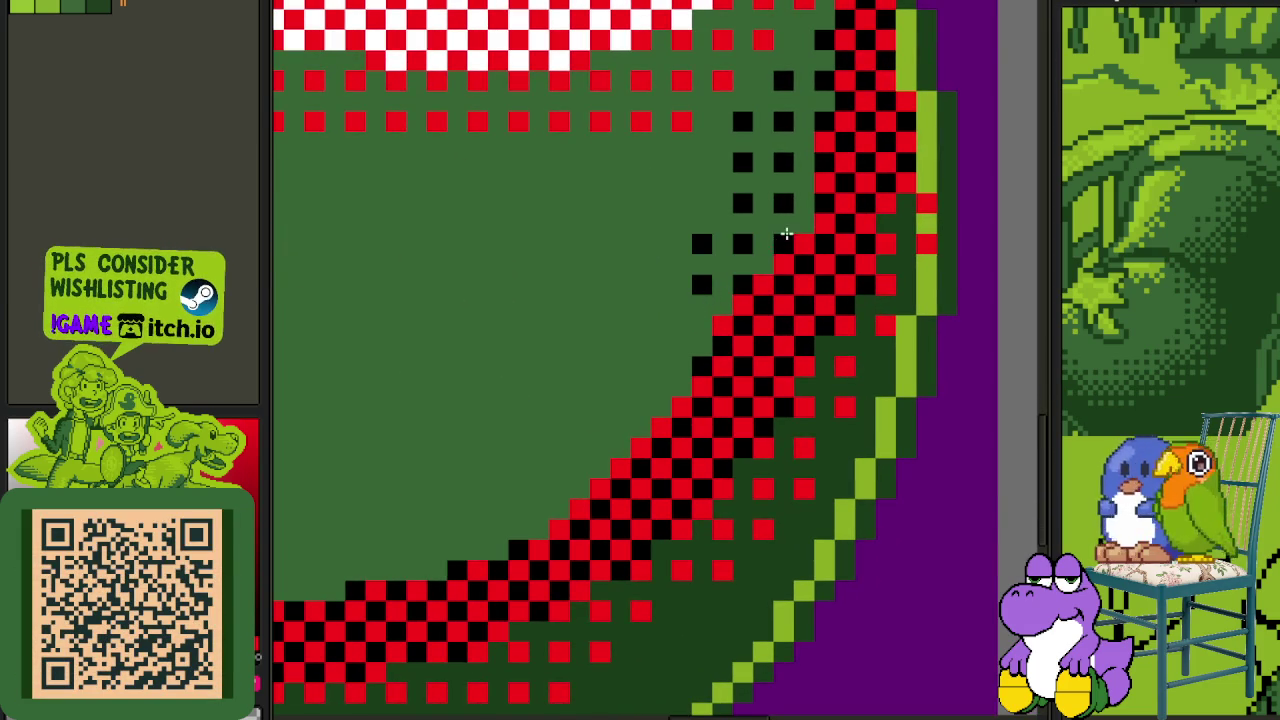
- Continue the black dither stepping down along the checker edge
{"action": "left_click", "coordinate": [661, 285]}
{"action": "left_click", "coordinate": [661, 326]}
{"action": "left_click", "coordinate": [702, 326]}
{"action": "left_click", "coordinate": [620, 367]}
{"action": "left_click", "coordinate": [579, 408]}
{"action": "left_click", "coordinate": [579, 449]}
{"action": "left_click", "coordinate": [538, 489]}
{"action": "left_click", "coordinate": [579, 489]}
{"action": "left_click", "coordinate": [497, 489]}
{"action": "left_click", "coordinate": [497, 530]}
- Paint two more rows of black dither leftward along the rim
{"action": "left_click_drag", "start_coordinate": [497, 534], "coordinate": [743, 411]}
{"action": "left_click", "coordinate": [789, 321]}
{"action": "mouse_move", "coordinate": [796, 324]}
{"action": "left_mouse_down"}
{"action": "mouse_move", "coordinate": [603, 443]}
{"action": "mouse_move", "coordinate": [540, 425]}
{"action": "mouse_move", "coordinate": [426, 452]}
{"action": "mouse_move", "coordinate": [689, 451]}
{"action": "mouse_move", "coordinate": [543, 457]}
{"action": "mouse_move", "coordinate": [573, 472]}
{"action": "left_mouse_up"}
{"action": "mouse_move", "coordinate": [487, 433]}
{"action": "left_mouse_down"}
{"action": "mouse_move", "coordinate": [441, 391]}
{"action": "mouse_move", "coordinate": [380, 389]}
{"action": "mouse_move", "coordinate": [560, 463]}
{"action": "mouse_move", "coordinate": [645, 465]}
{"action": "left_mouse_up"}
{"action": "mouse_move", "coordinate": [482, 425]}
{"action": "left_mouse_down"}
{"action": "mouse_move", "coordinate": [441, 425]}
{"action": "mouse_move", "coordinate": [508, 471]}
{"action": "mouse_move", "coordinate": [514, 449]}
{"action": "left_mouse_up"}
- Add black dither along the top row and up the diagonal edge
{"action": "left_click_drag", "start_coordinate": [428, 420], "coordinate": [369, 384]}
{"action": "mouse_move", "coordinate": [358, 340]}
{"action": "left_mouse_down"}
{"action": "mouse_move", "coordinate": [526, 526]}
{"action": "mouse_move", "coordinate": [445, 449]}
{"action": "left_mouse_up"}
{"action": "left_click_drag", "start_coordinate": [527, 489], "coordinate": [425, 424]}
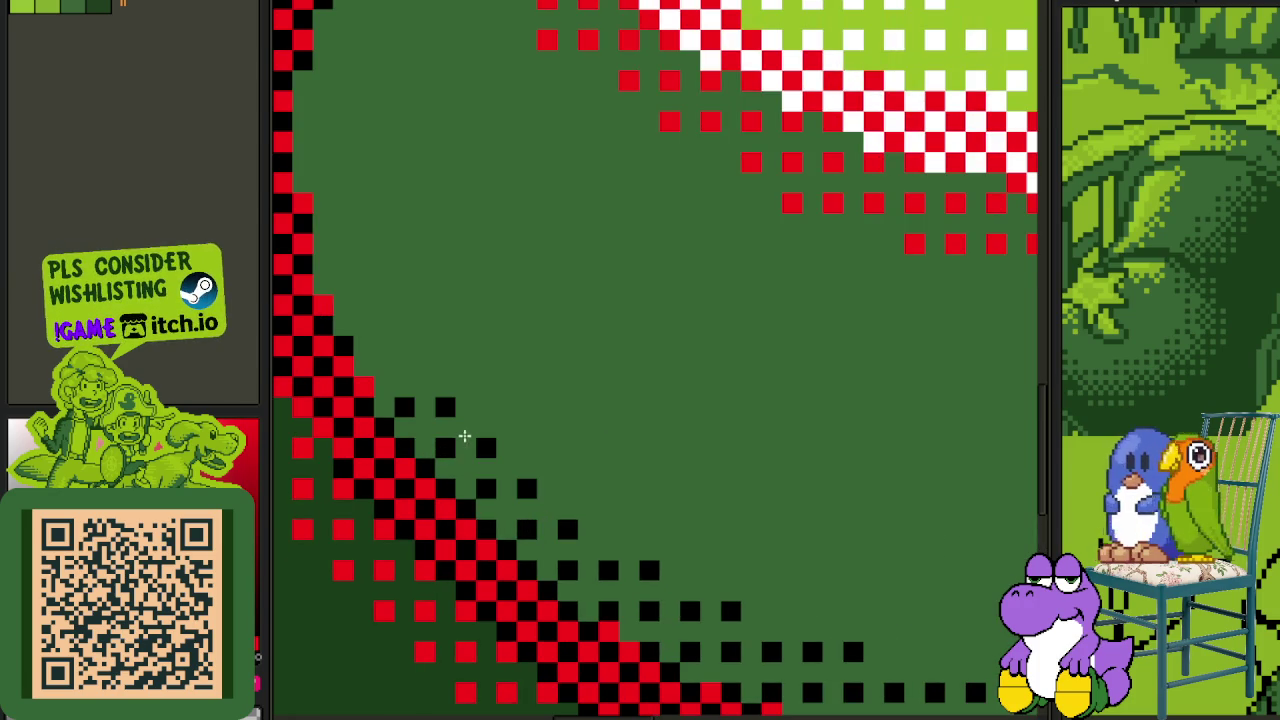
{"action": "left_click", "coordinate": [404, 366]}
{"action": "left_click_drag", "start_coordinate": [404, 325], "coordinate": [352, 313]}
{"action": "left_click", "coordinate": [363, 244]}
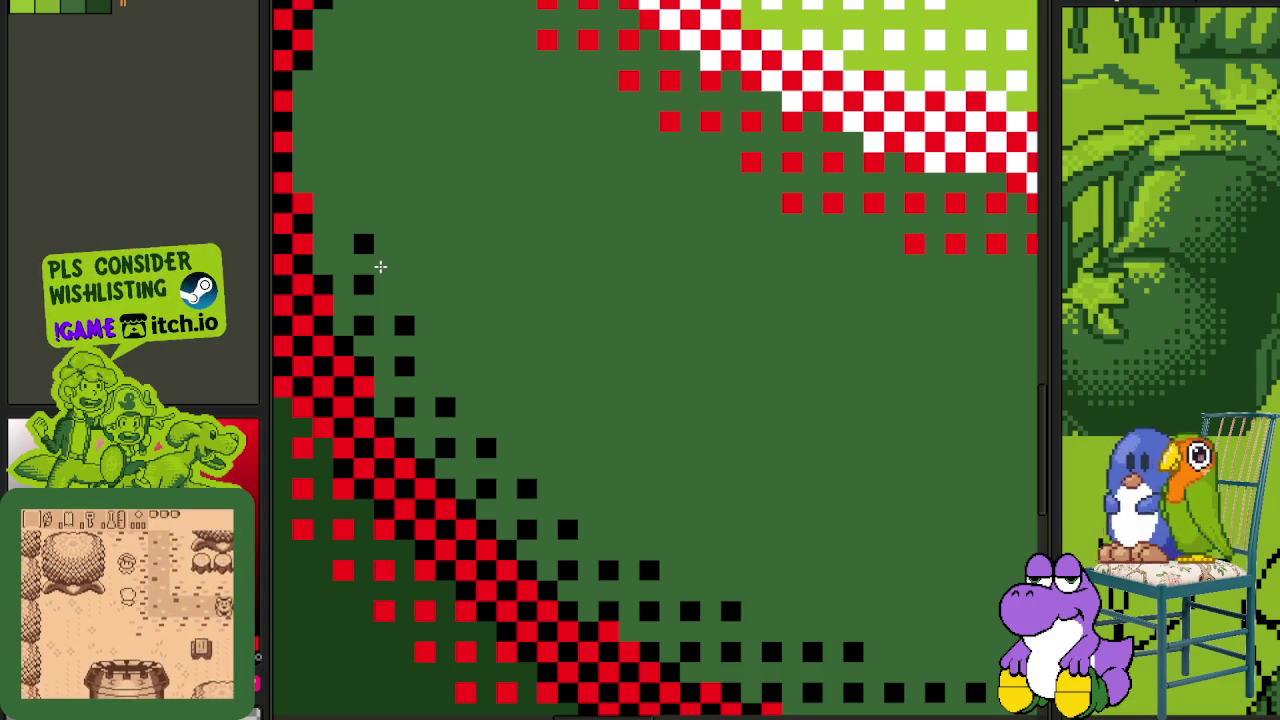
{"action": "key", "text": "ctrl+z"}
- Pan up and paint black checker pixels inside the upper-left rim
{"action": "mouse_move", "coordinate": [378, 265]}
{"action": "left_mouse_down"}
{"action": "mouse_move", "coordinate": [517, 560]}
{"action": "mouse_move", "coordinate": [514, 580]}
{"action": "left_mouse_up"}
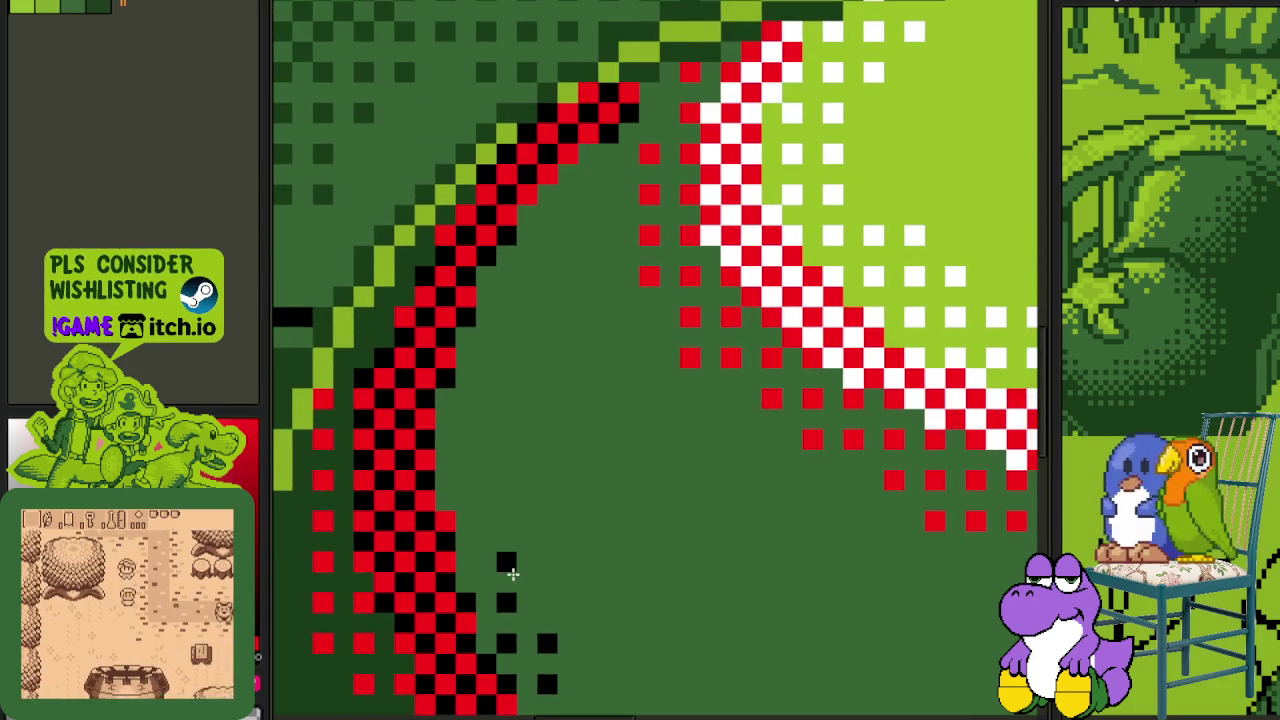
{"action": "left_click", "coordinate": [506, 478]}
{"action": "left_click", "coordinate": [506, 438]}
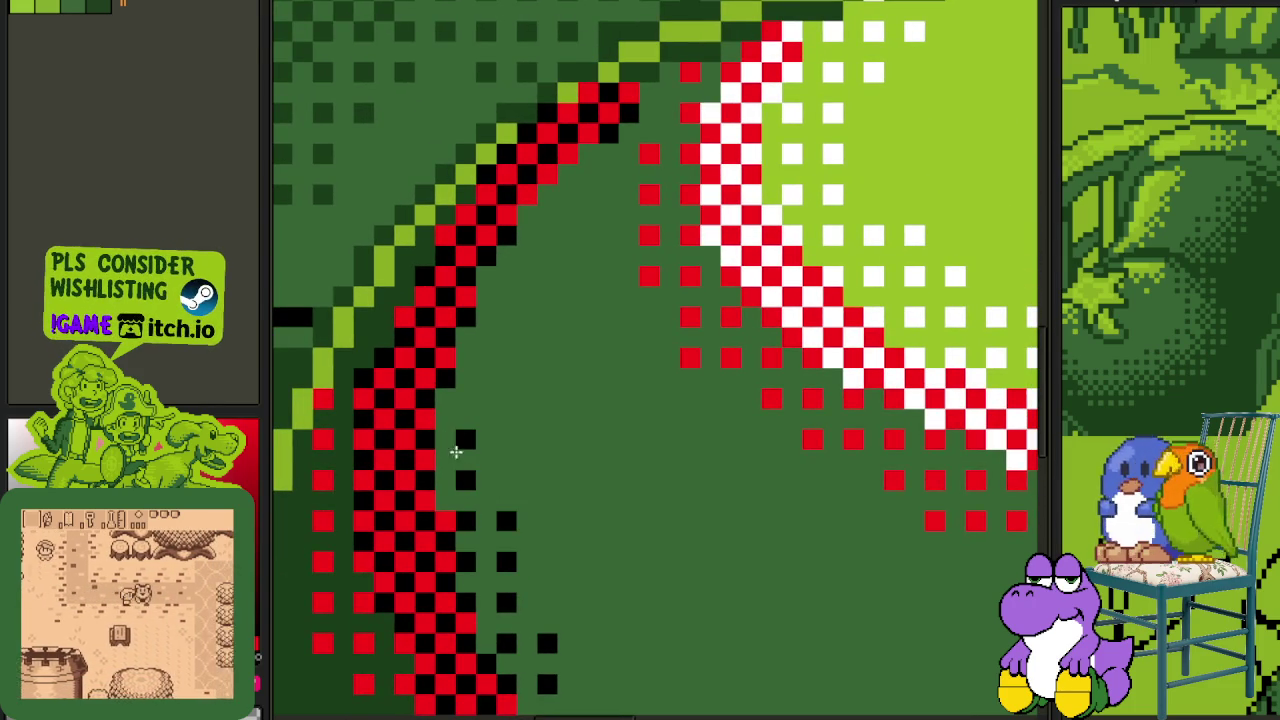
{"action": "left_click", "coordinate": [465, 398]}
{"action": "left_click", "coordinate": [465, 358]}
{"action": "left_click", "coordinate": [506, 358]}
{"action": "left_click", "coordinate": [506, 398]}
{"action": "left_click", "coordinate": [506, 276]}
{"action": "left_click", "coordinate": [506, 317]}
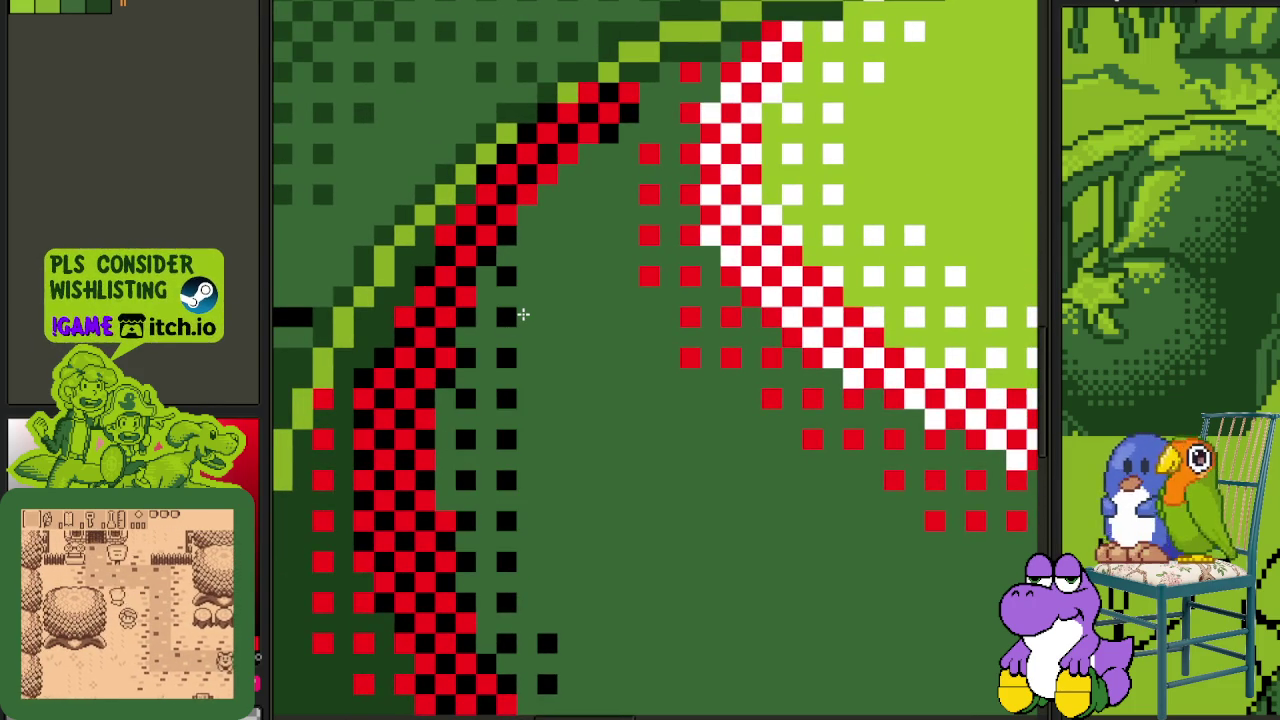
- Extend the black dither up the curve to nearly its top
{"action": "left_click", "coordinate": [547, 317]}
{"action": "left_click", "coordinate": [547, 276]}
{"action": "left_click", "coordinate": [547, 235]}
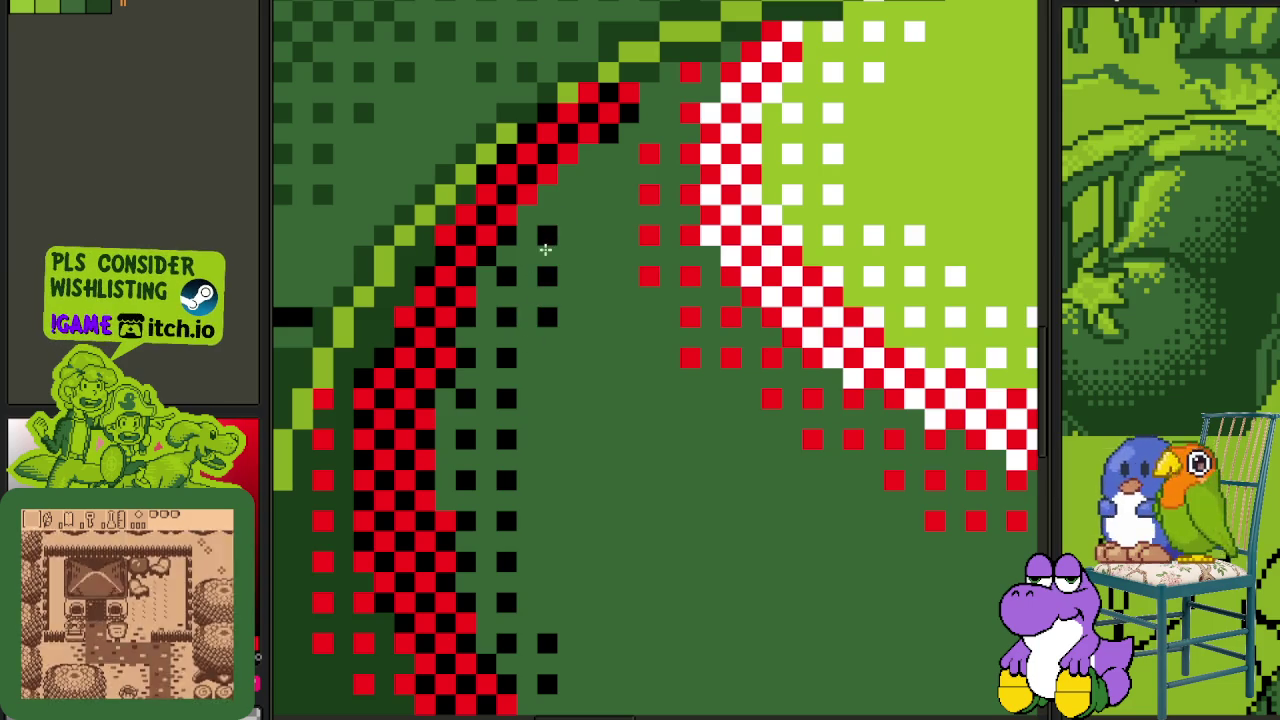
{"action": "left_click", "coordinate": [588, 194]}
{"action": "left_click", "coordinate": [629, 153]}
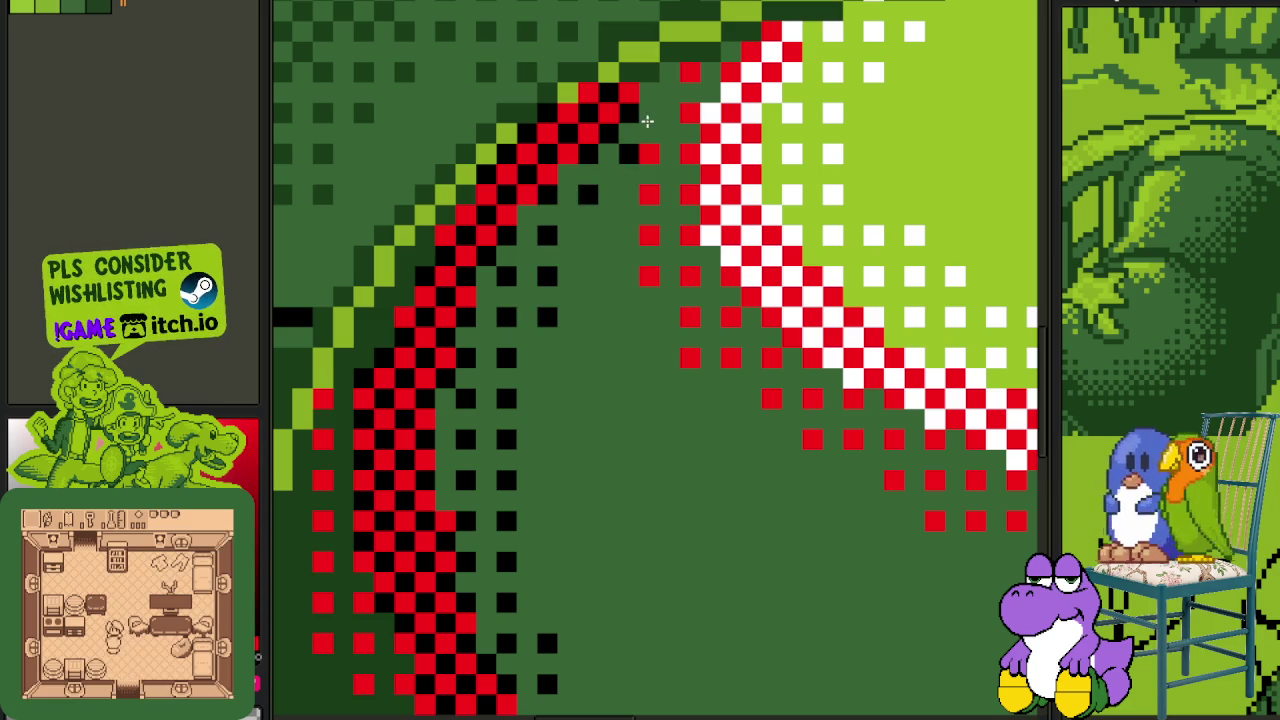
{"action": "left_click", "coordinate": [669, 113]}
{"action": "left_click", "coordinate": [669, 72]}
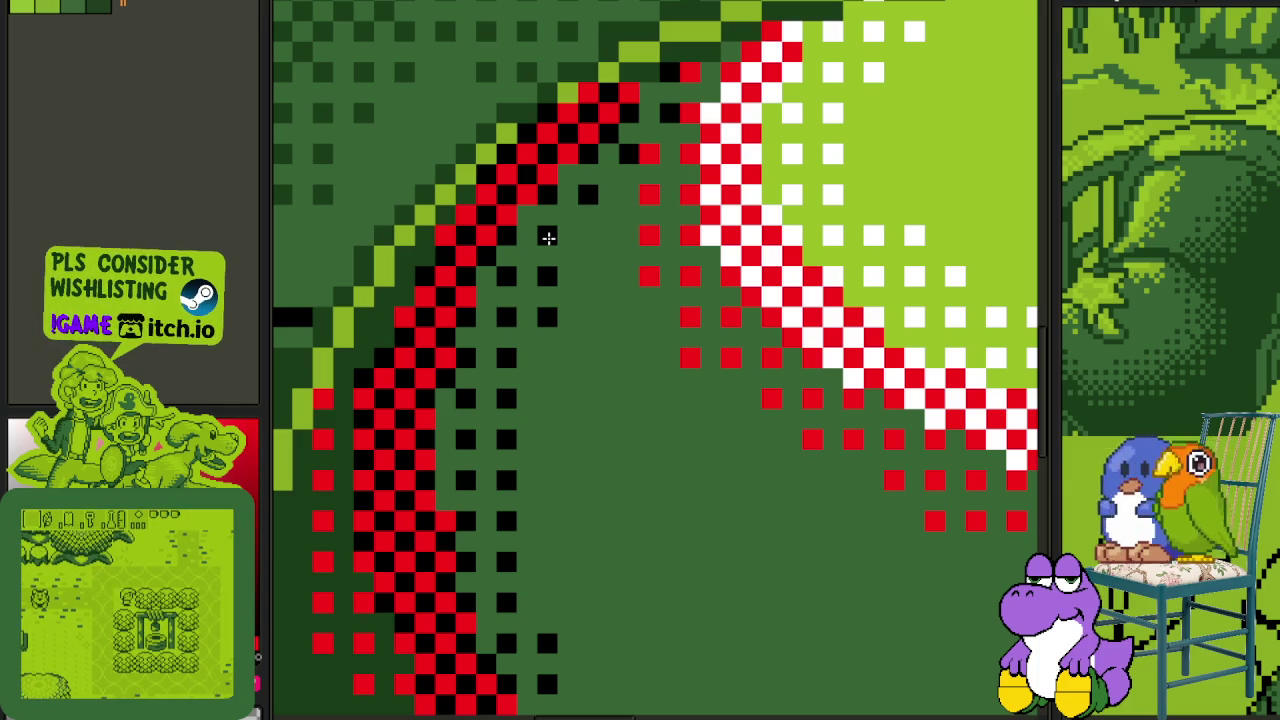
- Toggle the panels with Tab and zoom out to fit the whole cannonball sprite
{"action": "key", "text": "Tab"}
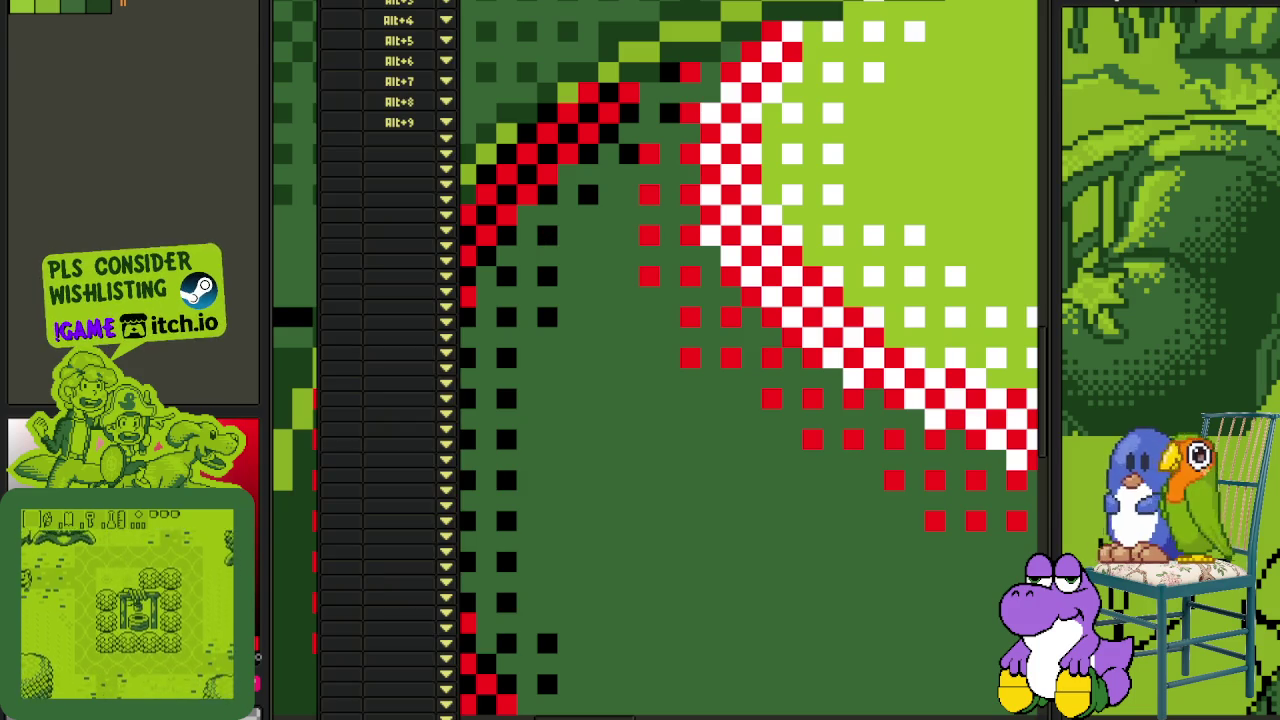
{"action": "key", "text": "Tab"}
{"action": "scroll", "coordinate": [432, 442], "scroll_direction": "down", "scroll_amount": 5}
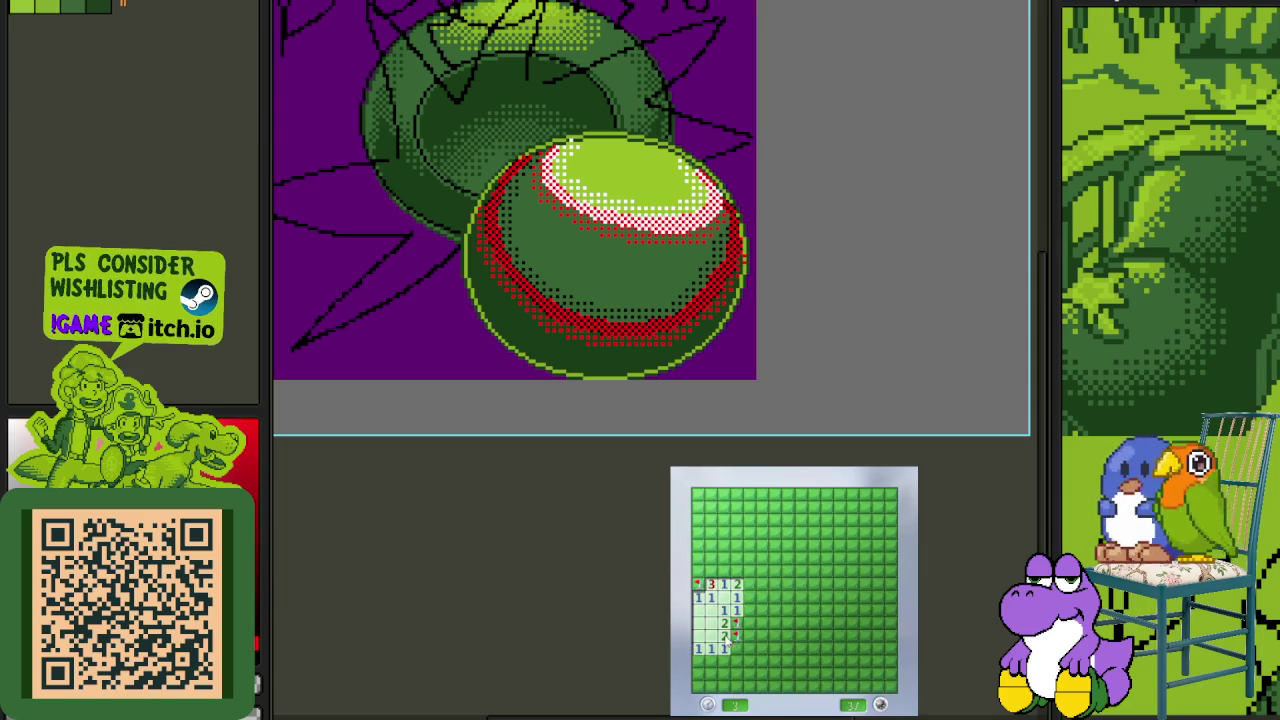
- Open the centre of the minefield, flagging mines and chording around numbers
{"action": "left_click", "coordinate": [736, 652]}
{"action": "left_click", "coordinate": [748, 634]}
{"action": "right_click", "coordinate": [749, 585]}
{"action": "middle_click", "coordinate": [766, 600]}
{"action": "right_click", "coordinate": [787, 583]}
{"action": "middle_click", "coordinate": [800, 584]}
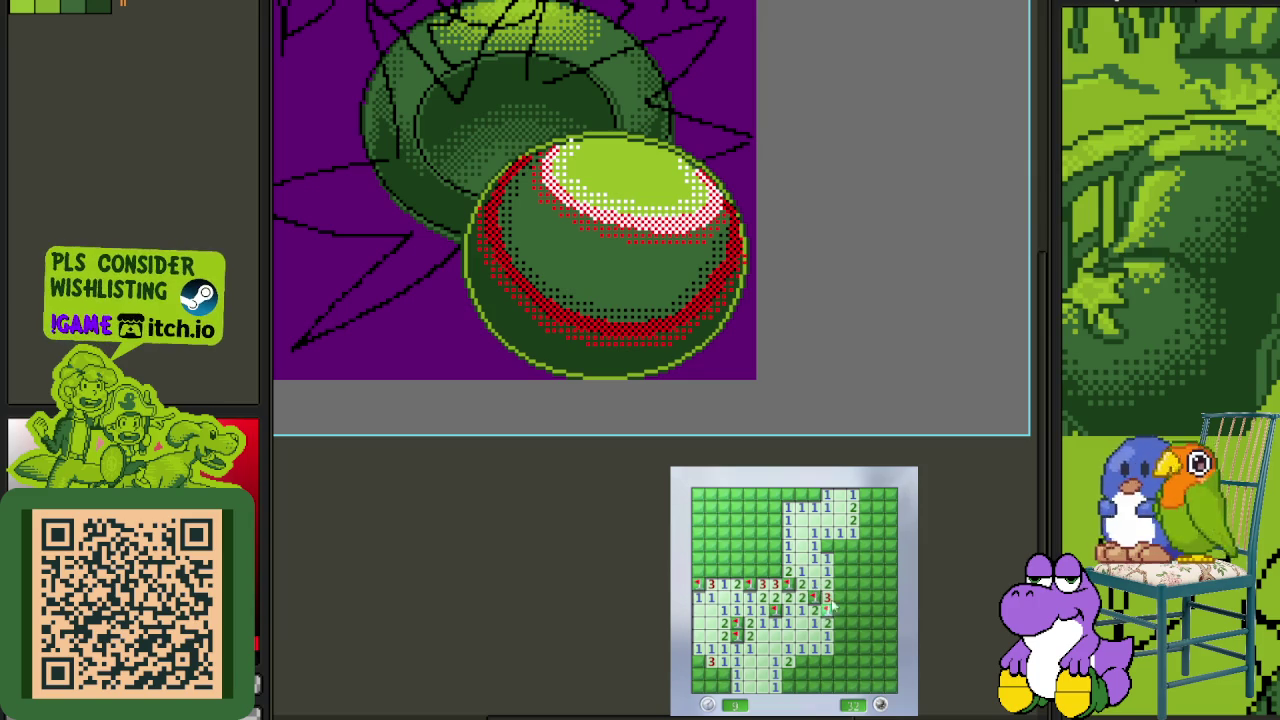
{"action": "middle_click", "coordinate": [840, 557]}
{"action": "right_click", "coordinate": [839, 584]}
{"action": "middle_click", "coordinate": [852, 595]}
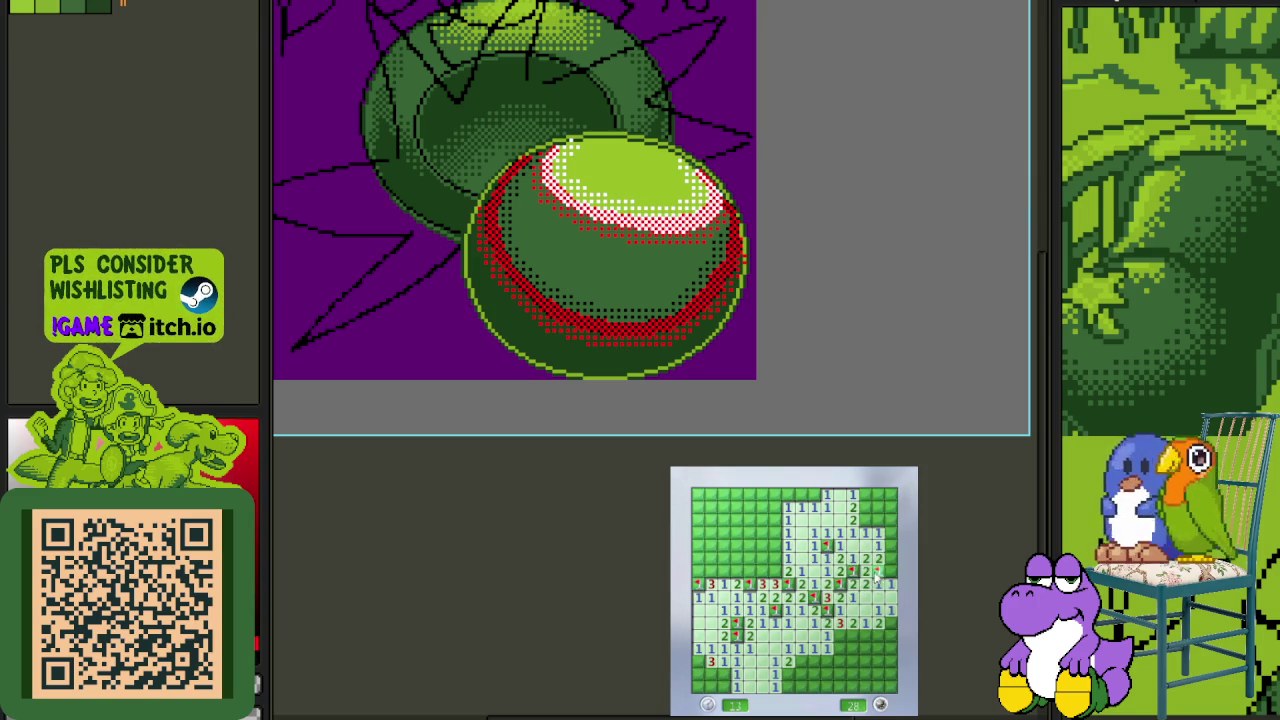
- Flag the mines along the top-right and top row and reveal nearby cells
{"action": "right_click", "coordinate": [890, 558]}
{"action": "right_click", "coordinate": [865, 520]}
{"action": "middle_click", "coordinate": [864, 507]}
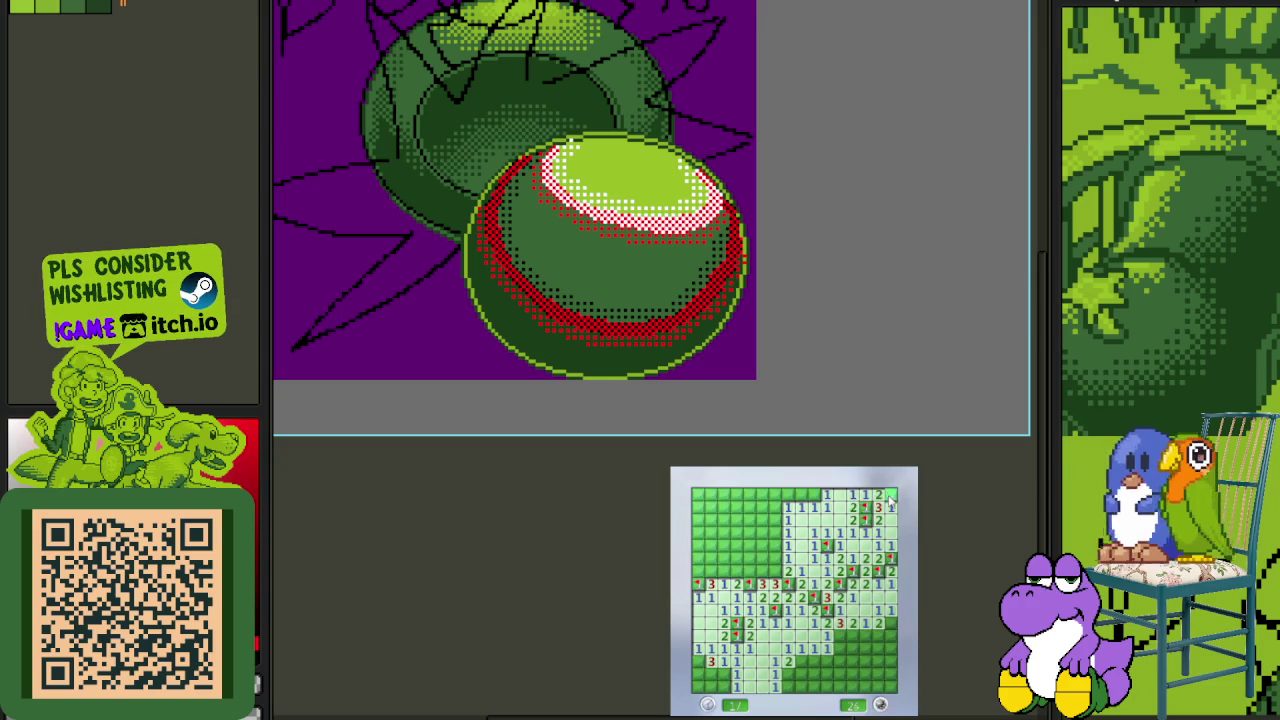
{"action": "right_click", "coordinate": [813, 495]}
{"action": "right_click", "coordinate": [774, 571]}
{"action": "left_click", "coordinate": [760, 565]}
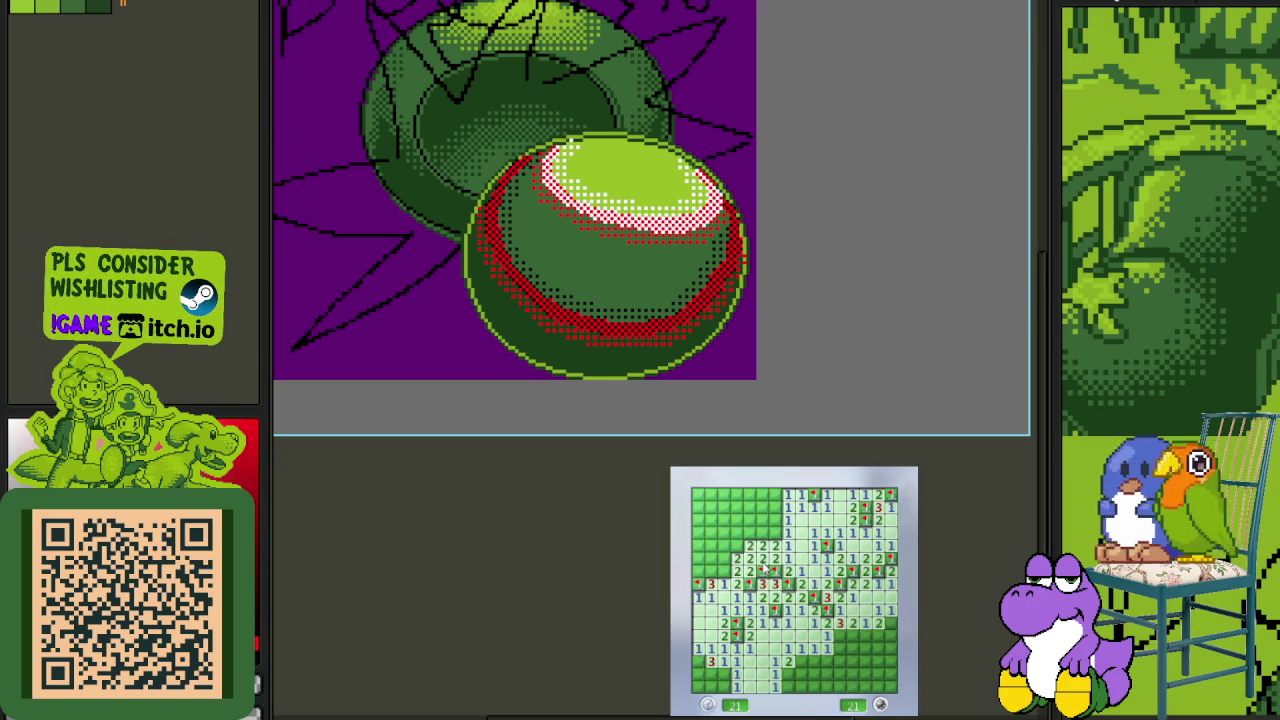
{"action": "right_click", "coordinate": [736, 546]}
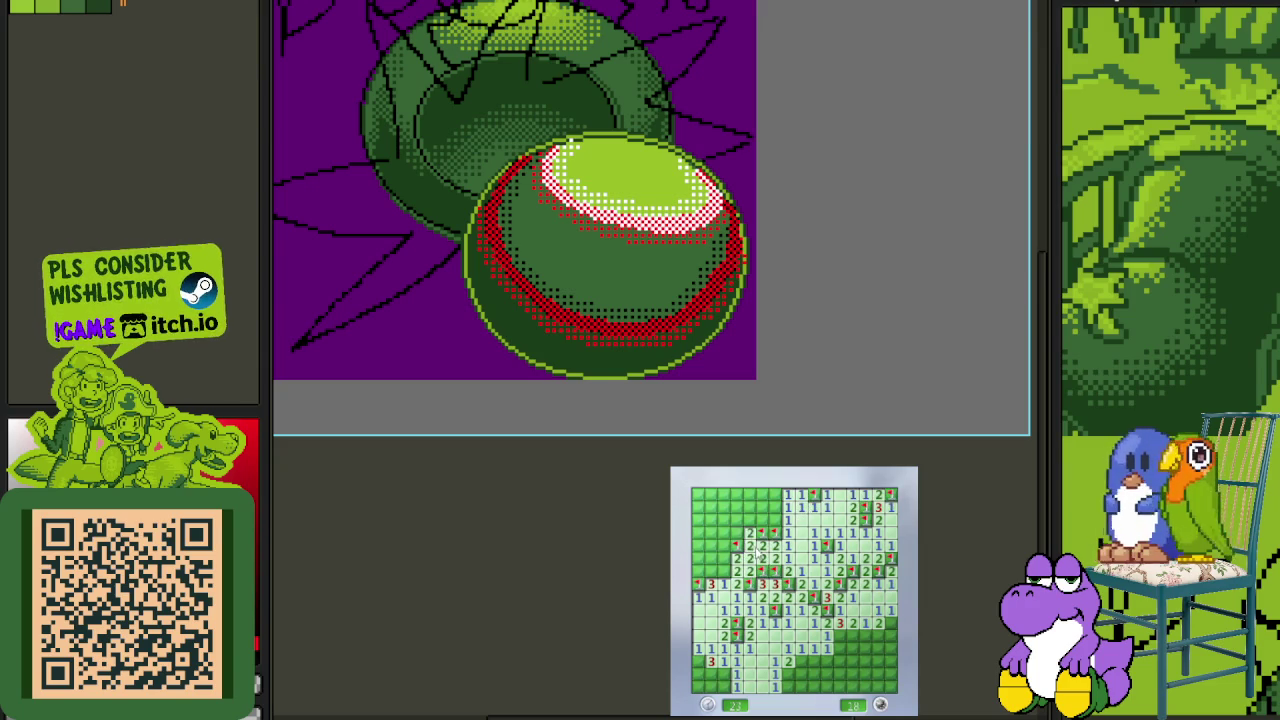
- Clear the top-left corner, flagging its mines
{"action": "left_click", "coordinate": [740, 533]}
{"action": "left_click", "coordinate": [768, 518]}
{"action": "right_click", "coordinate": [735, 495]}
{"action": "left_click", "coordinate": [762, 495]}
{"action": "right_click", "coordinate": [711, 495]}
{"action": "right_click", "coordinate": [723, 572]}
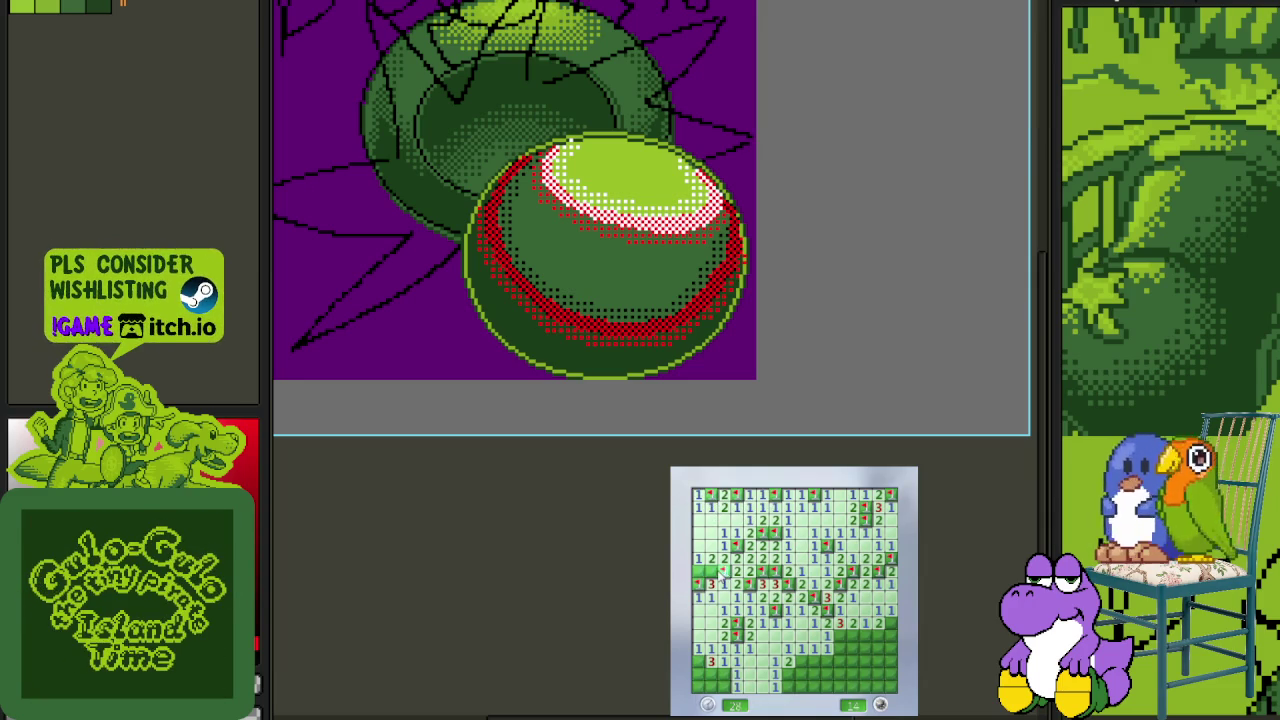
- Clear the bottom row and flag the last remaining mines
{"action": "left_click", "coordinate": [711, 674]}
{"action": "right_click", "coordinate": [723, 674]}
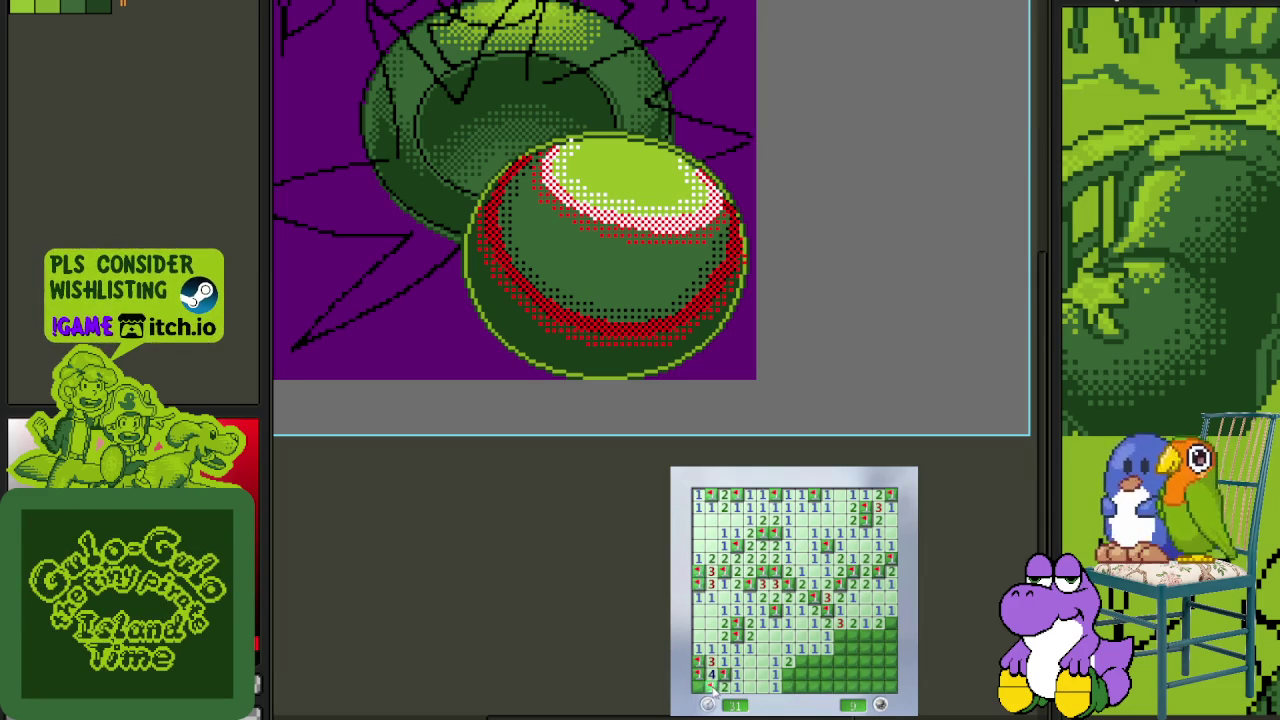
{"action": "left_click", "coordinate": [815, 660]}
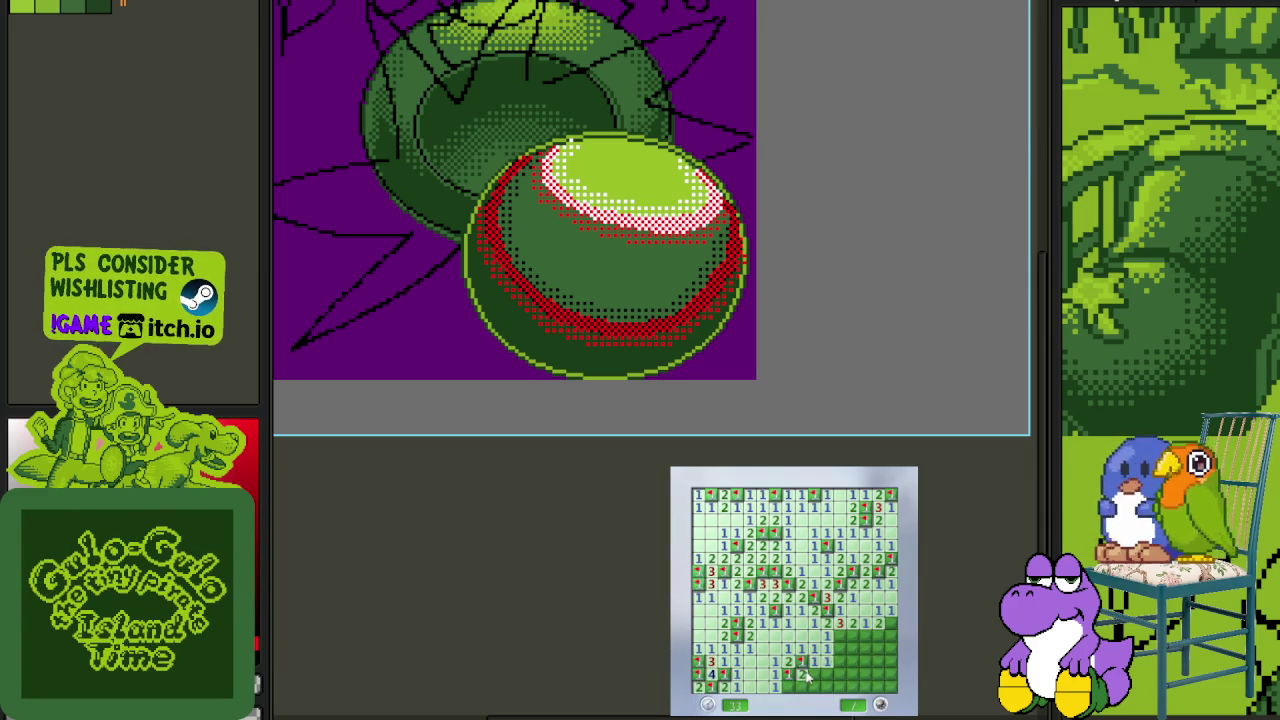
{"action": "left_click", "coordinate": [860, 640]}
{"action": "right_click", "coordinate": [891, 623]}
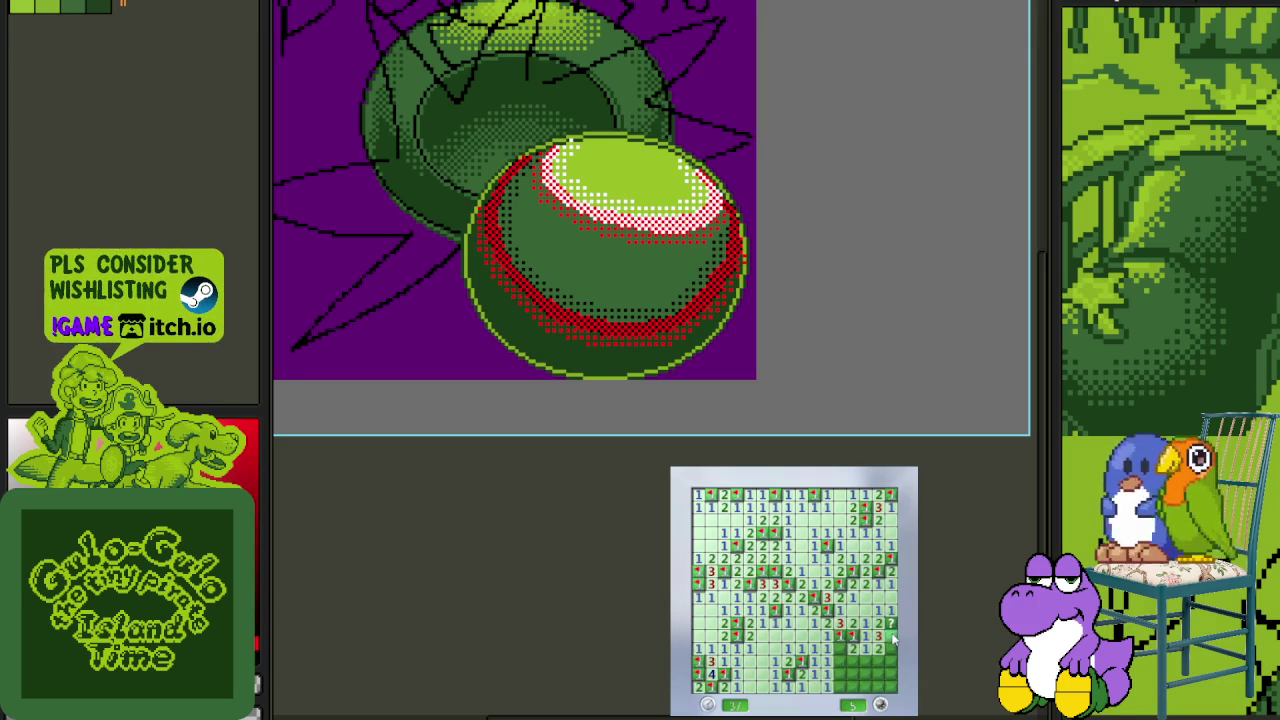
{"action": "left_click", "coordinate": [888, 659]}
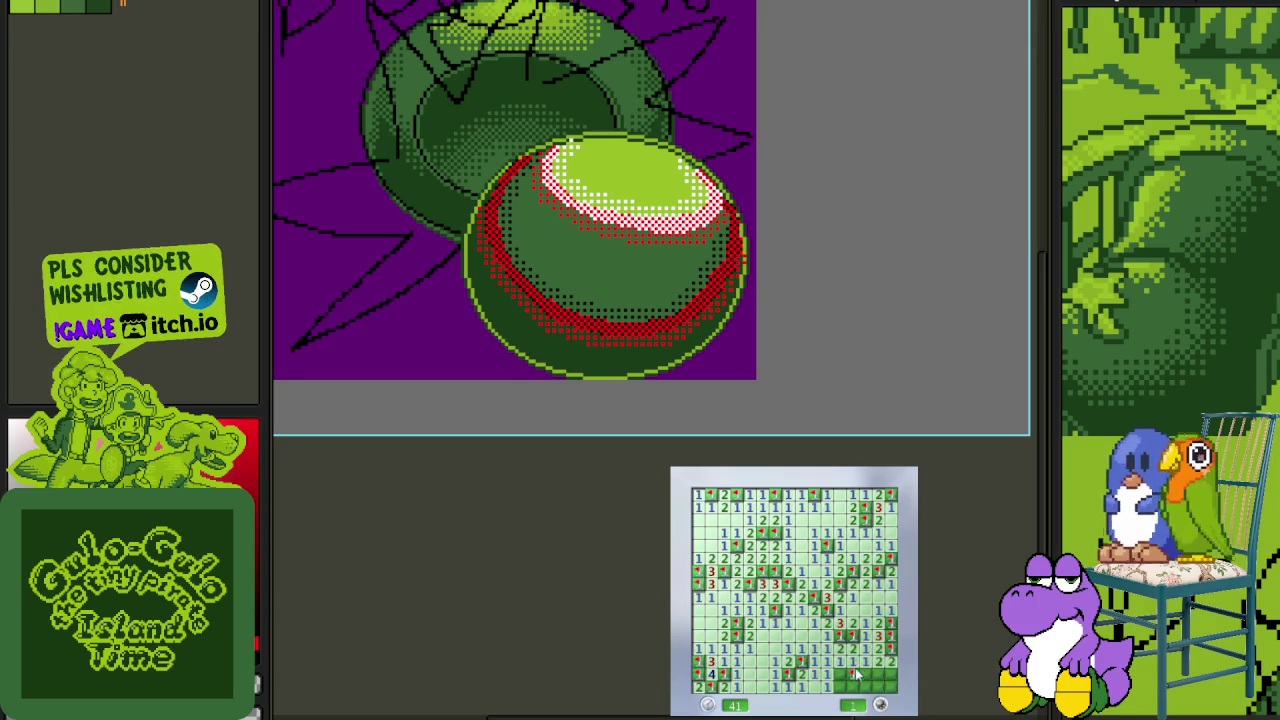
{"action": "left_click", "coordinate": [853, 676]}
{"action": "right_click", "coordinate": [879, 673]}
{"action": "left_click", "coordinate": [892, 678]}
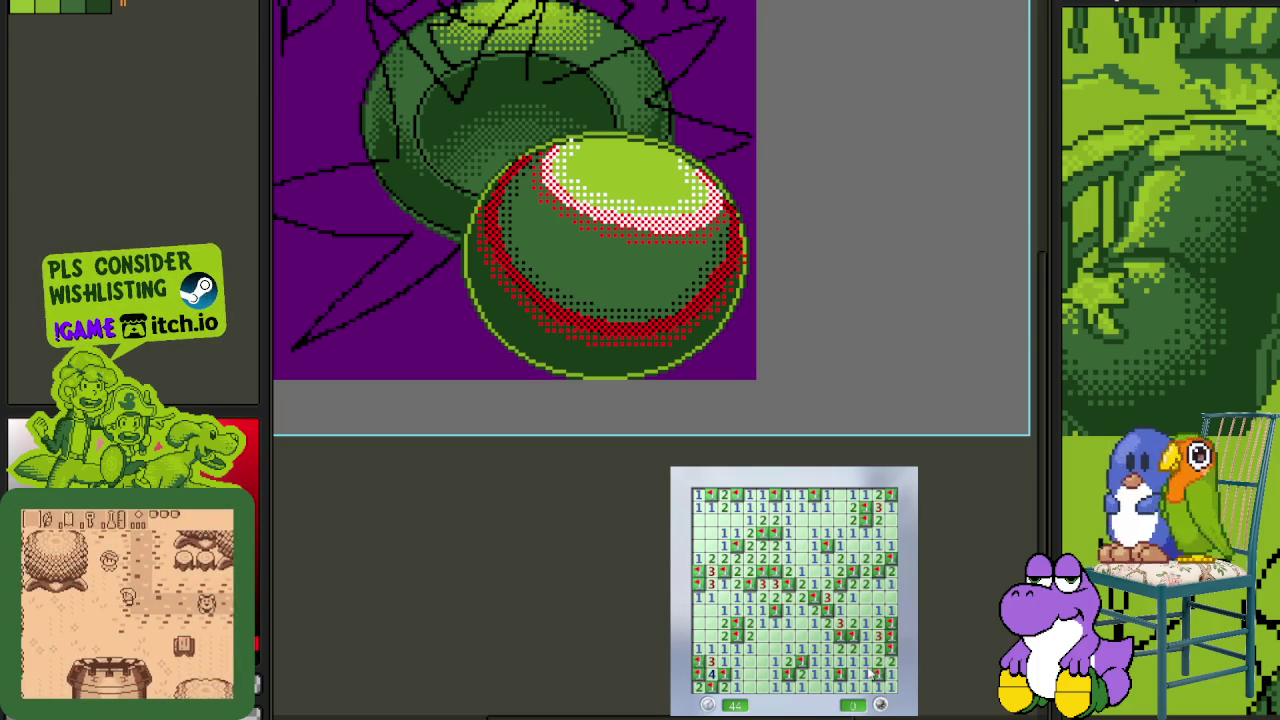
- Start a fresh game with F2, then flag the mines around the first opening and clear its edges
{"action": "key", "text": "F2"}
{"action": "left_click", "coordinate": [822, 633]}
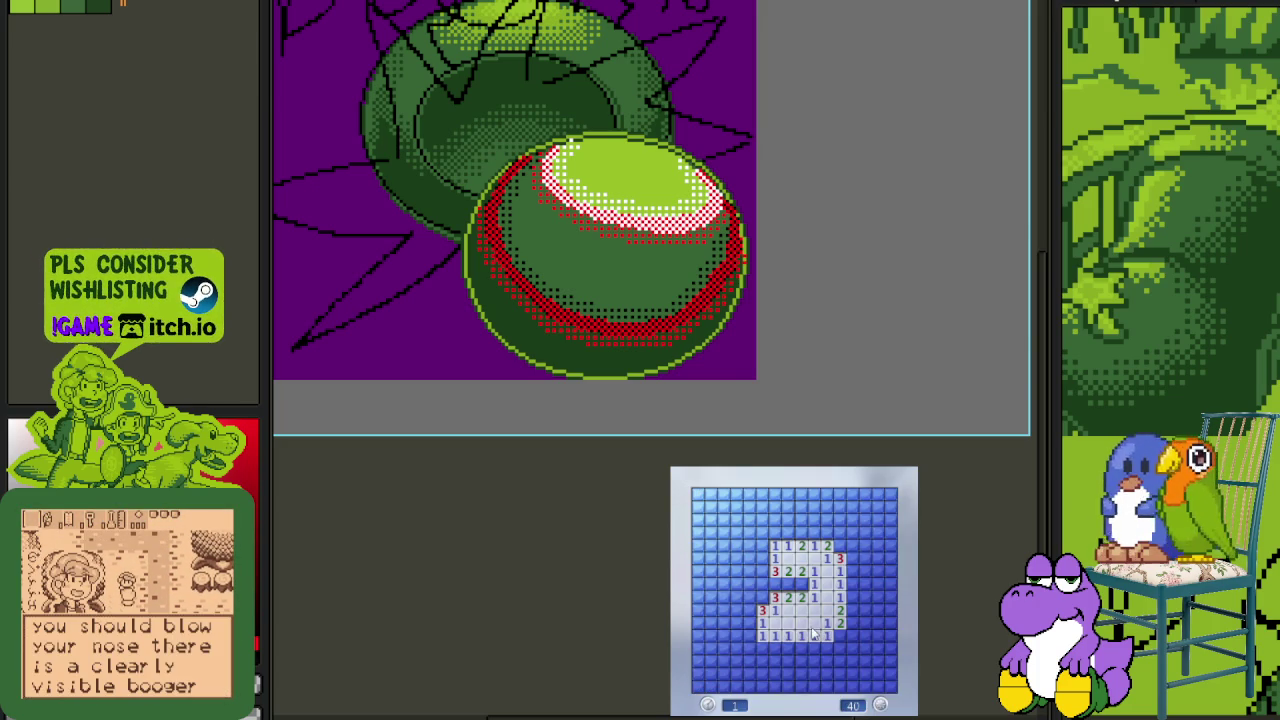
{"action": "right_click", "coordinate": [800, 583]}
{"action": "right_click", "coordinate": [763, 597]}
{"action": "left_click", "coordinate": [775, 583]}
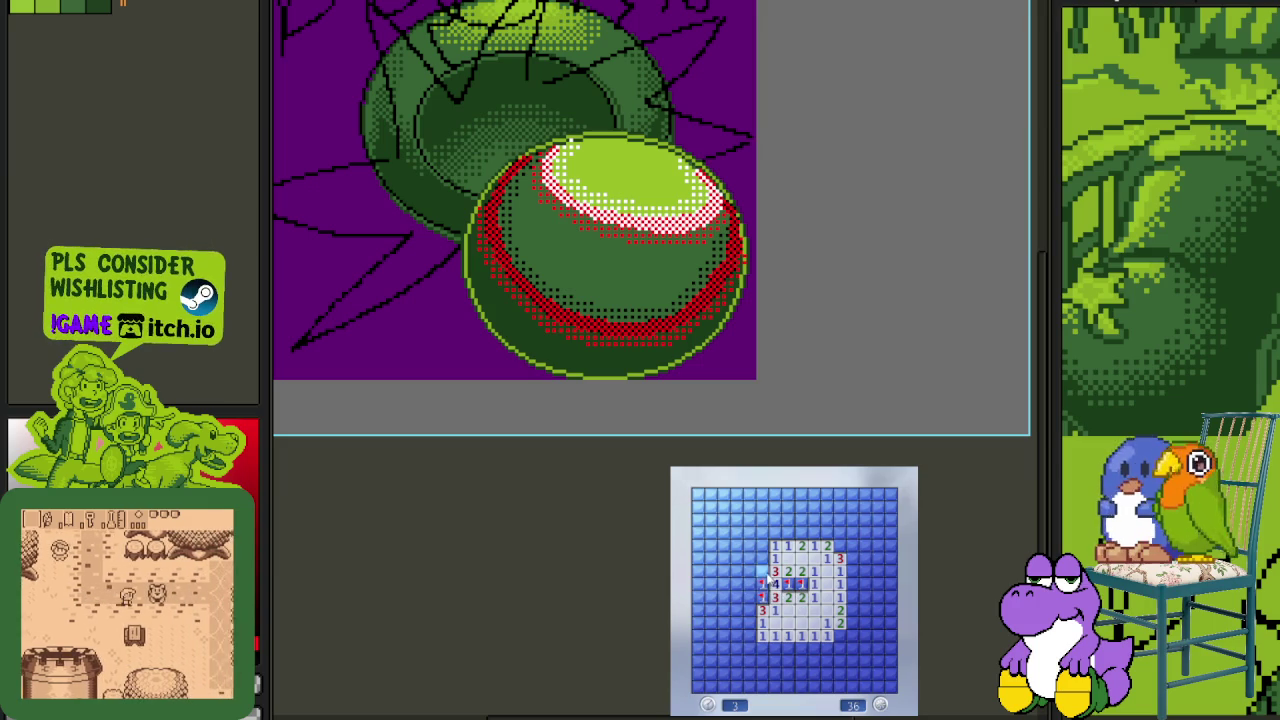
{"action": "left_click", "coordinate": [762, 558]}
{"action": "right_click", "coordinate": [814, 533]}
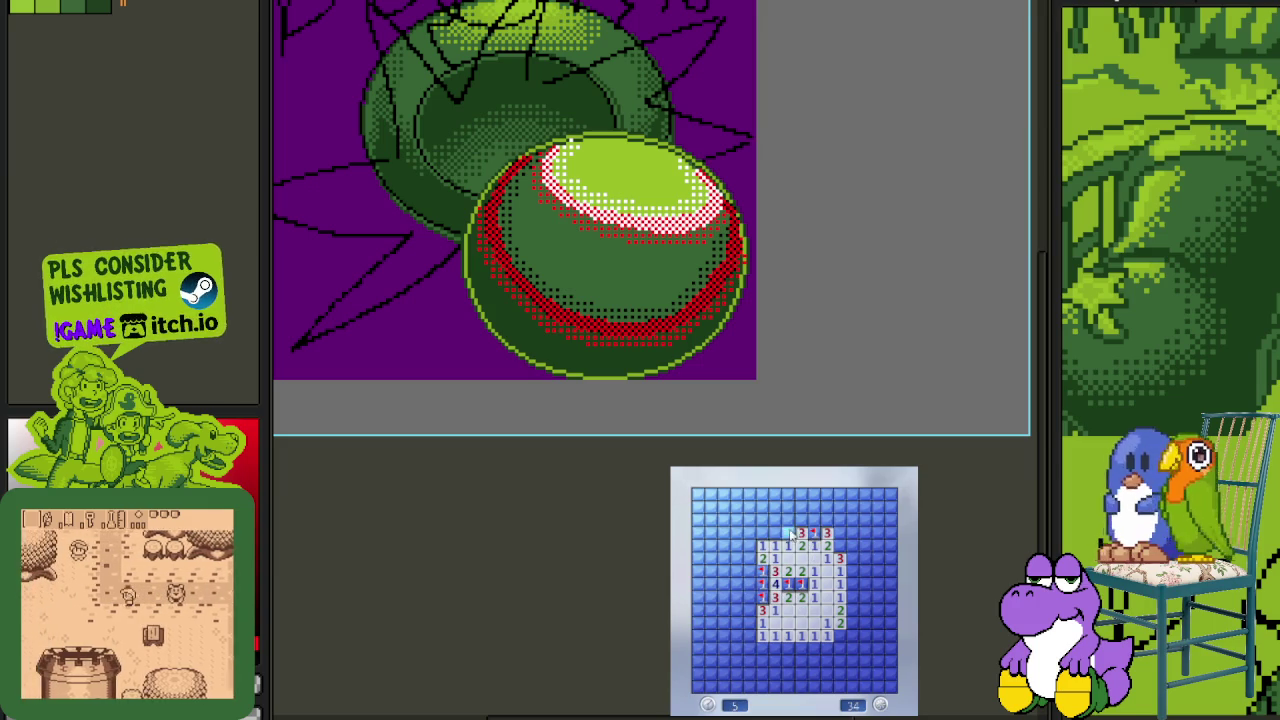
{"action": "left_click", "coordinate": [762, 533]}
- Clear the top of the board and the right side, flagging the mines along them
{"action": "right_click", "coordinate": [801, 507]}
{"action": "left_click", "coordinate": [788, 507]}
{"action": "right_click", "coordinate": [815, 508]}
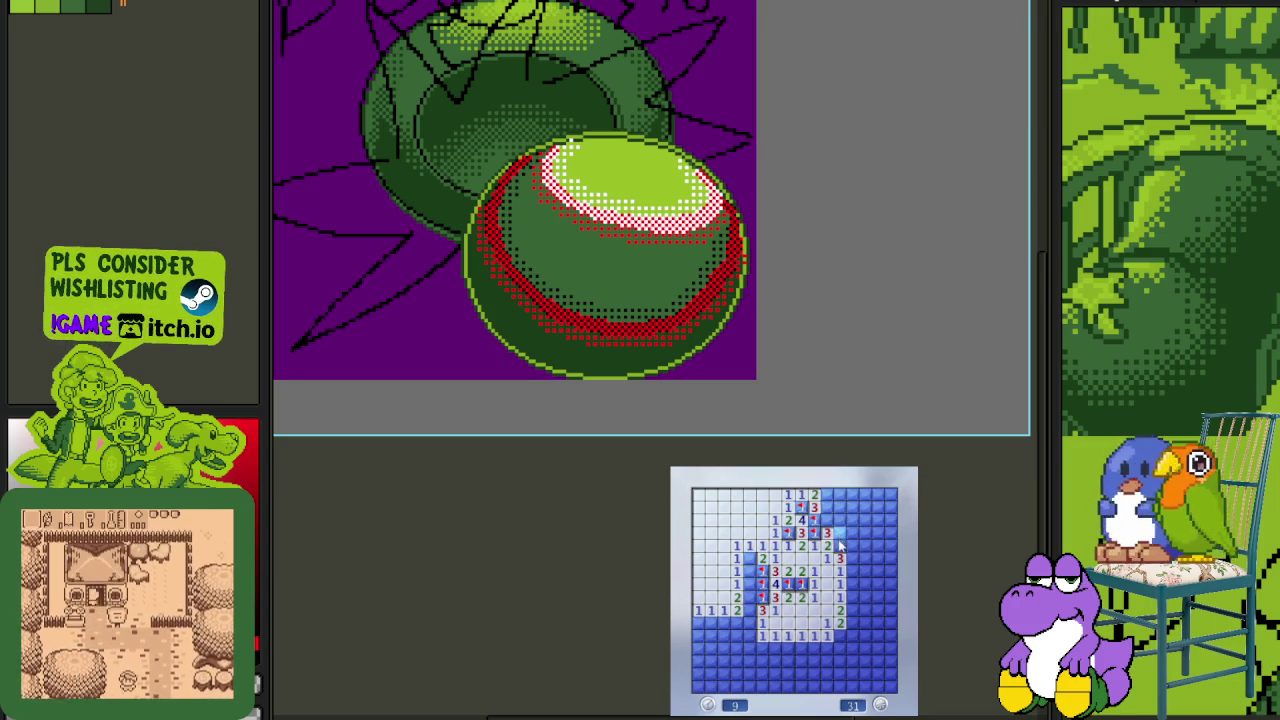
{"action": "left_click", "coordinate": [840, 536]}
{"action": "right_click", "coordinate": [853, 545]}
{"action": "left_click", "coordinate": [866, 533]}
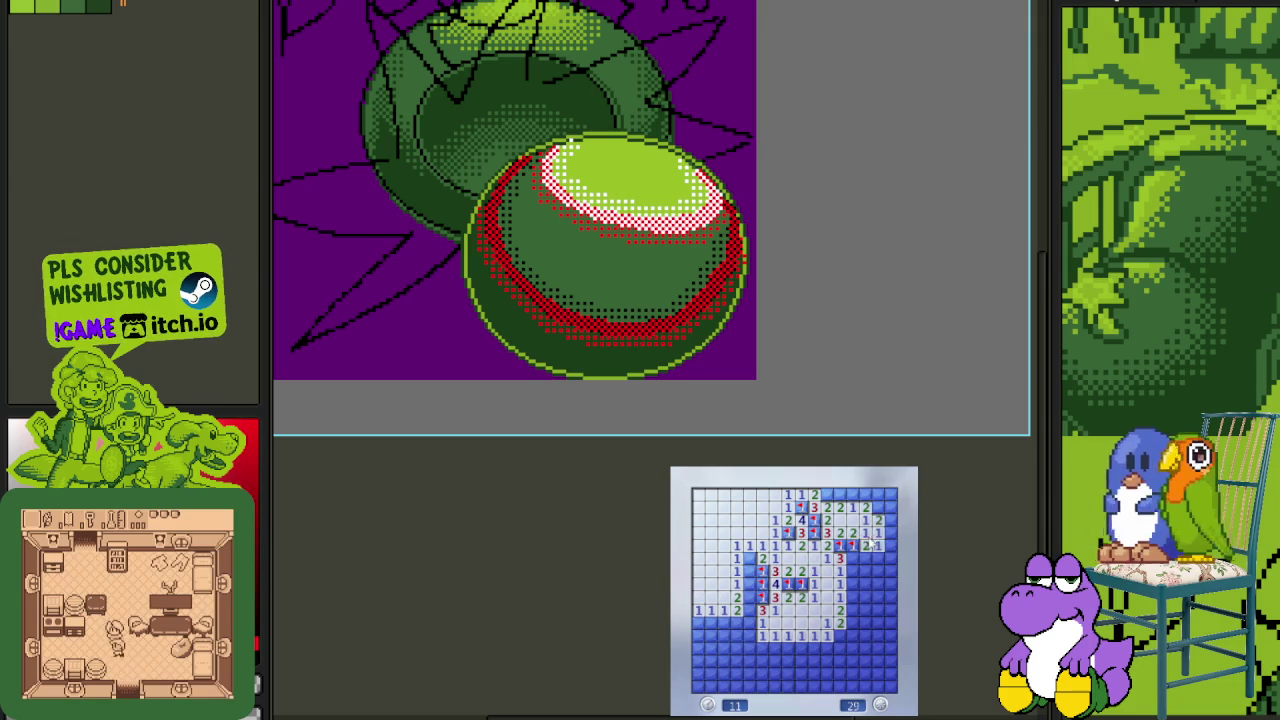
{"action": "right_click", "coordinate": [876, 507]}
{"action": "left_click", "coordinate": [878, 504]}
{"action": "right_click", "coordinate": [891, 520]}
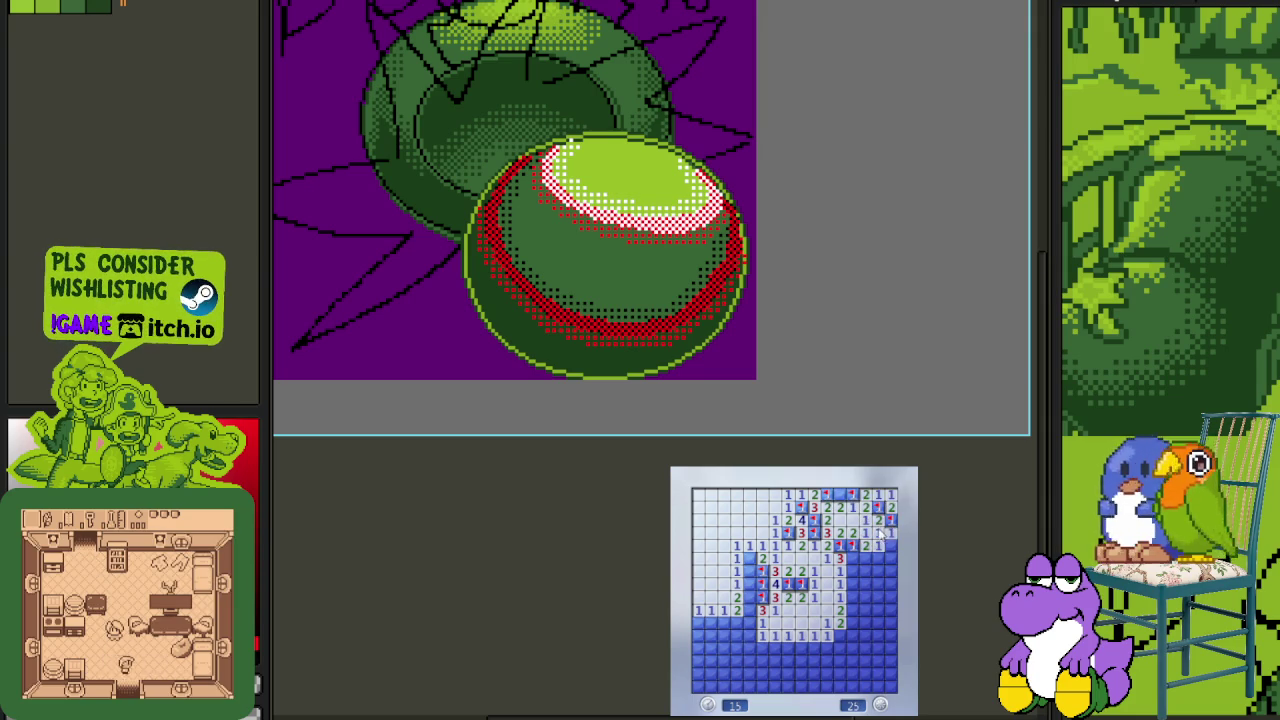
- Flag the mines down the right edge and reveal the safe lower-right cells
{"action": "right_click", "coordinate": [840, 635]}
{"action": "left_click", "coordinate": [852, 635]}
{"action": "left_click", "coordinate": [855, 598]}
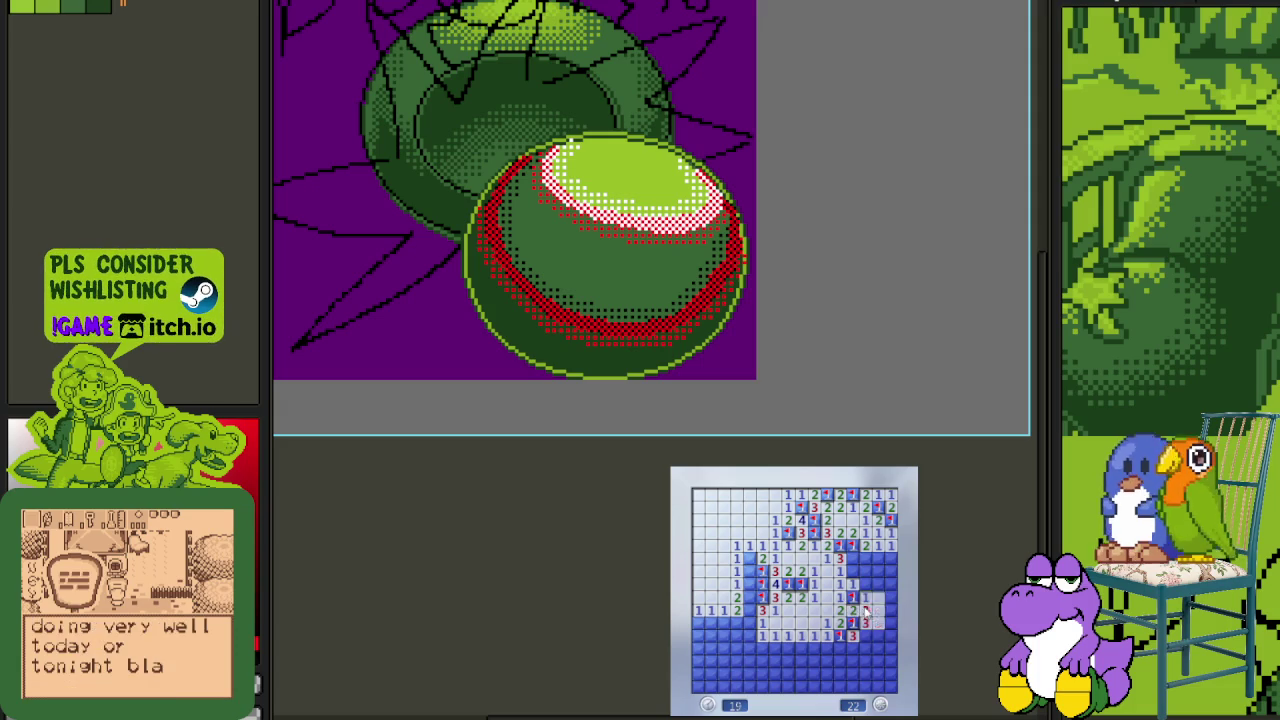
{"action": "right_click", "coordinate": [864, 558]}
{"action": "left_click", "coordinate": [877, 558]}
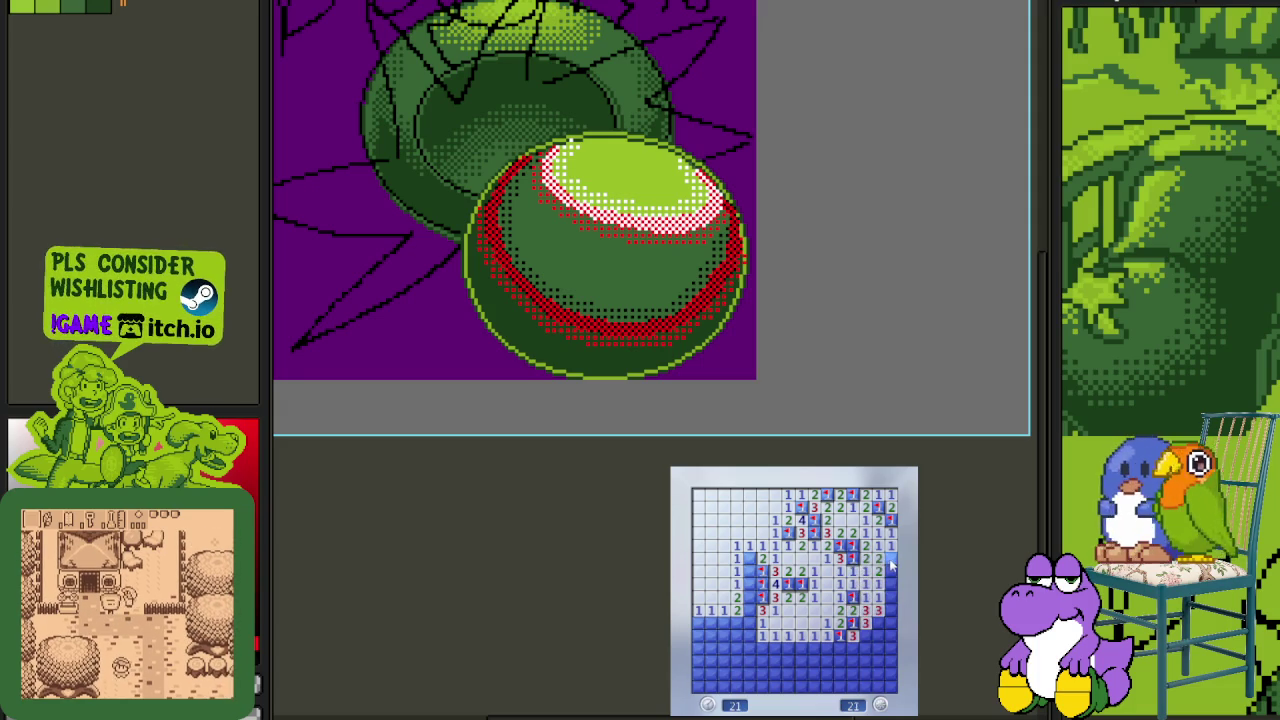
{"action": "right_click", "coordinate": [890, 558]}
{"action": "right_click", "coordinate": [890, 571]}
{"action": "right_click", "coordinate": [890, 597]}
{"action": "left_click", "coordinate": [877, 610]}
{"action": "right_click", "coordinate": [878, 622]}
- Open the lower board and flag the mines in the lower-right and lower-middle
{"action": "left_click", "coordinate": [852, 648]}
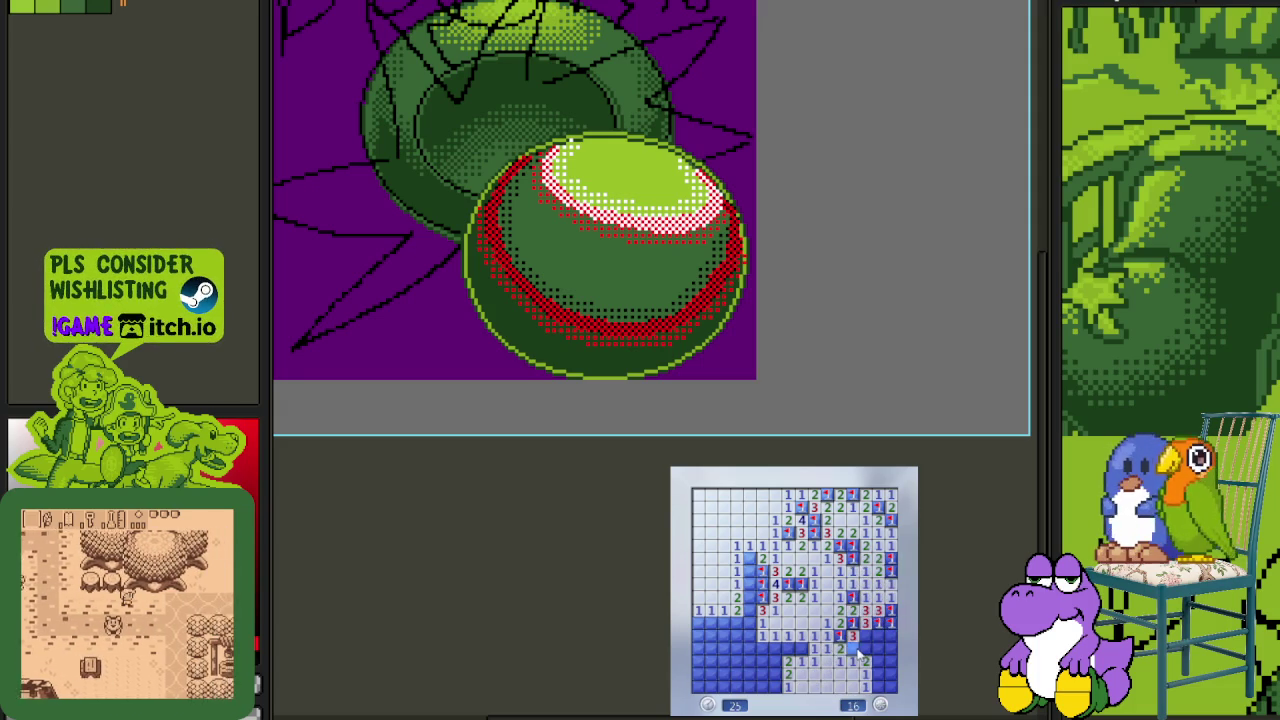
{"action": "right_click", "coordinate": [865, 635]}
{"action": "right_click", "coordinate": [878, 636]}
{"action": "left_click", "coordinate": [878, 652]}
{"action": "left_click", "coordinate": [876, 654]}
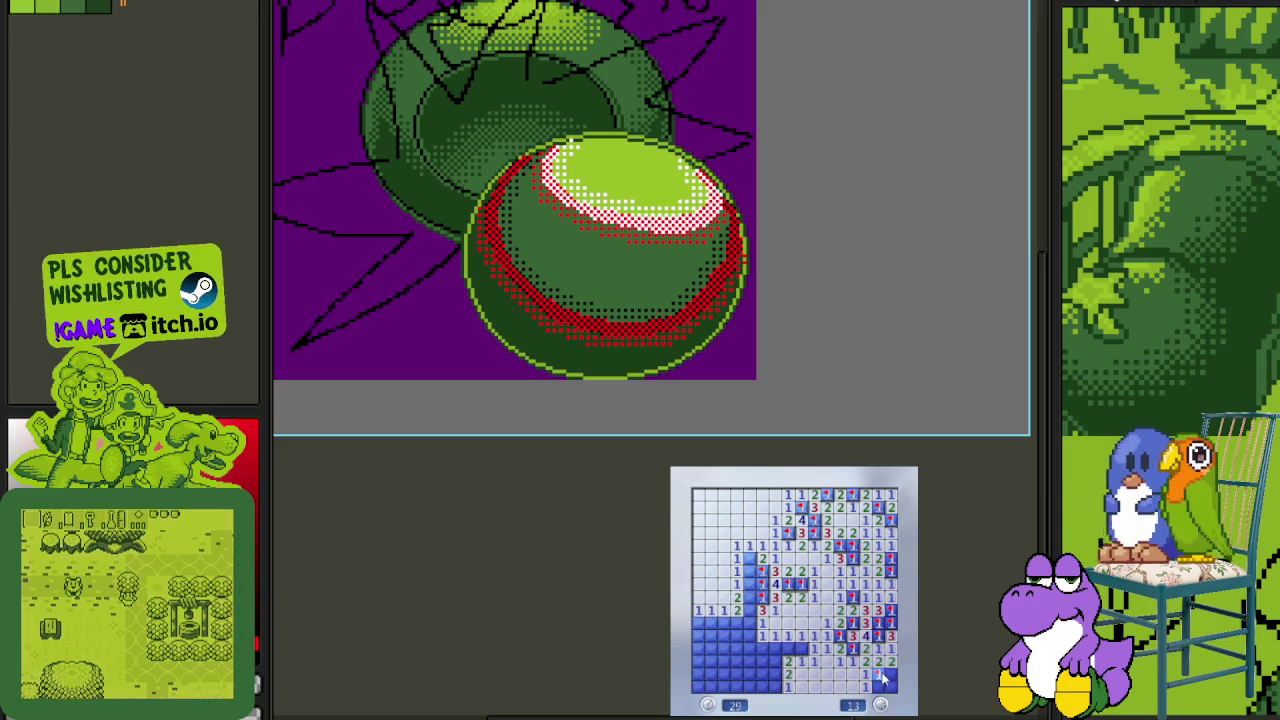
{"action": "right_click", "coordinate": [878, 675]}
{"action": "right_click", "coordinate": [880, 688]}
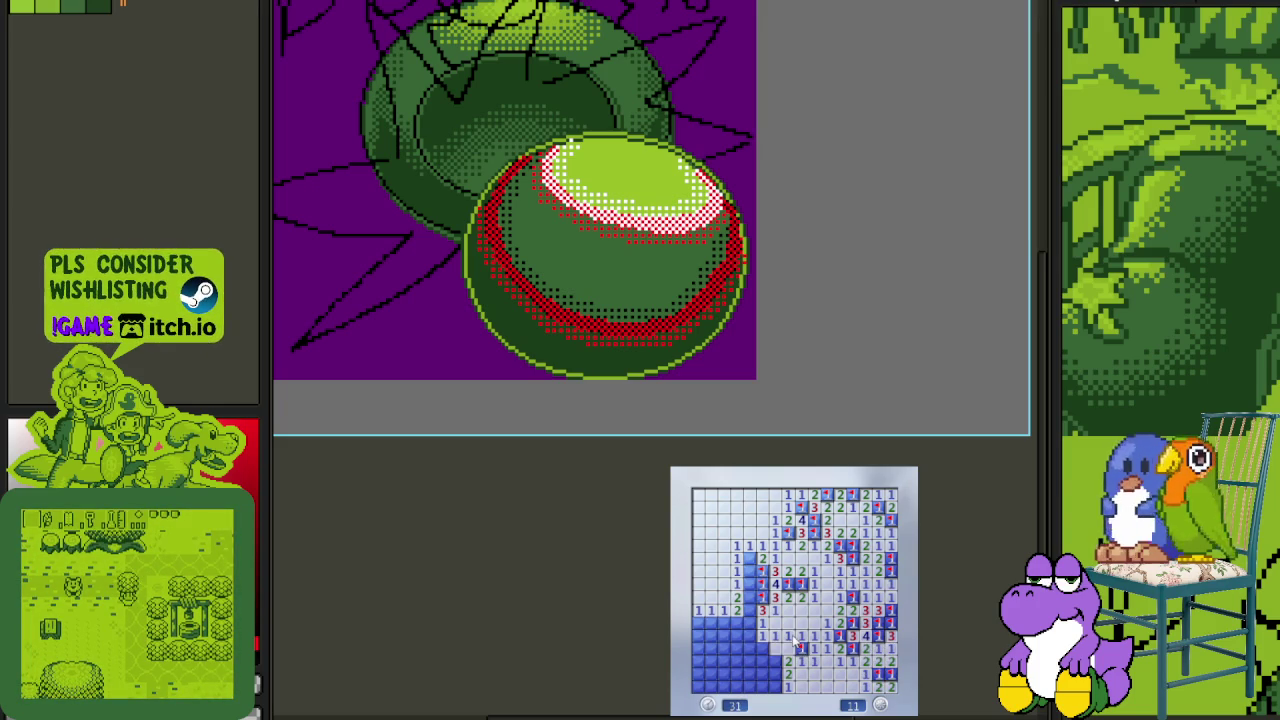
{"action": "right_click", "coordinate": [792, 662]}
{"action": "right_click", "coordinate": [775, 662]}
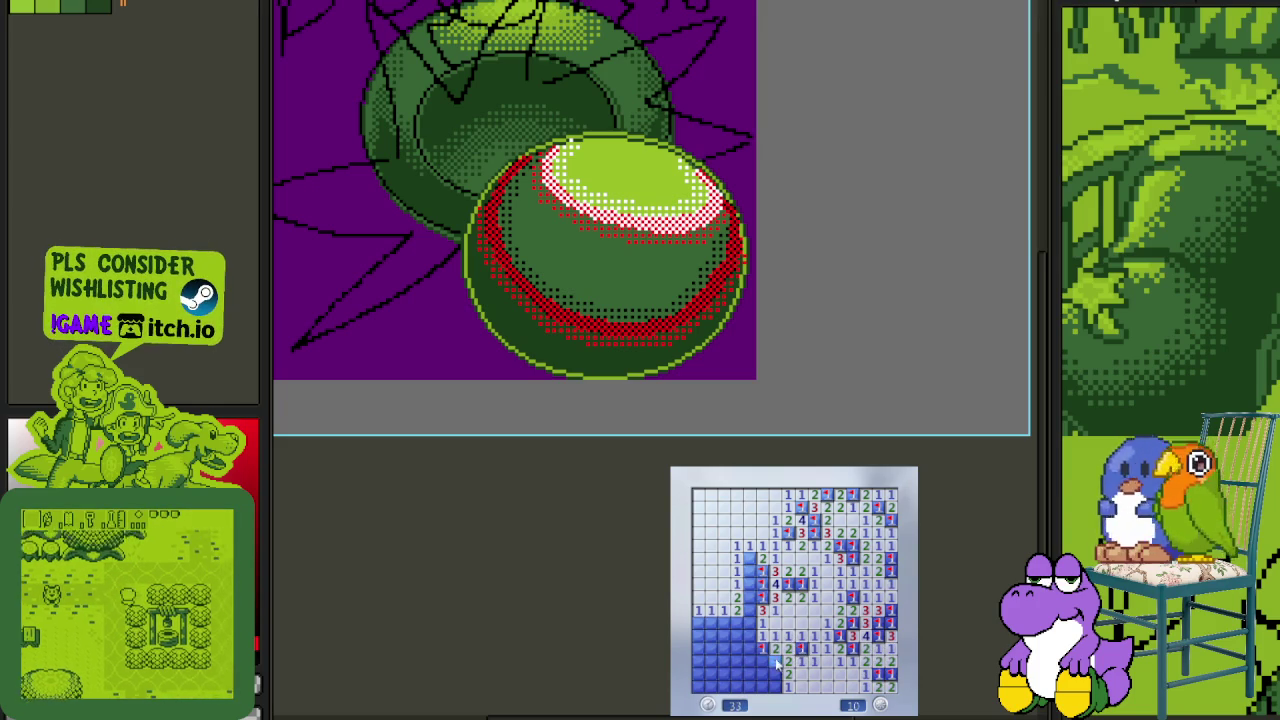
{"action": "right_click", "coordinate": [778, 688]}
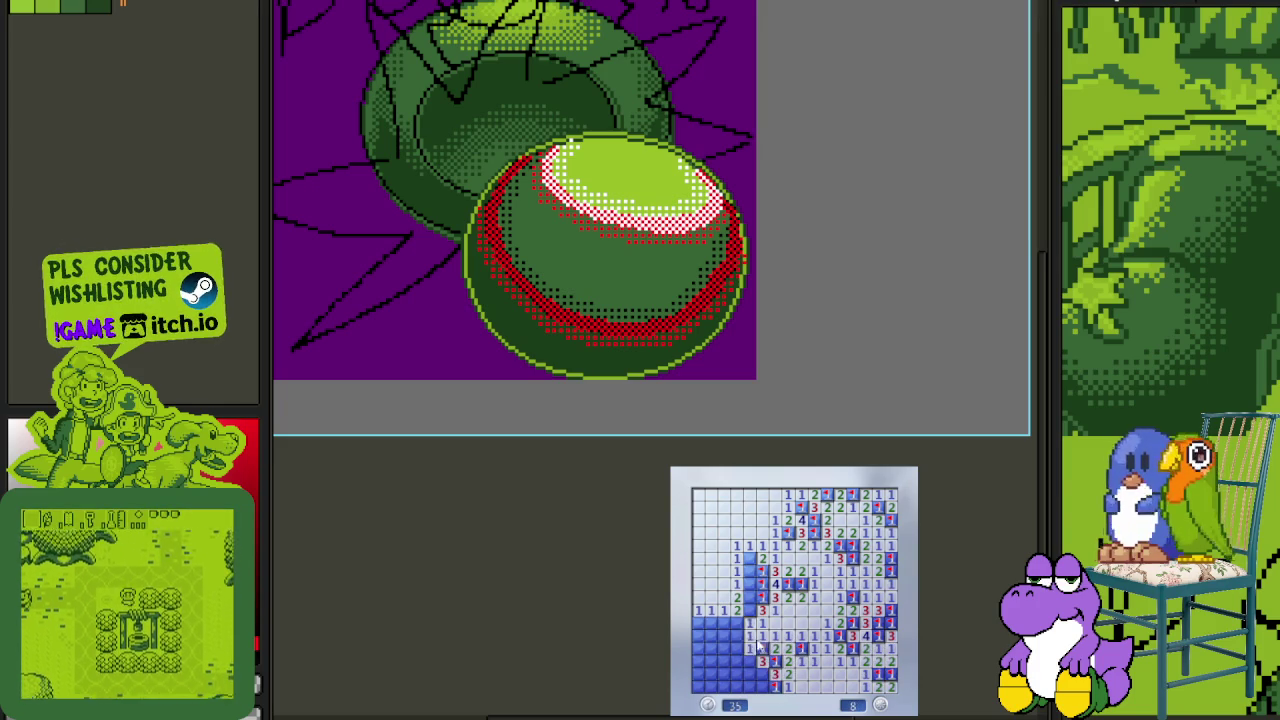
- Flag the left and bottom-left mines to finish the board, then start another game
{"action": "left_click", "coordinate": [752, 656]}
{"action": "right_click", "coordinate": [742, 610]}
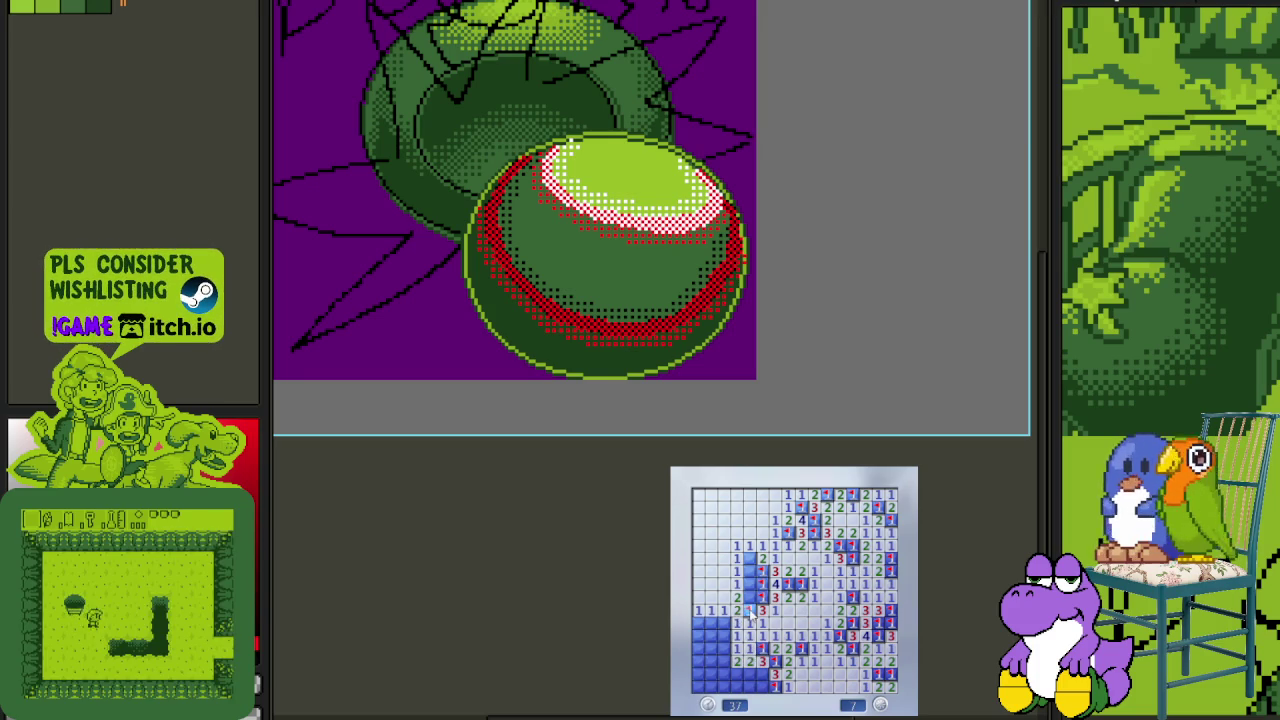
{"action": "right_click", "coordinate": [748, 598]}
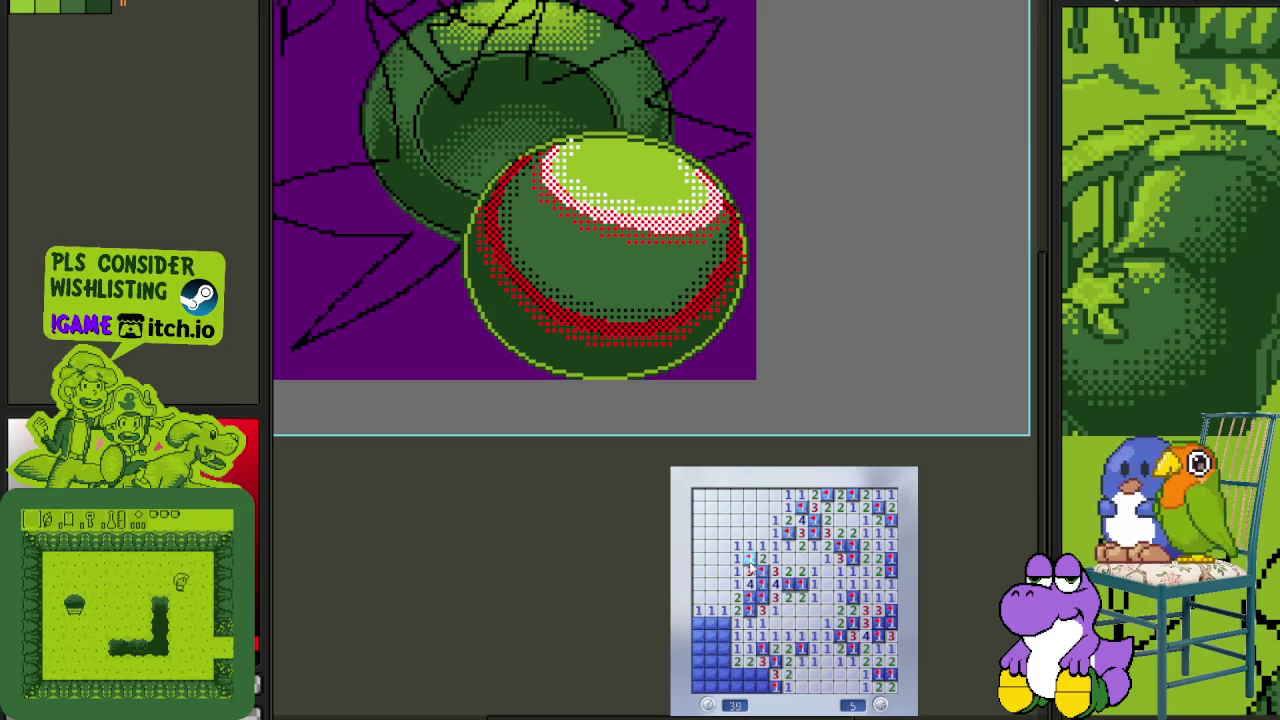
{"action": "right_click", "coordinate": [737, 621]}
{"action": "right_click", "coordinate": [722, 648]}
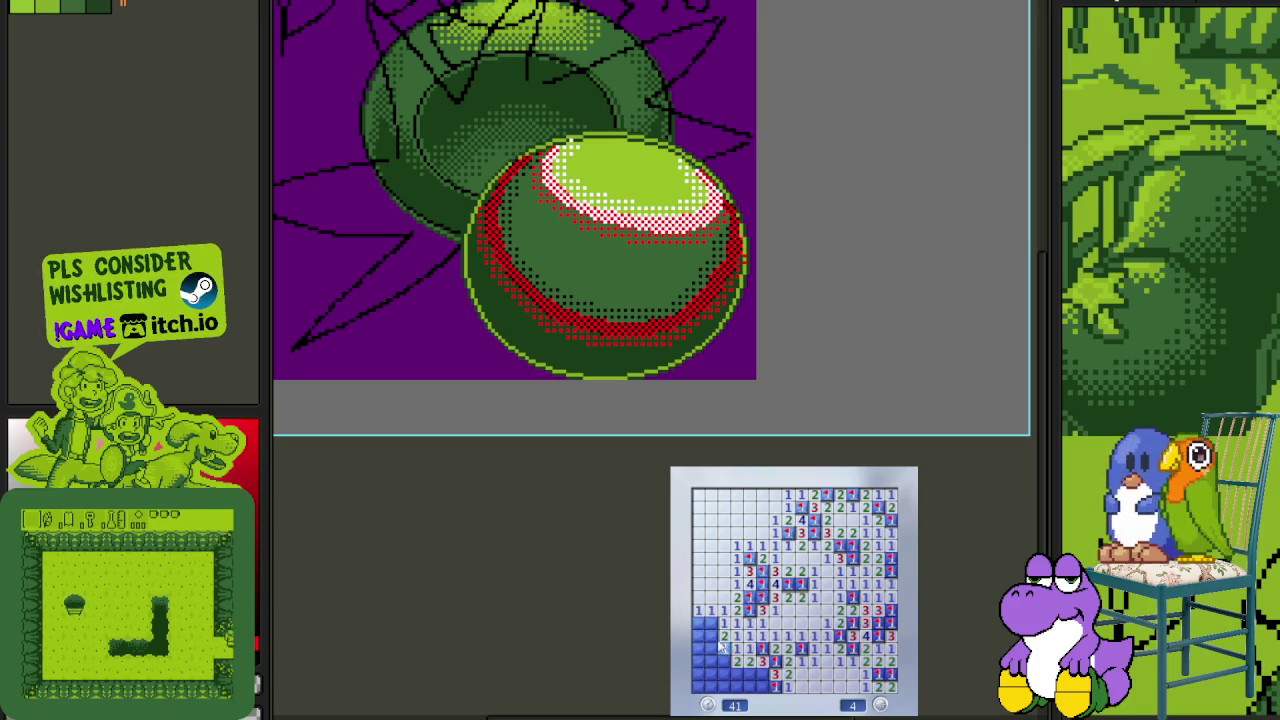
{"action": "right_click", "coordinate": [711, 622]}
{"action": "left_click", "coordinate": [712, 650]}
{"action": "right_click", "coordinate": [749, 675]}
{"action": "right_click", "coordinate": [763, 687]}
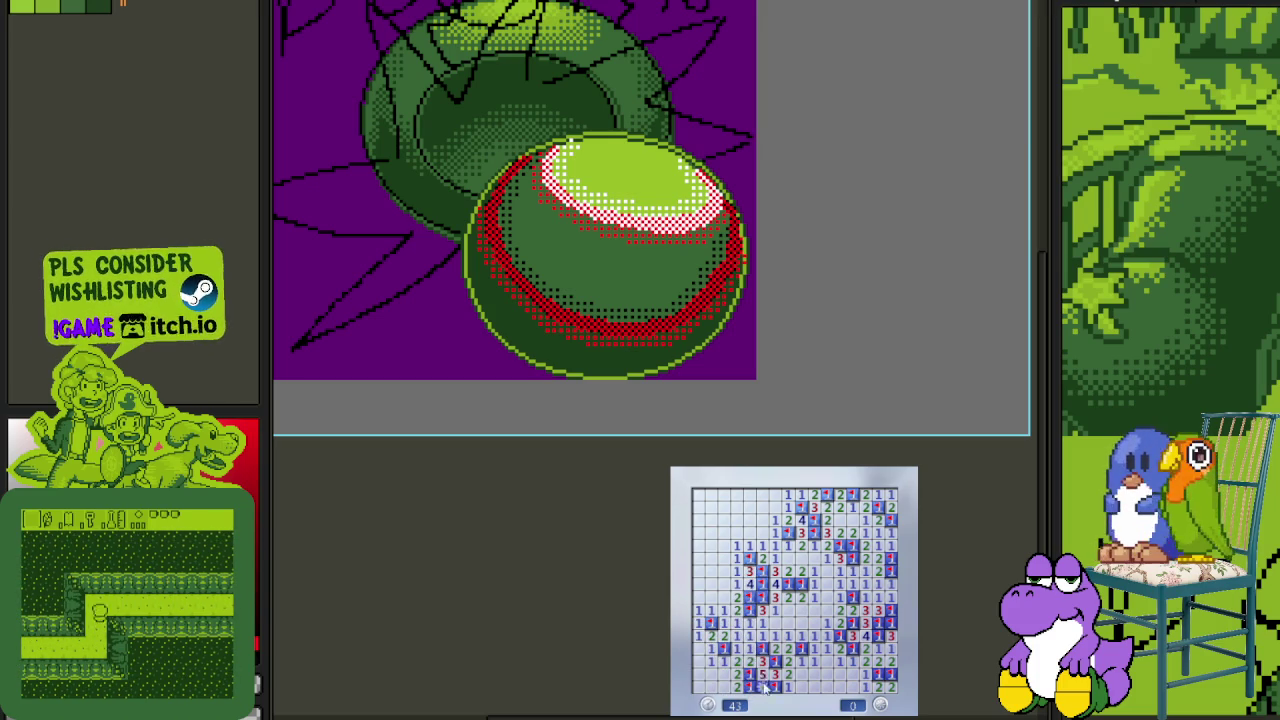
{"action": "left_click", "coordinate": [839, 653]}
- Flag the mines around the new opening and reveal the cells above and beside it
{"action": "right_click", "coordinate": [826, 622]}
{"action": "left_click", "coordinate": [814, 610]}
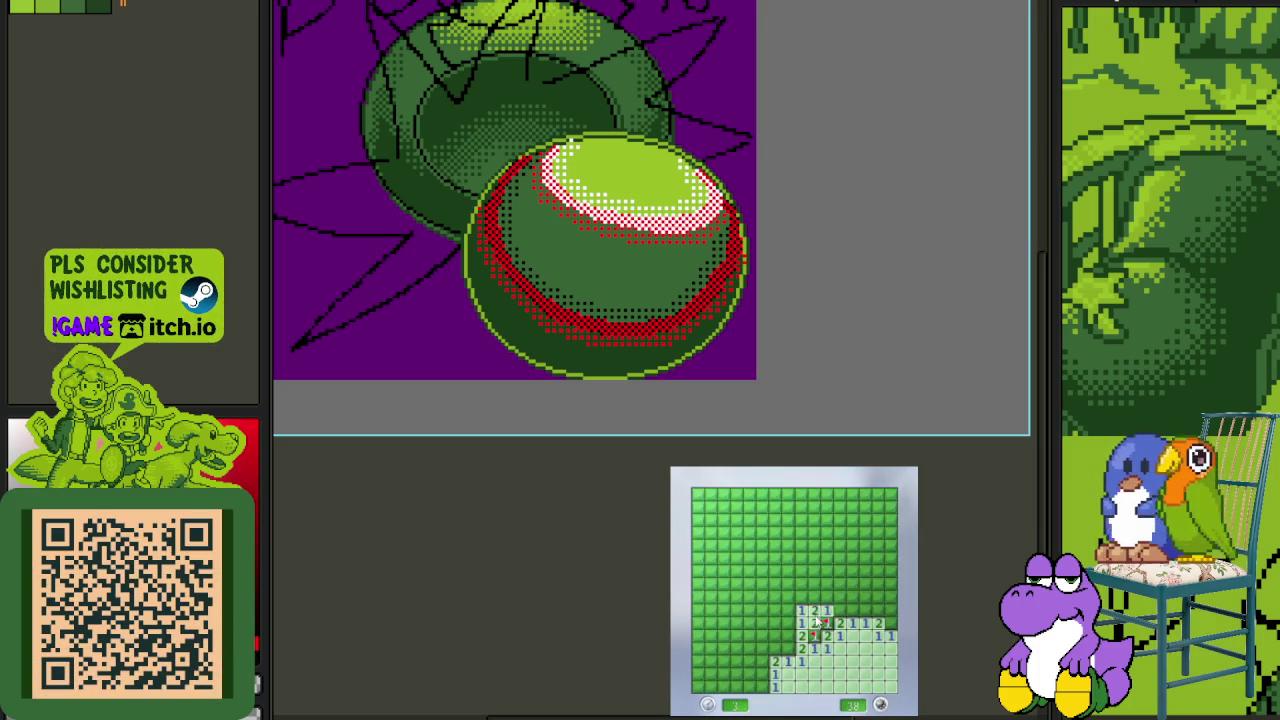
{"action": "left_click", "coordinate": [788, 610]}
{"action": "right_click", "coordinate": [801, 597]}
{"action": "left_click", "coordinate": [801, 584]}
{"action": "right_click", "coordinate": [788, 584]}
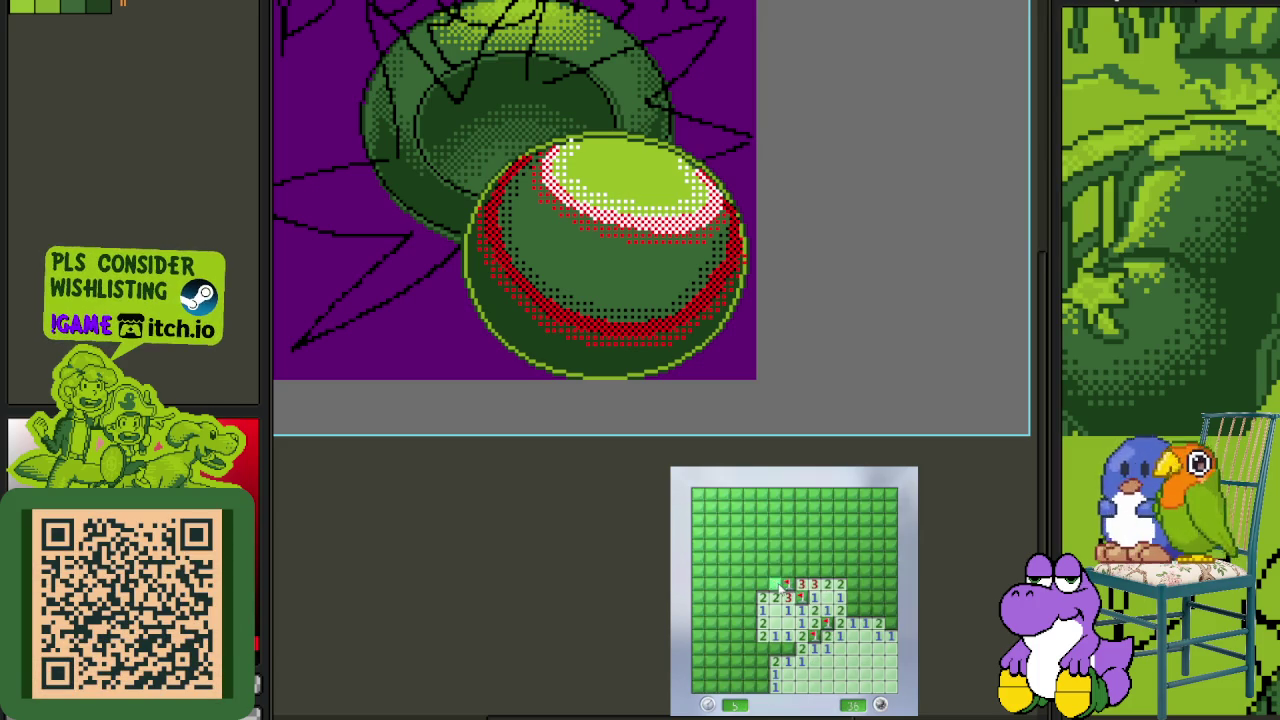
- Clear the left side of the board, flagging its mines
{"action": "right_click", "coordinate": [788, 648]}
{"action": "left_click", "coordinate": [776, 661]}
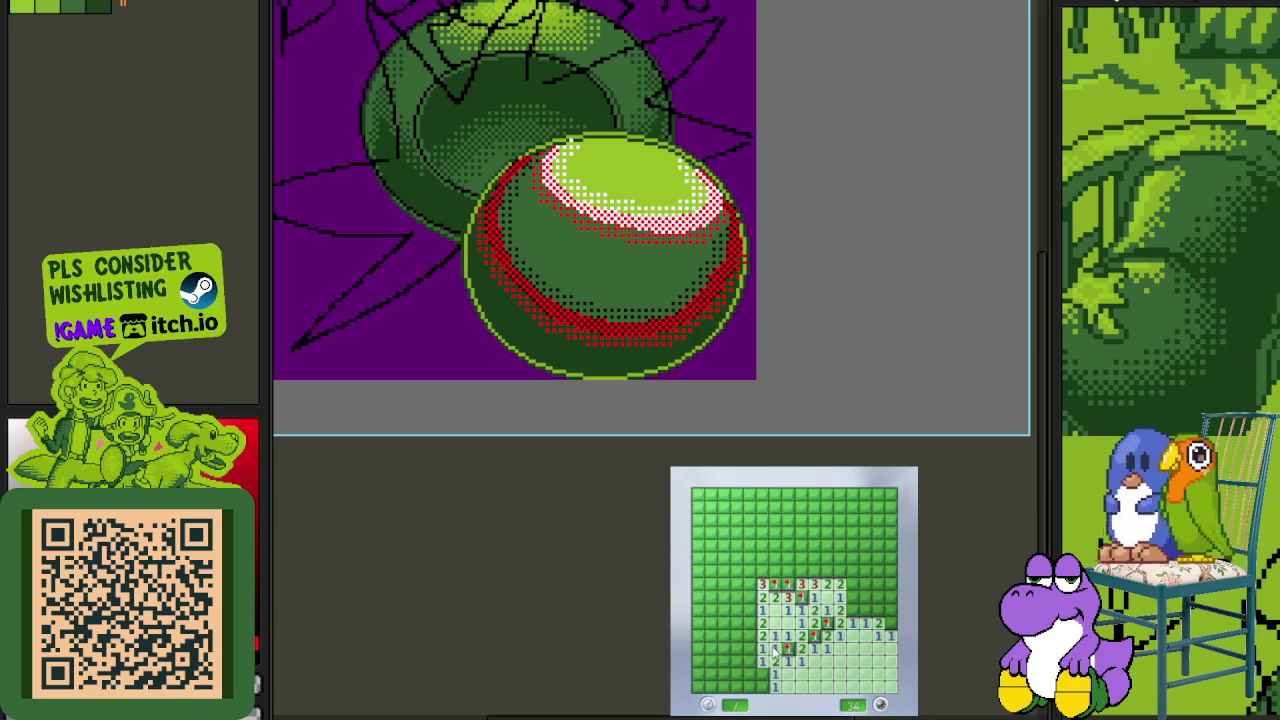
{"action": "left_click", "coordinate": [763, 674]}
{"action": "left_click", "coordinate": [750, 661]}
{"action": "left_click", "coordinate": [724, 648]}
{"action": "right_click", "coordinate": [750, 623]}
{"action": "left_click", "coordinate": [737, 623]}
{"action": "left_click", "coordinate": [750, 597]}
{"action": "left_click", "coordinate": [724, 623]}
- Flag the lower-left mines and reveal the safe cells around them
{"action": "right_click", "coordinate": [724, 661]}
{"action": "left_click", "coordinate": [711, 661]}
{"action": "right_click", "coordinate": [698, 636]}
{"action": "left_click", "coordinate": [711, 648]}
{"action": "left_click", "coordinate": [724, 674]}
{"action": "right_click", "coordinate": [711, 674]}
{"action": "left_click", "coordinate": [711, 687]}
- Flag the mines toward the upper right and reveal the row of cells beside them
{"action": "right_click", "coordinate": [854, 610]}
{"action": "left_click", "coordinate": [867, 597]}
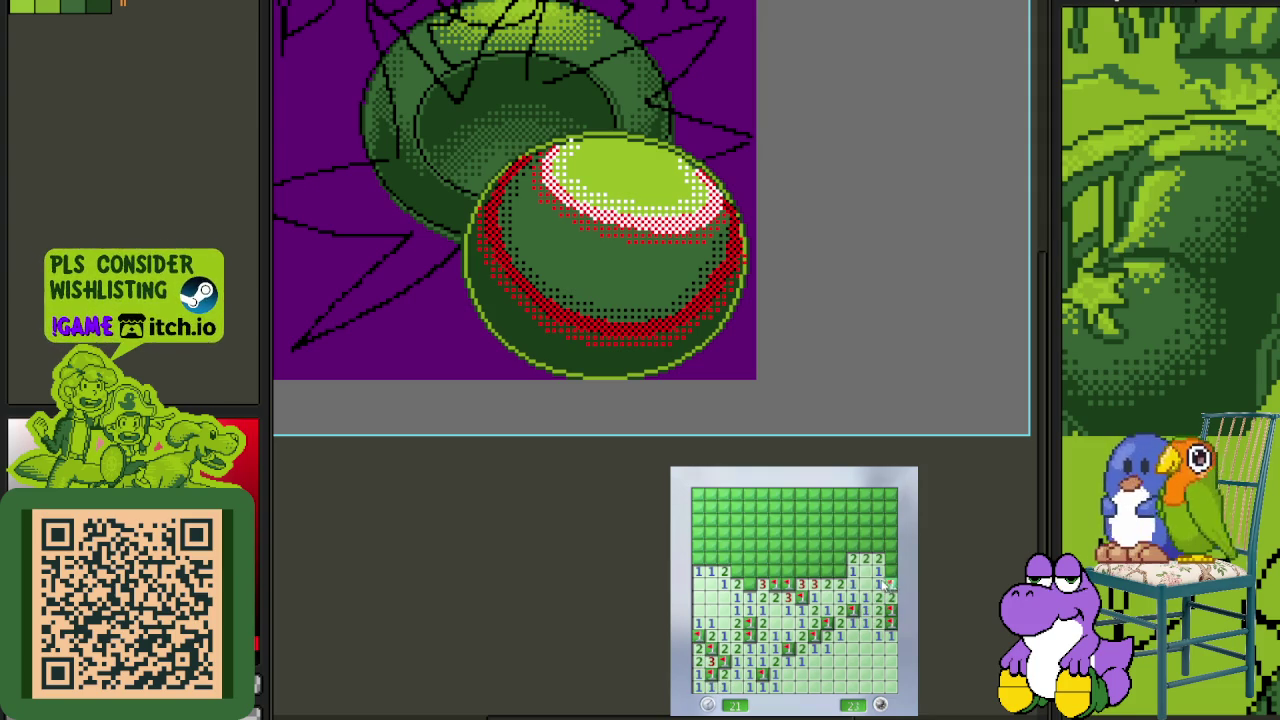
{"action": "right_click", "coordinate": [839, 571]}
{"action": "left_click", "coordinate": [839, 558]}
{"action": "right_click", "coordinate": [826, 571]}
{"action": "left_click", "coordinate": [814, 571]}
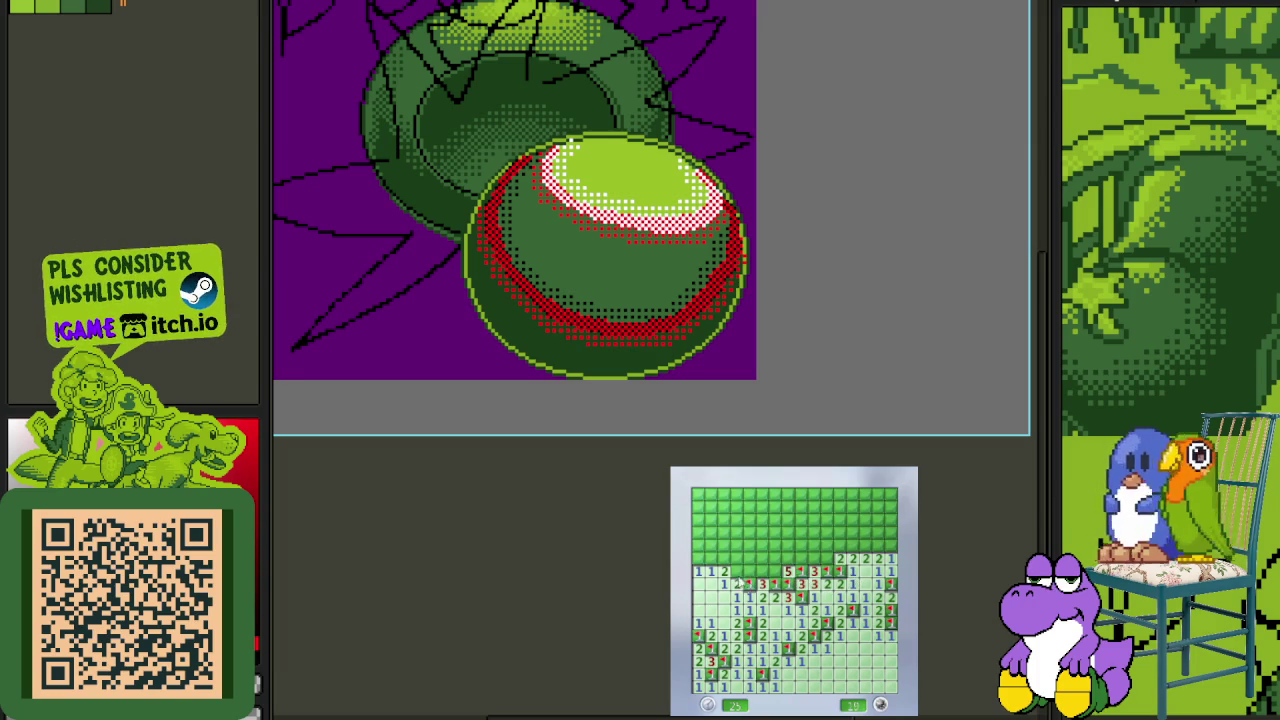
{"action": "left_click", "coordinate": [750, 571]}
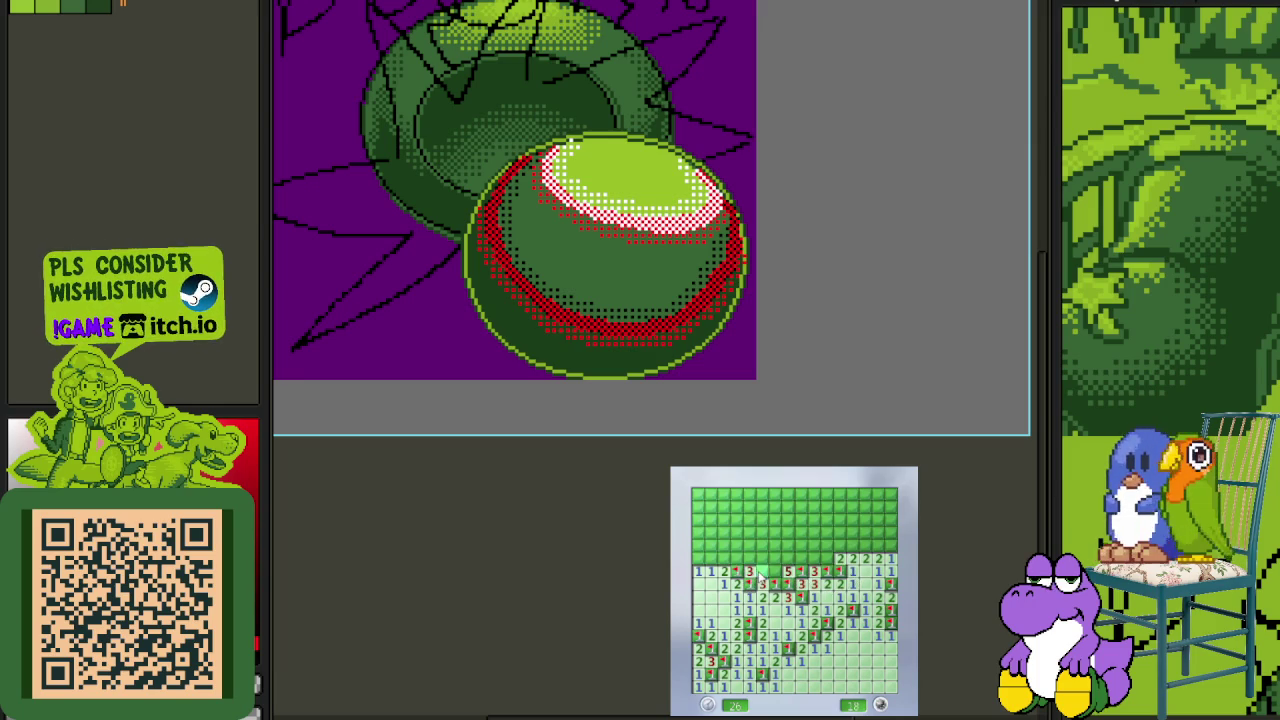
- Open the upper-left area and clear the top row, flagging its mines
{"action": "left_click", "coordinate": [750, 545]}
{"action": "right_click", "coordinate": [698, 520]}
{"action": "left_click", "coordinate": [698, 507]}
{"action": "left_click", "coordinate": [711, 494]}
{"action": "right_click", "coordinate": [724, 494]}
{"action": "left_click", "coordinate": [737, 494]}
{"action": "right_click", "coordinate": [750, 494]}
{"action": "right_click", "coordinate": [763, 520]}
{"action": "left_click", "coordinate": [763, 507]}
{"action": "left_click", "coordinate": [763, 494]}
- Open the upper-right blank area and flag the mines beside the 2 and 3
{"action": "left_click", "coordinate": [776, 533]}
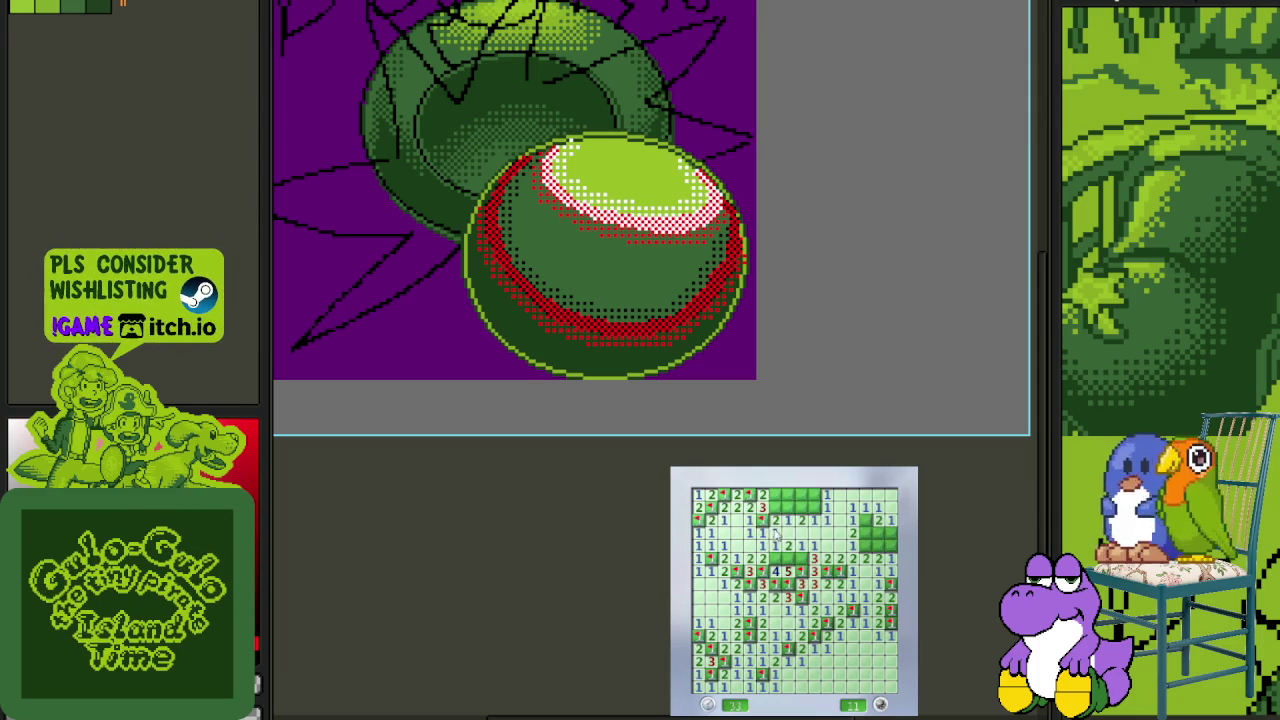
{"action": "right_click", "coordinate": [789, 507]}
{"action": "left_click", "coordinate": [815, 494]}
{"action": "right_click", "coordinate": [802, 494]}
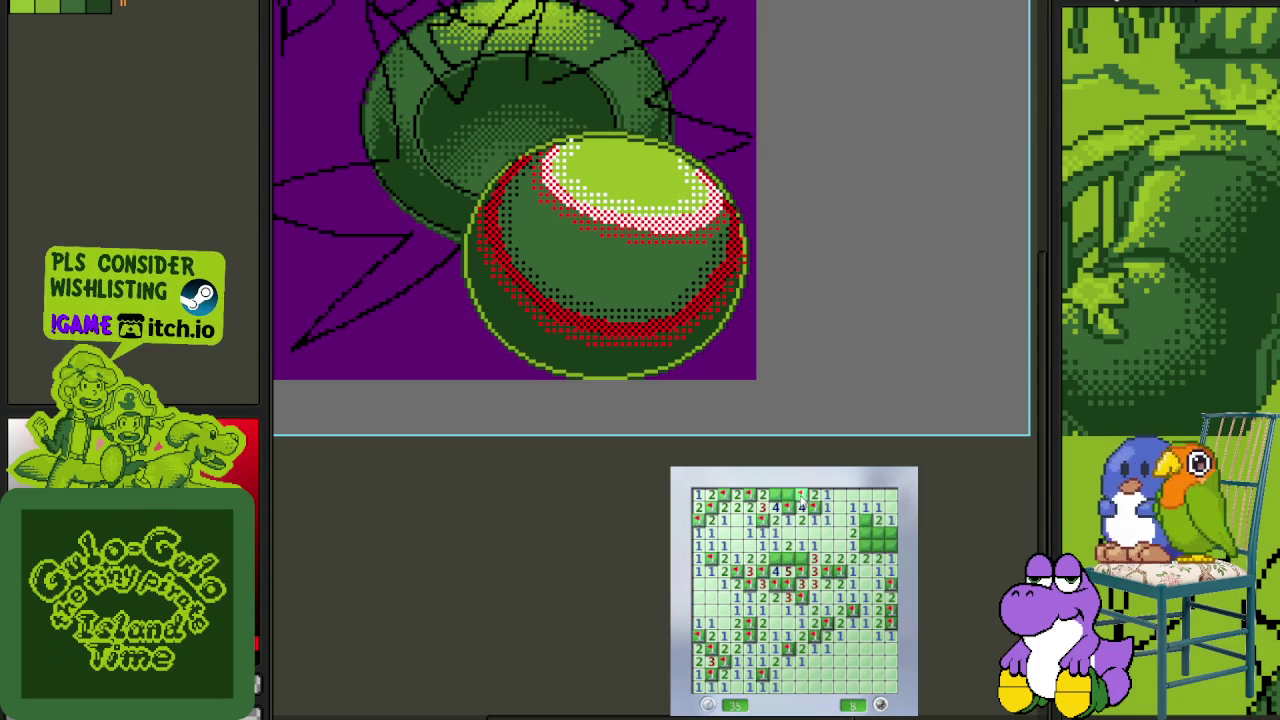
{"action": "left_click", "coordinate": [789, 558]}
{"action": "right_click", "coordinate": [802, 558]}
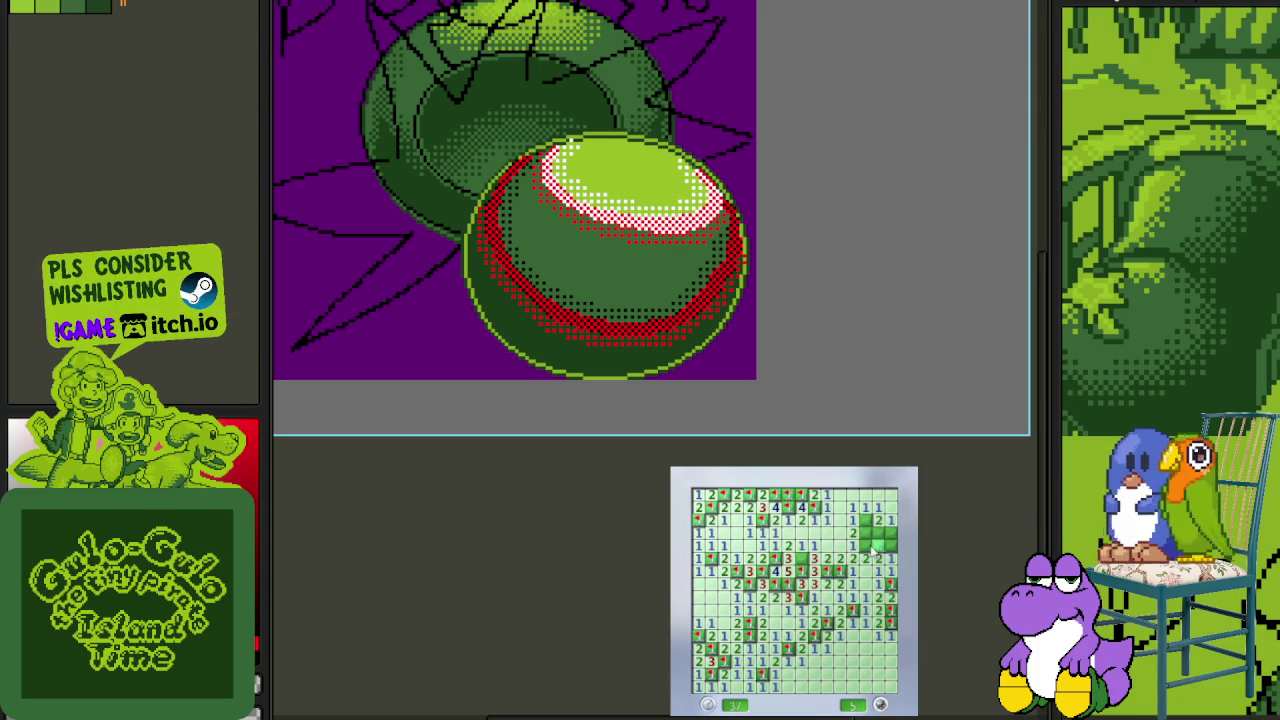
- Flag the last top-right mines to clear the board, then begin a new game
{"action": "right_click", "coordinate": [865, 546]}
{"action": "left_click", "coordinate": [865, 533]}
{"action": "right_click", "coordinate": [878, 546]}
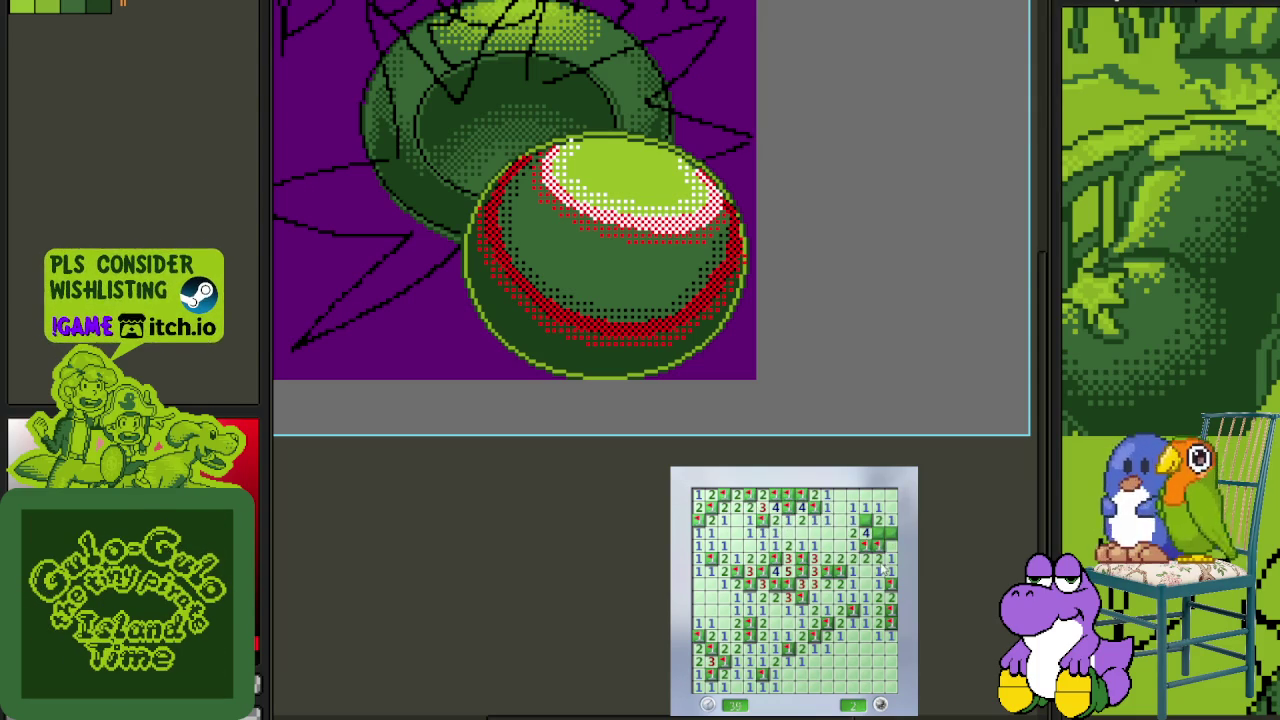
{"action": "right_click", "coordinate": [865, 520]}
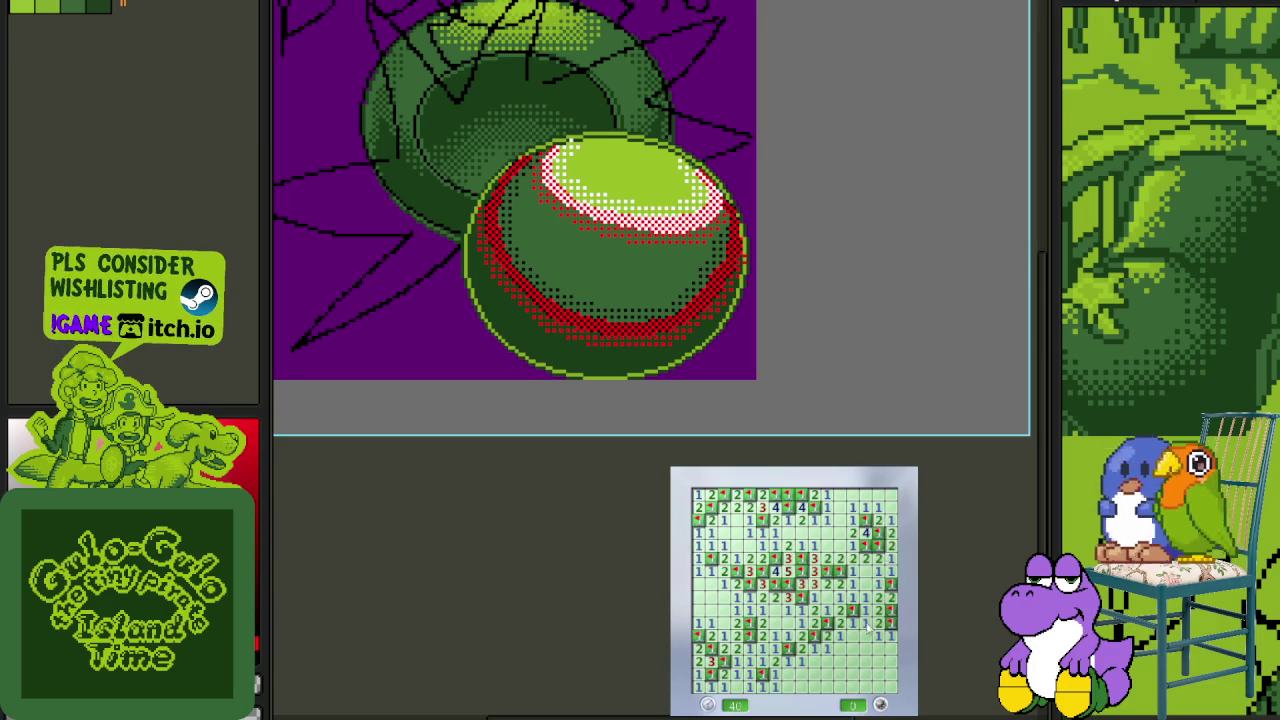
{"action": "left_click", "coordinate": [870, 626]}
{"action": "right_click", "coordinate": [838, 623]}
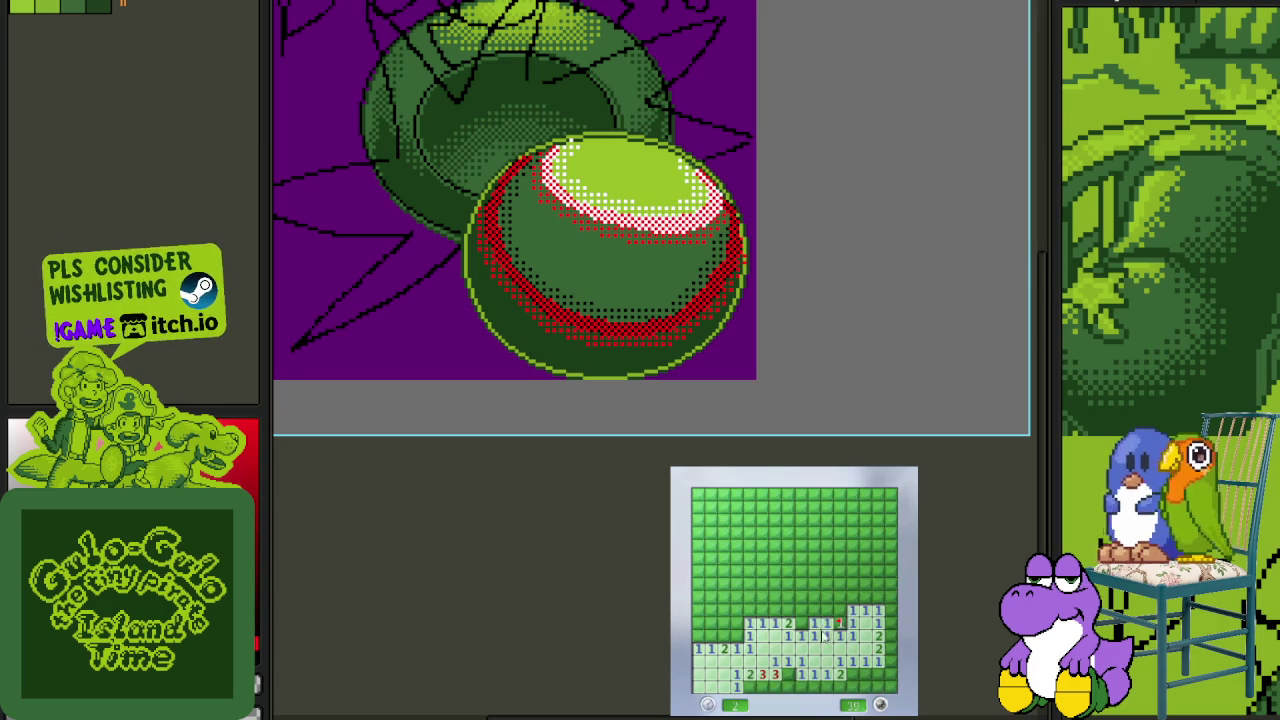
- Open a large area and flag the mines around it and along the middle row
{"action": "left_click", "coordinate": [851, 611]}
{"action": "right_click", "coordinate": [801, 622]}
{"action": "left_click", "coordinate": [788, 609]}
{"action": "right_click", "coordinate": [775, 609]}
{"action": "left_click", "coordinate": [775, 597]}
{"action": "left_click", "coordinate": [762, 610]}
{"action": "right_click", "coordinate": [788, 584]}
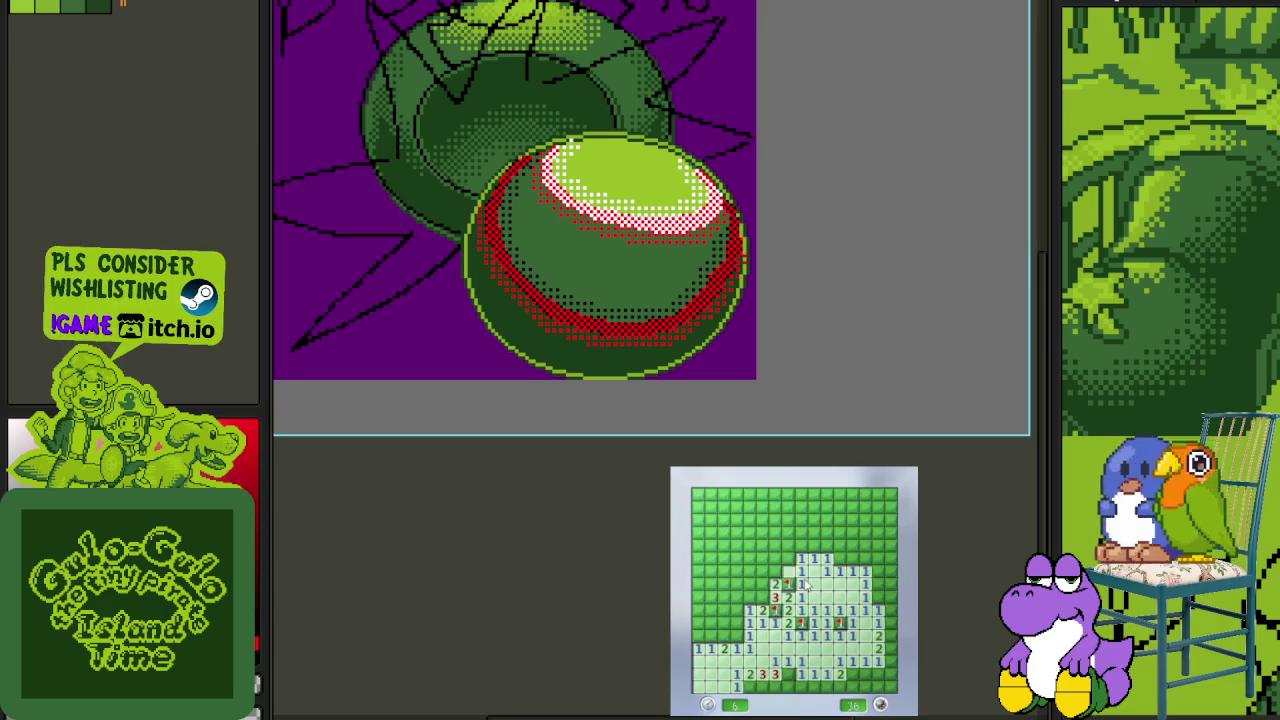
{"action": "left_click", "coordinate": [775, 571]}
- Flag mines along the bottom rows and left edge, uncovering the safe cells between them
{"action": "right_click", "coordinate": [762, 584]}
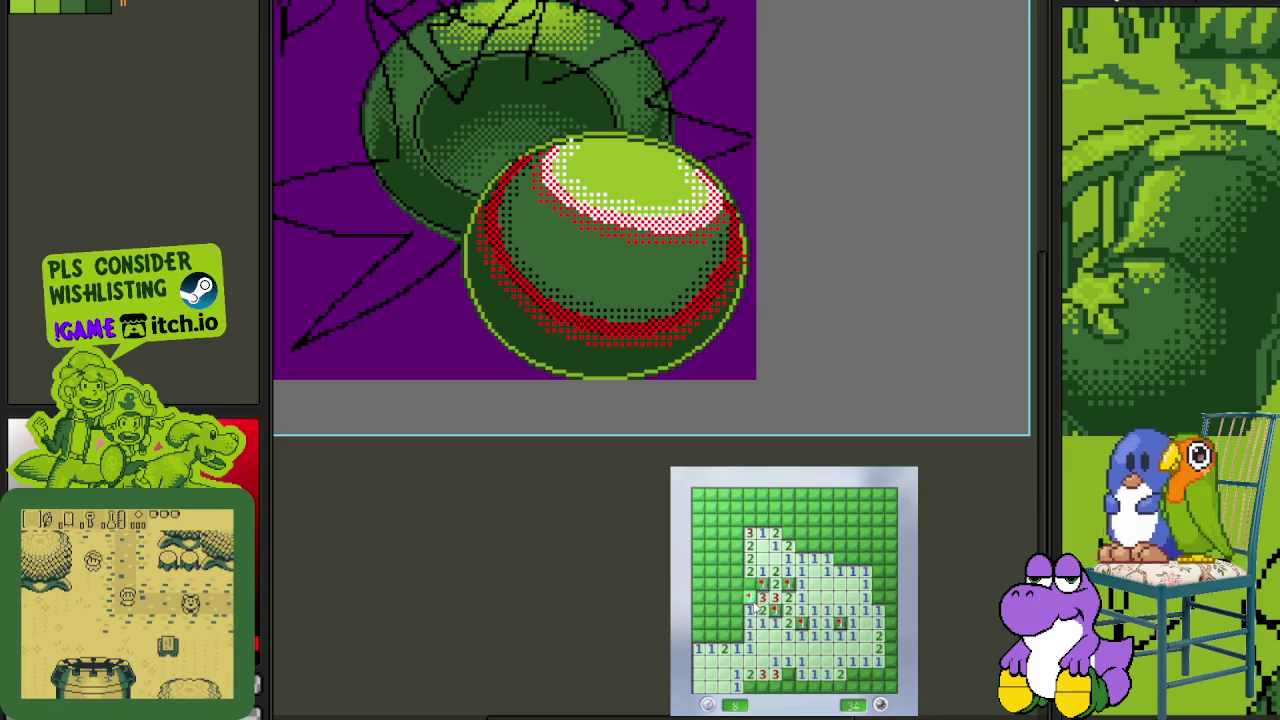
{"action": "left_click", "coordinate": [749, 610]}
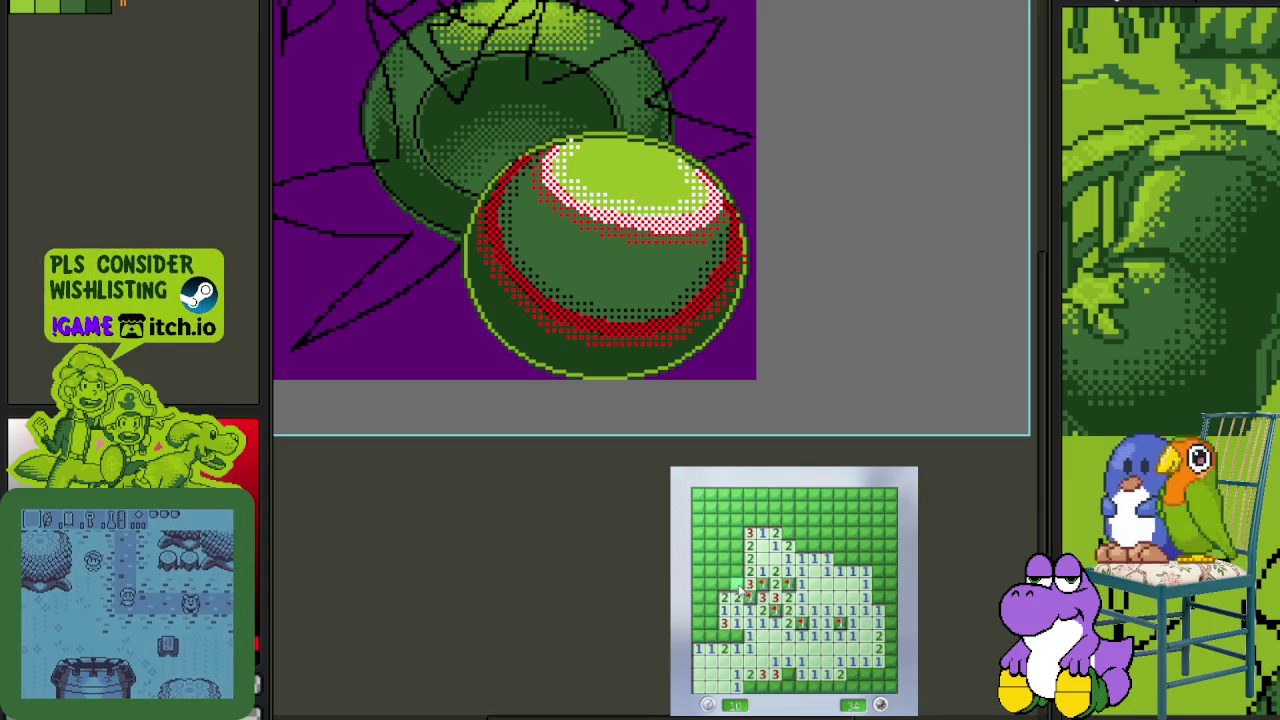
{"action": "right_click", "coordinate": [710, 610]}
{"action": "right_click", "coordinate": [710, 634]}
{"action": "left_click", "coordinate": [723, 634]}
{"action": "right_click", "coordinate": [736, 634]}
{"action": "left_click", "coordinate": [697, 623]}
{"action": "left_click", "coordinate": [710, 597]}
{"action": "right_click", "coordinate": [710, 623]}
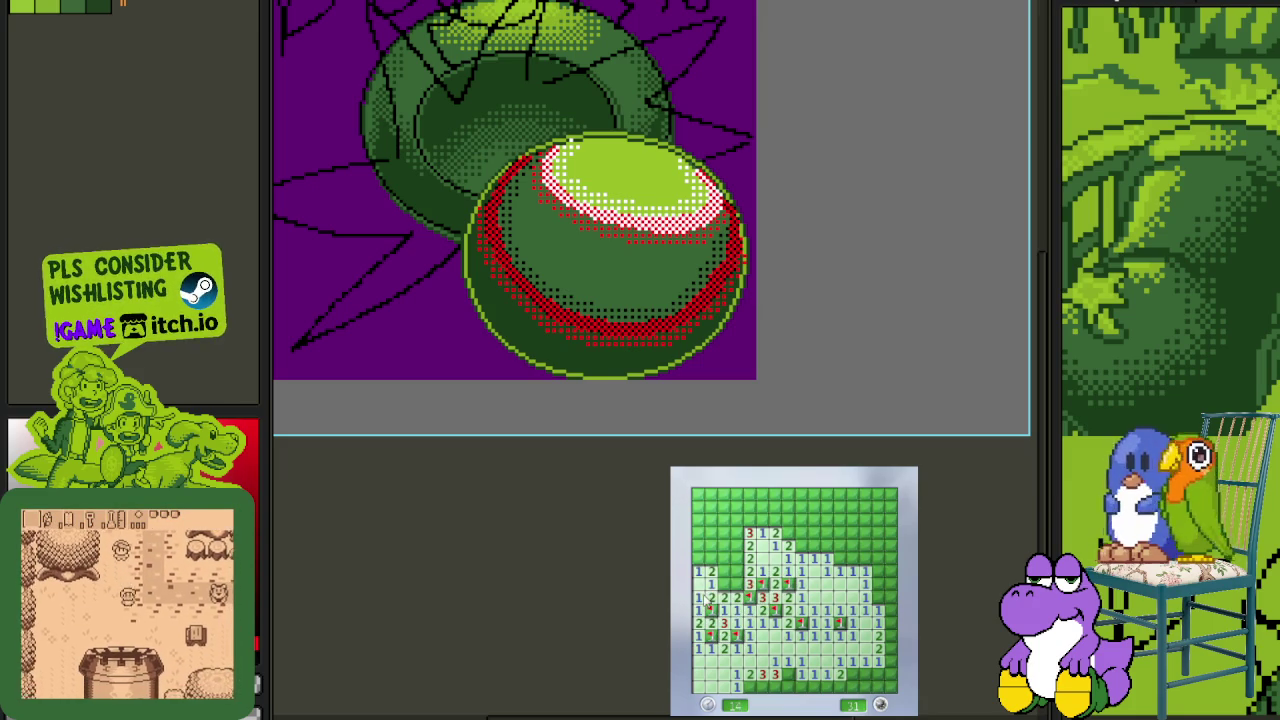
- Flag the upper-left mines and open the cells around the solved numbers there
{"action": "right_click", "coordinate": [736, 571]}
{"action": "right_click", "coordinate": [736, 545]}
{"action": "left_click", "coordinate": [736, 558]}
{"action": "right_click", "coordinate": [736, 532]}
{"action": "left_click", "coordinate": [723, 558]}
{"action": "right_click", "coordinate": [710, 558]}
{"action": "left_click", "coordinate": [723, 545]}
{"action": "right_click", "coordinate": [697, 545]}
{"action": "left_click", "coordinate": [723, 532]}
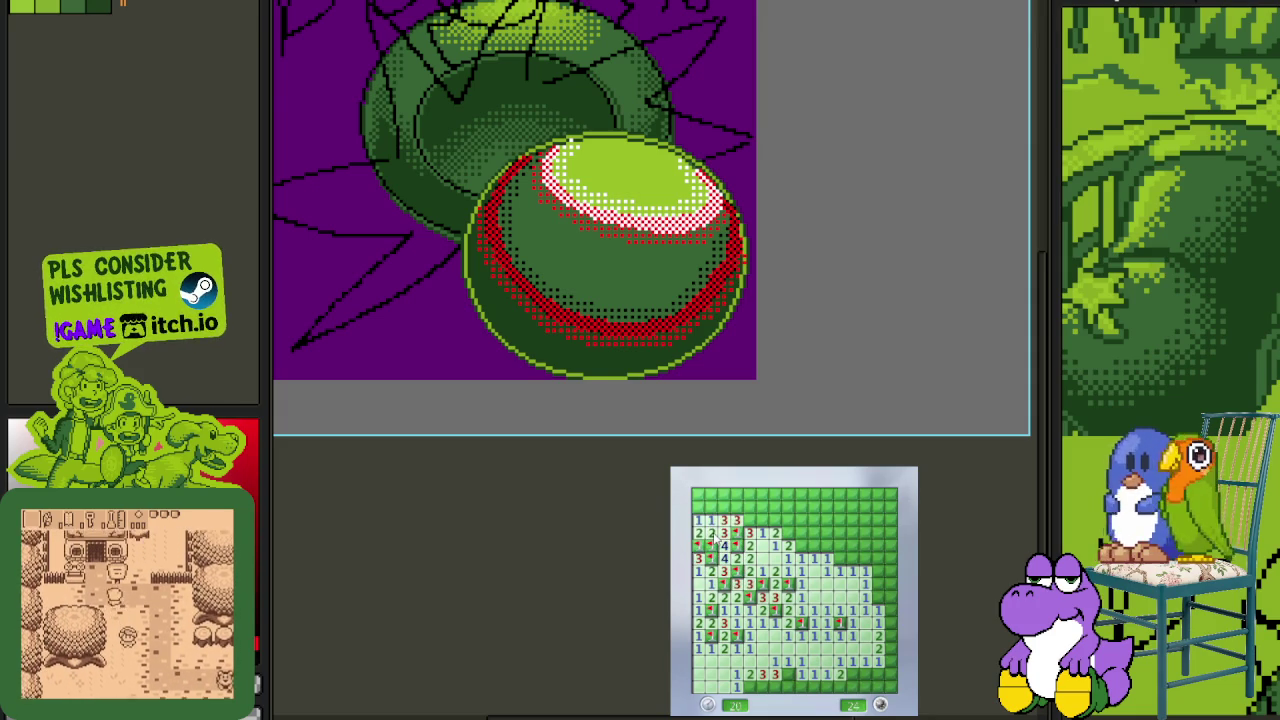
- Flag mines near the top middle and clear the top rows
{"action": "right_click", "coordinate": [788, 545]}
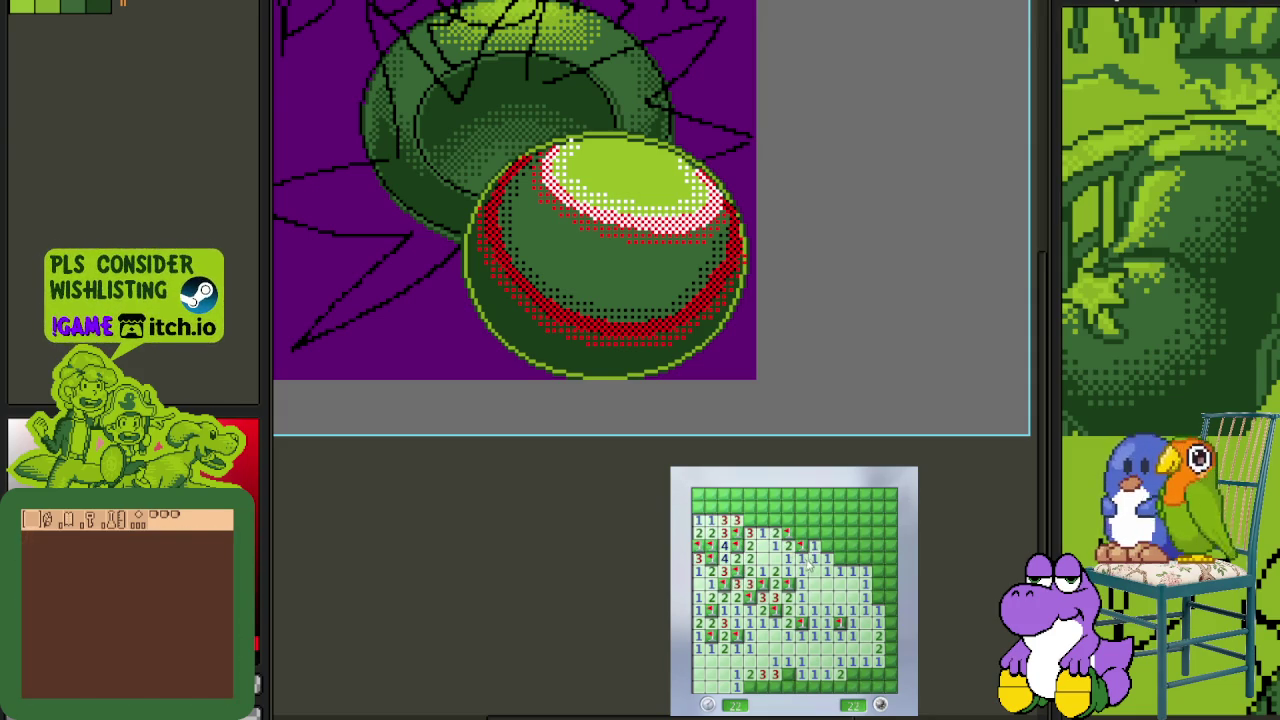
{"action": "left_click", "coordinate": [814, 545]}
{"action": "right_click", "coordinate": [801, 519]}
{"action": "left_click", "coordinate": [788, 519]}
{"action": "right_click", "coordinate": [788, 507]}
{"action": "left_click", "coordinate": [775, 507]}
{"action": "left_click", "coordinate": [814, 494]}
{"action": "right_click", "coordinate": [827, 494]}
{"action": "left_click", "coordinate": [853, 507]}
- Flag the right-side mines and clear cells down the right edge
{"action": "right_click", "coordinate": [853, 533]}
{"action": "left_click", "coordinate": [840, 545]}
{"action": "left_click", "coordinate": [853, 558]}
{"action": "right_click", "coordinate": [865, 545]}
{"action": "left_click", "coordinate": [865, 533]}
{"action": "right_click", "coordinate": [878, 533]}
{"action": "left_click", "coordinate": [890, 545]}
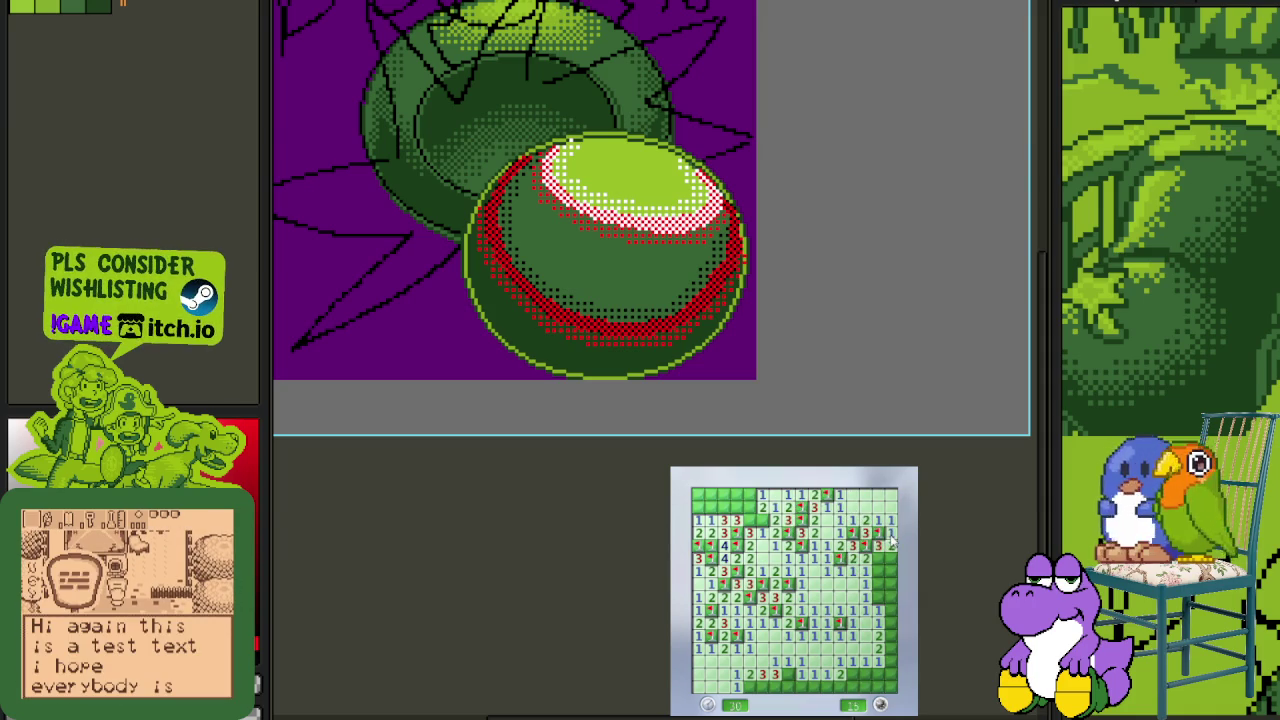
{"action": "left_click", "coordinate": [878, 571]}
{"action": "right_click", "coordinate": [877, 597]}
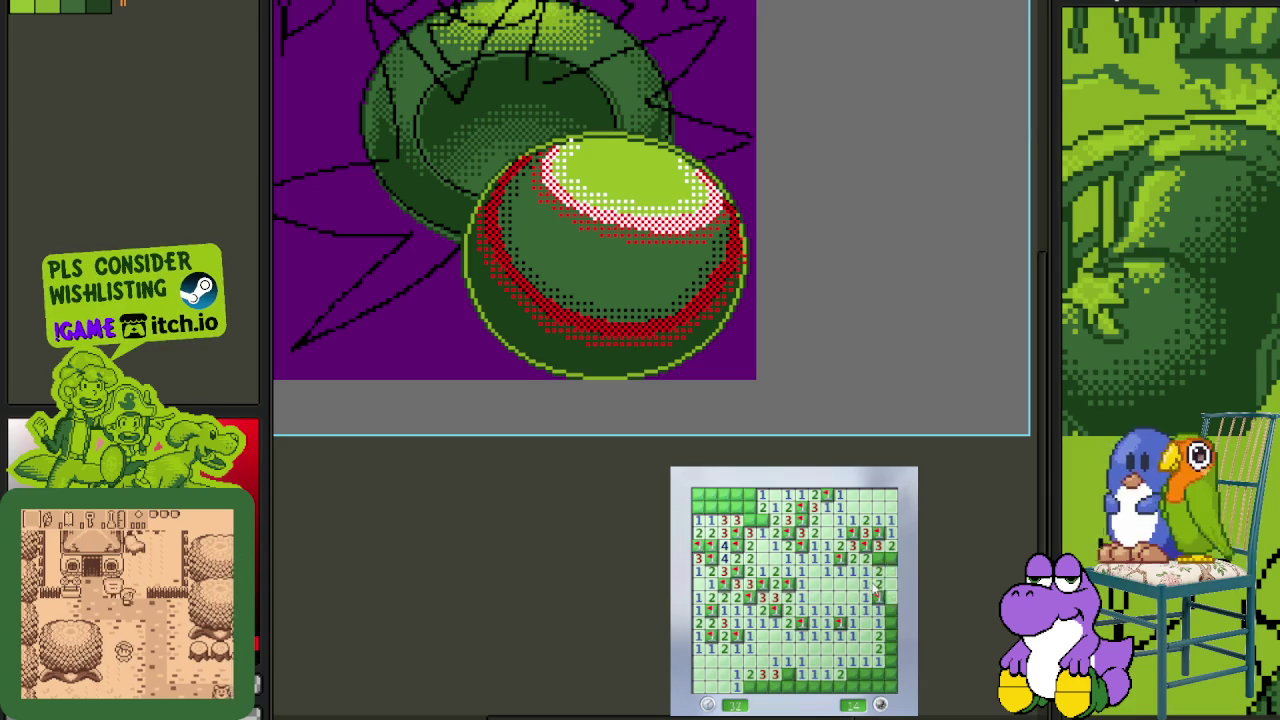
{"action": "left_click", "coordinate": [878, 583]}
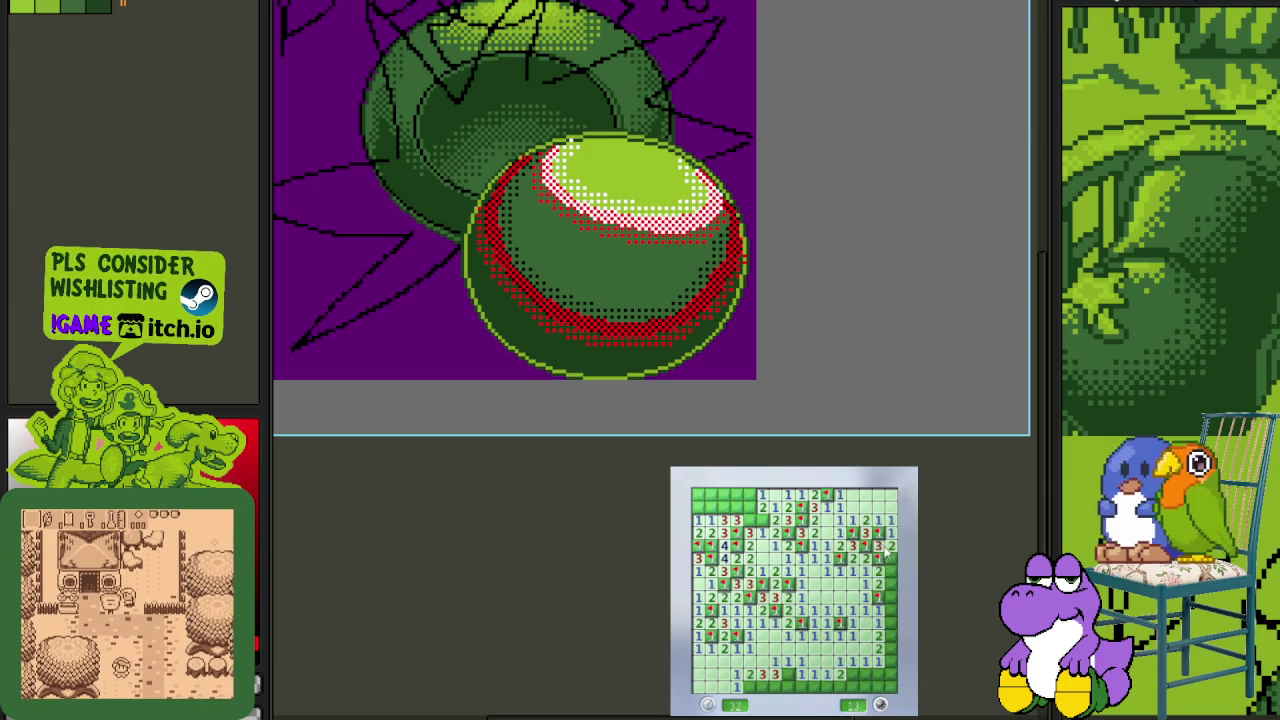
{"action": "left_click", "coordinate": [883, 610]}
- Flag the bottom-right and bottom-row mines, then the remaining top-left ones
{"action": "right_click", "coordinate": [888, 649]}
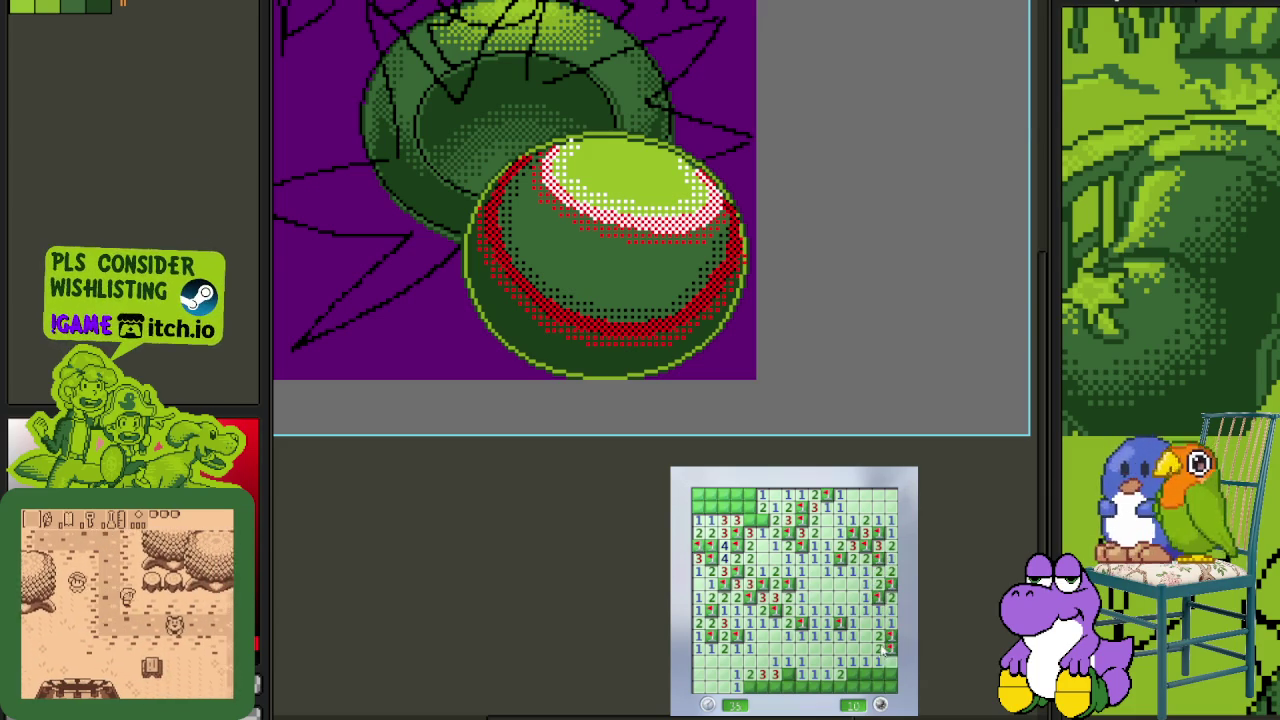
{"action": "left_click", "coordinate": [880, 662]}
{"action": "right_click", "coordinate": [853, 676]}
{"action": "right_click", "coordinate": [823, 686]}
{"action": "right_click", "coordinate": [778, 688]}
{"action": "right_click", "coordinate": [765, 688]}
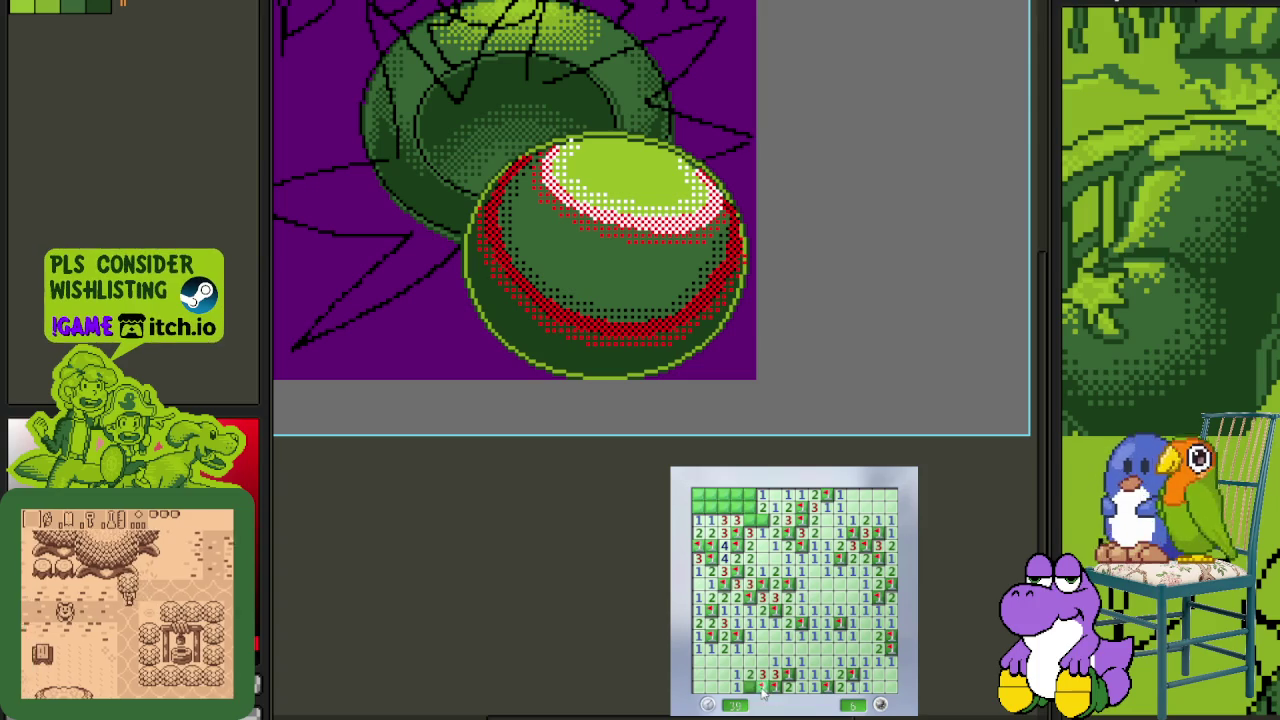
{"action": "right_click", "coordinate": [757, 550]}
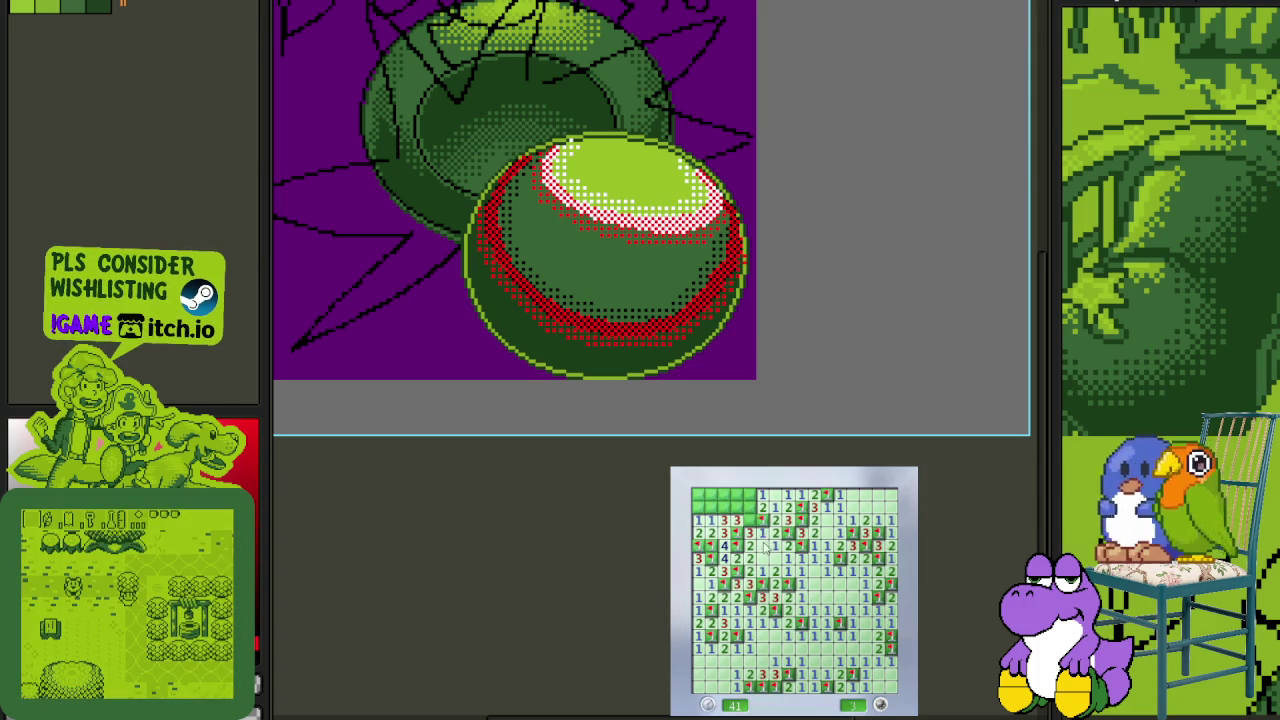
{"action": "left_click", "coordinate": [737, 515]}
{"action": "right_click", "coordinate": [710, 507]}
- Uncover the last safe cell to win, then start a fresh game with a first opening
{"action": "left_click", "coordinate": [705, 495]}
{"action": "left_click", "coordinate": [803, 626]}
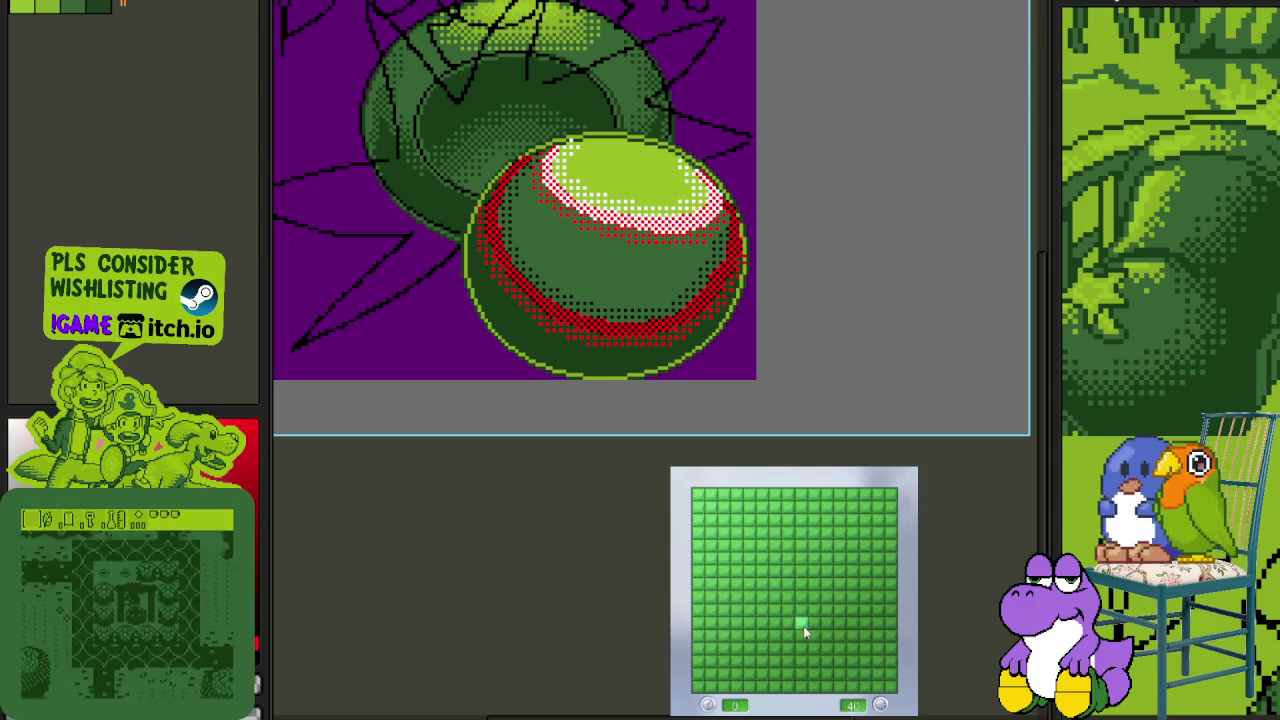
{"action": "left_click", "coordinate": [840, 630]}
{"action": "right_click", "coordinate": [840, 622]}
{"action": "left_click", "coordinate": [853, 610]}
- Flag mines and reveal safe cells in the right columns of the new board
{"action": "right_click", "coordinate": [840, 584]}
{"action": "left_click", "coordinate": [853, 584]}
{"action": "left_click", "coordinate": [853, 558]}
{"action": "right_click", "coordinate": [853, 545]}
{"action": "left_click", "coordinate": [866, 558]}
{"action": "right_click", "coordinate": [866, 584]}
{"action": "left_click", "coordinate": [866, 597]}
{"action": "right_click", "coordinate": [866, 610]}
- Finish flagging the right column and open up the lower-right and bottom-right area
{"action": "left_click", "coordinate": [878, 584]}
{"action": "right_click", "coordinate": [878, 597]}
{"action": "right_click", "coordinate": [878, 610]}
{"action": "left_click", "coordinate": [891, 584]}
{"action": "right_click", "coordinate": [891, 571]}
{"action": "right_click", "coordinate": [891, 610]}
{"action": "left_click", "coordinate": [878, 636]}
{"action": "right_click", "coordinate": [853, 636]}
{"action": "left_click", "coordinate": [845, 680]}
{"action": "right_click", "coordinate": [866, 680]}
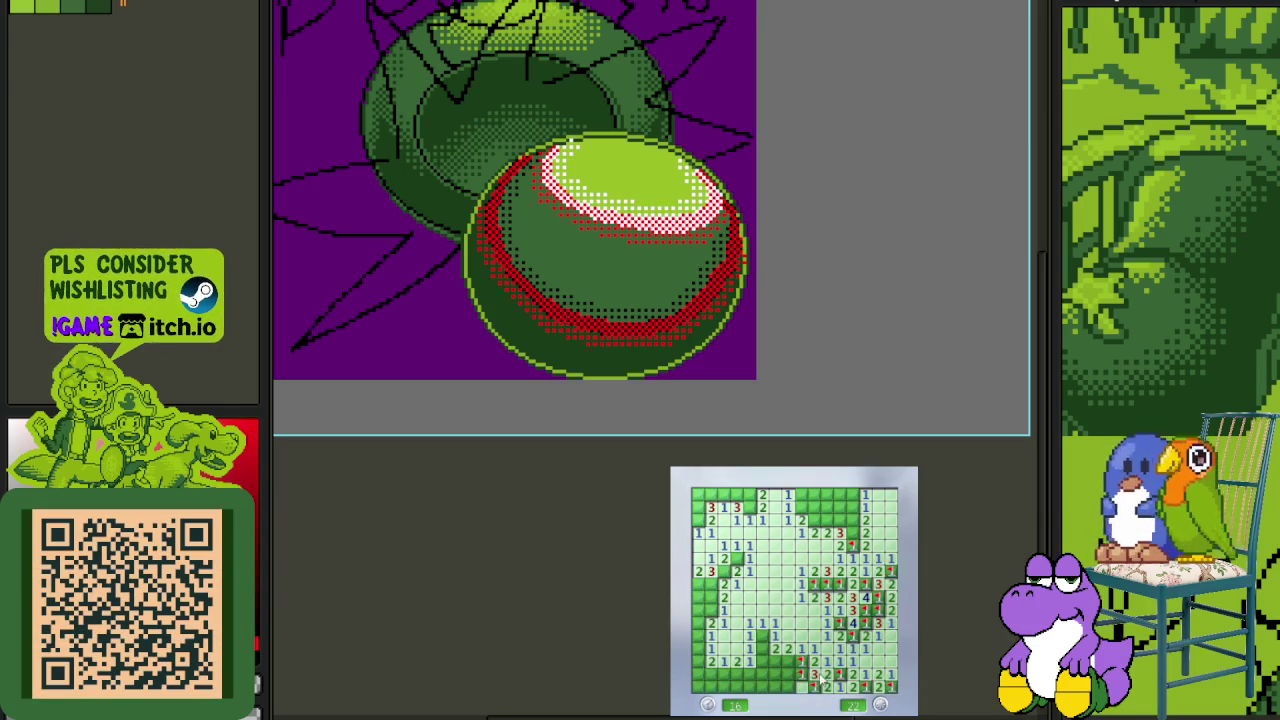
- Clear the bottom rows, left column and top row of the second board
{"action": "left_click", "coordinate": [788, 688]}
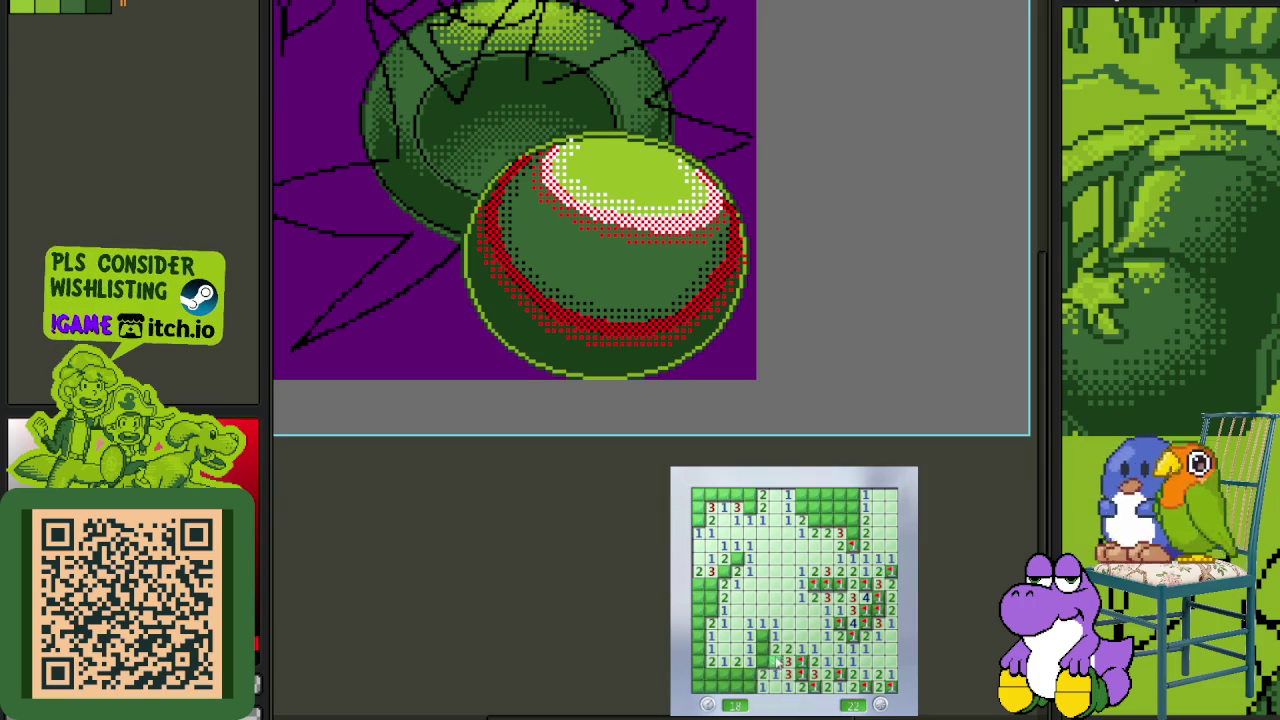
{"action": "right_click", "coordinate": [762, 638]}
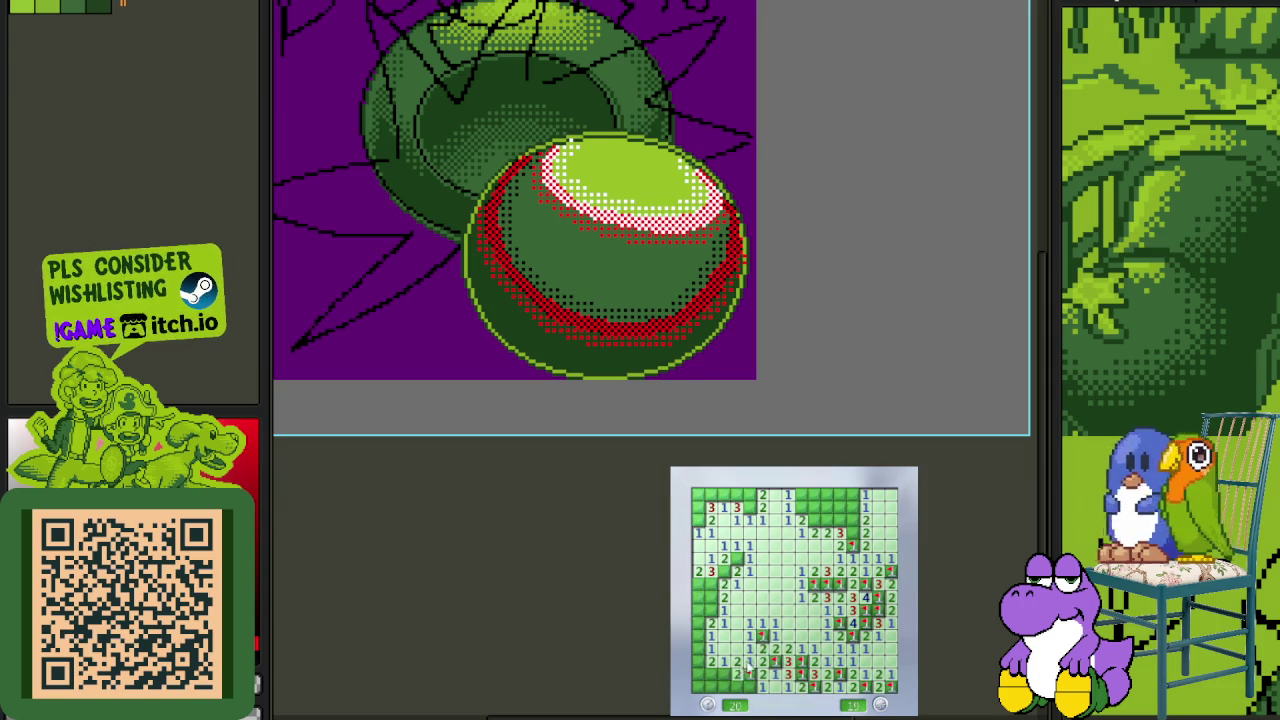
{"action": "left_click", "coordinate": [724, 686]}
{"action": "right_click", "coordinate": [711, 609]}
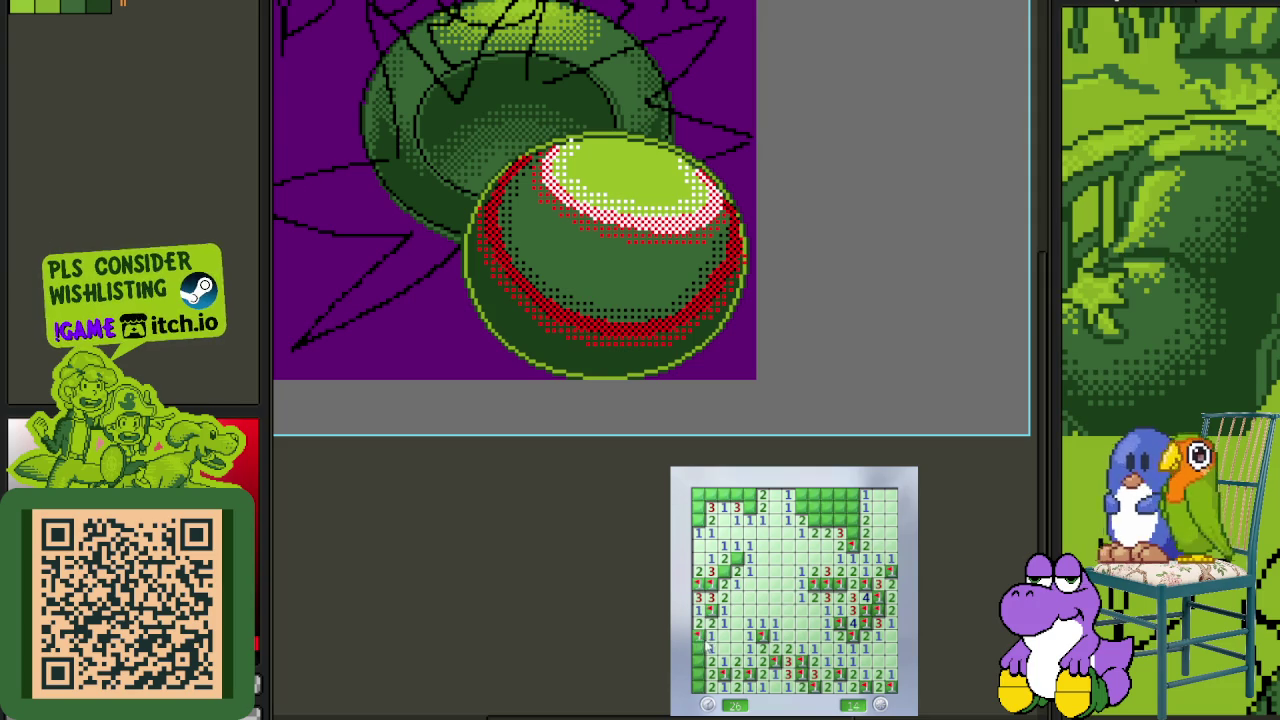
{"action": "left_click", "coordinate": [711, 508]}
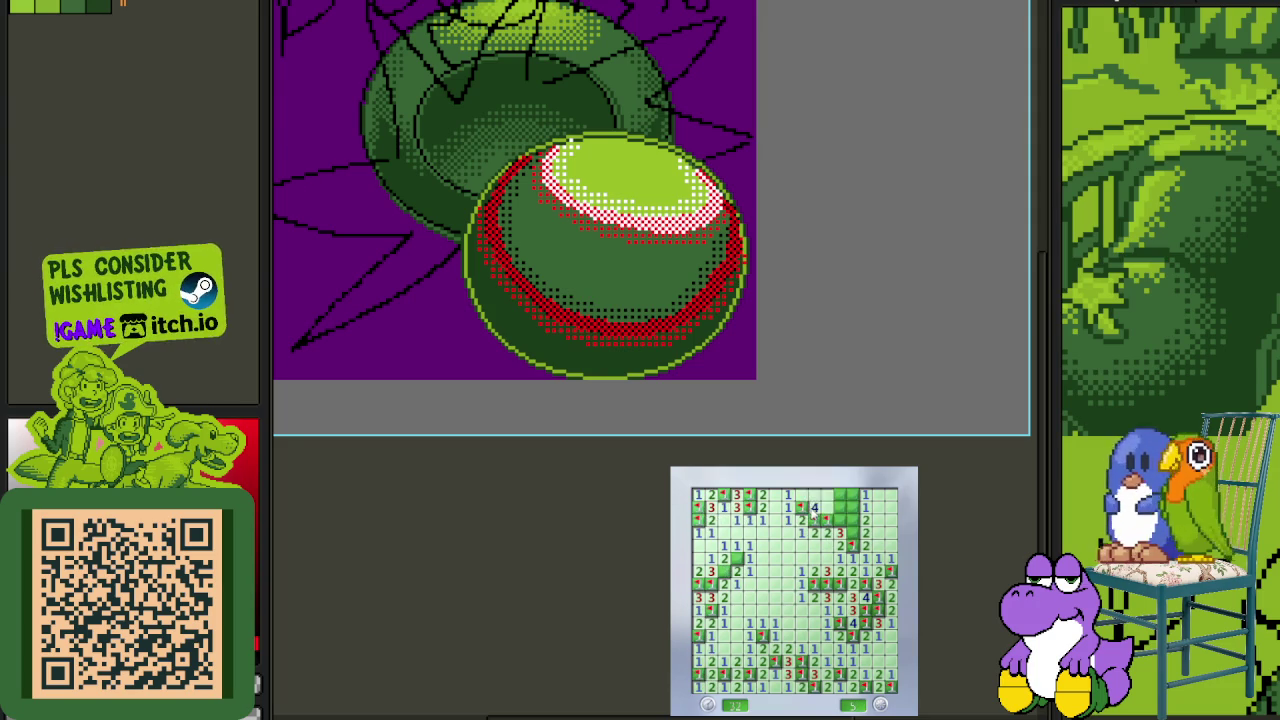
{"action": "left_click", "coordinate": [813, 506]}
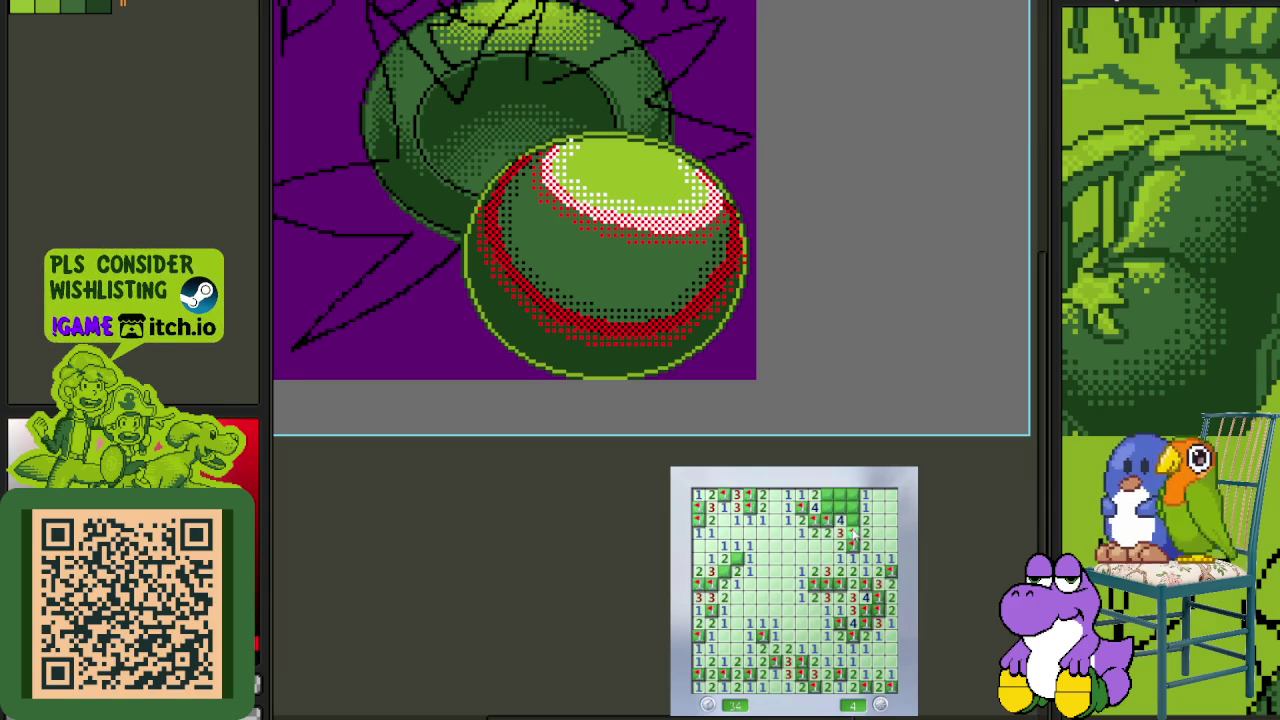
{"action": "left_click", "coordinate": [840, 506]}
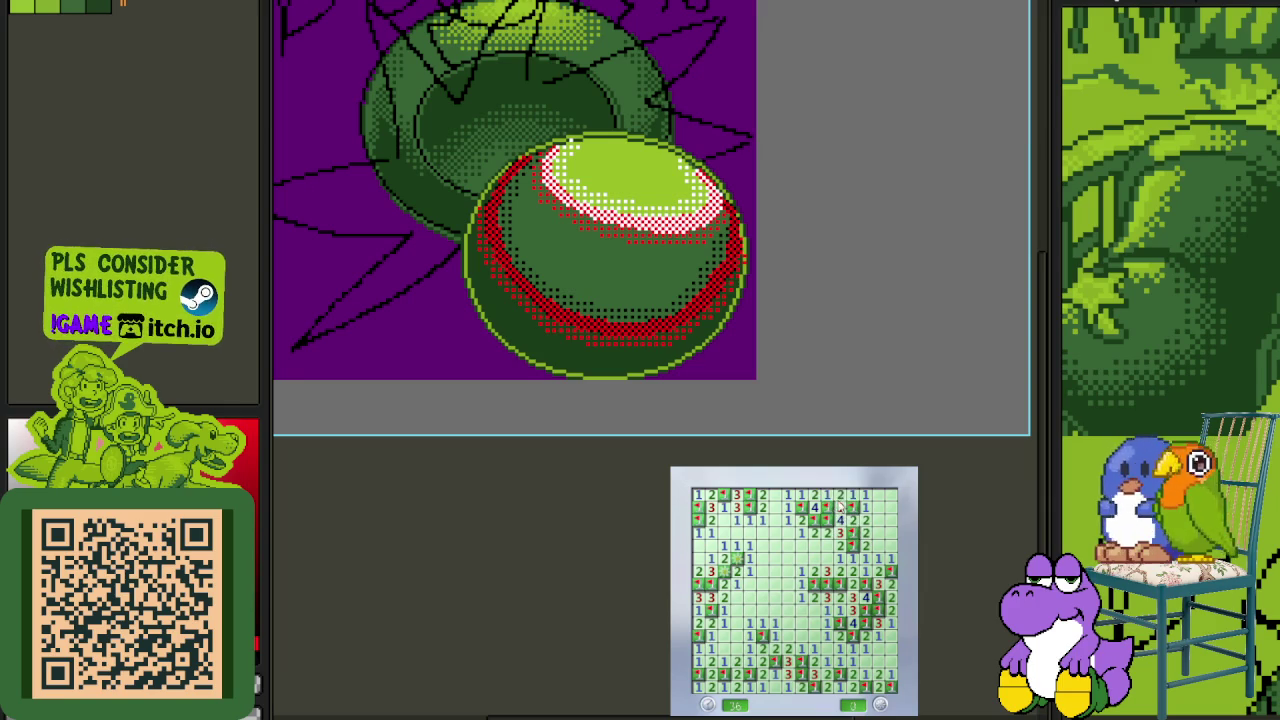
- Start a third game, open its first region and flag the right-column mines
{"action": "left_click", "coordinate": [855, 648]}
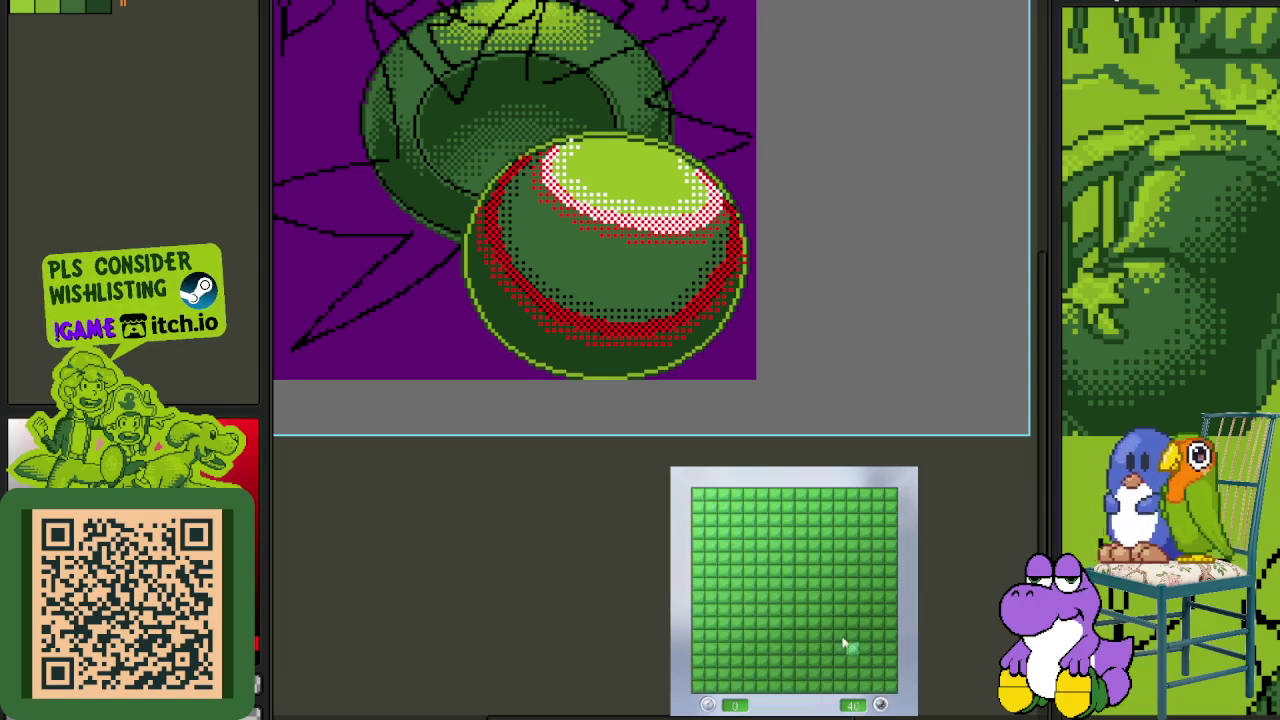
{"action": "left_click", "coordinate": [813, 623]}
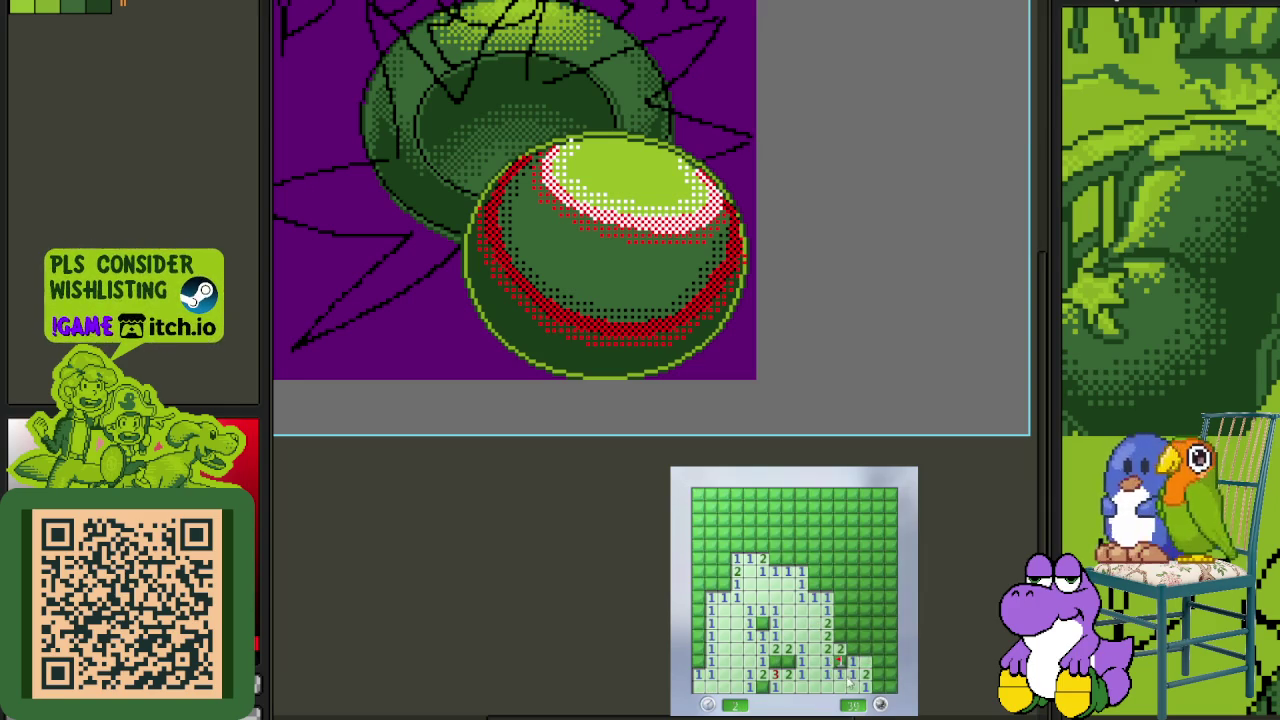
{"action": "right_click", "coordinate": [840, 623]}
{"action": "left_click", "coordinate": [838, 610]}
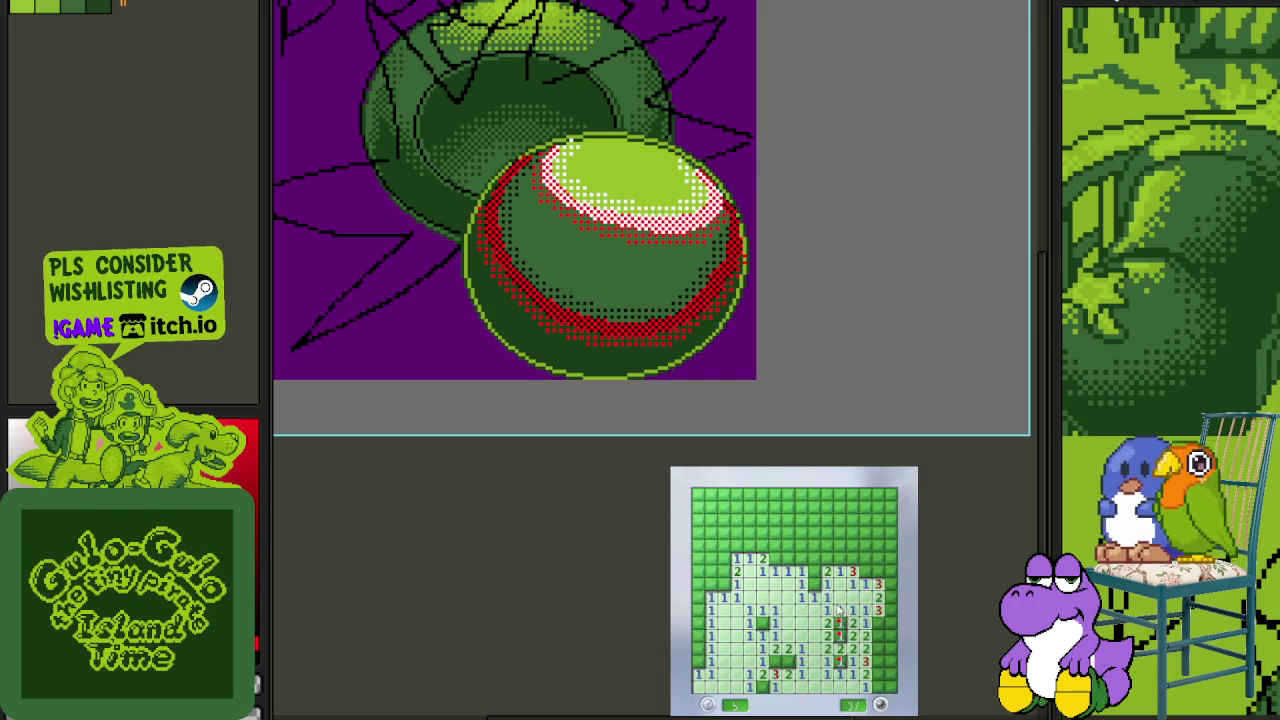
{"action": "right_click", "coordinate": [892, 648]}
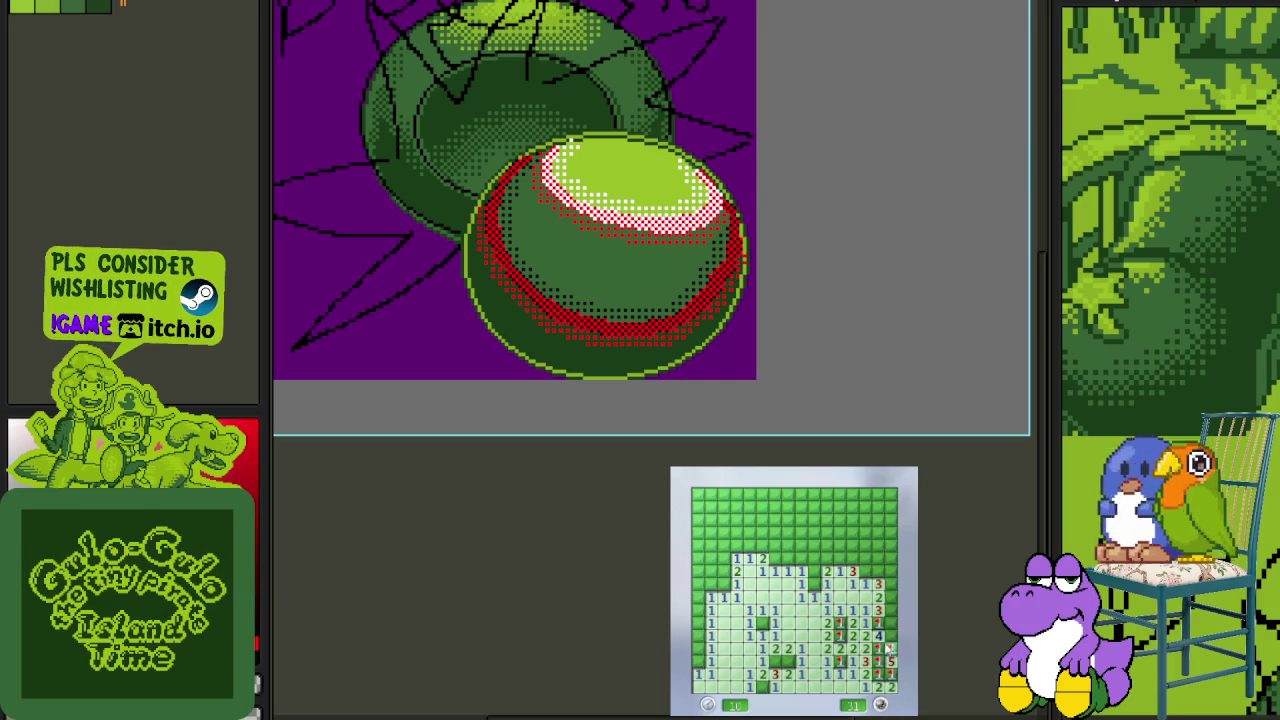
{"action": "right_click", "coordinate": [865, 572]}
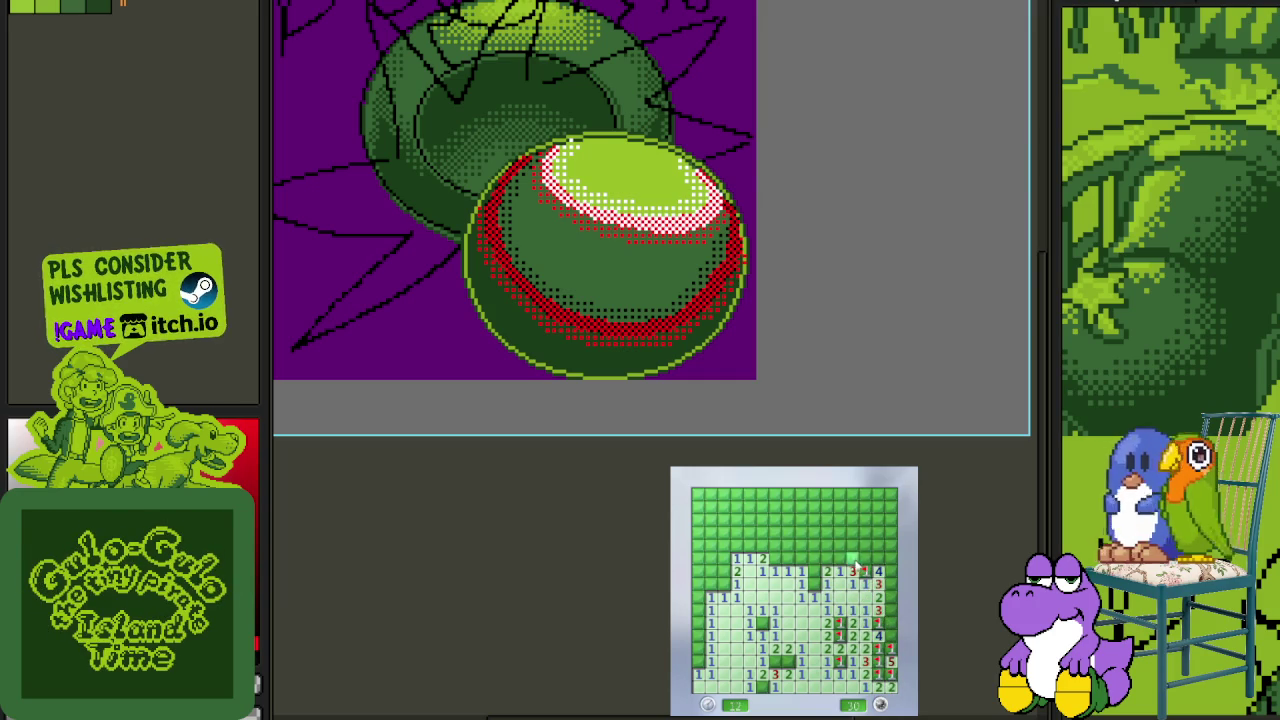
{"action": "right_click", "coordinate": [816, 586]}
{"action": "left_click", "coordinate": [812, 584]}
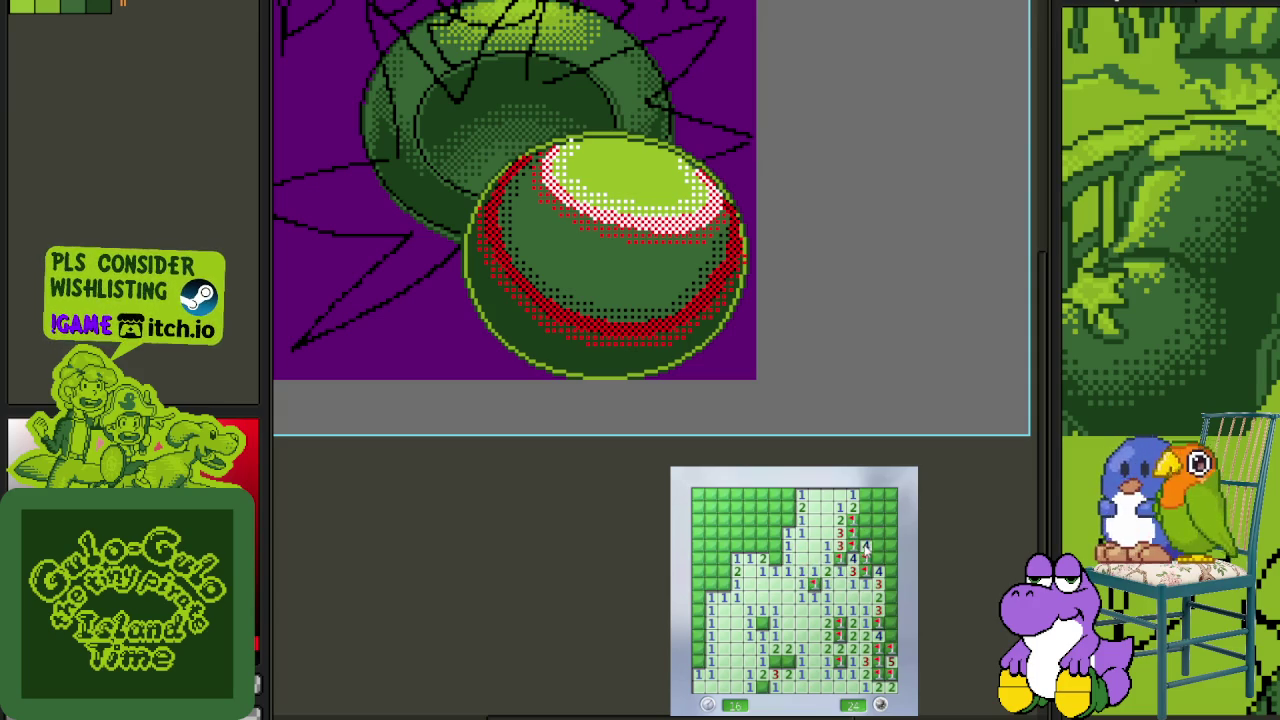
- Flag mines and open cells across the upper and top-left areas of the third board
{"action": "left_click", "coordinate": [778, 538]}
{"action": "right_click", "coordinate": [787, 521]}
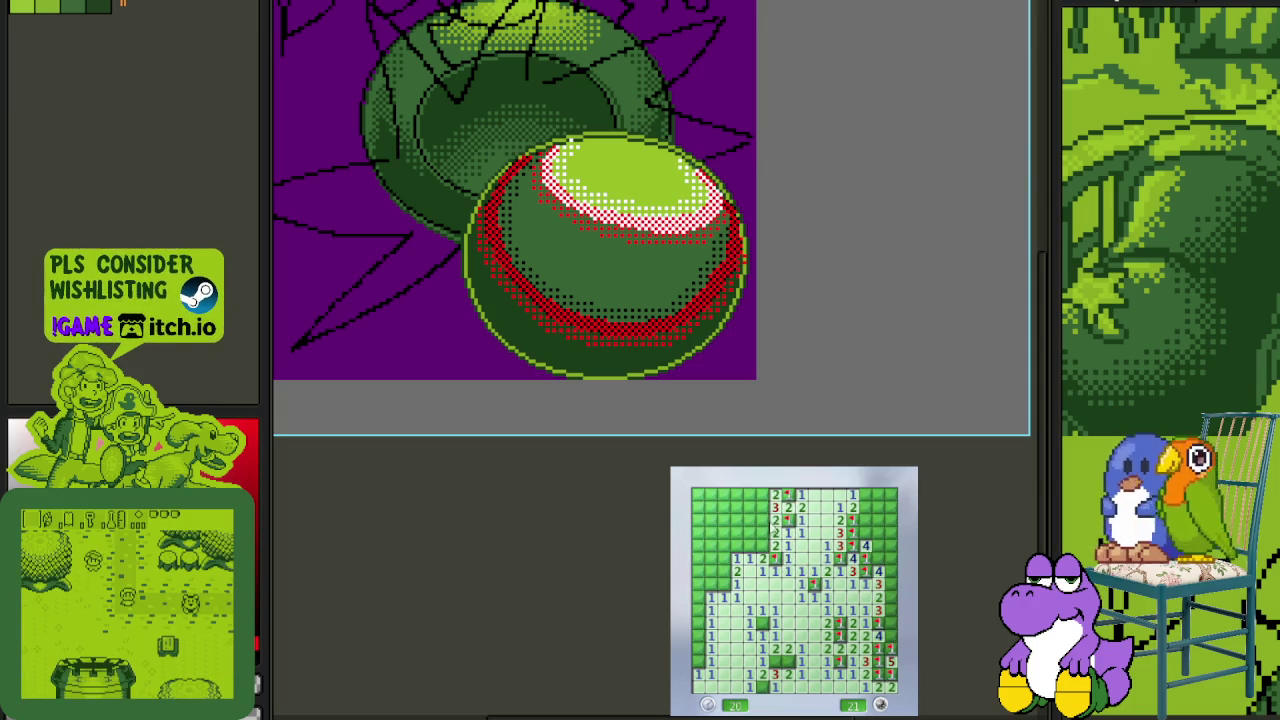
{"action": "right_click", "coordinate": [724, 558]}
{"action": "left_click", "coordinate": [736, 556]}
{"action": "right_click", "coordinate": [760, 545]}
{"action": "left_click", "coordinate": [755, 528]}
{"action": "right_click", "coordinate": [737, 522]}
{"action": "left_click", "coordinate": [723, 520]}
{"action": "left_click", "coordinate": [752, 508]}
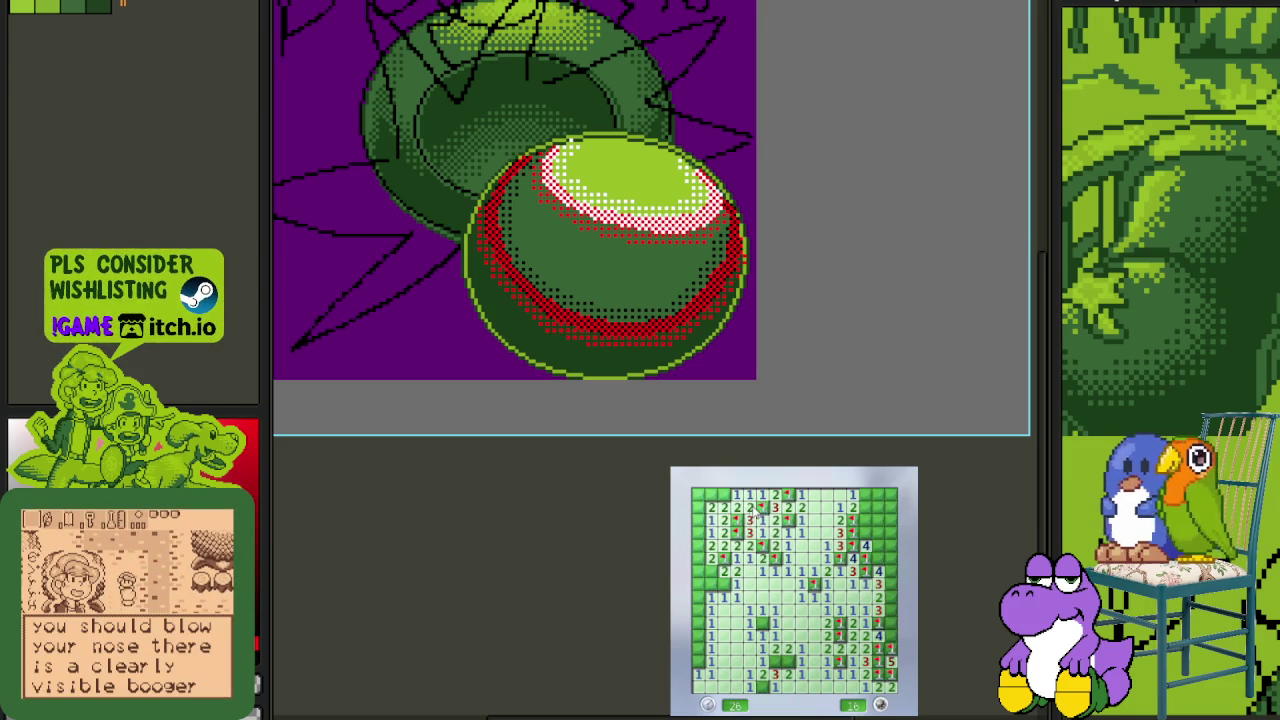
{"action": "left_click", "coordinate": [711, 495]}
- Clear the left column, flagging its mines, and reveal cells near the right column
{"action": "left_click", "coordinate": [723, 570]}
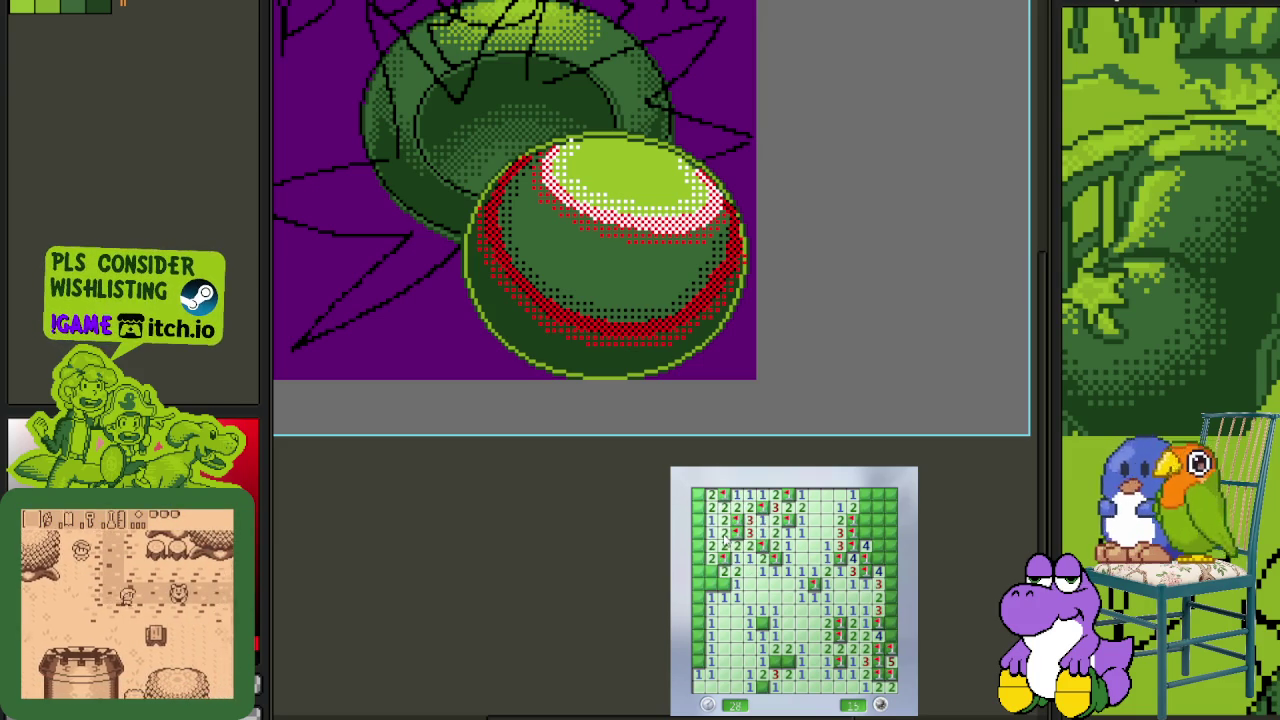
{"action": "left_click", "coordinate": [699, 583]}
{"action": "left_click", "coordinate": [699, 533]}
{"action": "right_click", "coordinate": [698, 507]}
{"action": "left_click", "coordinate": [698, 495]}
{"action": "left_click", "coordinate": [698, 520]}
{"action": "right_click", "coordinate": [698, 622]}
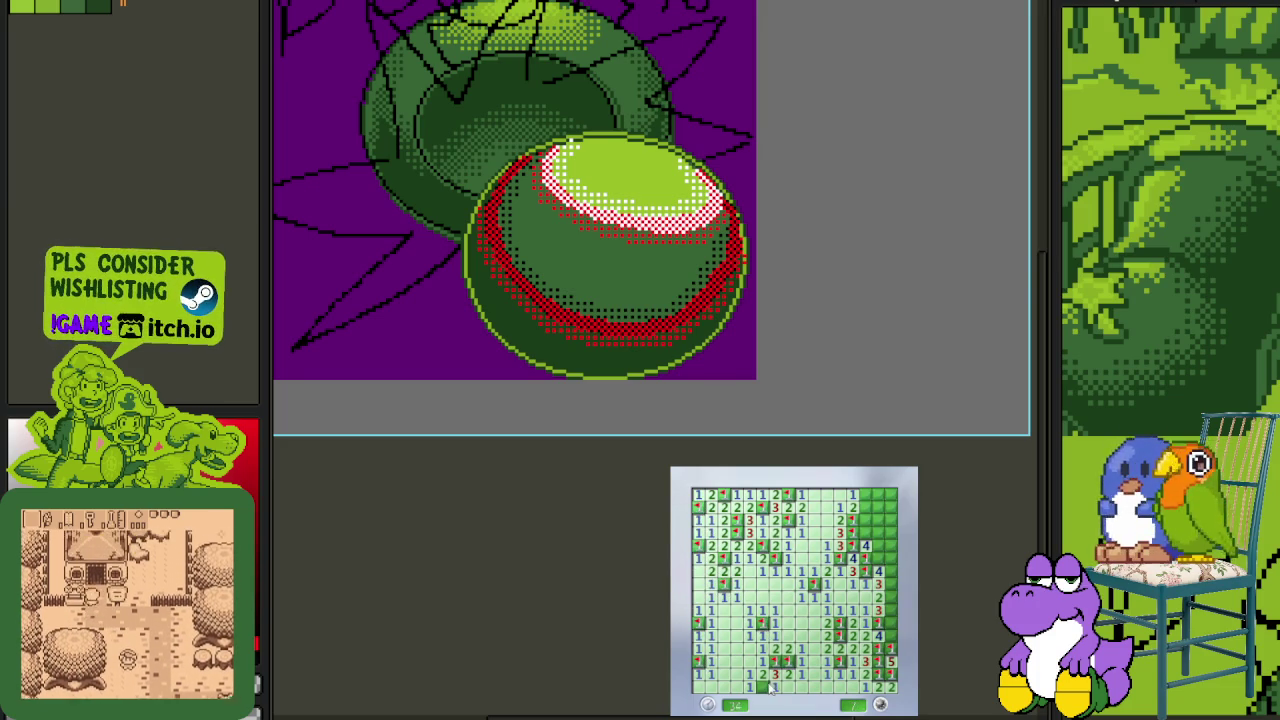
{"action": "left_click", "coordinate": [872, 537]}
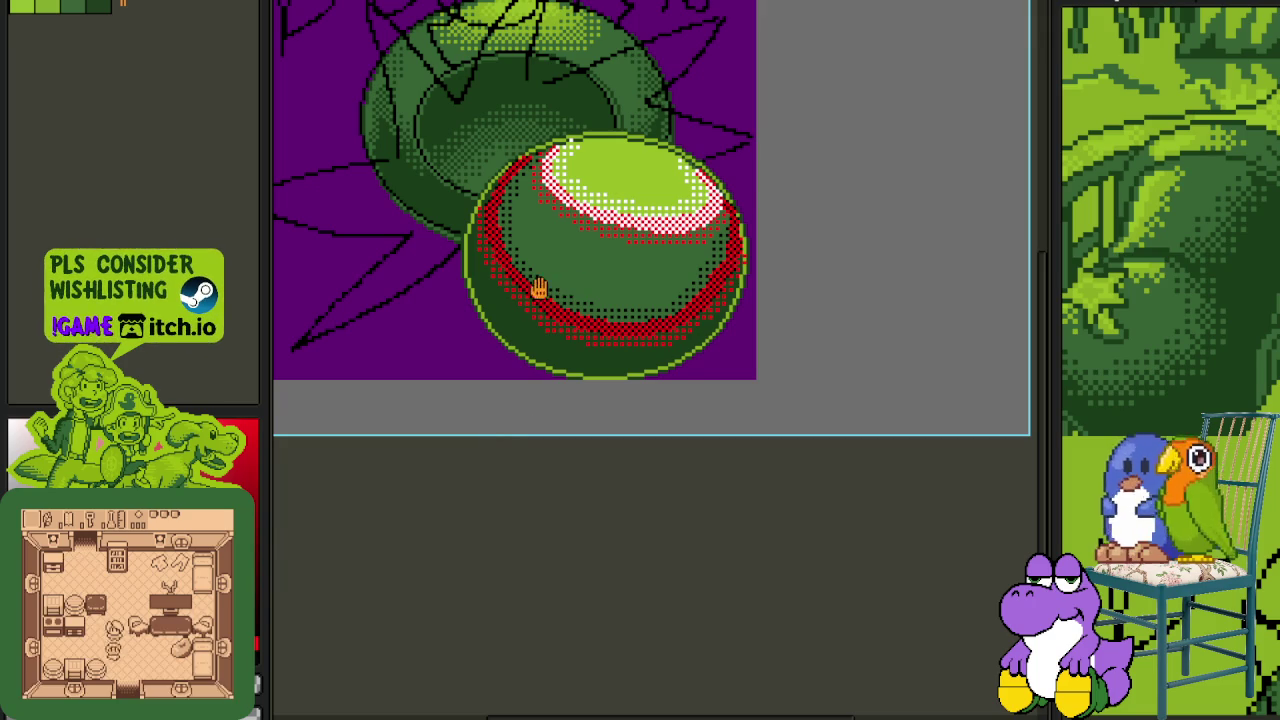
- Replace the black rim pixels with dark green via Replace Color
{"action": "left_click_drag", "start_coordinate": [539, 288], "coordinate": [535, 383]}
{"action": "scroll", "coordinate": [530, 342], "scroll_direction": "up", "scroll_amount": 2}
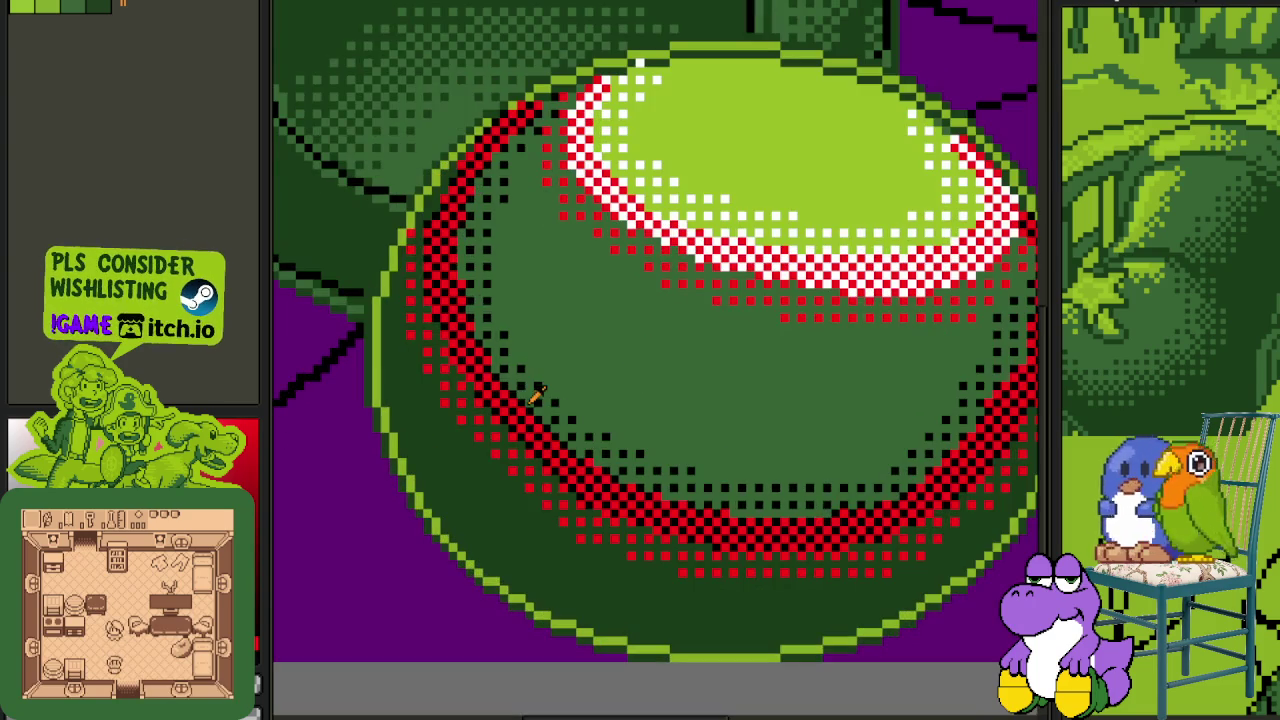
{"action": "scroll", "coordinate": [555, 368], "scroll_direction": "up", "scroll_amount": 2}
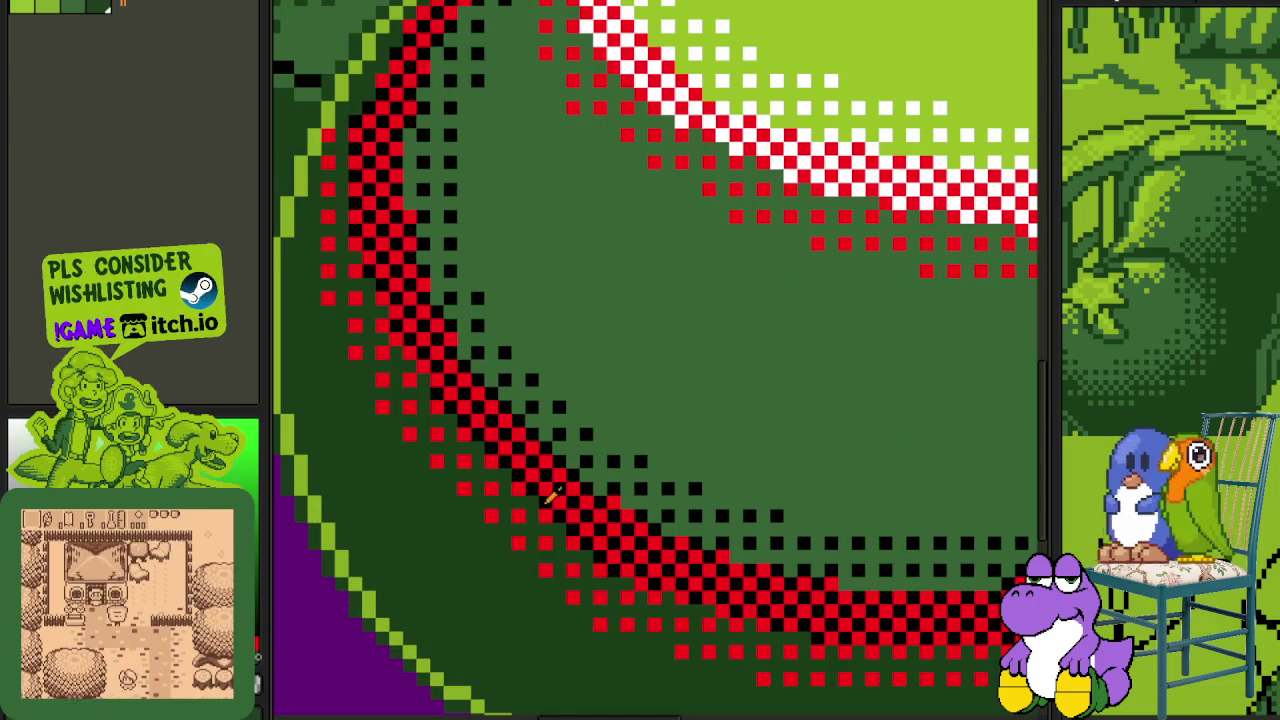
{"action": "scroll", "coordinate": [510, 563], "scroll_direction": "up", "scroll_amount": 2}
{"action": "key", "text": "shift+r"}
{"action": "key", "text": "Return"}
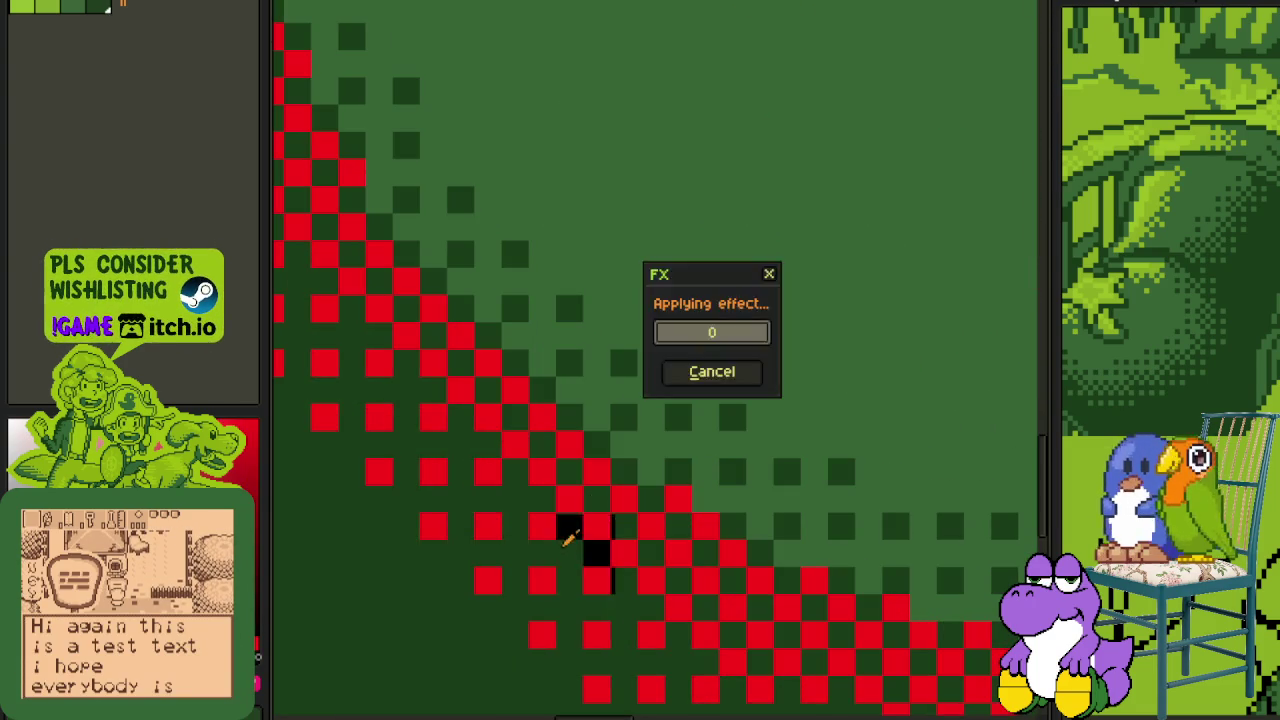
- Apply a second Replace Color pass to the cannonball rim
{"action": "scroll", "coordinate": [643, 391], "scroll_direction": "down", "scroll_amount": 3}
{"action": "scroll", "coordinate": [600, 478], "scroll_direction": "up", "scroll_amount": 2}
{"action": "scroll", "coordinate": [600, 478], "scroll_direction": "down", "scroll_amount": 2}
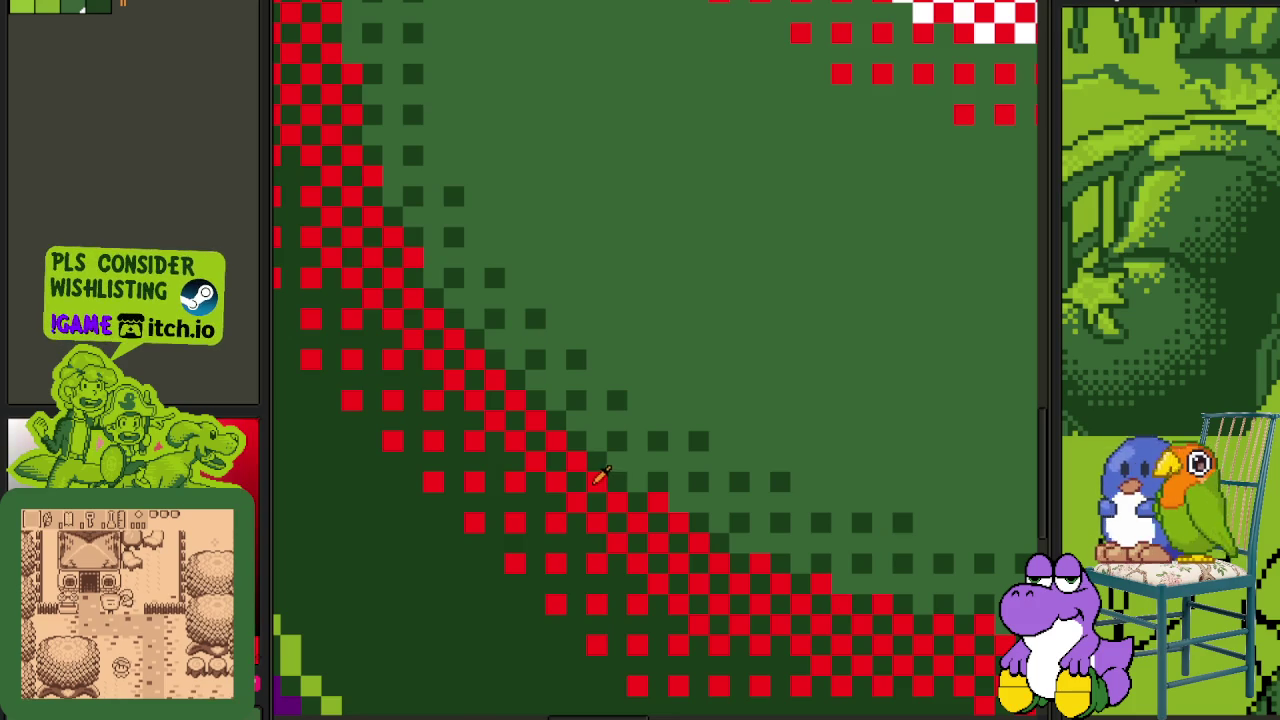
{"action": "key", "text": "shift+r"}
{"action": "key", "text": "Return"}
- Replace the white #FFFFFF specks with #9bbc0f green
{"action": "left_click_drag", "start_coordinate": [591, 537], "coordinate": [748, 335]}
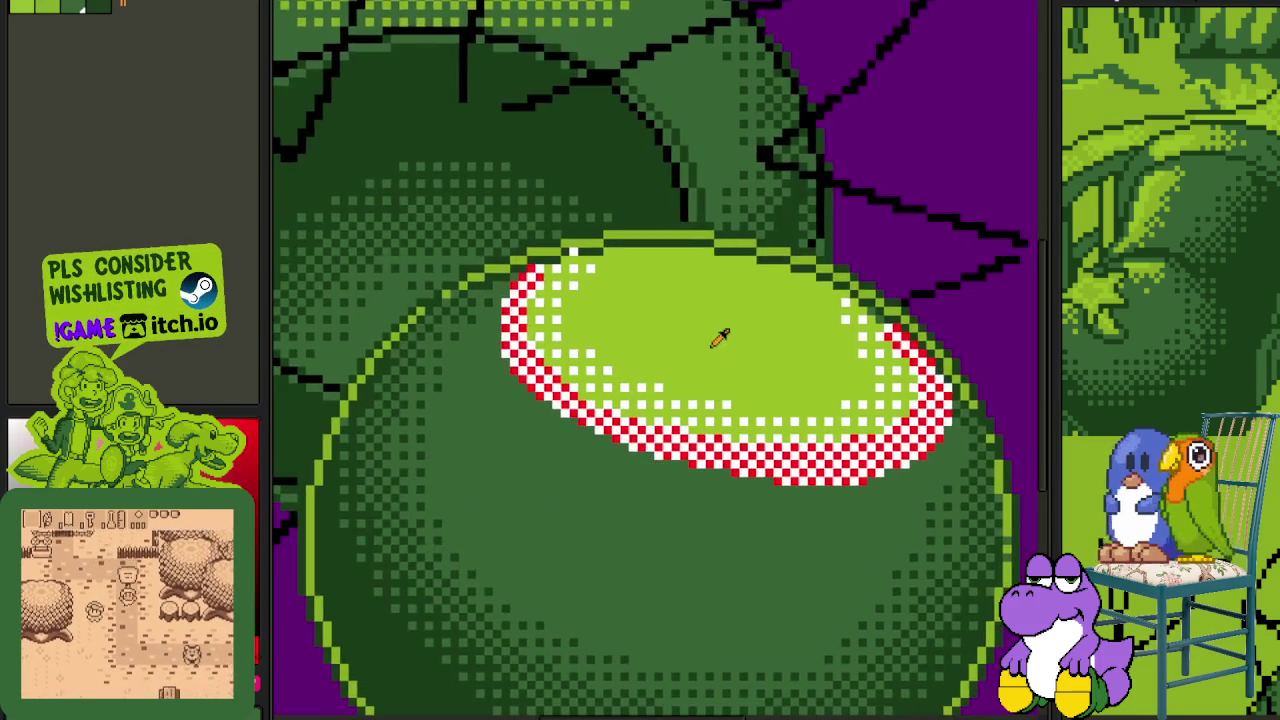
{"action": "scroll", "coordinate": [720, 360], "scroll_direction": "up", "scroll_amount": 1}
{"action": "scroll", "coordinate": [666, 403], "scroll_direction": "up", "scroll_amount": 1}
{"action": "key", "text": "shift+r"}
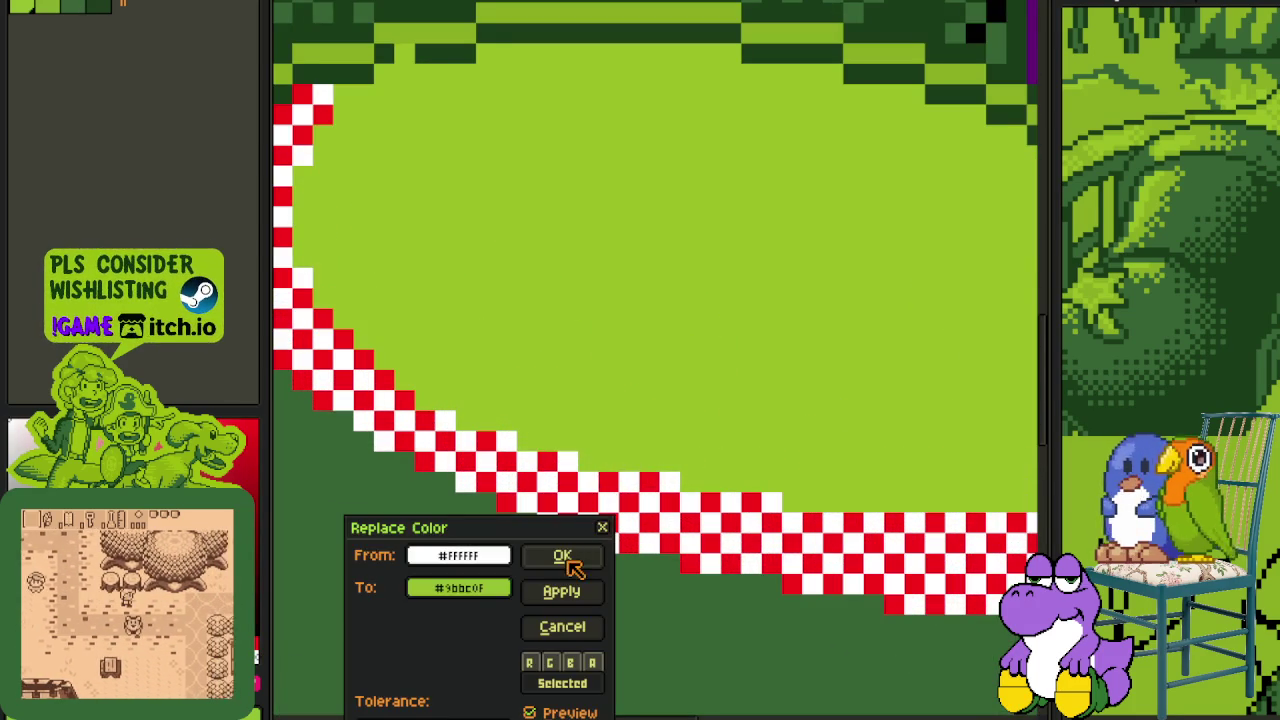
{"action": "key", "text": "Return"}
- Show the layers timeline and select Layer 3
{"action": "scroll", "coordinate": [594, 430], "scroll_direction": "down", "scroll_amount": 2}
{"action": "left_click_drag", "start_coordinate": [594, 430], "coordinate": [610, 398]}
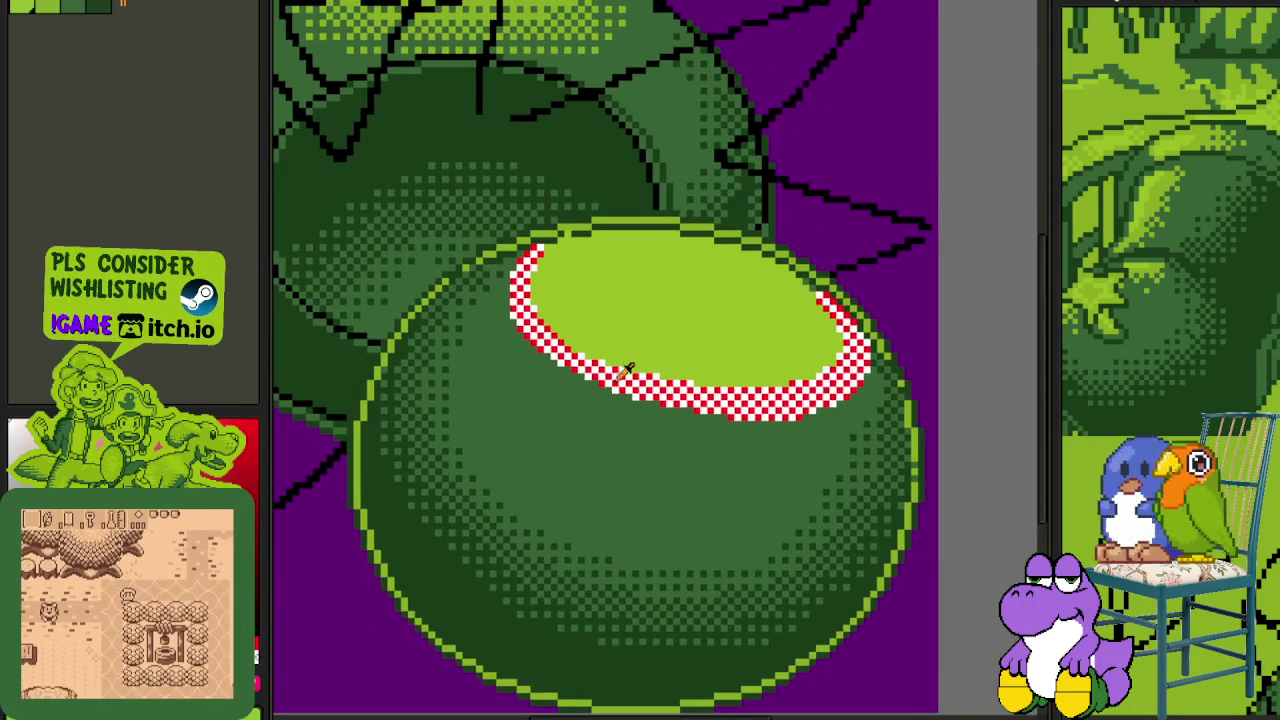
{"action": "key", "text": "Tab"}
{"action": "left_click", "coordinate": [414, 677]}
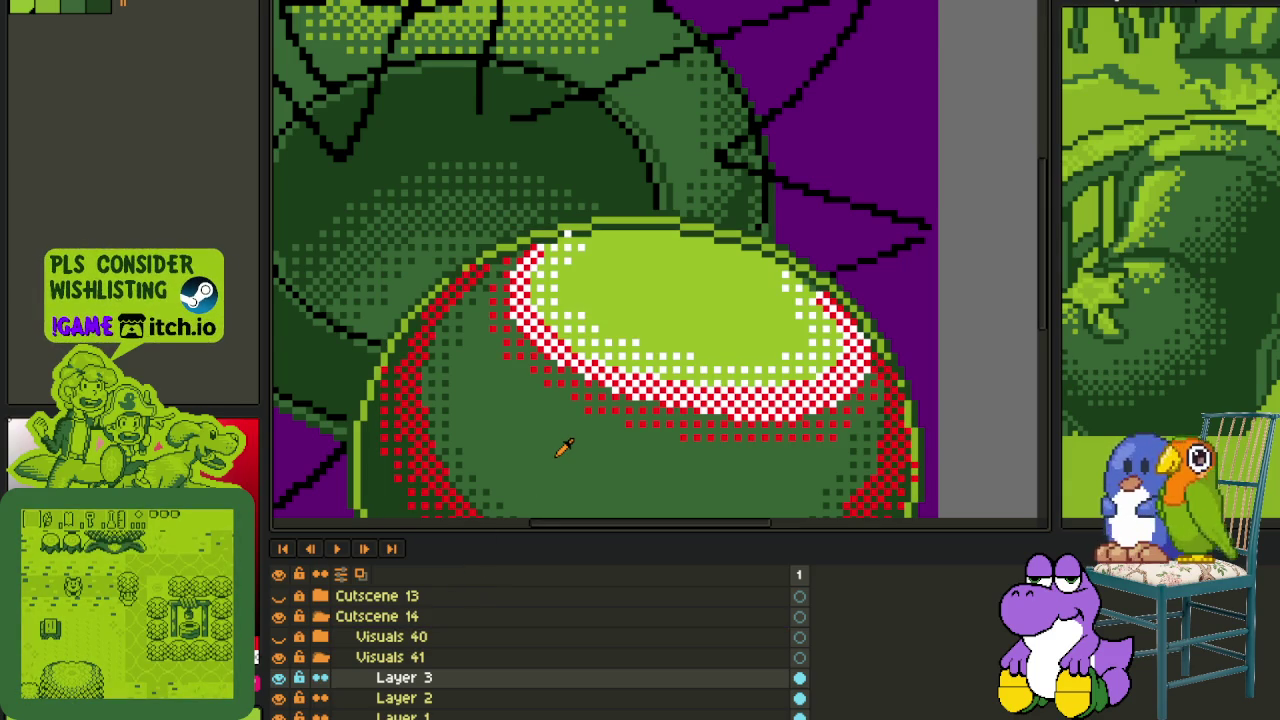
- Lasso the cannonball's left side and replace its red dither with #306230 green
{"action": "scroll", "coordinate": [565, 448], "scroll_direction": "down", "scroll_amount": 1}
{"action": "left_click_drag", "start_coordinate": [557, 455], "coordinate": [572, 418]}
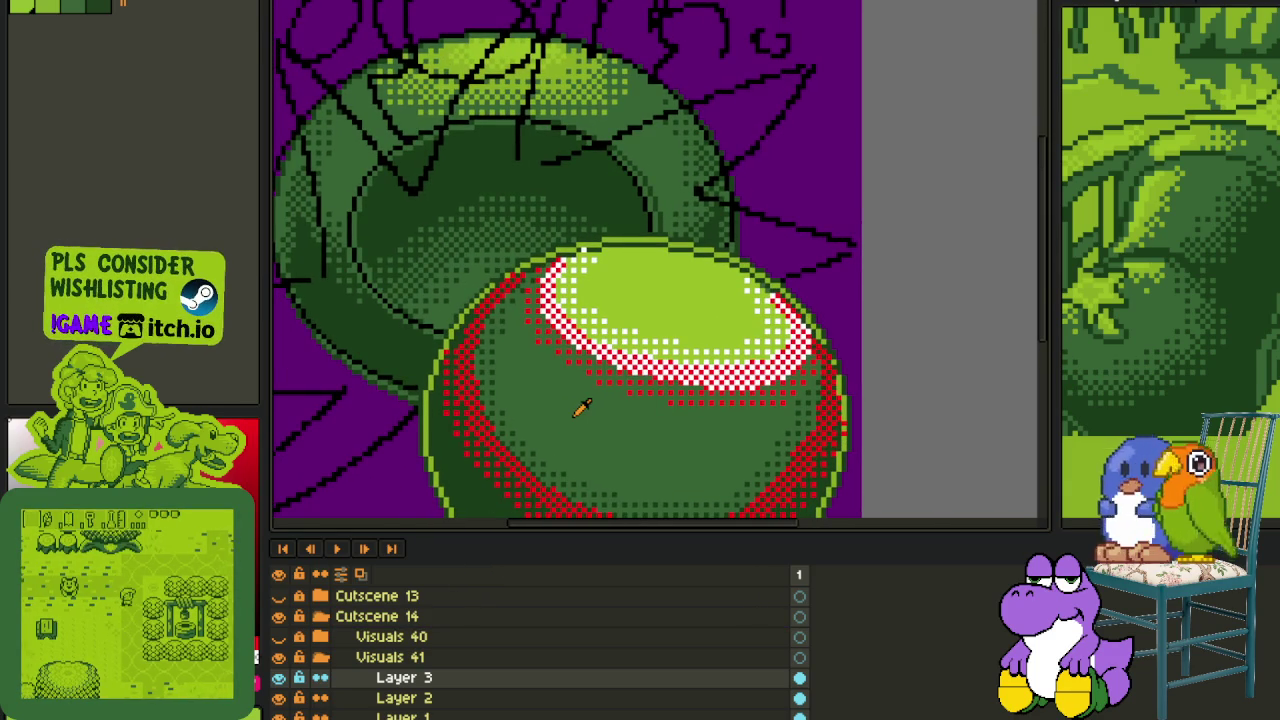
{"action": "key", "text": "Tab"}
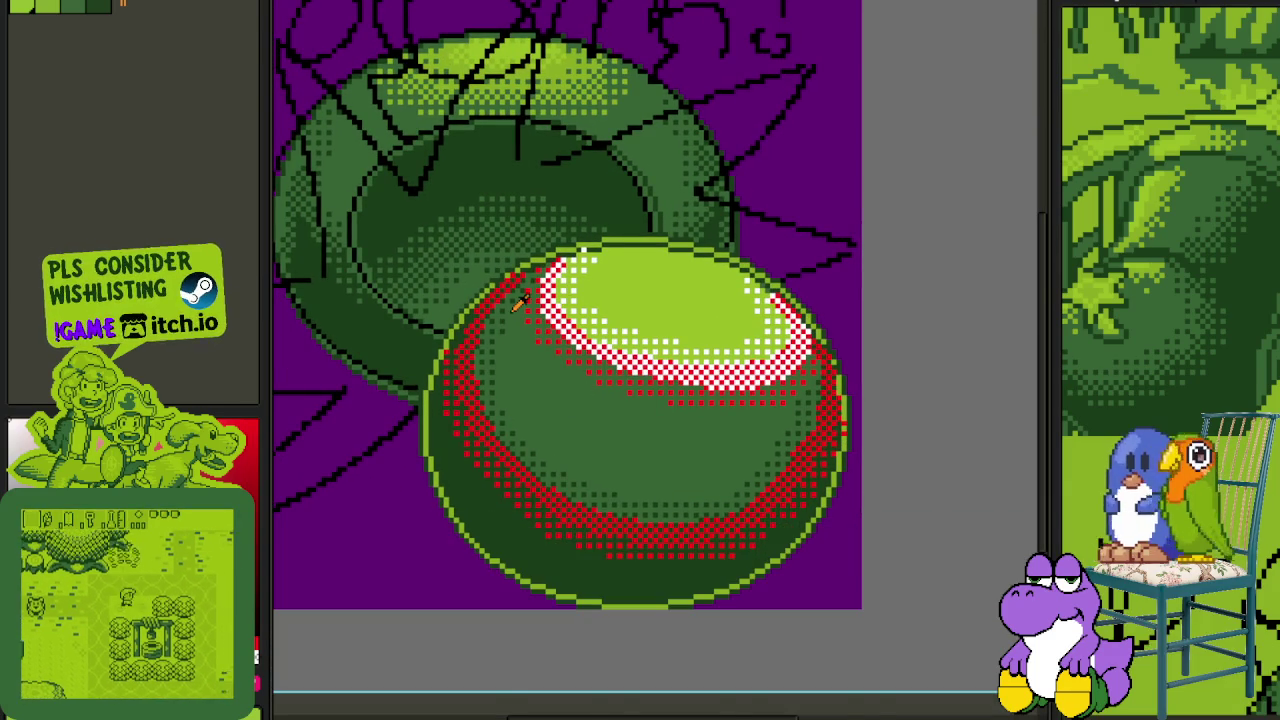
{"action": "scroll", "coordinate": [520, 305], "scroll_direction": "up", "scroll_amount": 1}
{"action": "scroll", "coordinate": [502, 283], "scroll_direction": "up", "scroll_amount": 1}
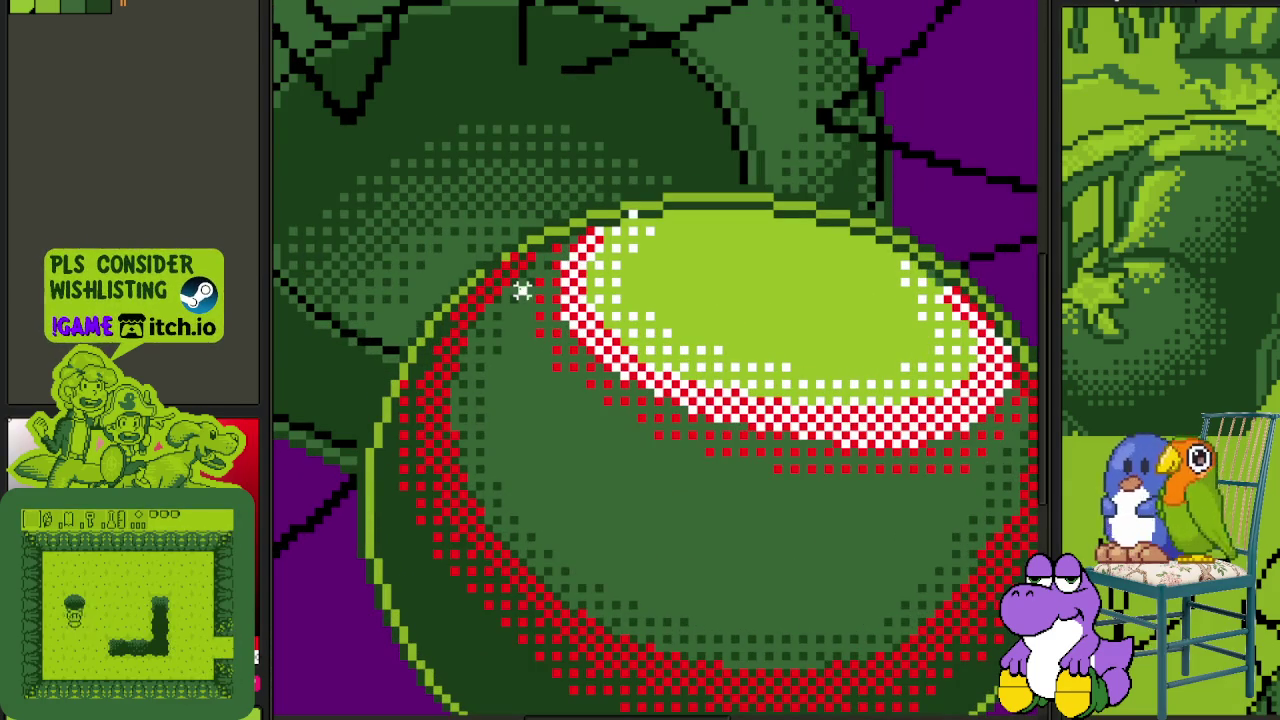
{"action": "left_click_drag", "start_coordinate": [524, 272], "coordinate": [570, 463]}
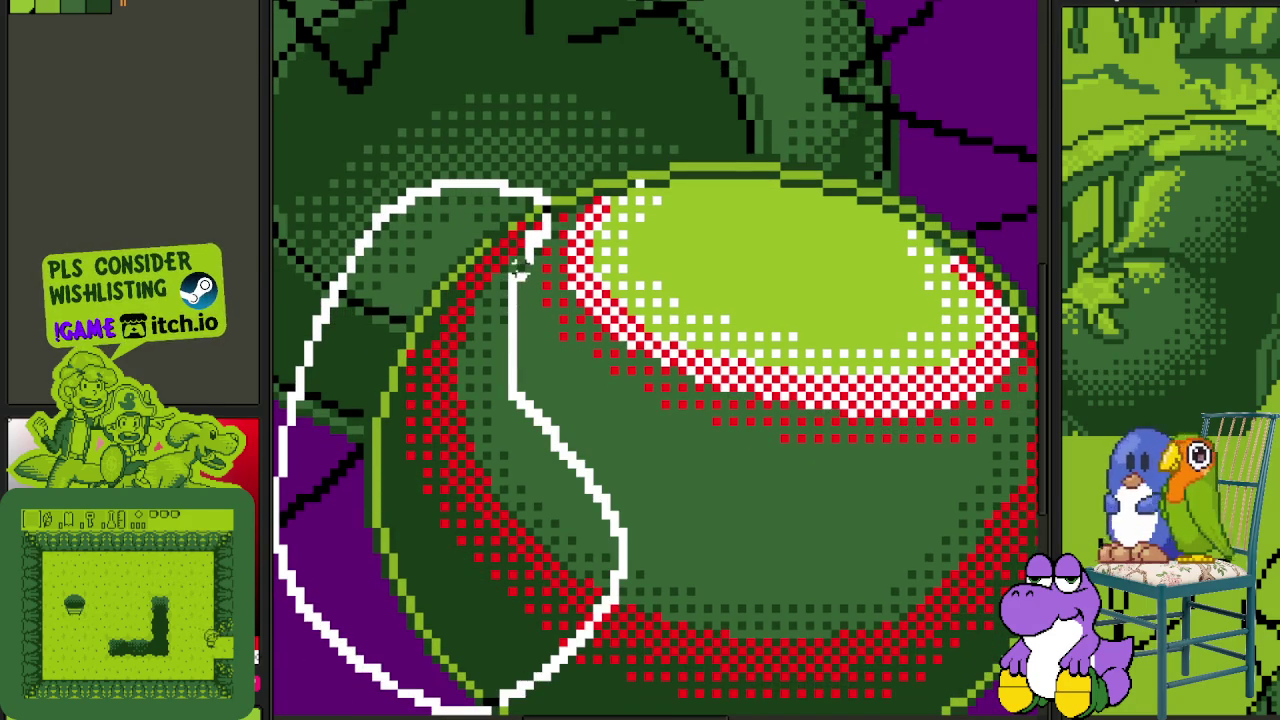
{"action": "left_click_drag", "start_coordinate": [570, 463], "coordinate": [522, 272]}
{"action": "scroll", "coordinate": [476, 377], "scroll_direction": "up", "scroll_amount": 2}
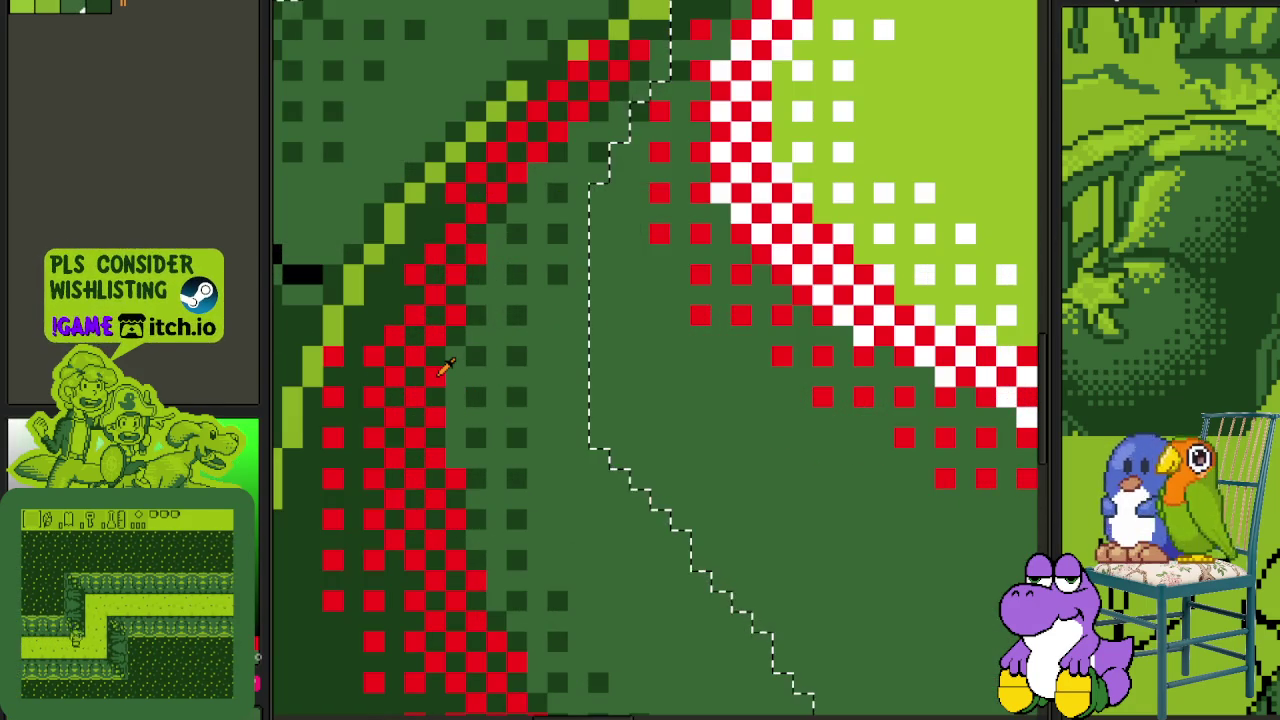
{"action": "key", "text": "shift+r"}
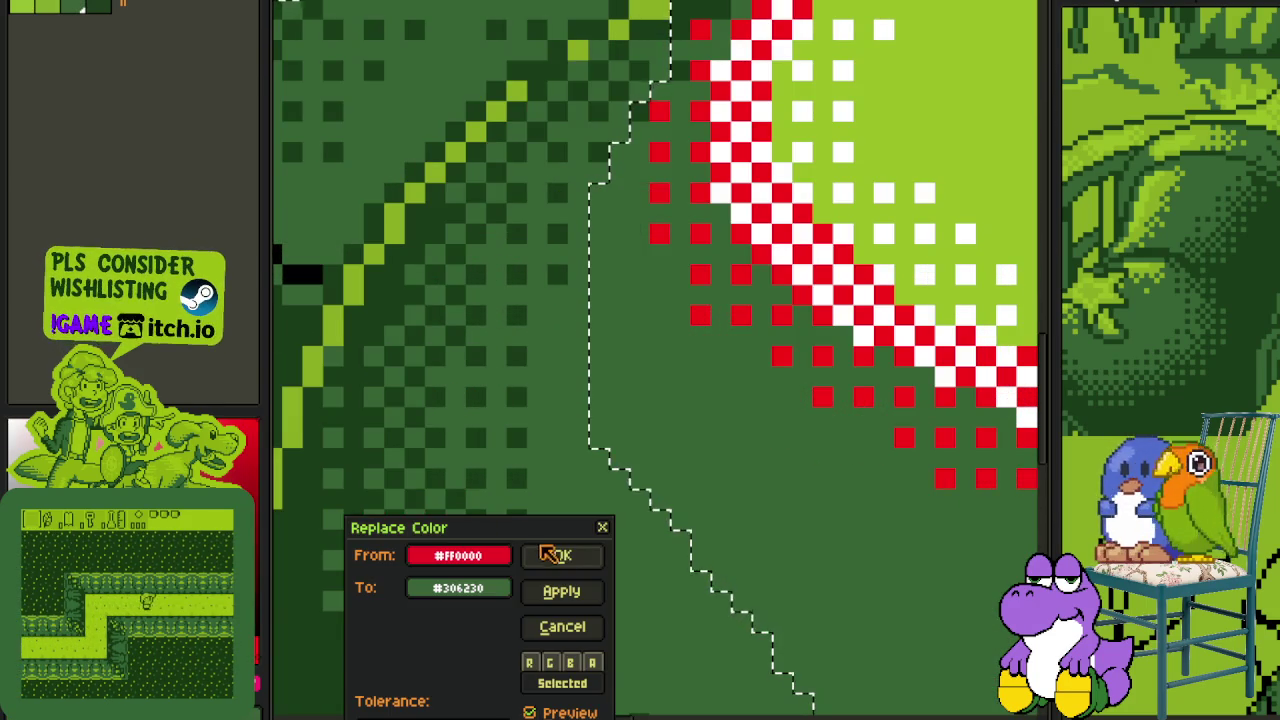
{"action": "left_click", "coordinate": [561, 554]}
{"action": "scroll", "coordinate": [331, 357], "scroll_direction": "down", "scroll_amount": 2}
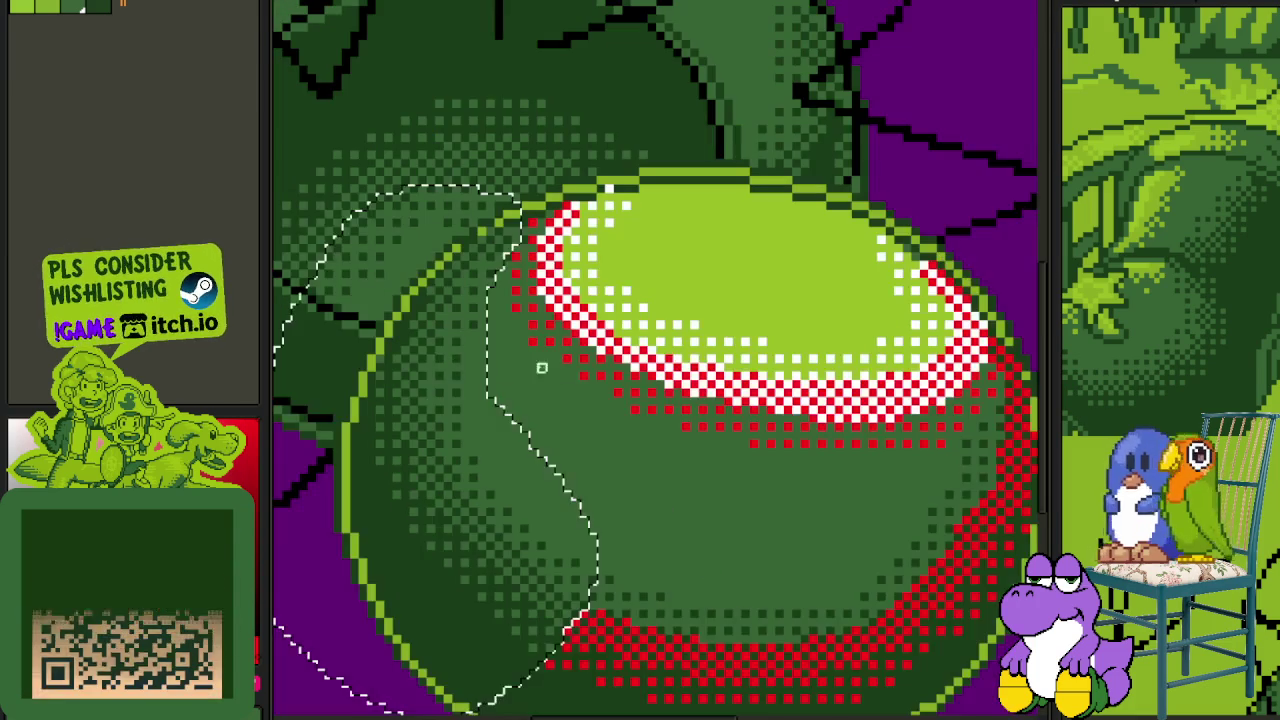
{"action": "key", "text": "ctrl+d"}
- Lasso the ball's lower part and recolour its red dither to #306230 as well
{"action": "scroll", "coordinate": [601, 420], "scroll_direction": "down", "scroll_amount": 2}
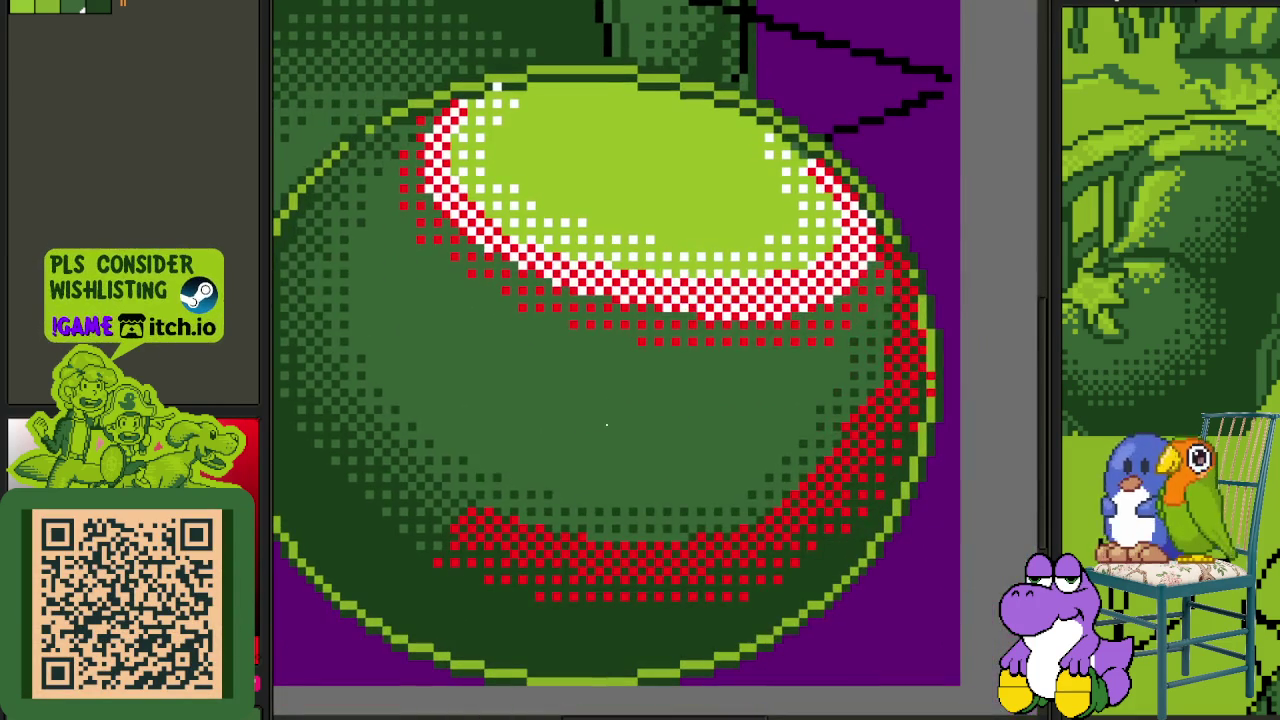
{"action": "left_click_drag", "start_coordinate": [667, 460], "coordinate": [657, 345]}
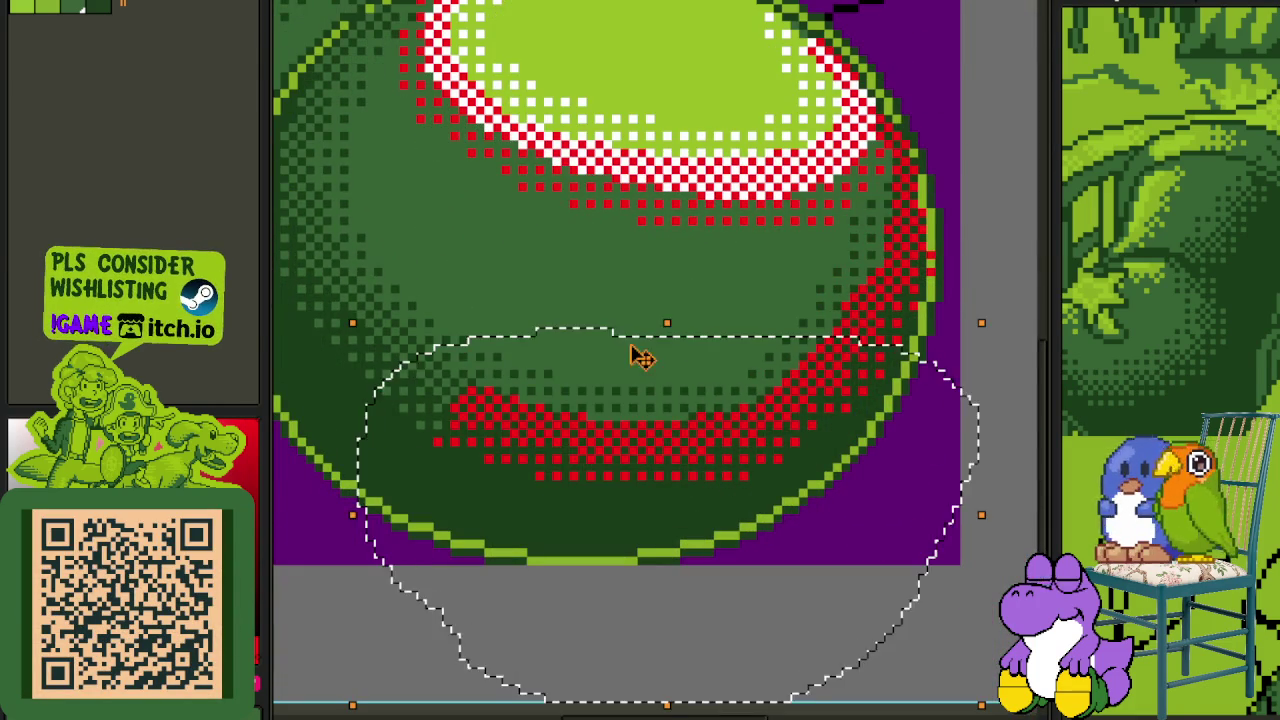
{"action": "scroll", "coordinate": [601, 371], "scroll_direction": "up", "scroll_amount": 2}
{"action": "scroll", "coordinate": [601, 371], "scroll_direction": "up", "scroll_amount": 1}
{"action": "key", "text": "shift+r"}
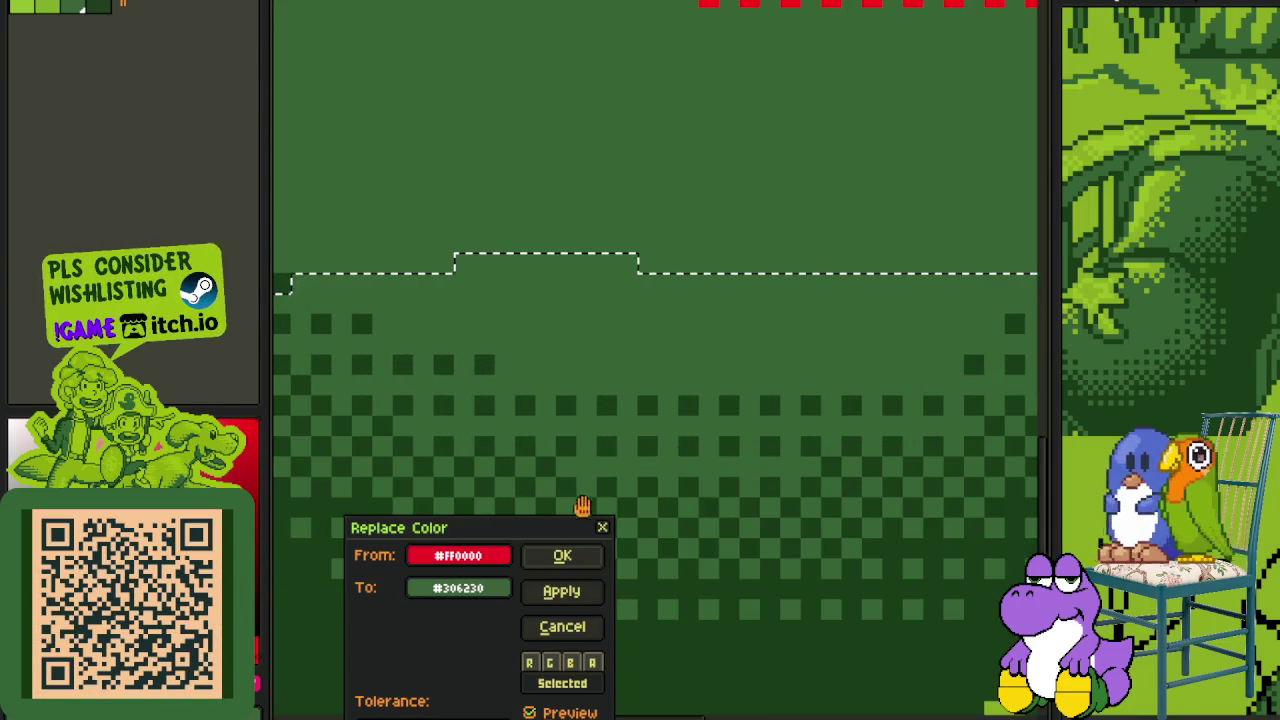
{"action": "left_click", "coordinate": [590, 557]}
{"action": "scroll", "coordinate": [700, 360], "scroll_direction": "down", "scroll_amount": 2}
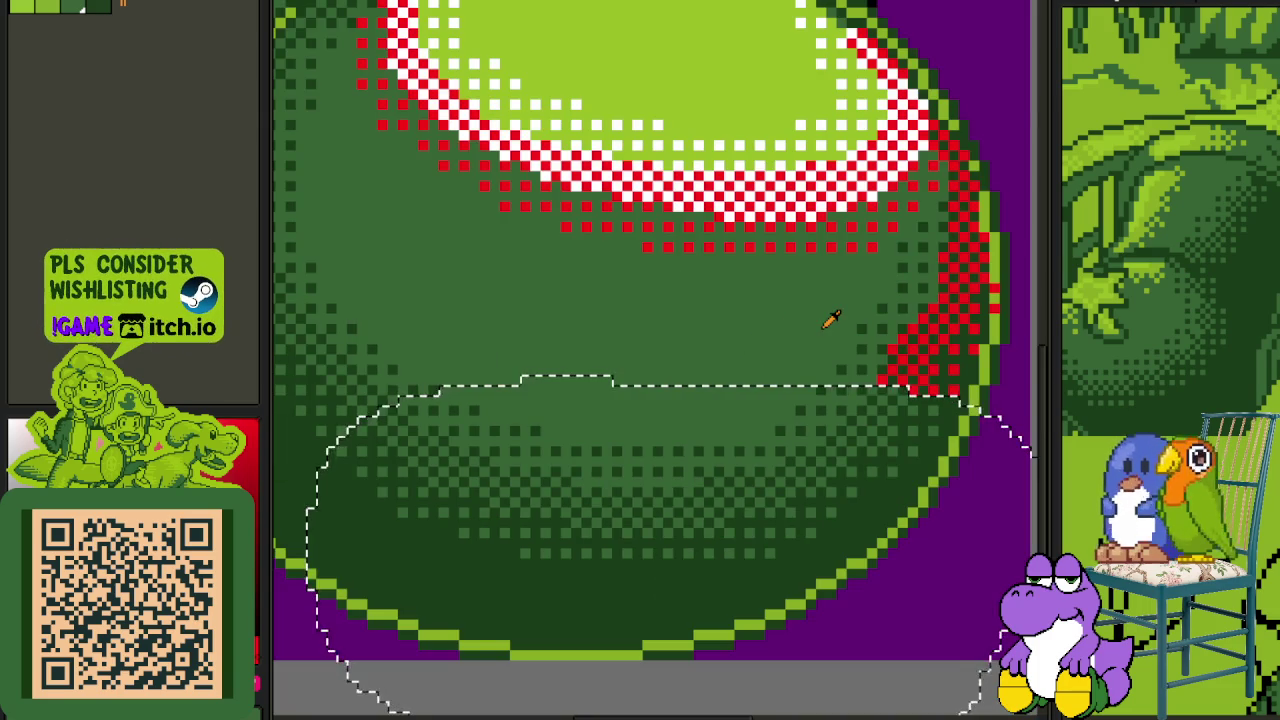
{"action": "scroll", "coordinate": [790, 315], "scroll_direction": "up", "scroll_amount": 1}
{"action": "scroll", "coordinate": [745, 320], "scroll_direction": "up", "scroll_amount": 1}
{"action": "key", "text": "ctrl+d"}
- Repaint stray red pixels on the ball's right outline lime green, then lasso the right-side red rim
{"action": "left_click_drag", "start_coordinate": [698, 390], "coordinate": [698, 452]}
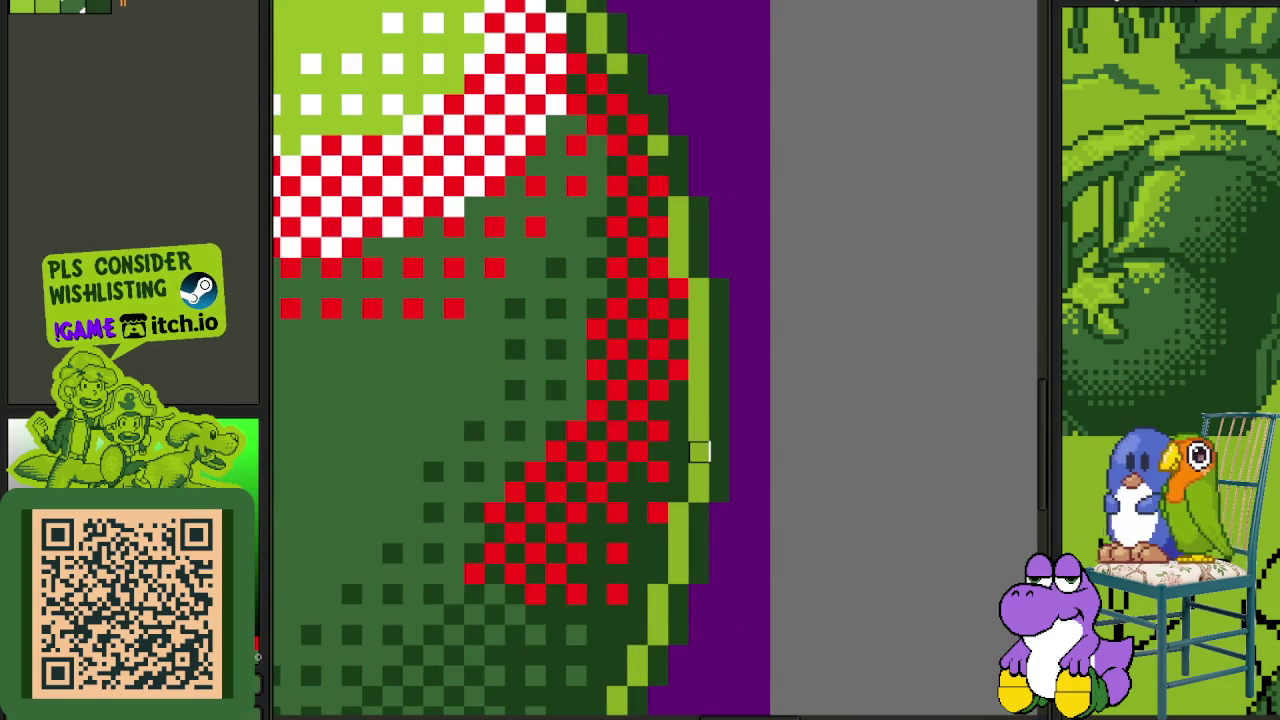
{"action": "mouse_move", "coordinate": [658, 187]}
{"action": "left_mouse_down"}
{"action": "mouse_move", "coordinate": [658, 166]}
{"action": "mouse_move", "coordinate": [677, 246]}
{"action": "left_mouse_up"}
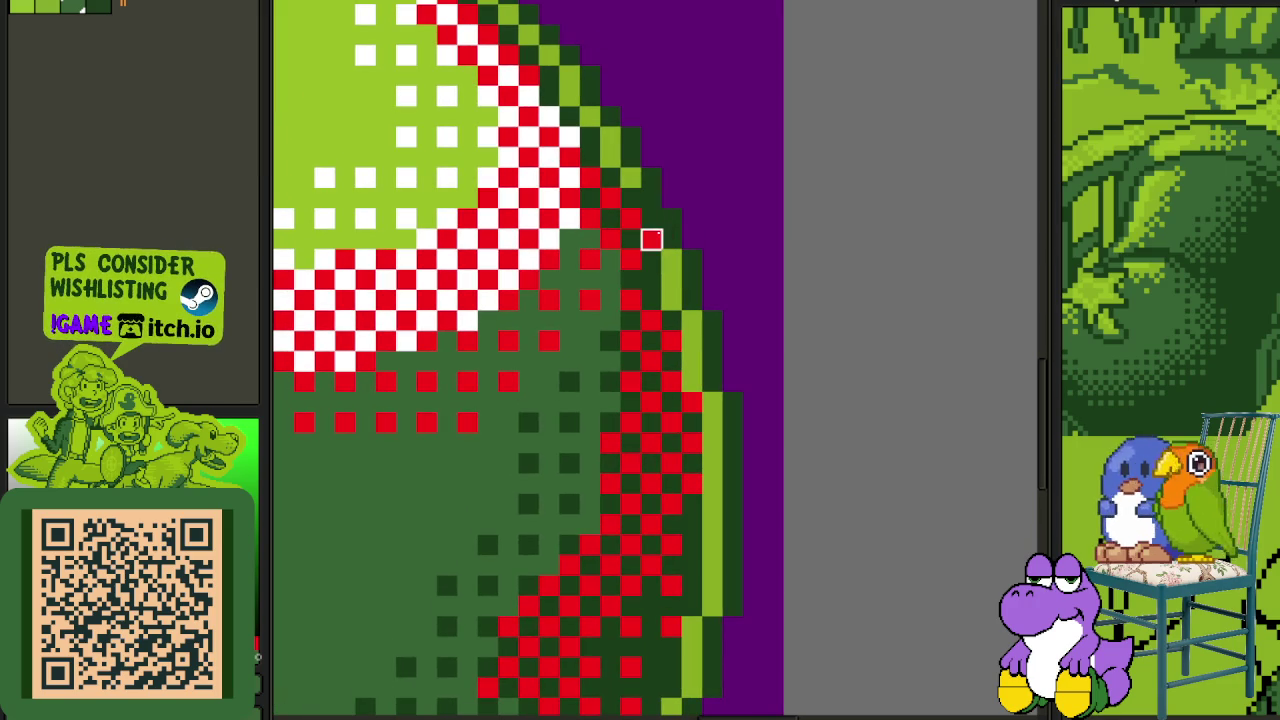
{"action": "left_click_drag", "start_coordinate": [651, 199], "coordinate": [631, 198]}
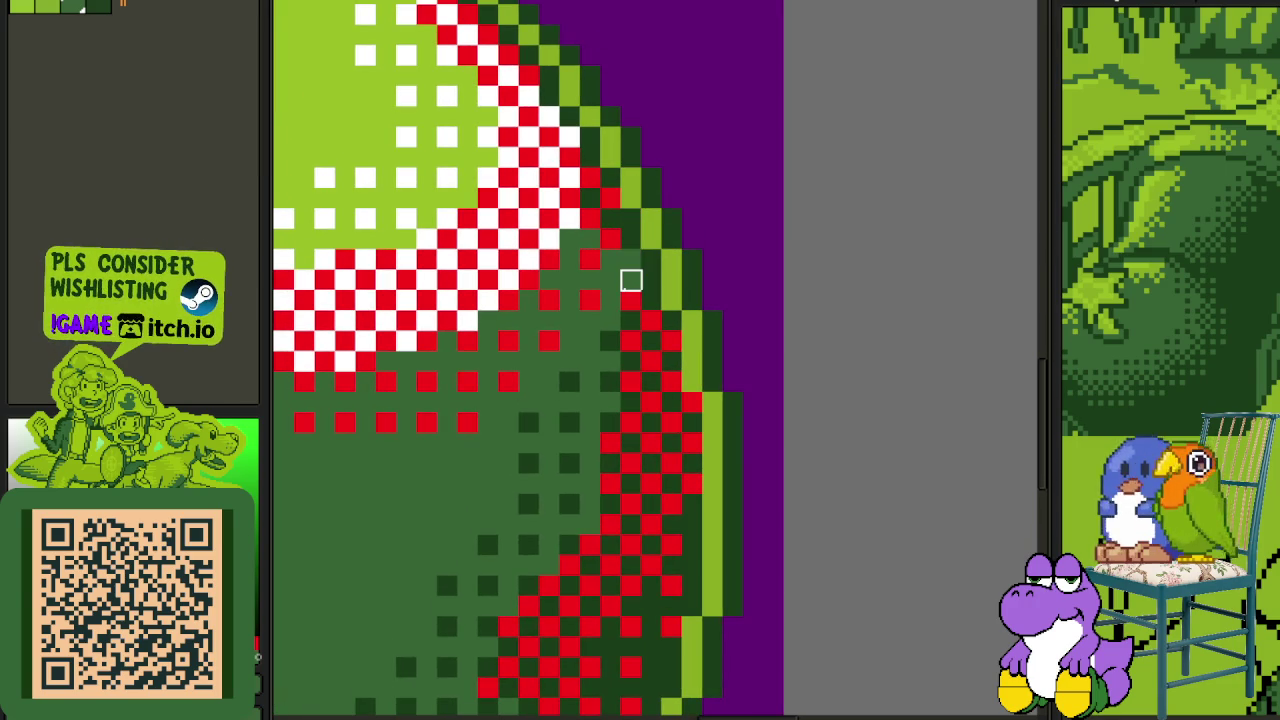
{"action": "left_click_drag", "start_coordinate": [640, 291], "coordinate": [669, 255]}
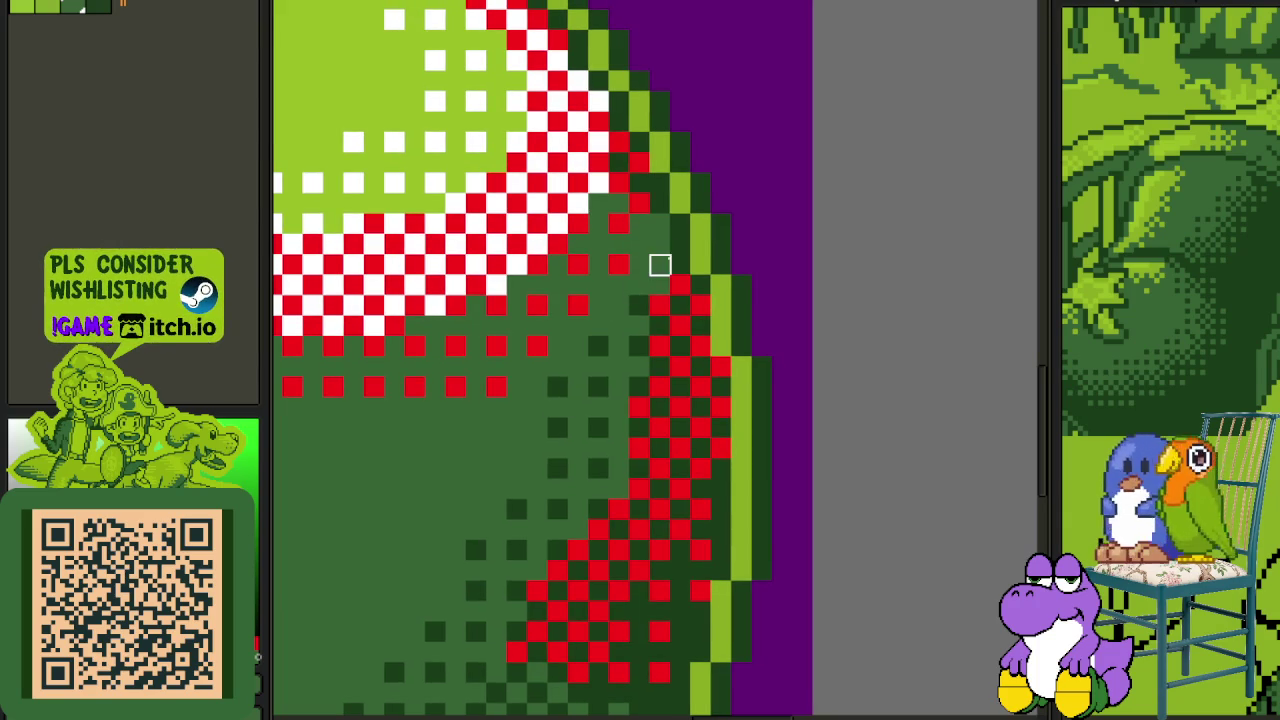
{"action": "left_click_drag", "start_coordinate": [658, 262], "coordinate": [860, 140]}
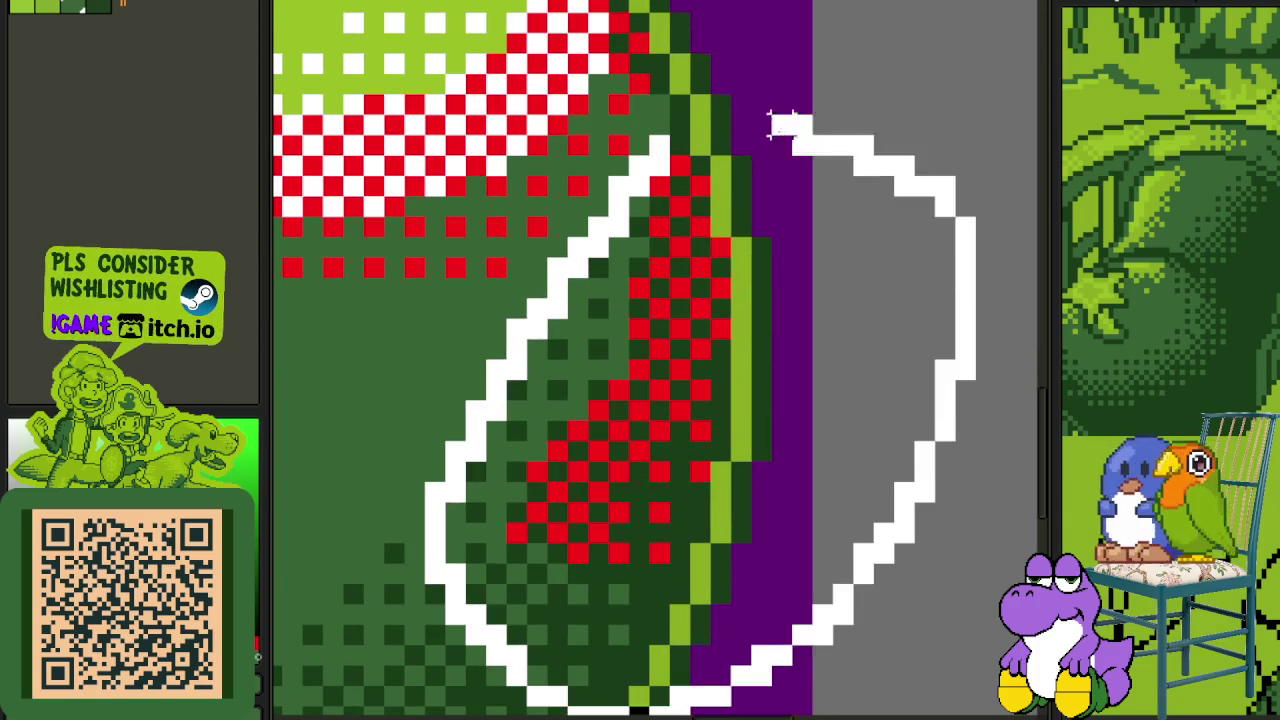
- Recolour the lassoed right-side red green and paint one edge pixel with the picked dark green
{"action": "scroll", "coordinate": [615, 335], "scroll_direction": "up", "scroll_amount": 2}
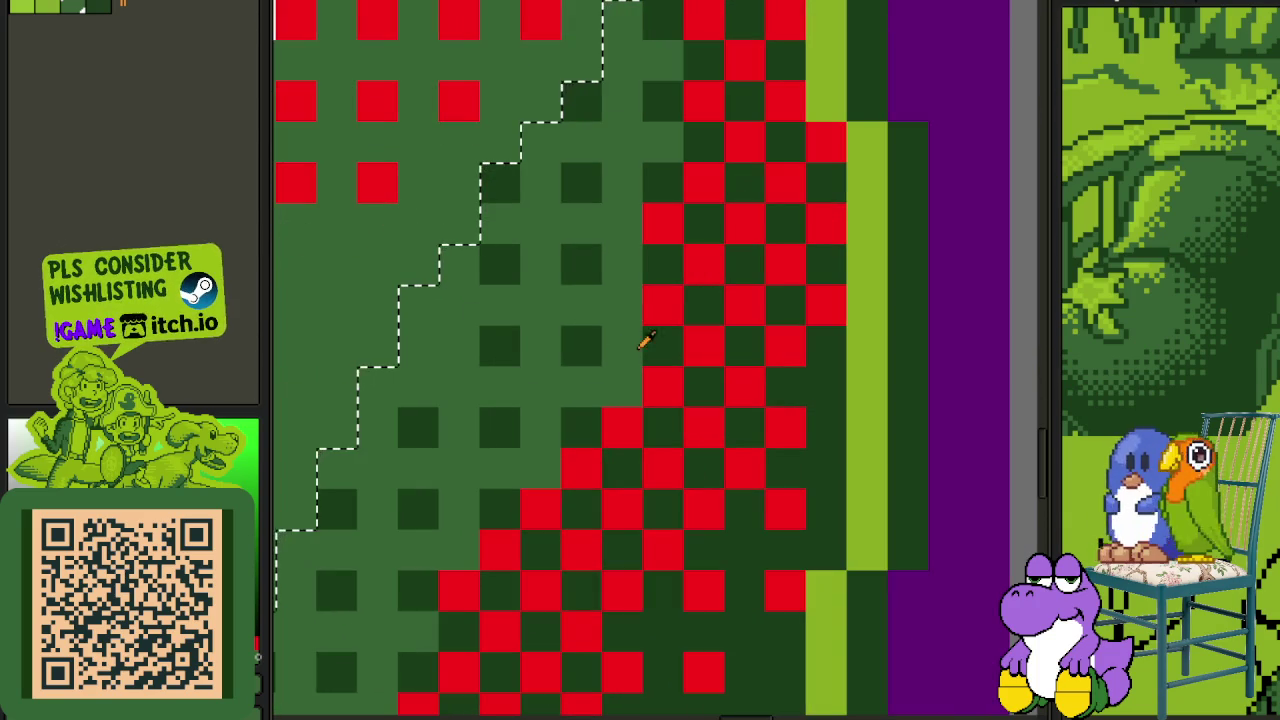
{"action": "key", "text": "shift+r"}
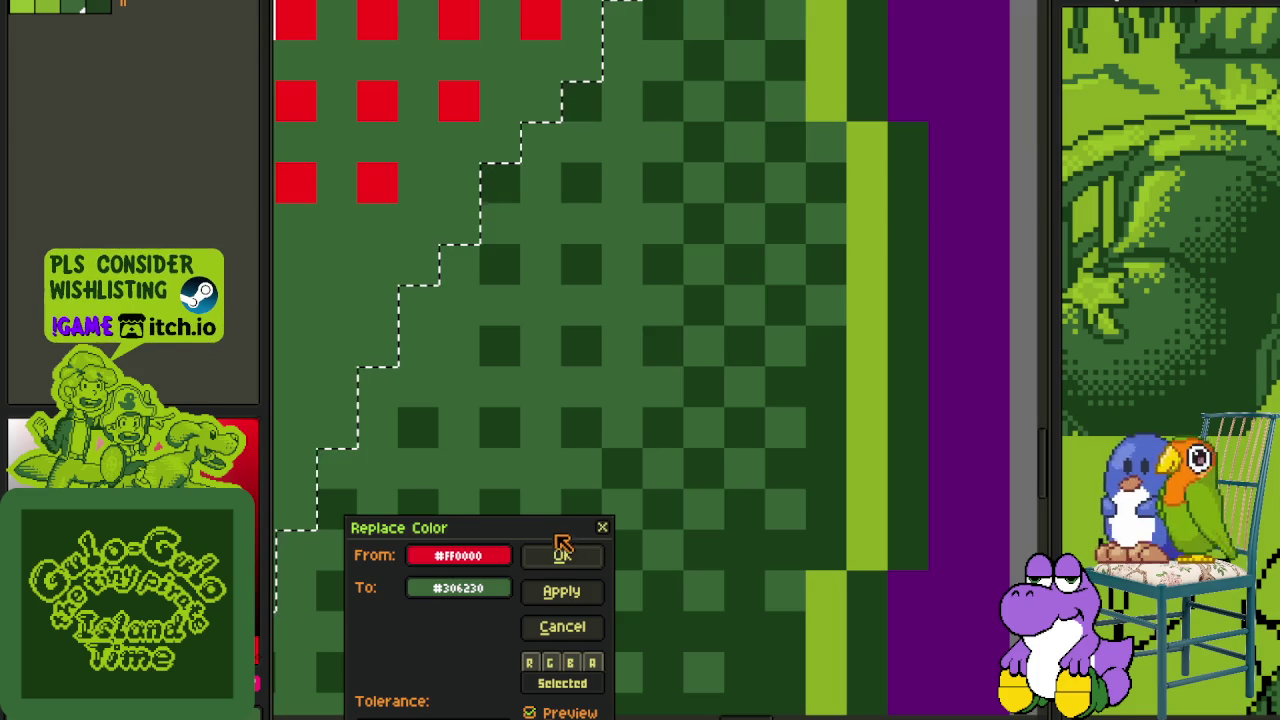
{"action": "left_click", "coordinate": [563, 551]}
{"action": "scroll", "coordinate": [380, 260], "scroll_direction": "down", "scroll_amount": 2}
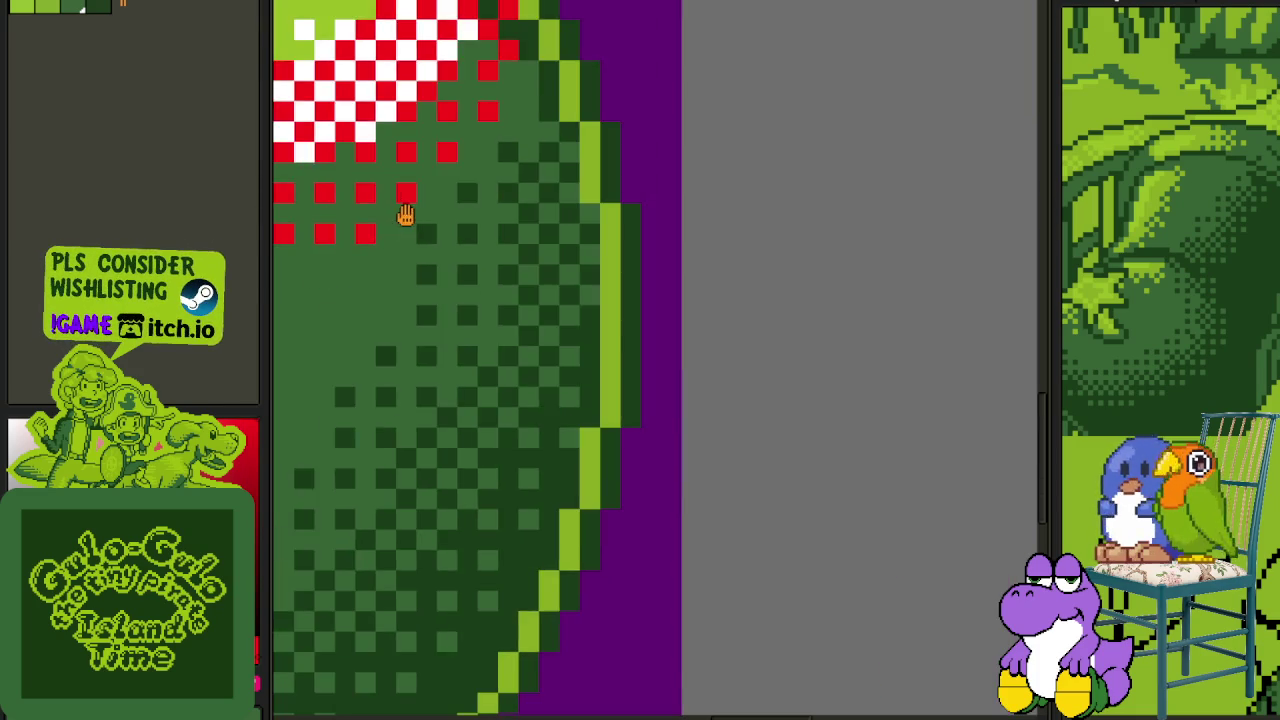
{"action": "scroll", "coordinate": [745, 403], "scroll_direction": "up", "scroll_amount": 1}
{"action": "left_click_drag", "start_coordinate": [745, 403], "coordinate": [750, 401]}
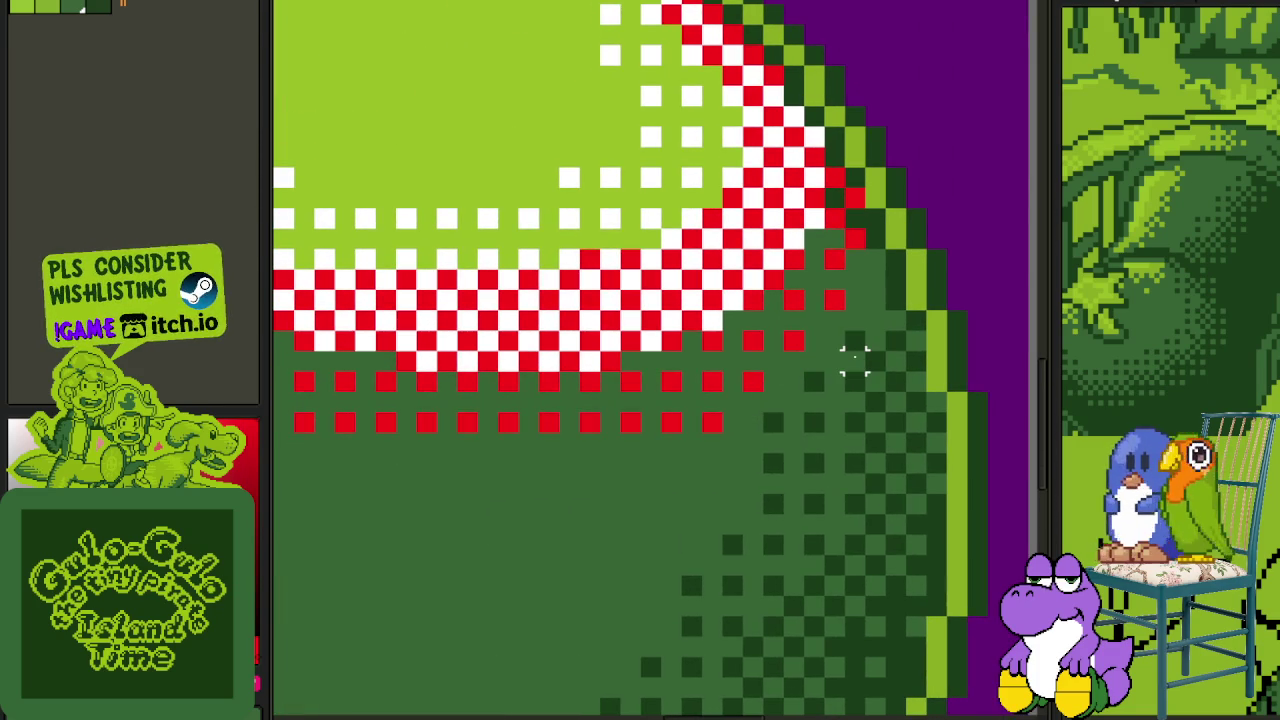
{"action": "left_click", "coordinate": [852, 353]}
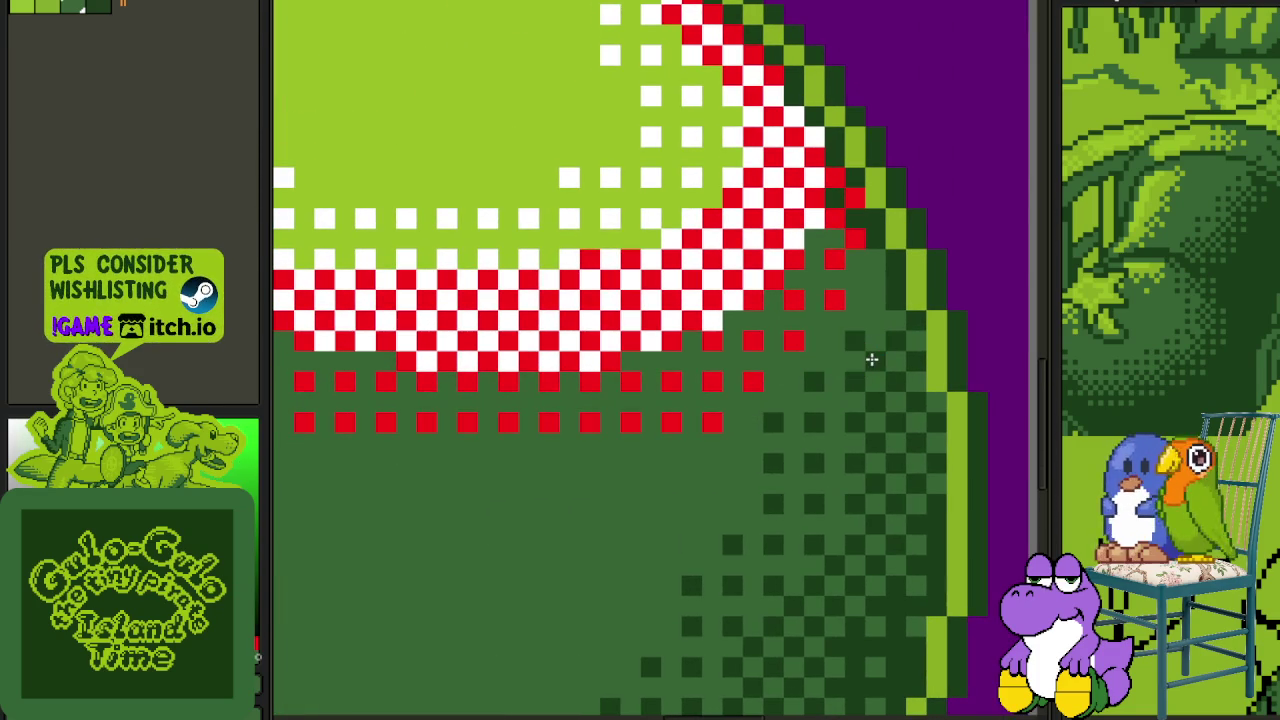
{"action": "left_click", "coordinate": [773, 422]}
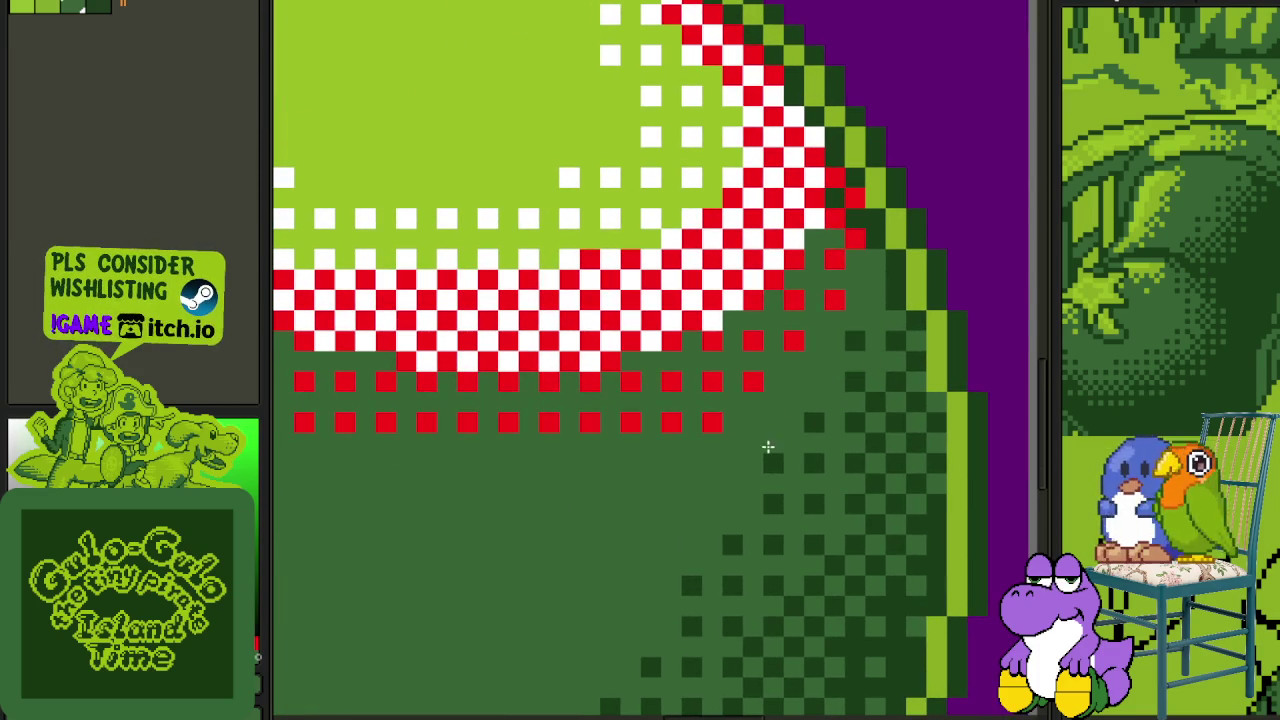
- Erase stray pixels in another lassoed rim area and replace the red highlight with #9bbc0f
{"action": "scroll", "coordinate": [872, 401], "scroll_direction": "up", "scroll_amount": 2}
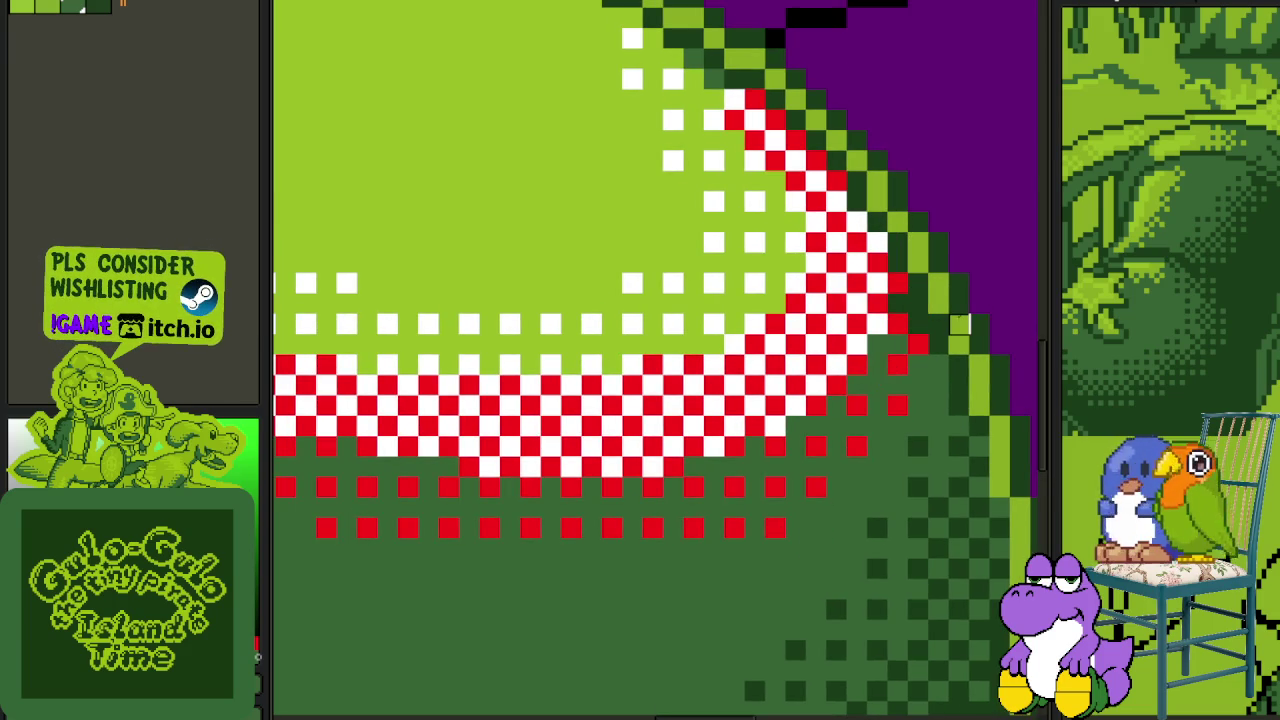
{"action": "scroll", "coordinate": [930, 285], "scroll_direction": "down", "scroll_amount": 2}
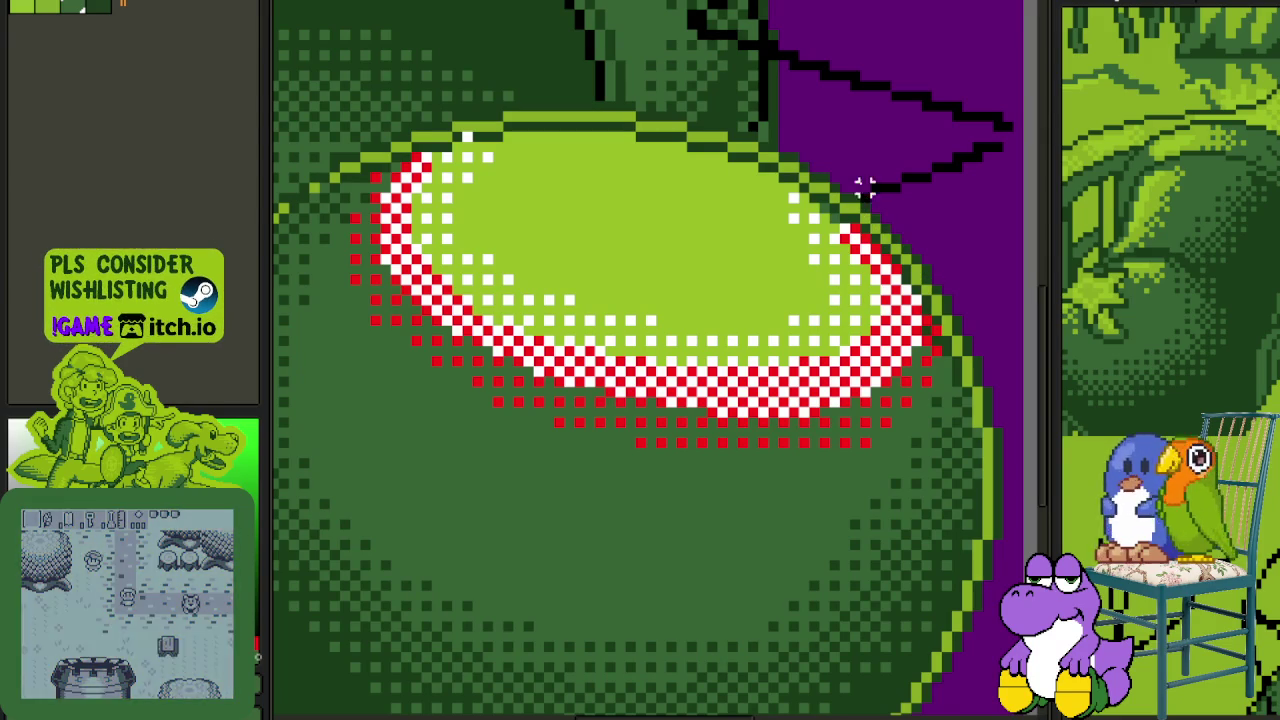
{"action": "mouse_move", "coordinate": [852, 168]}
{"action": "left_mouse_down"}
{"action": "mouse_move", "coordinate": [708, 503]}
{"action": "mouse_move", "coordinate": [843, 474]}
{"action": "mouse_move", "coordinate": [1000, 229]}
{"action": "left_mouse_up"}
{"action": "key", "text": "Delete"}
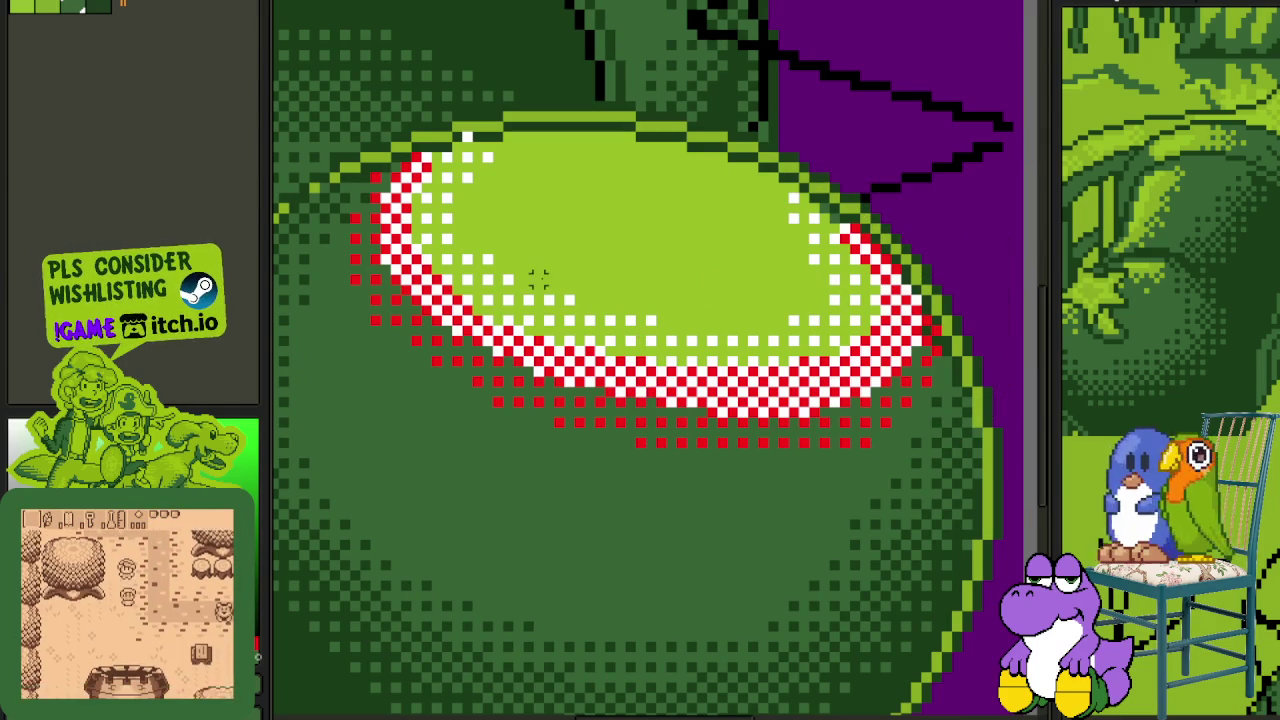
{"action": "scroll", "coordinate": [549, 276], "scroll_direction": "up", "scroll_amount": 1}
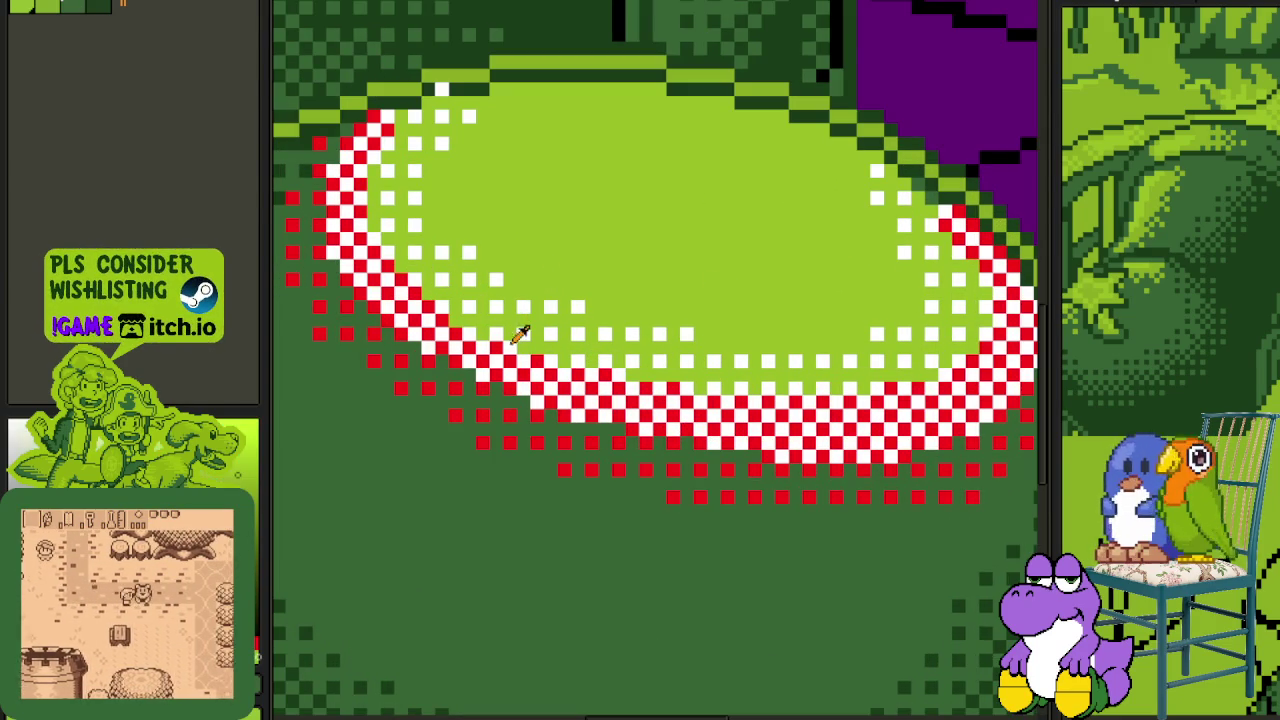
{"action": "key", "text": "shift+r"}
{"action": "left_click", "coordinate": [565, 556]}
- Merge the highlight layer down, turn leftover red checker pixels light green and white pixels #306230
{"action": "key", "text": "Tab"}
{"action": "right_click", "coordinate": [408, 700]}
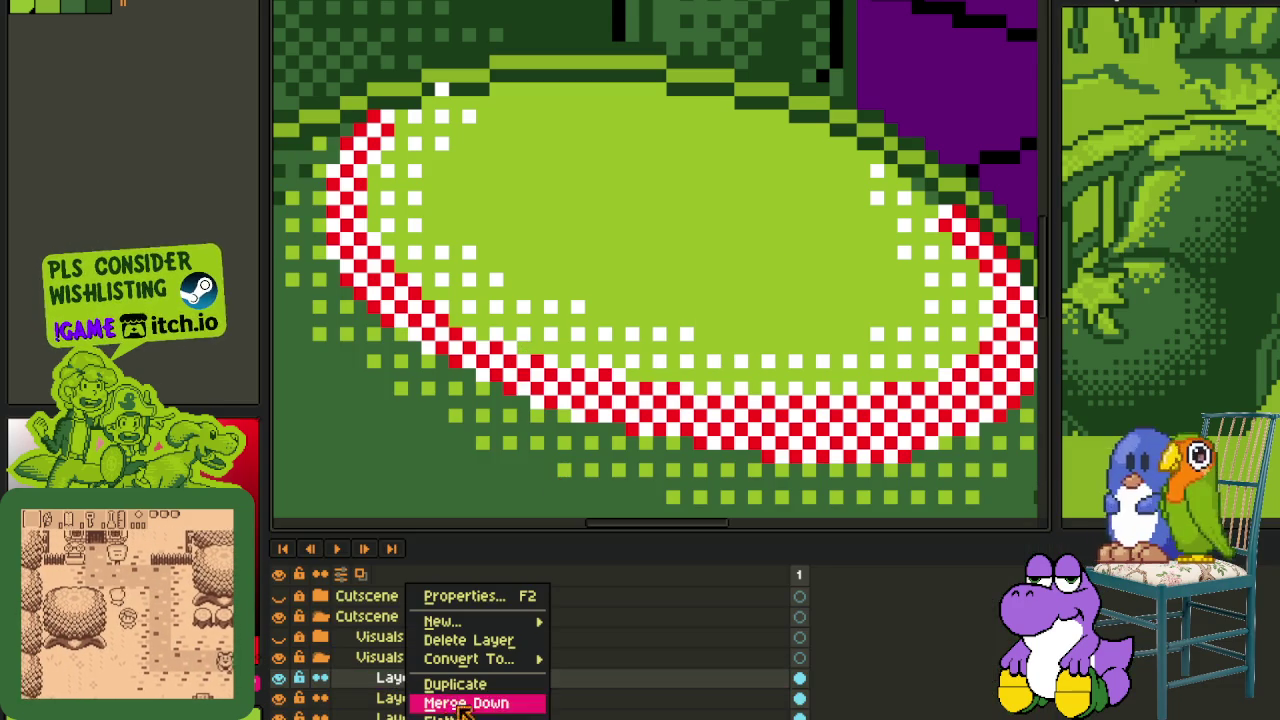
{"action": "left_click", "coordinate": [476, 702]}
{"action": "key", "text": "shift+r"}
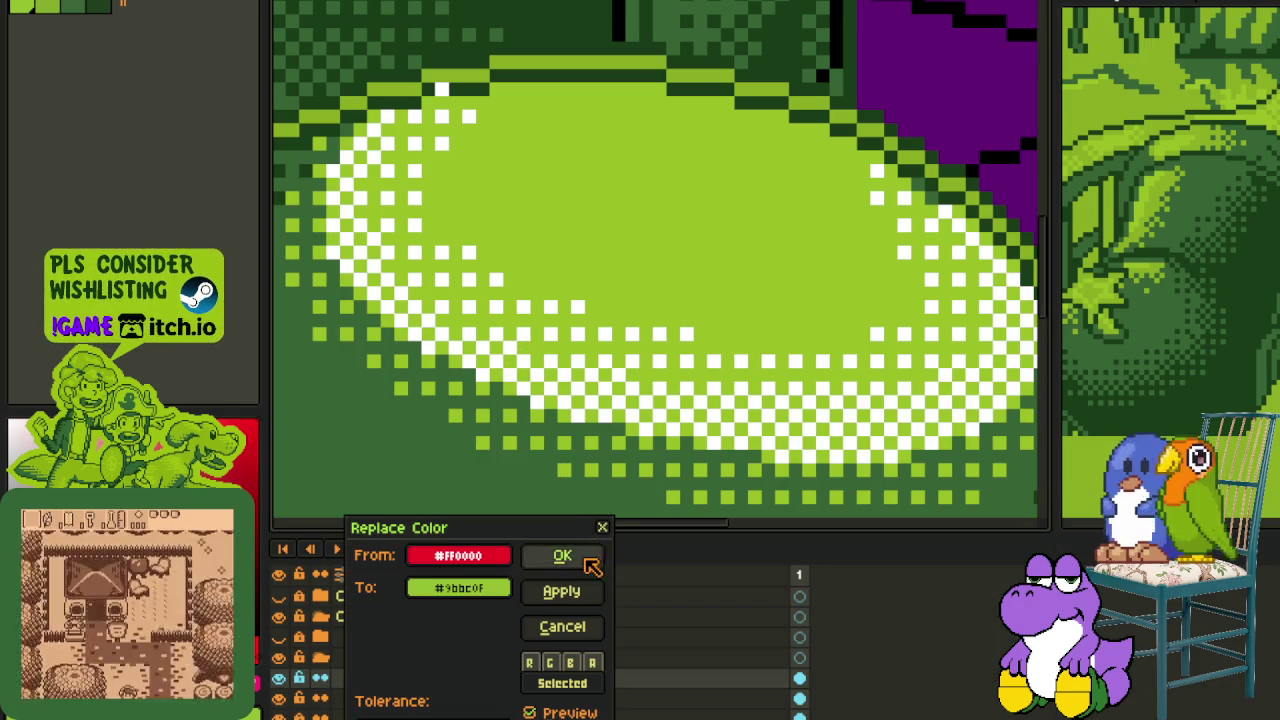
{"action": "left_click", "coordinate": [562, 556]}
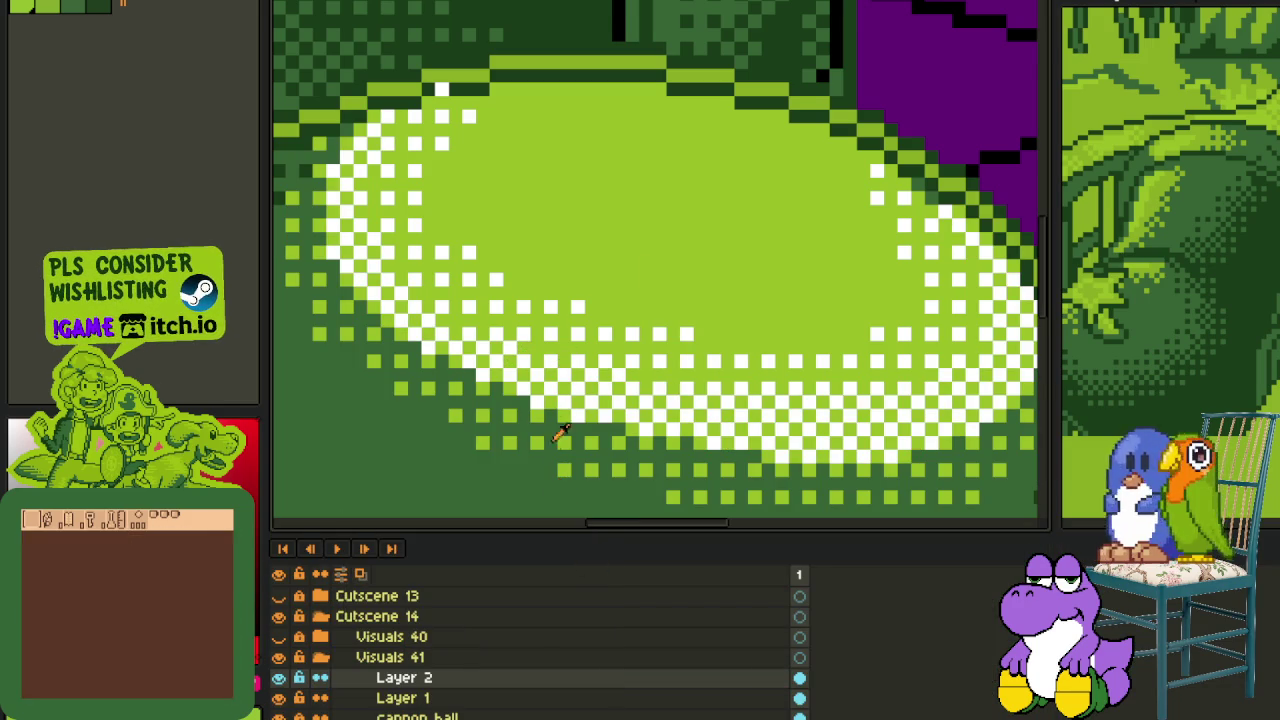
{"action": "left_click", "coordinate": [700, 371]}
{"action": "key", "text": "shift+r"}
{"action": "left_click", "coordinate": [562, 556]}
{"action": "scroll", "coordinate": [677, 320], "scroll_direction": "down", "scroll_amount": 3}
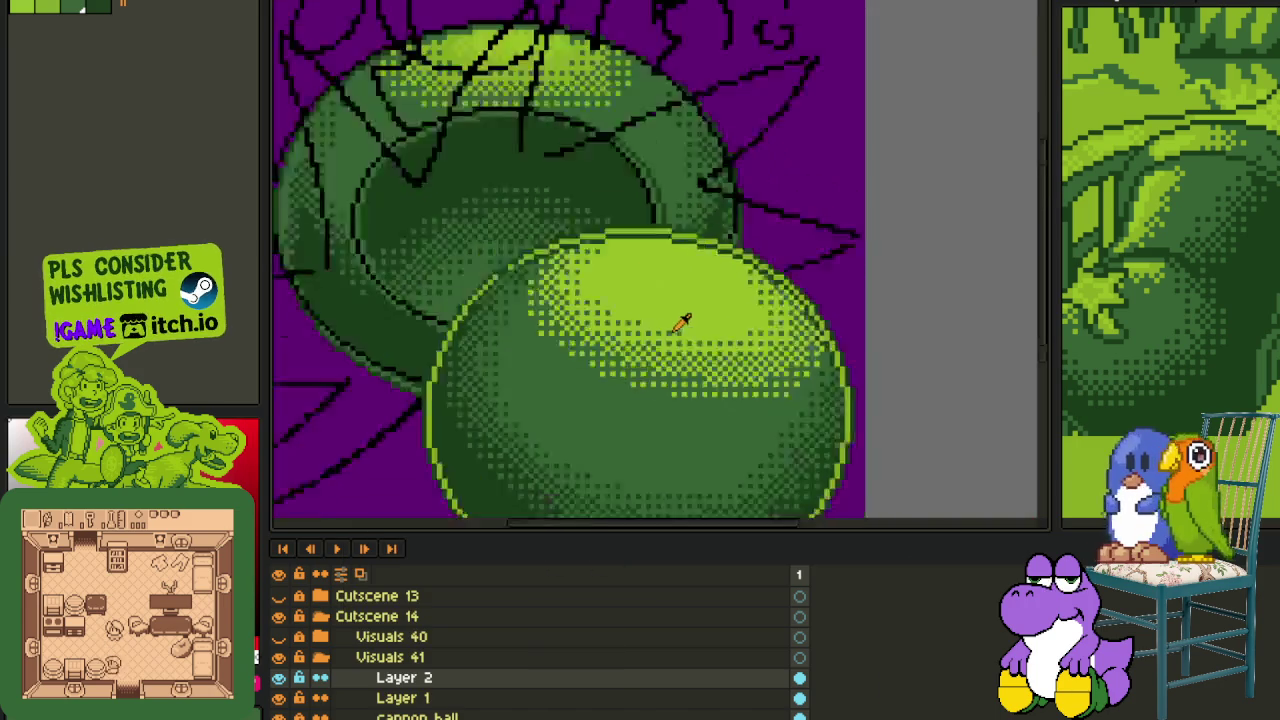
- Place a light pixel and a dark pixel in the dither along the ball's highlight edge
{"action": "scroll", "coordinate": [668, 334], "scroll_direction": "down", "scroll_amount": 2}
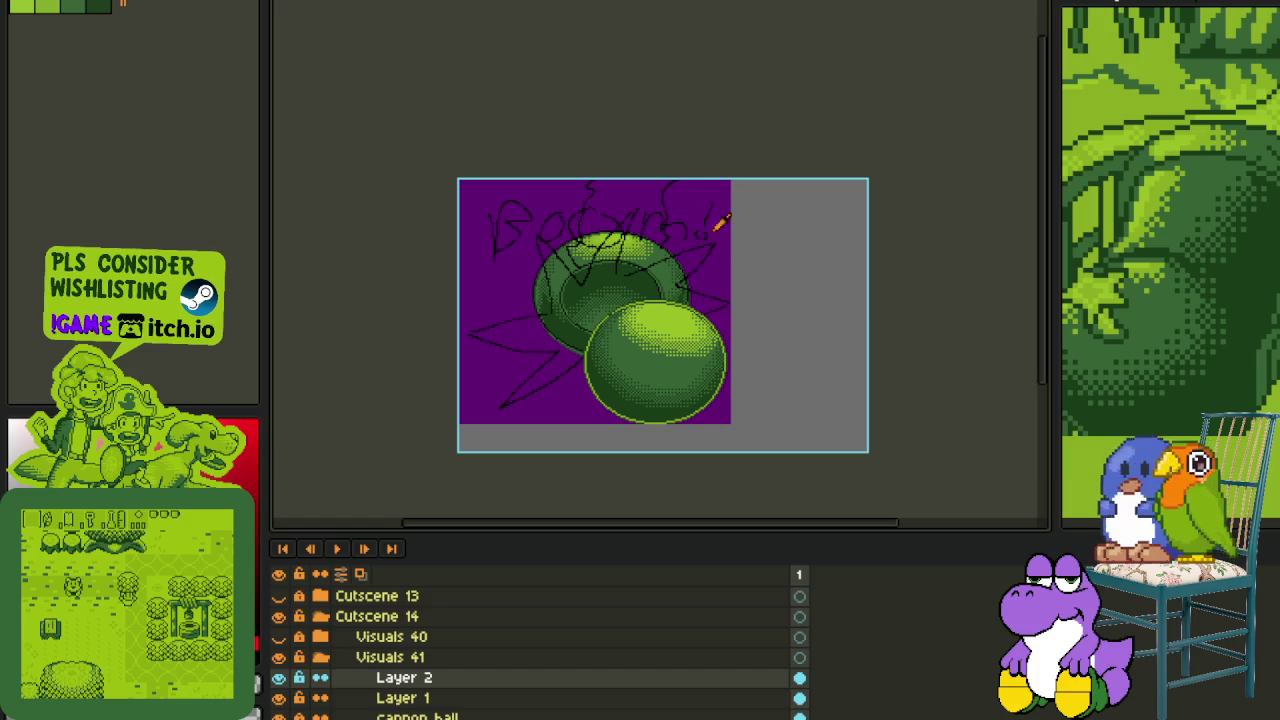
{"action": "scroll", "coordinate": [709, 334], "scroll_direction": "up", "scroll_amount": 4}
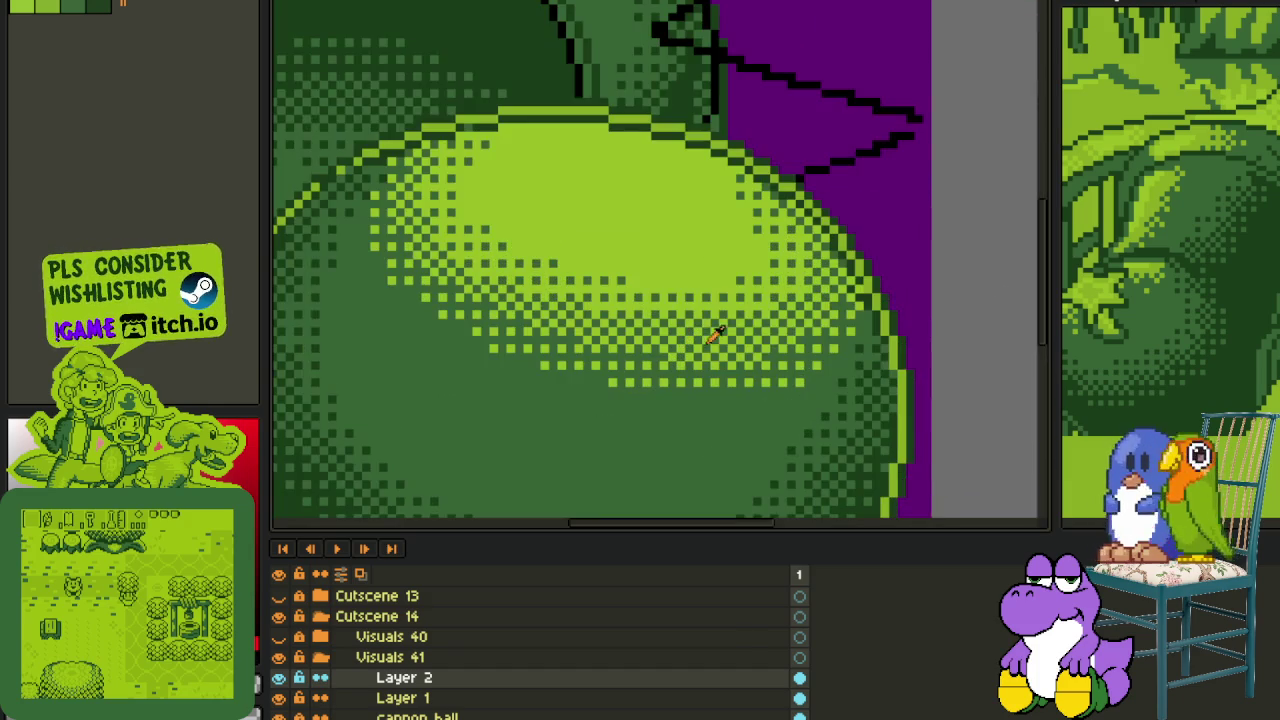
{"action": "scroll", "coordinate": [800, 358], "scroll_direction": "up", "scroll_amount": 2}
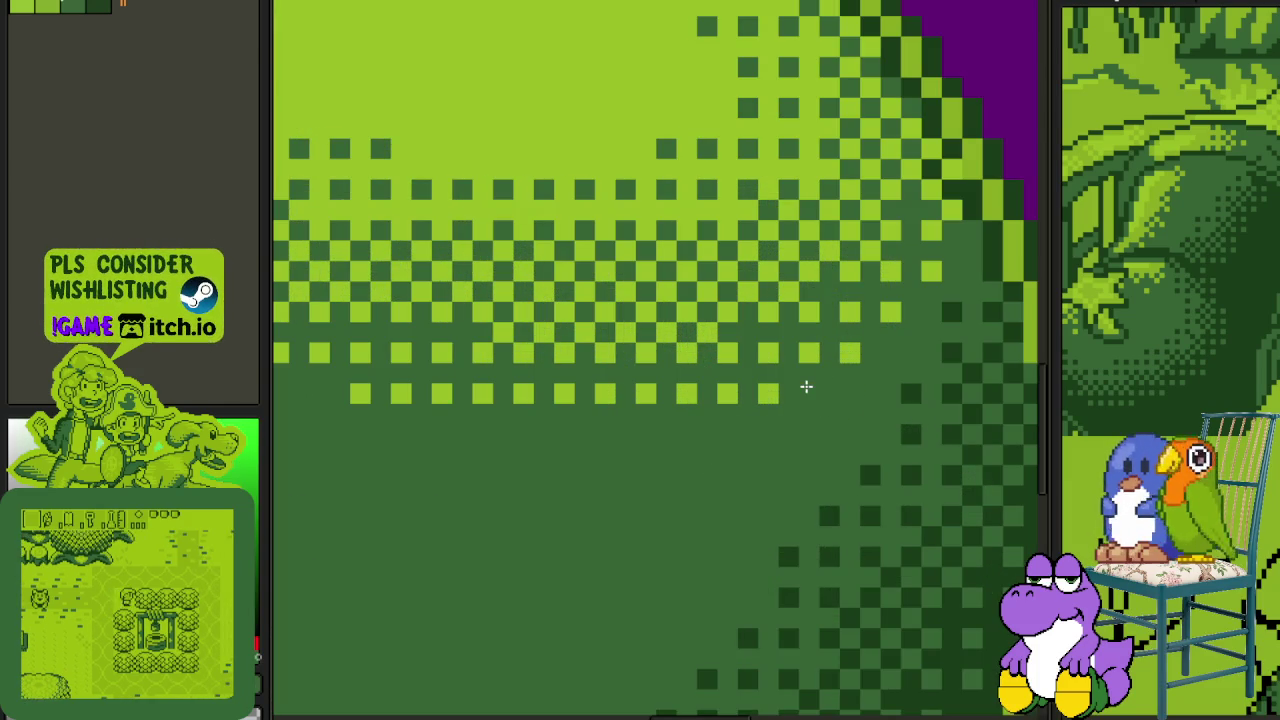
{"action": "left_click", "coordinate": [852, 352]}
{"action": "right_click", "coordinate": [888, 311]}
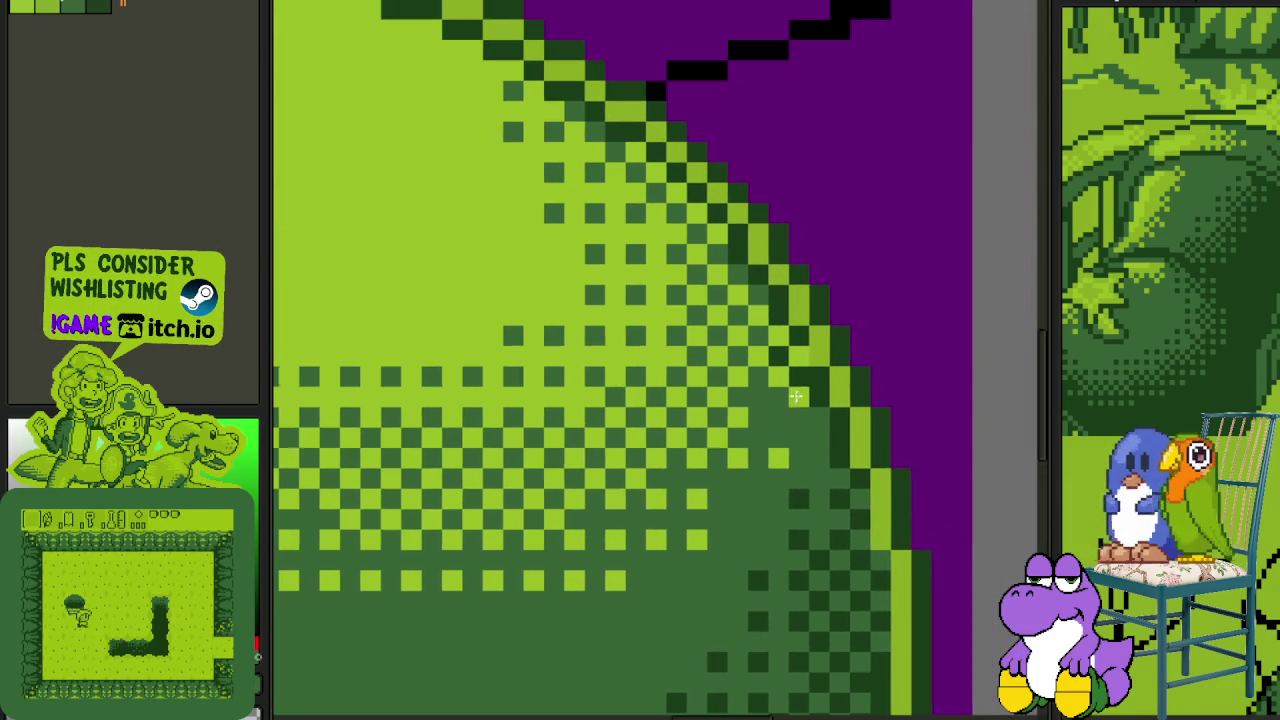
- Pan and zoom to inspect the cannonball's upper-right and top edges
{"action": "left_click_drag", "start_coordinate": [943, 209], "coordinate": [814, 414]}
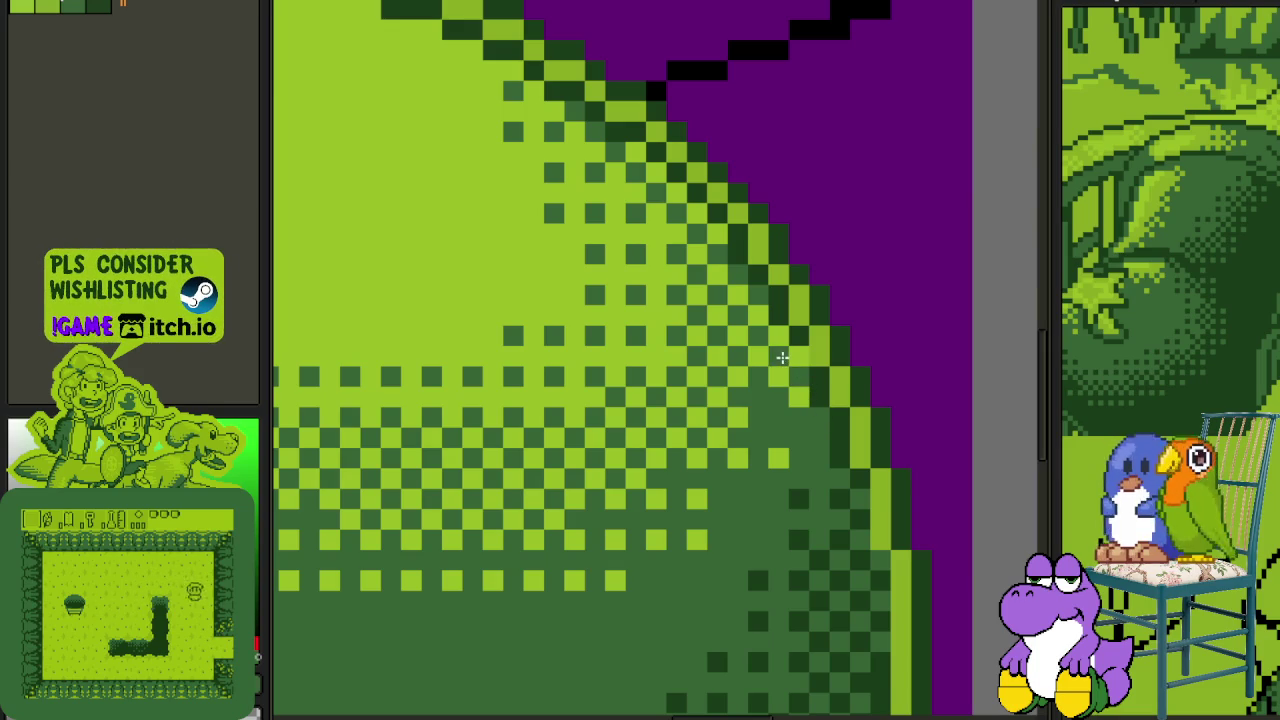
{"action": "scroll", "coordinate": [783, 349], "scroll_direction": "down", "scroll_amount": 2}
{"action": "scroll", "coordinate": [774, 331], "scroll_direction": "up", "scroll_amount": 1}
{"action": "scroll", "coordinate": [794, 349], "scroll_direction": "up", "scroll_amount": 1}
{"action": "scroll", "coordinate": [887, 373], "scroll_direction": "down", "scroll_amount": 1}
{"action": "scroll", "coordinate": [882, 380], "scroll_direction": "down", "scroll_amount": 1}
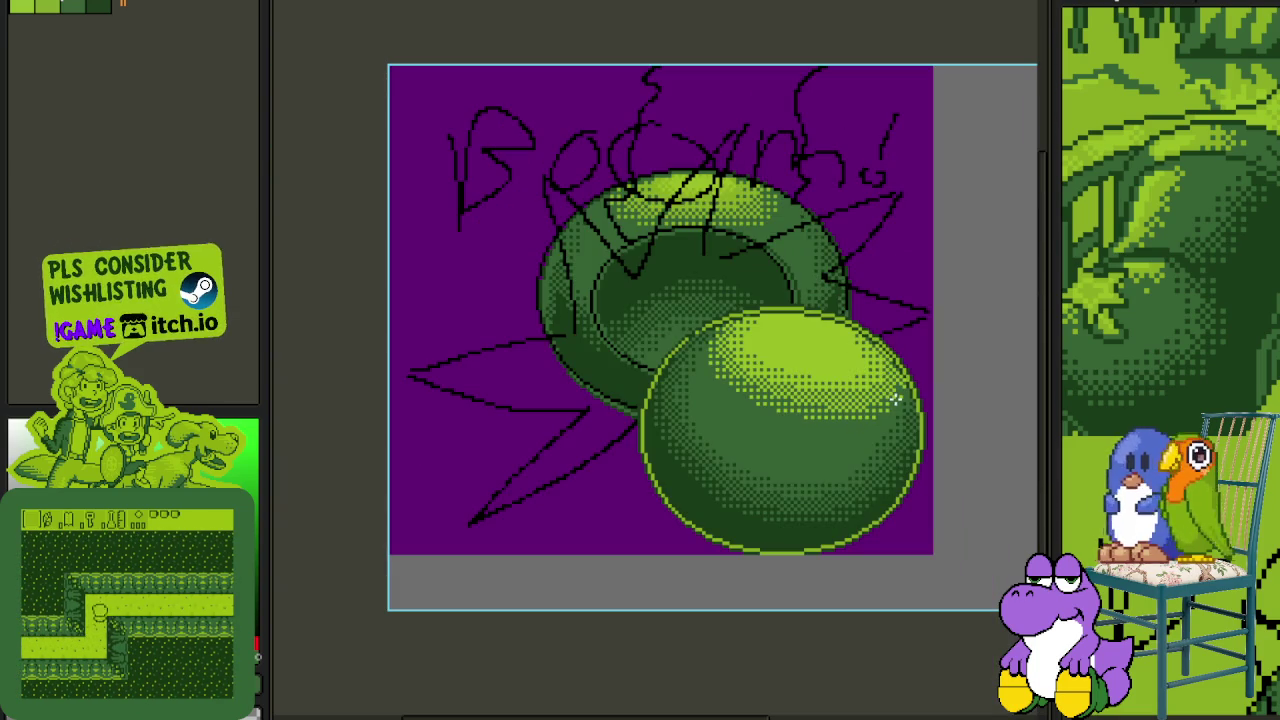
{"action": "scroll", "coordinate": [895, 399], "scroll_direction": "down", "scroll_amount": 1}
{"action": "scroll", "coordinate": [889, 366], "scroll_direction": "up", "scroll_amount": 3}
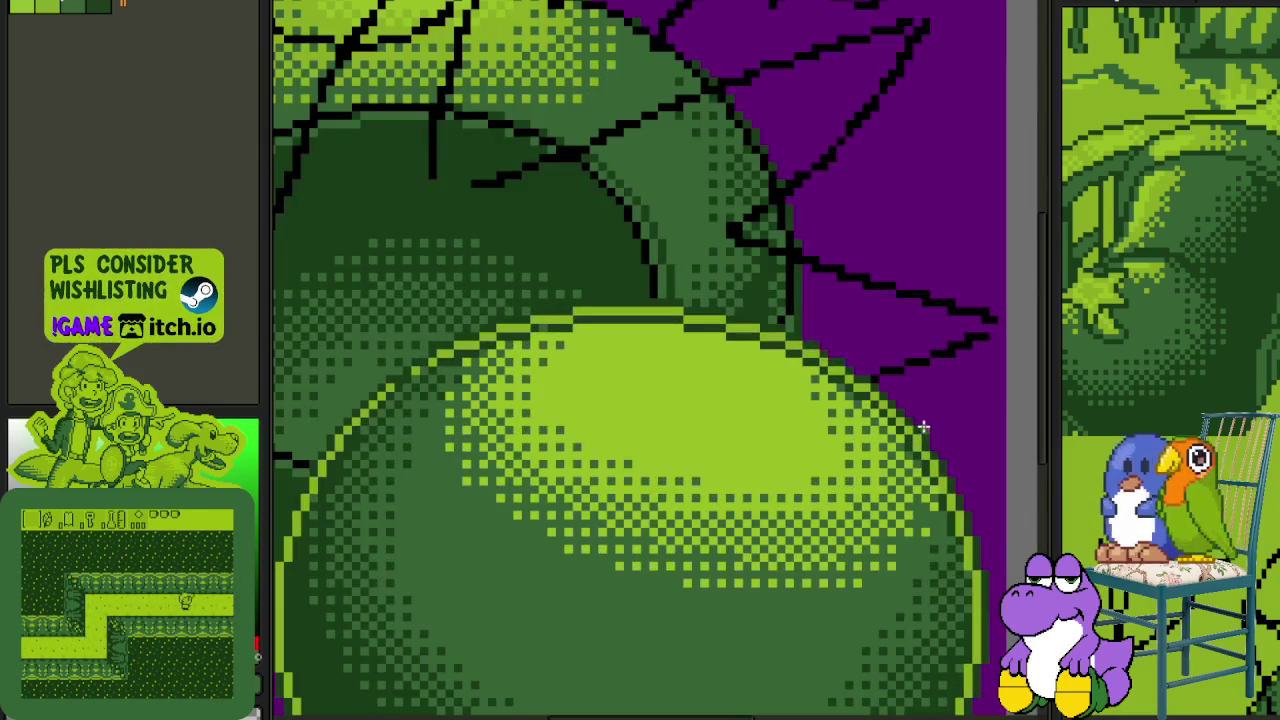
{"action": "scroll", "coordinate": [846, 374], "scroll_direction": "up", "scroll_amount": 1}
{"action": "scroll", "coordinate": [809, 380], "scroll_direction": "up", "scroll_amount": 2}
{"action": "scroll", "coordinate": [866, 440], "scroll_direction": "up", "scroll_amount": 1}
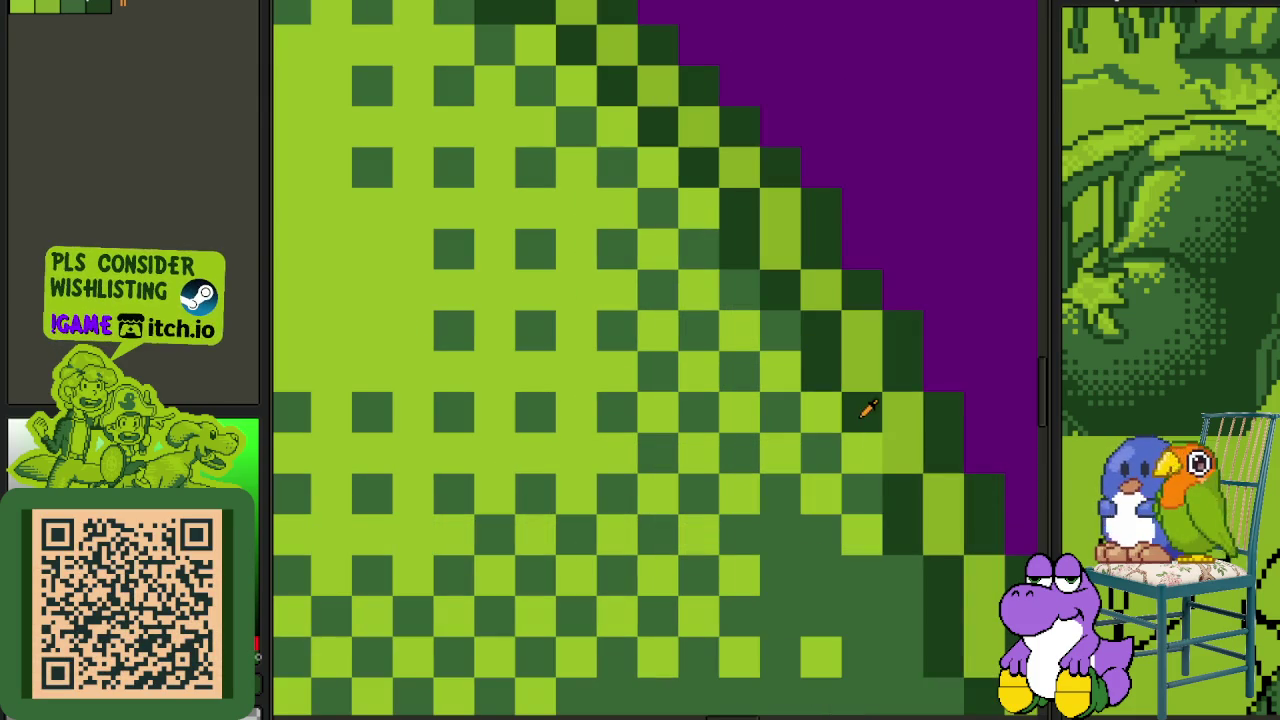
{"action": "left_click_drag", "start_coordinate": [771, 286], "coordinate": [872, 438]}
{"action": "scroll", "coordinate": [872, 438], "scroll_direction": "down", "scroll_amount": 1}
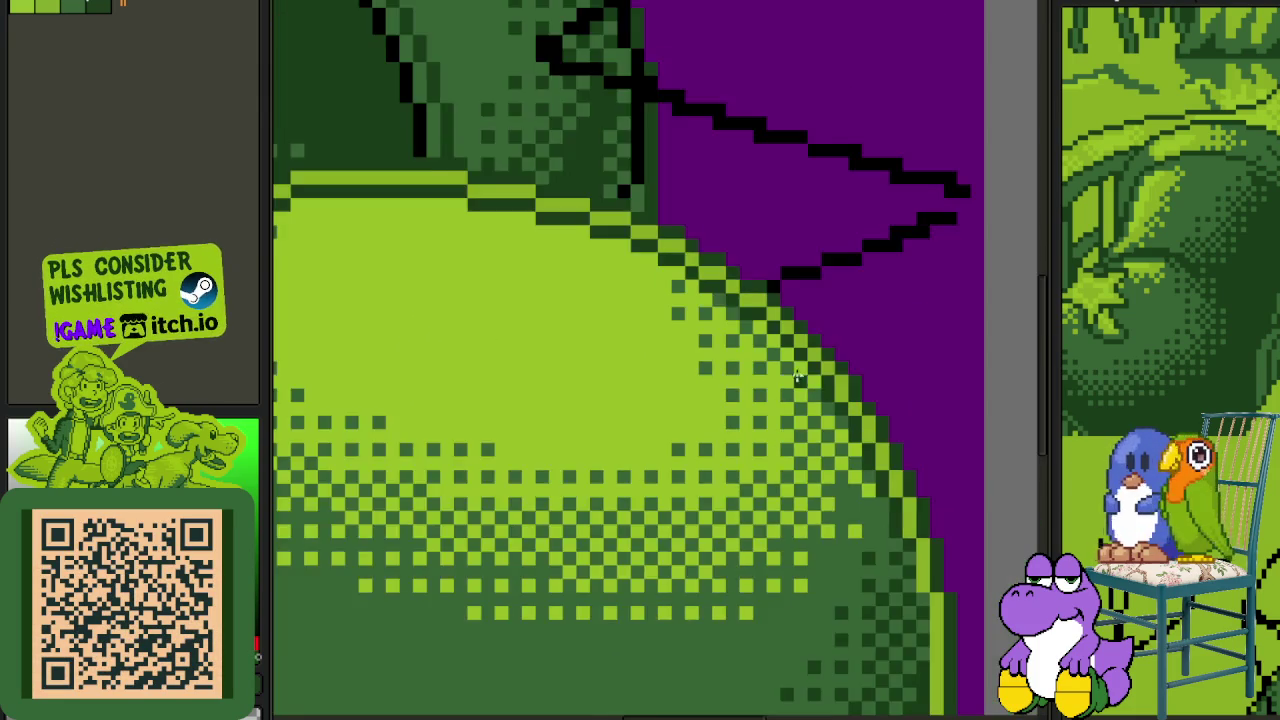
{"action": "scroll", "coordinate": [820, 380], "scroll_direction": "down", "scroll_amount": 1}
{"action": "scroll", "coordinate": [770, 332], "scroll_direction": "down", "scroll_amount": 2}
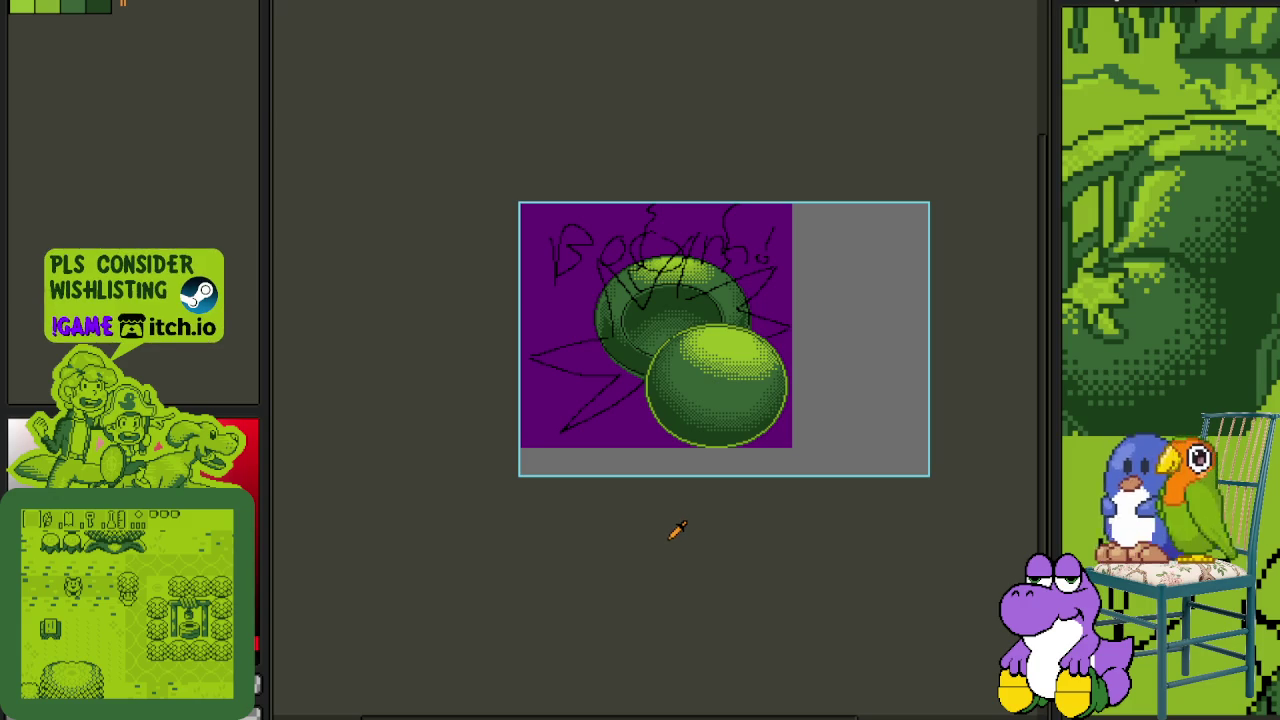
- Zoom in and out around the cannonball, then bring the layer timeline back below the canvas
{"action": "scroll", "coordinate": [725, 432], "scroll_direction": "up", "scroll_amount": 1}
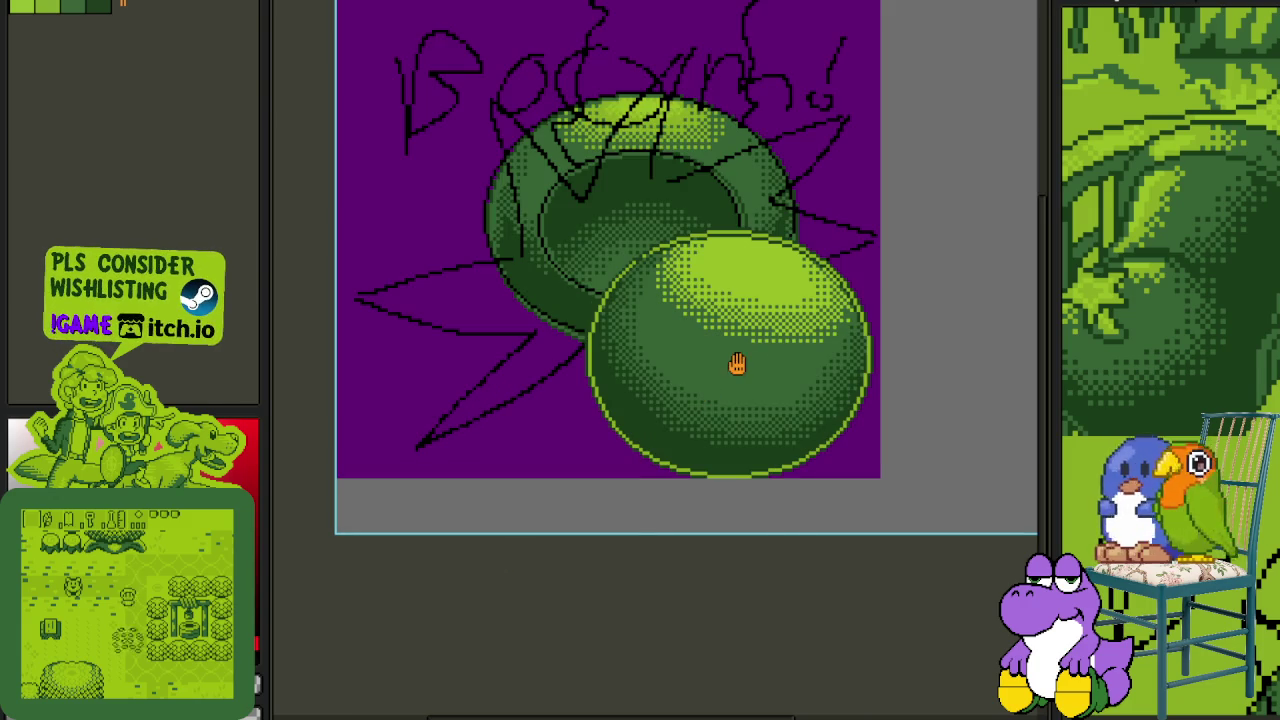
{"action": "scroll", "coordinate": [737, 363], "scroll_direction": "up", "scroll_amount": 1}
{"action": "scroll", "coordinate": [697, 432], "scroll_direction": "down", "scroll_amount": 1}
{"action": "scroll", "coordinate": [674, 366], "scroll_direction": "down", "scroll_amount": 1}
{"action": "scroll", "coordinate": [669, 383], "scroll_direction": "up", "scroll_amount": 1}
{"action": "scroll", "coordinate": [654, 446], "scroll_direction": "up", "scroll_amount": 3}
{"action": "scroll", "coordinate": [590, 420], "scroll_direction": "down", "scroll_amount": 1}
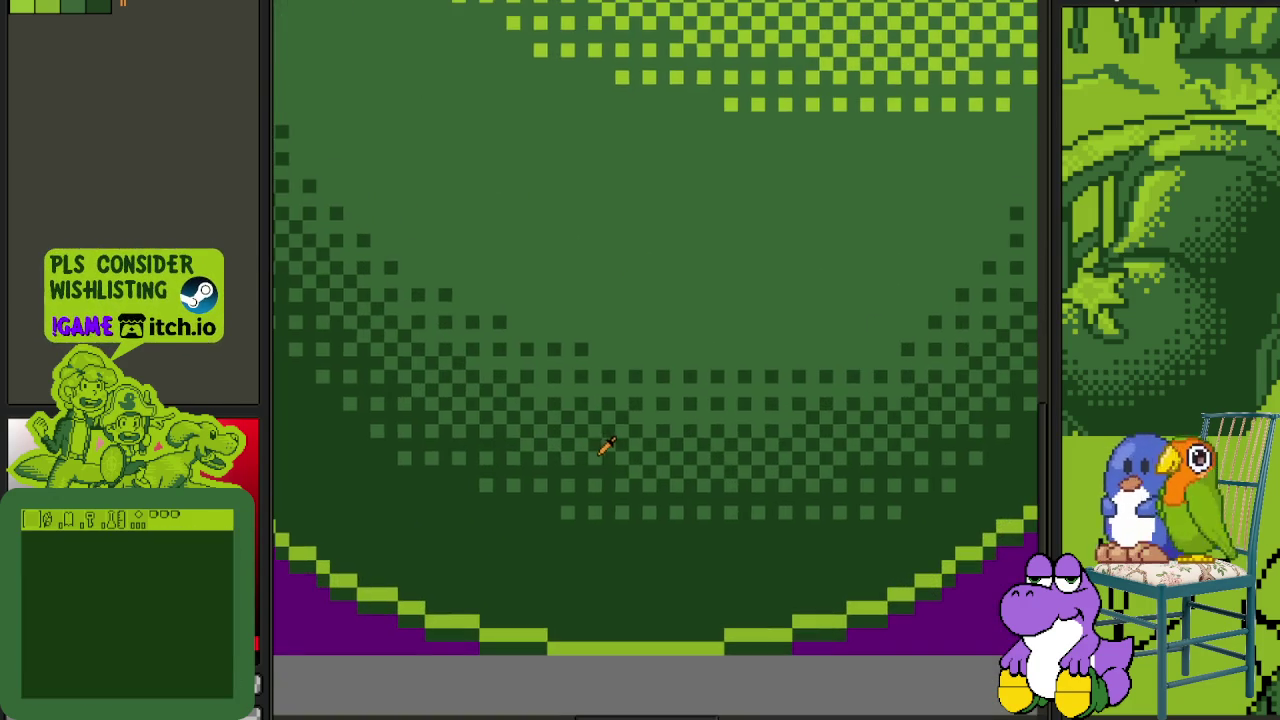
{"action": "scroll", "coordinate": [625, 445], "scroll_direction": "up", "scroll_amount": 2}
{"action": "scroll", "coordinate": [650, 420], "scroll_direction": "down", "scroll_amount": 3}
{"action": "scroll", "coordinate": [660, 440], "scroll_direction": "down", "scroll_amount": 2}
{"action": "scroll", "coordinate": [668, 460], "scroll_direction": "up", "scroll_amount": 1}
{"action": "scroll", "coordinate": [650, 437], "scroll_direction": "up", "scroll_amount": 3}
{"action": "scroll", "coordinate": [640, 447], "scroll_direction": "down", "scroll_amount": 3}
{"action": "key", "text": "Tab"}
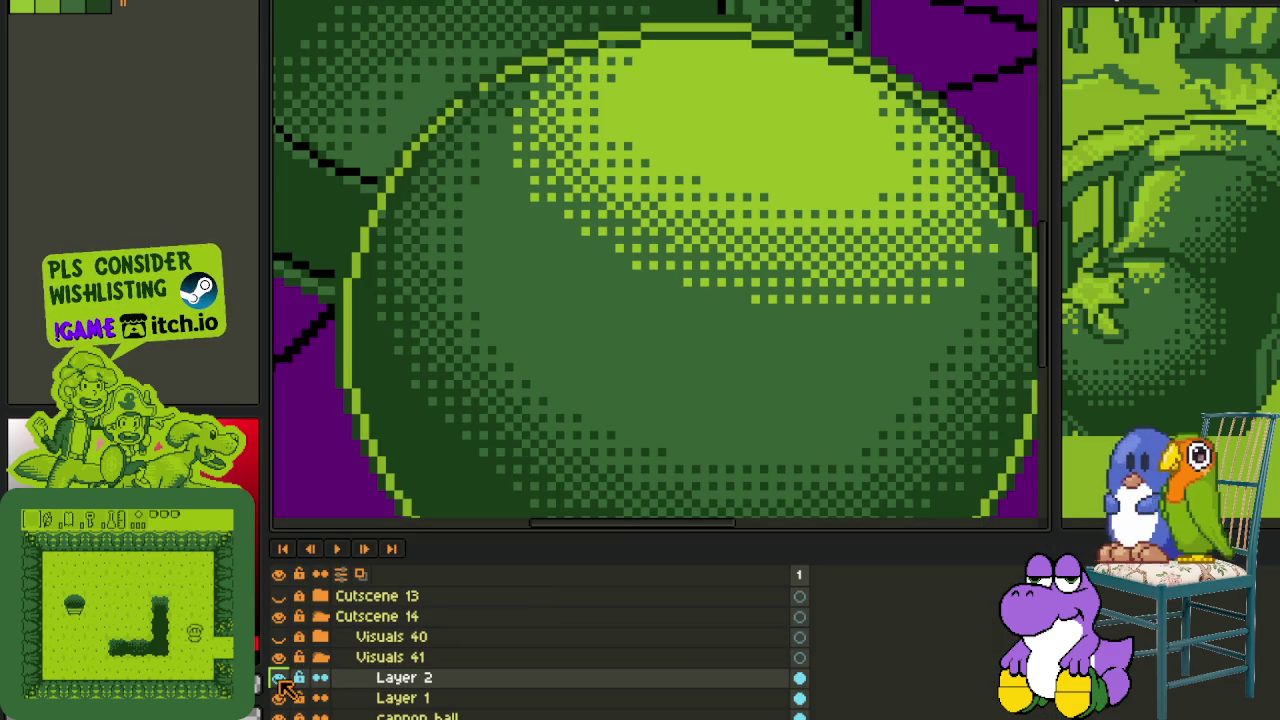
{"action": "scroll", "coordinate": [633, 370], "scroll_direction": "down", "scroll_amount": 3}
- Merge Layer 2 into Layer 1, then Layer 1 down into the cannon ball layer
{"action": "right_click", "coordinate": [474, 682]}
{"action": "left_click", "coordinate": [522, 703]}
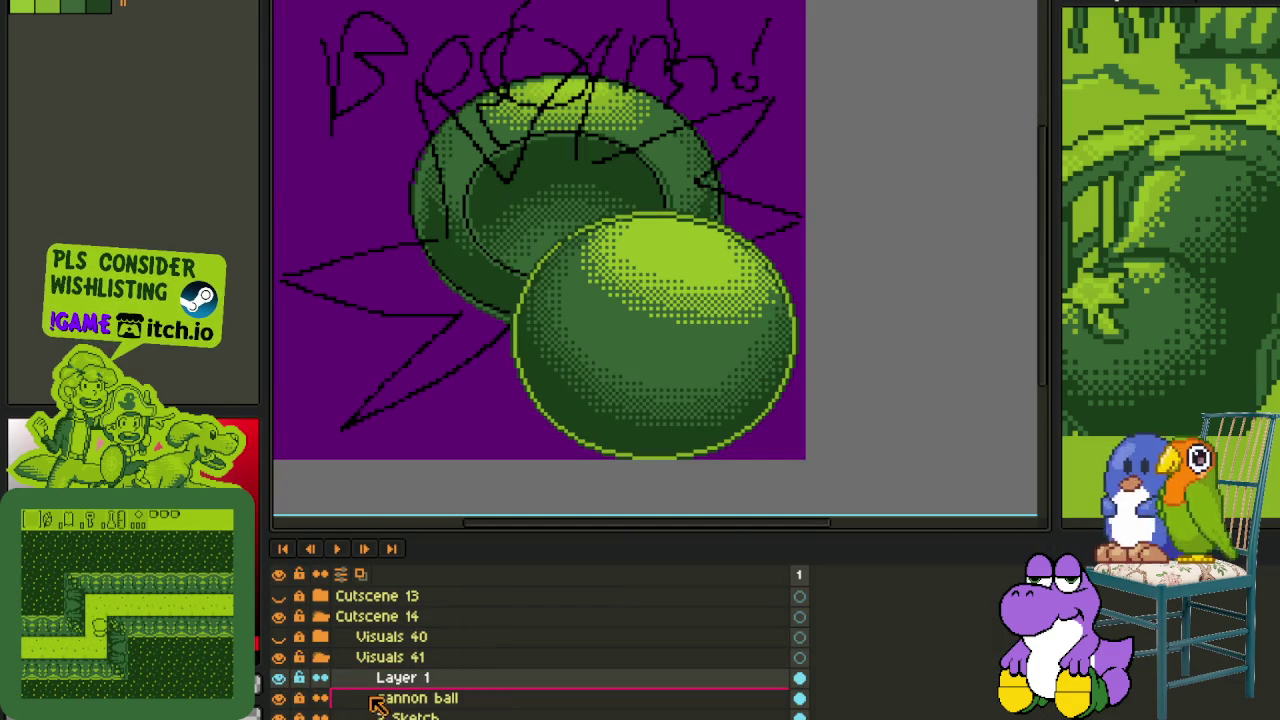
{"action": "left_click", "coordinate": [280, 678]}
{"action": "right_click", "coordinate": [398, 678]}
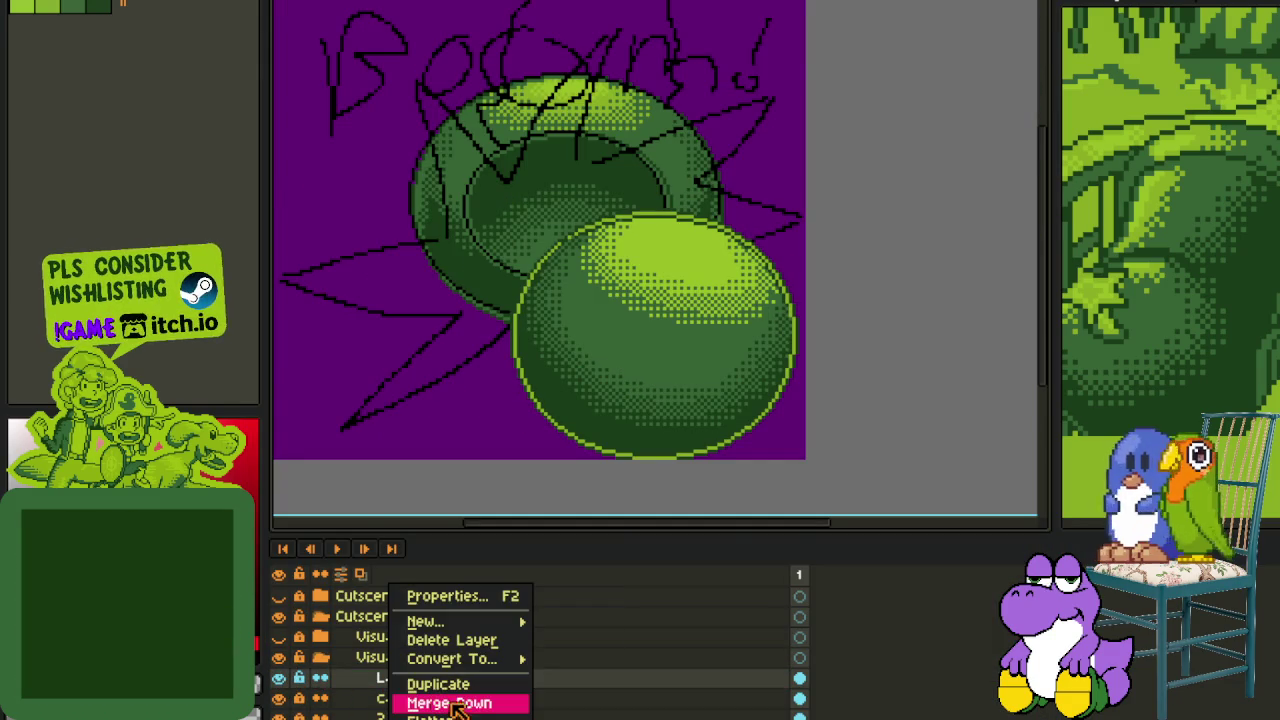
{"action": "left_click", "coordinate": [436, 701]}
{"action": "left_click", "coordinate": [279, 678], "text": "alt"}
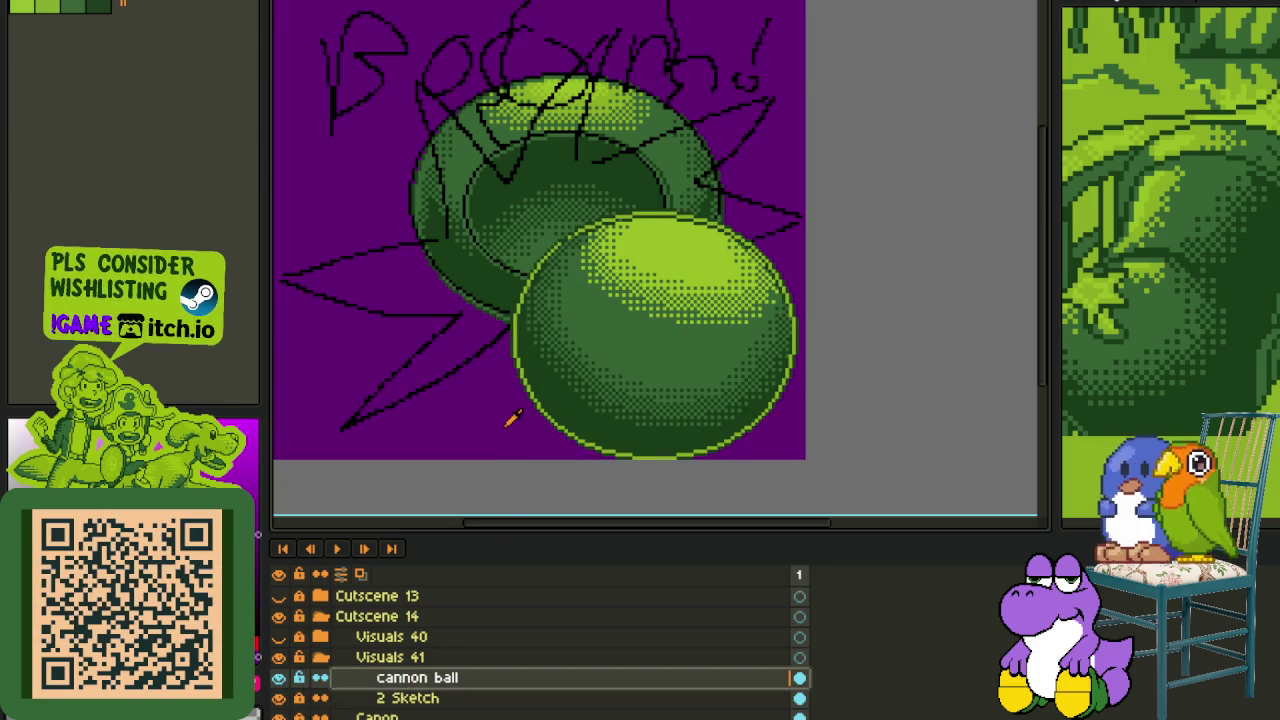
- Replace the purple #620076 background with transparency
{"action": "key", "text": "shift+r"}
{"action": "left_click", "coordinate": [562, 557]}
{"action": "scroll", "coordinate": [530, 475], "scroll_direction": "down", "scroll_amount": 1}
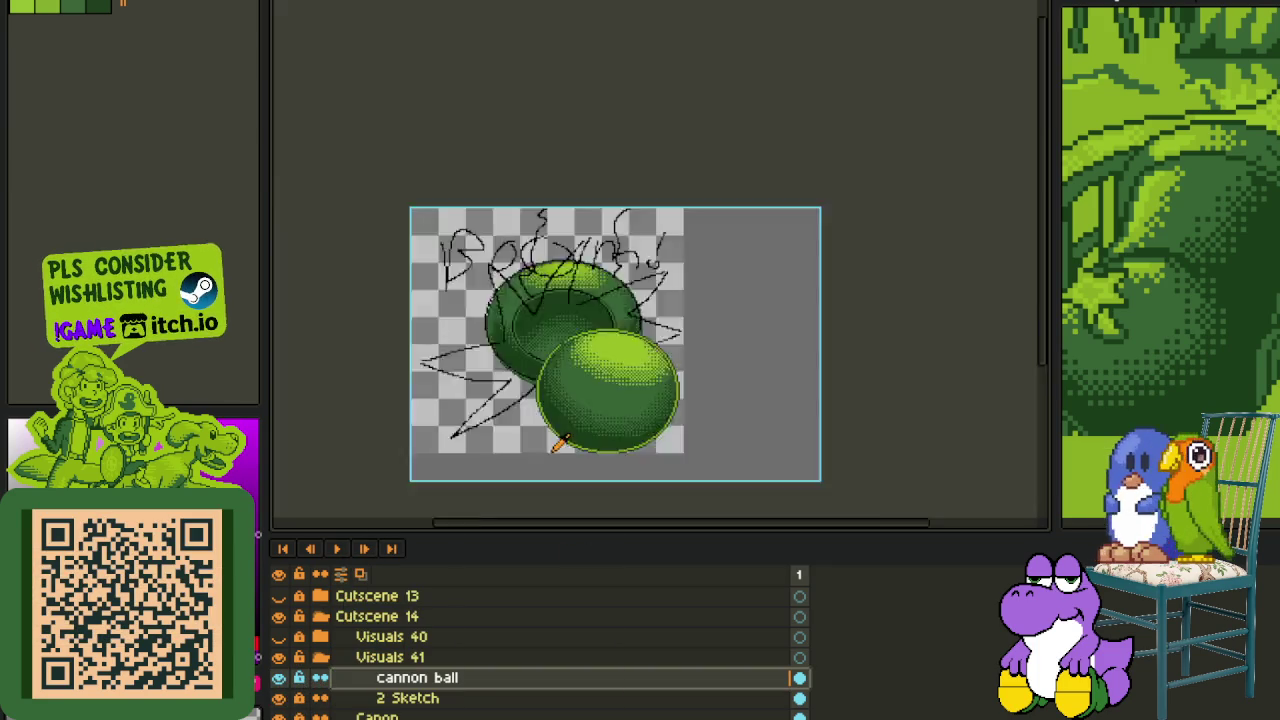
{"action": "scroll", "coordinate": [530, 475], "scroll_direction": "down", "scroll_amount": 2}
- Toggle sketch and ball layer visibility to compare, then move the Canon layer above 2 Sketch
{"action": "left_click", "coordinate": [279, 678], "text": "alt"}
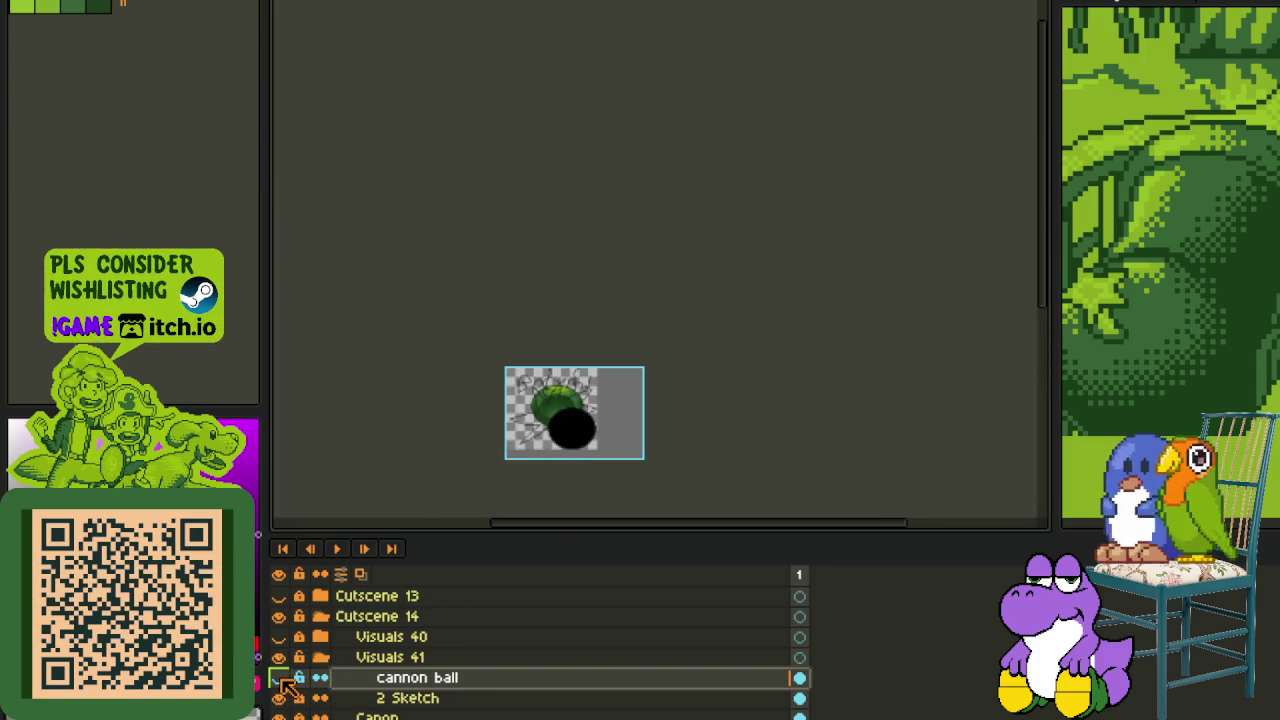
{"action": "left_click", "coordinate": [279, 678], "text": "alt"}
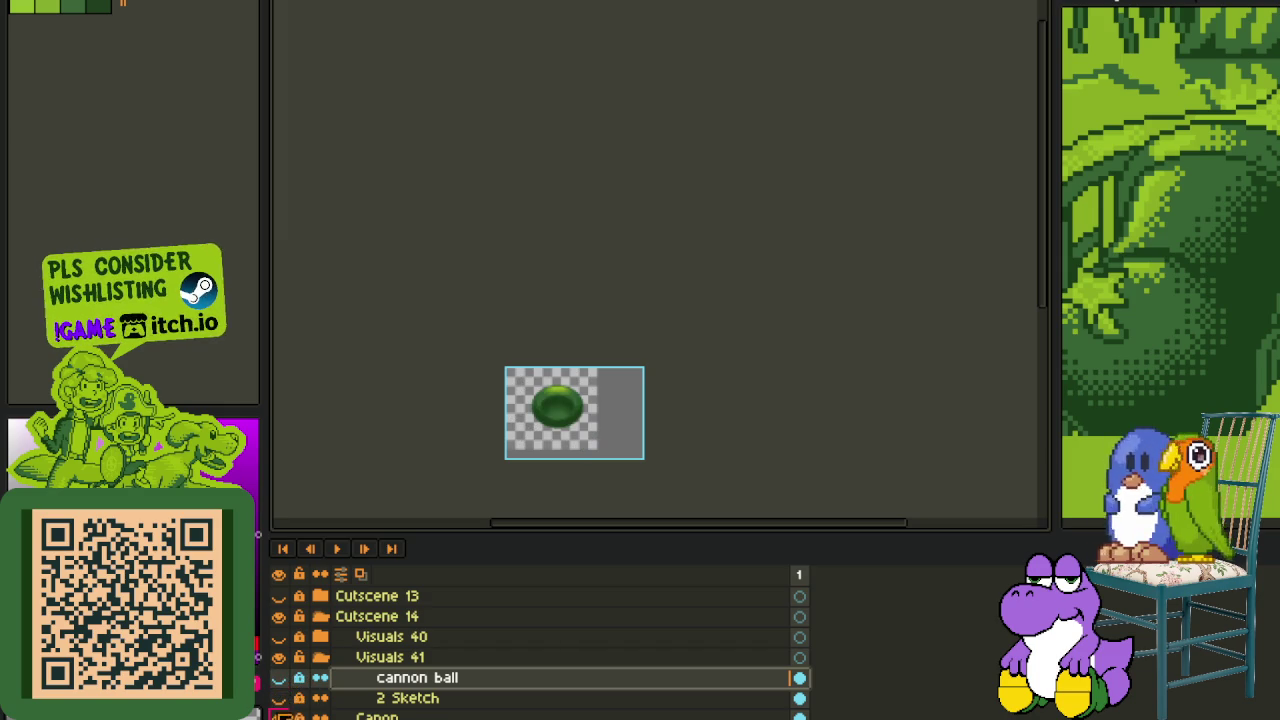
{"action": "left_click", "coordinate": [279, 698]}
{"action": "left_click", "coordinate": [279, 698]}
{"action": "left_click", "coordinate": [279, 716]}
{"action": "scroll", "coordinate": [393, 705], "scroll_direction": "down", "scroll_amount": 1}
{"action": "left_click_drag", "start_coordinate": [400, 678], "coordinate": [413, 657]}
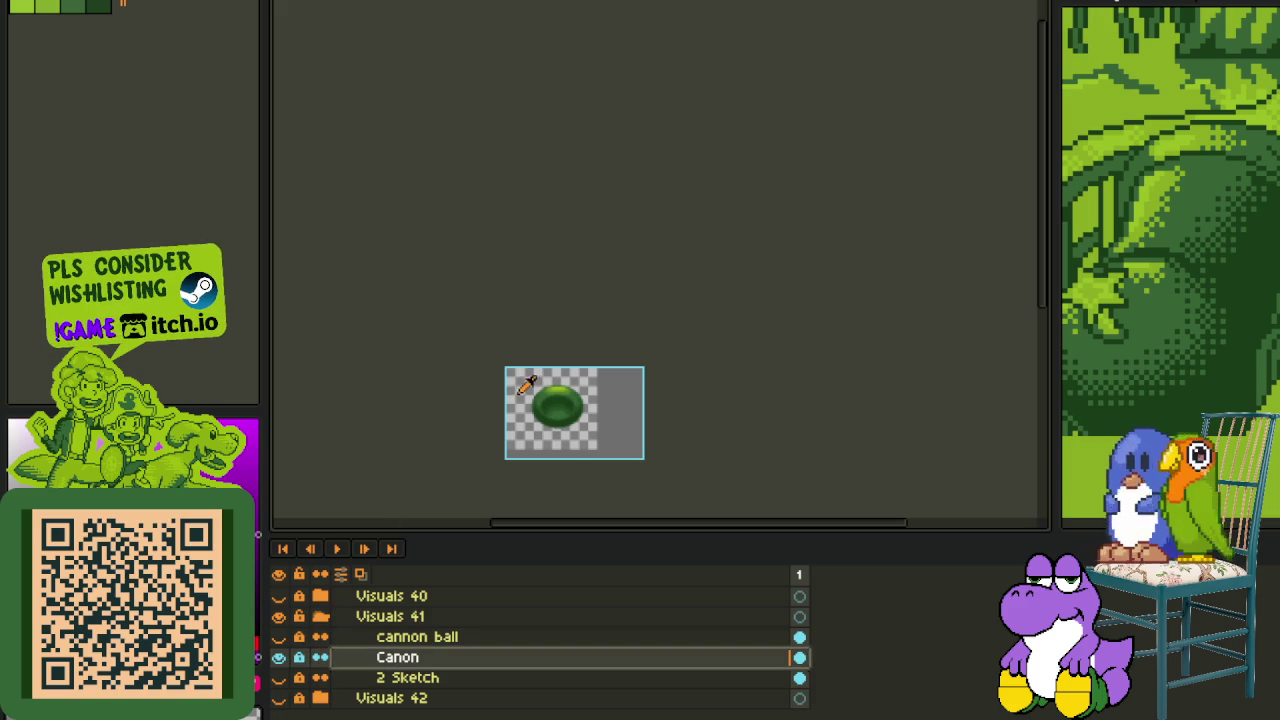
- Toggle the cannon ball layer's visibility to compare it against the shell, leaving it shown and selected
{"action": "scroll", "coordinate": [570, 450], "scroll_direction": "up", "scroll_amount": 2}
{"action": "scroll", "coordinate": [535, 372], "scroll_direction": "up", "scroll_amount": 2}
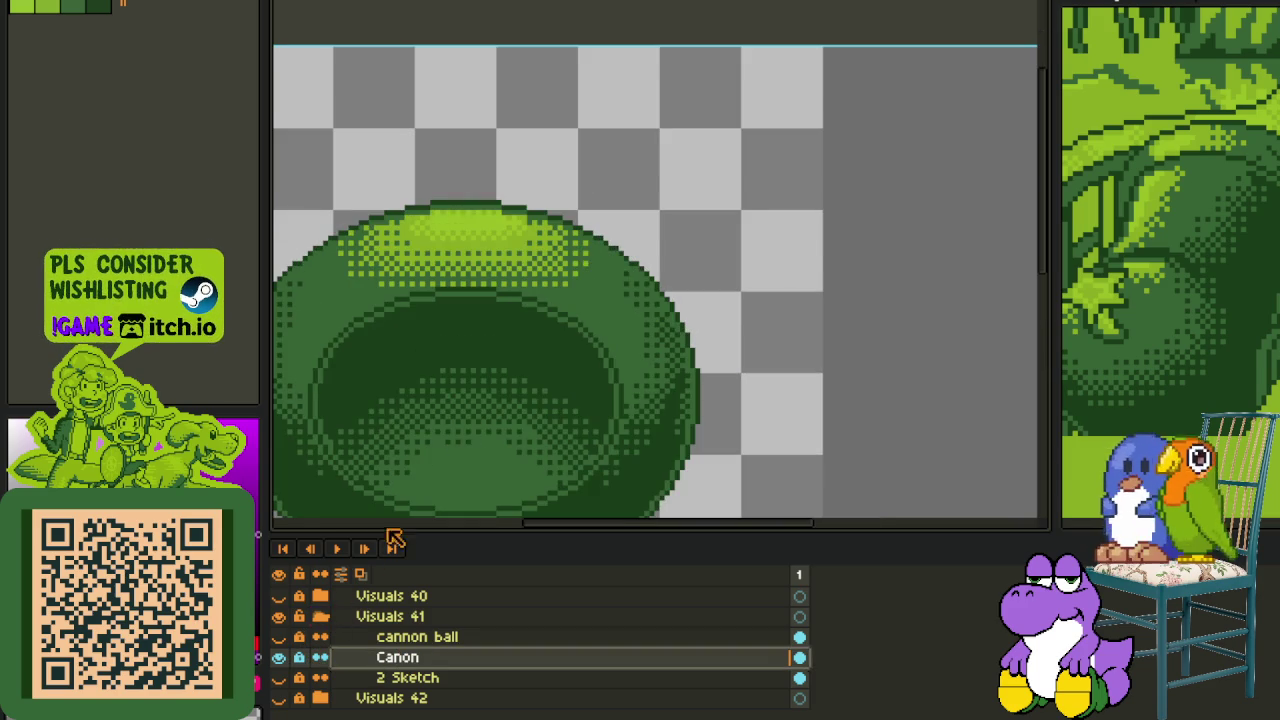
{"action": "left_click_drag", "start_coordinate": [445, 416], "coordinate": [537, 297]}
{"action": "left_click", "coordinate": [279, 637]}
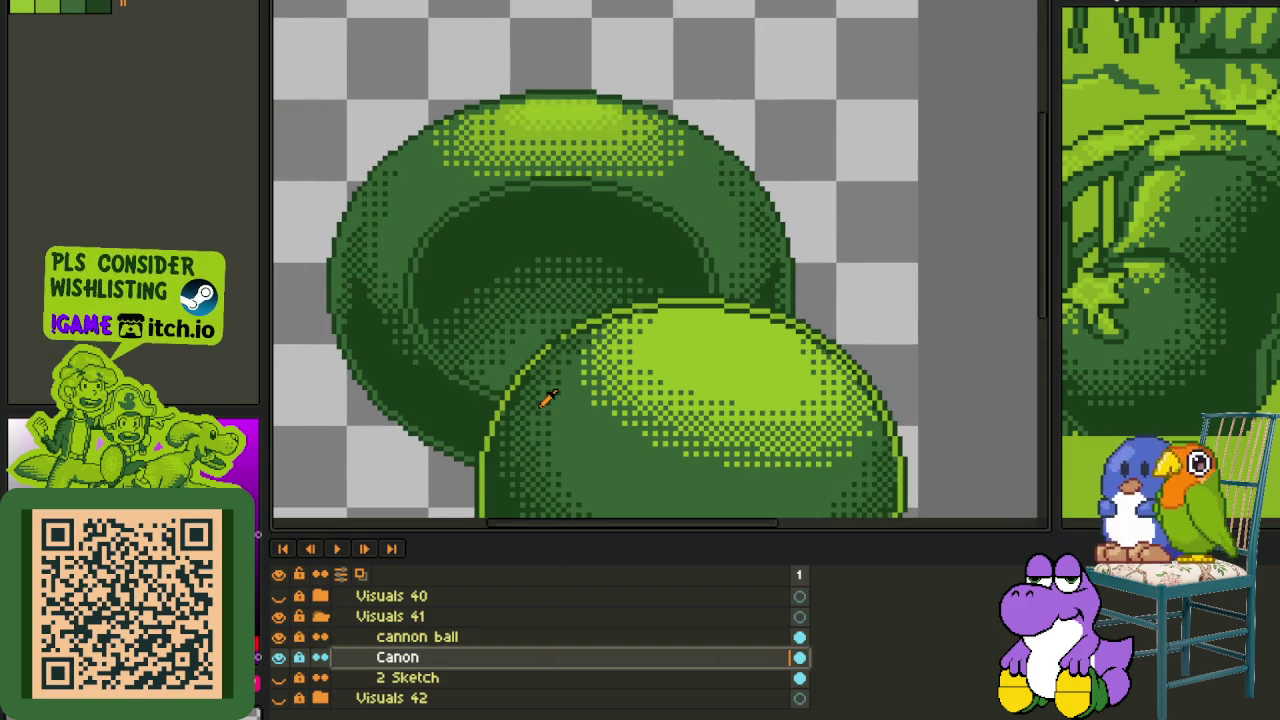
{"action": "scroll", "coordinate": [560, 380], "scroll_direction": "down", "scroll_amount": 2}
{"action": "scroll", "coordinate": [571, 323], "scroll_direction": "up", "scroll_amount": 3}
{"action": "left_click_drag", "start_coordinate": [521, 414], "coordinate": [601, 264]}
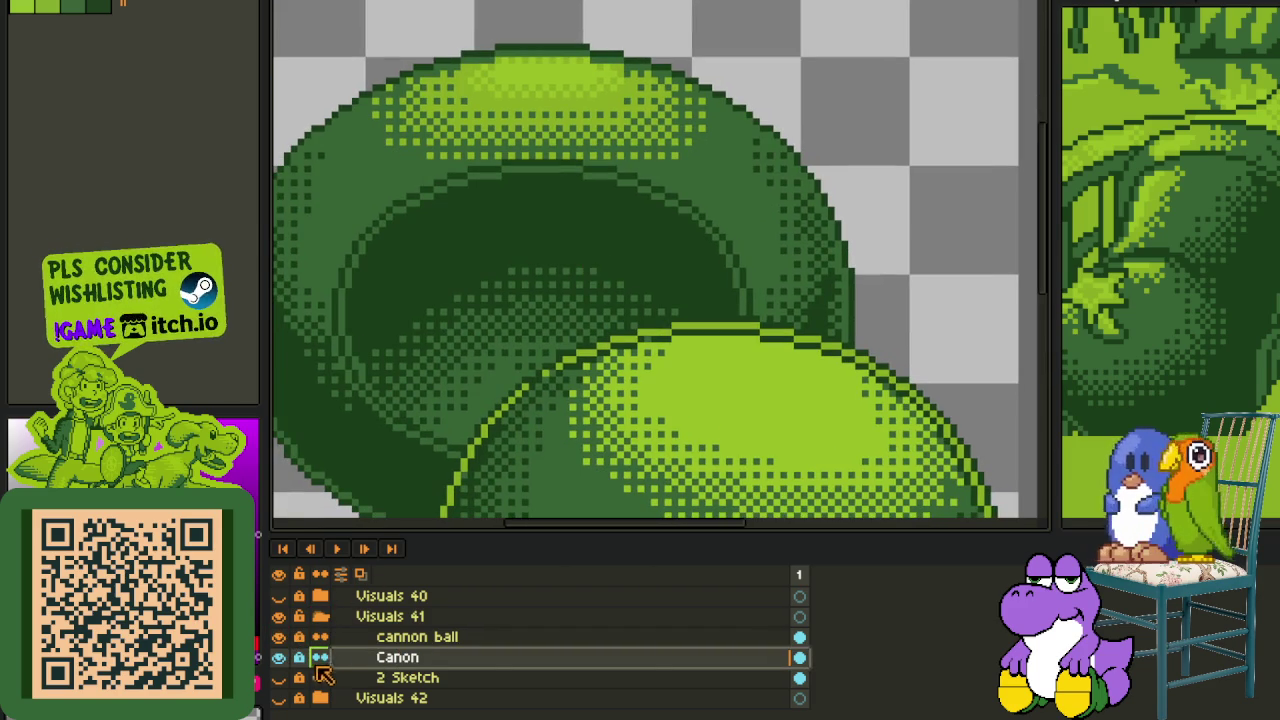
{"action": "left_click", "coordinate": [279, 637]}
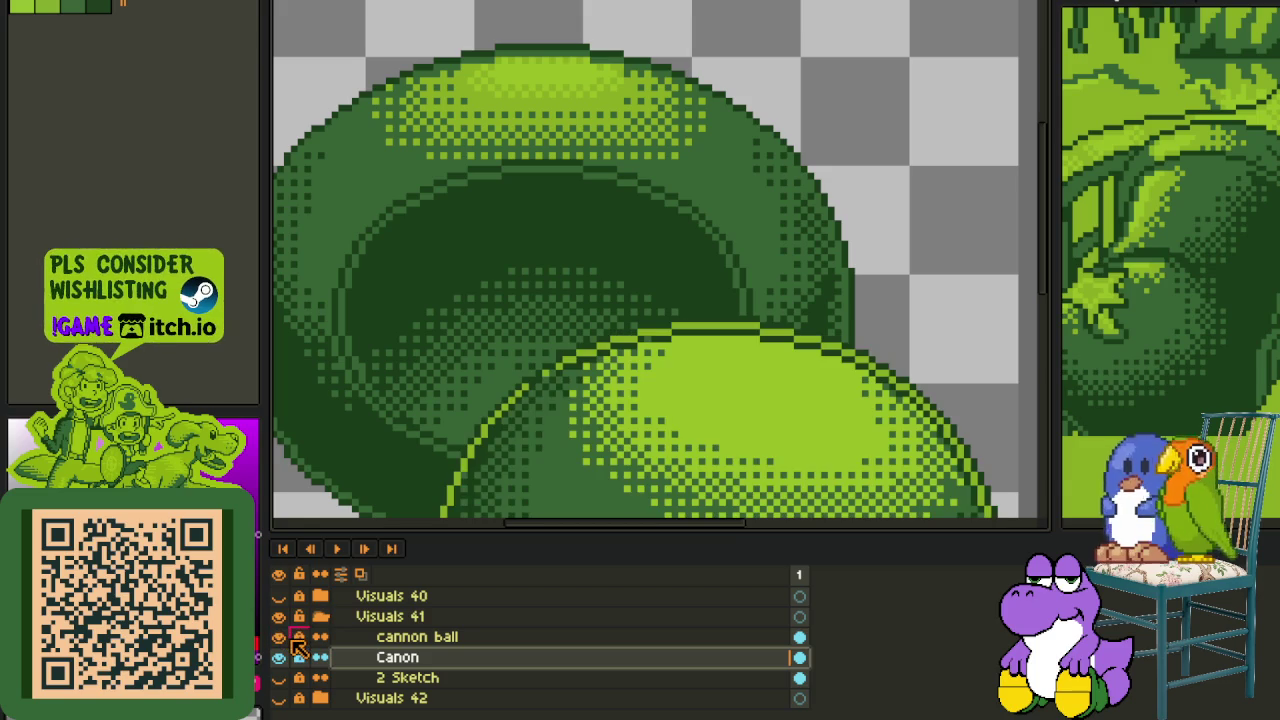
{"action": "left_click", "coordinate": [417, 637]}
- Paint a light green pixel on the ball's edge and save the file with Ctrl+S
{"action": "key", "text": "Tab"}
{"action": "scroll", "coordinate": [557, 349], "scroll_direction": "up", "scroll_amount": 4}
{"action": "scroll", "coordinate": [486, 406], "scroll_direction": "up", "scroll_amount": 5}
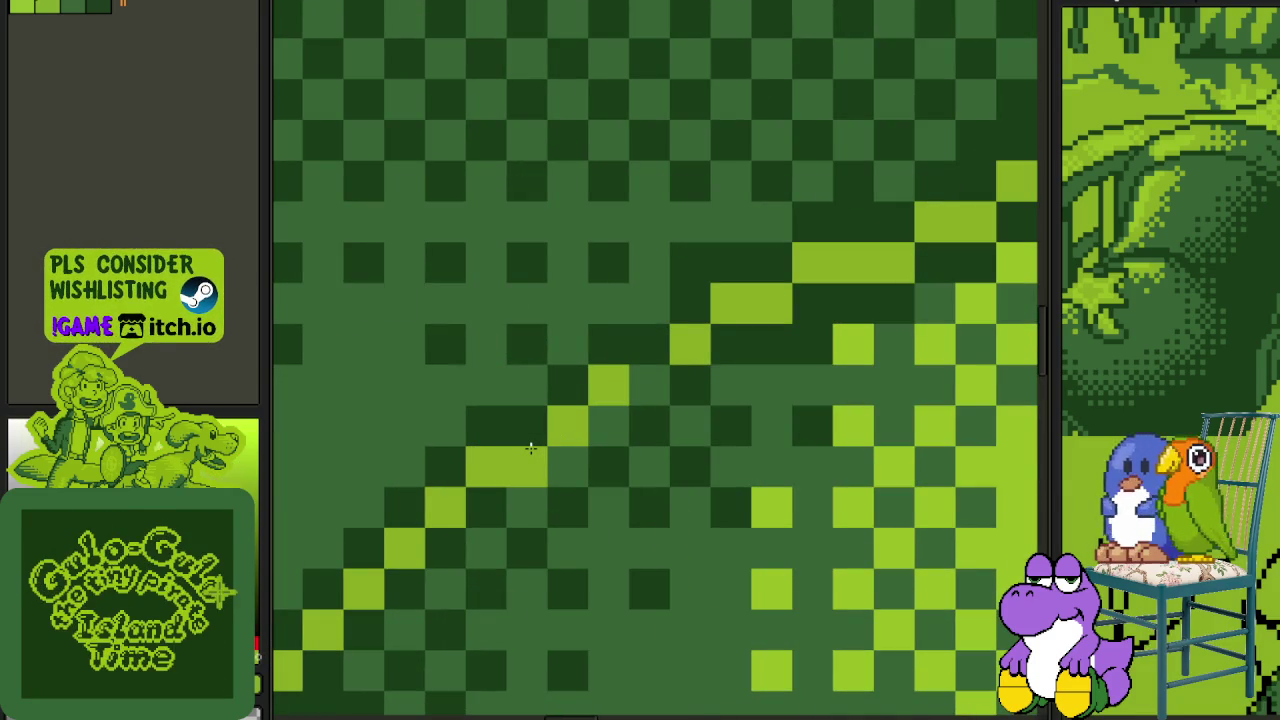
{"action": "left_click", "coordinate": [636, 368]}
{"action": "scroll", "coordinate": [615, 395], "scroll_direction": "down", "scroll_amount": 3}
{"action": "scroll", "coordinate": [605, 410], "scroll_direction": "down", "scroll_amount": 1}
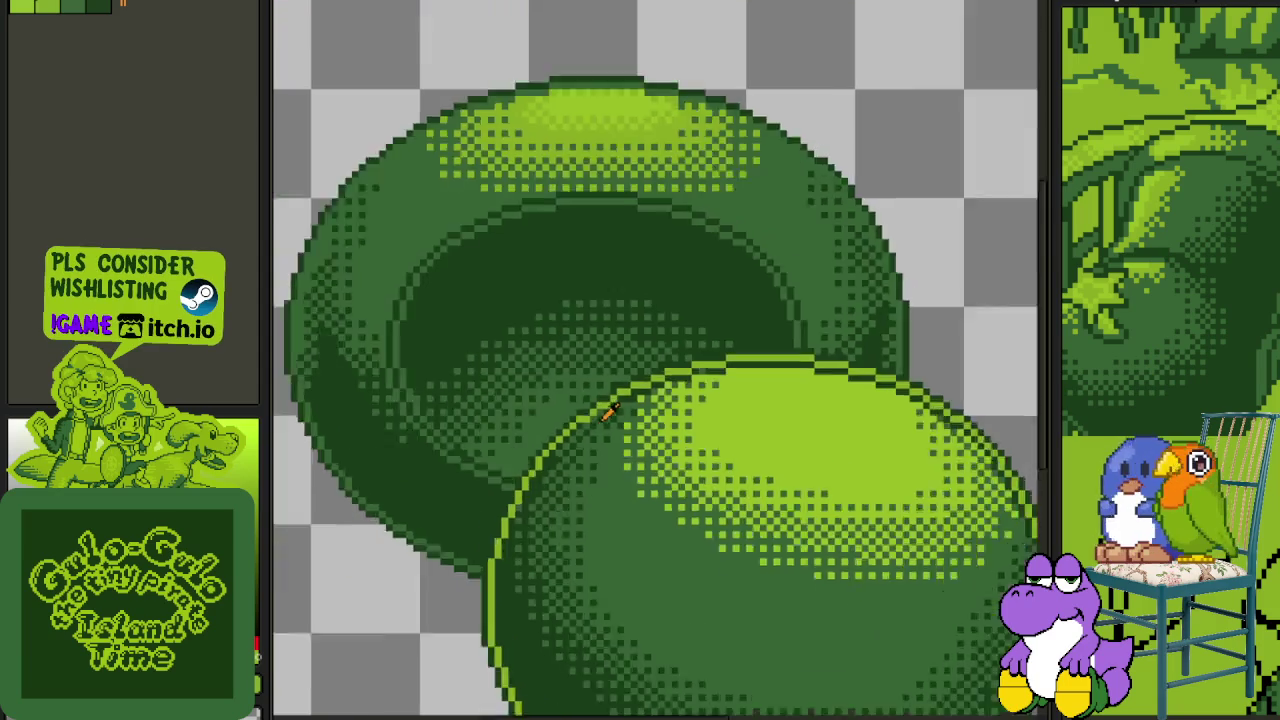
{"action": "scroll", "coordinate": [600, 414], "scroll_direction": "up", "scroll_amount": 3}
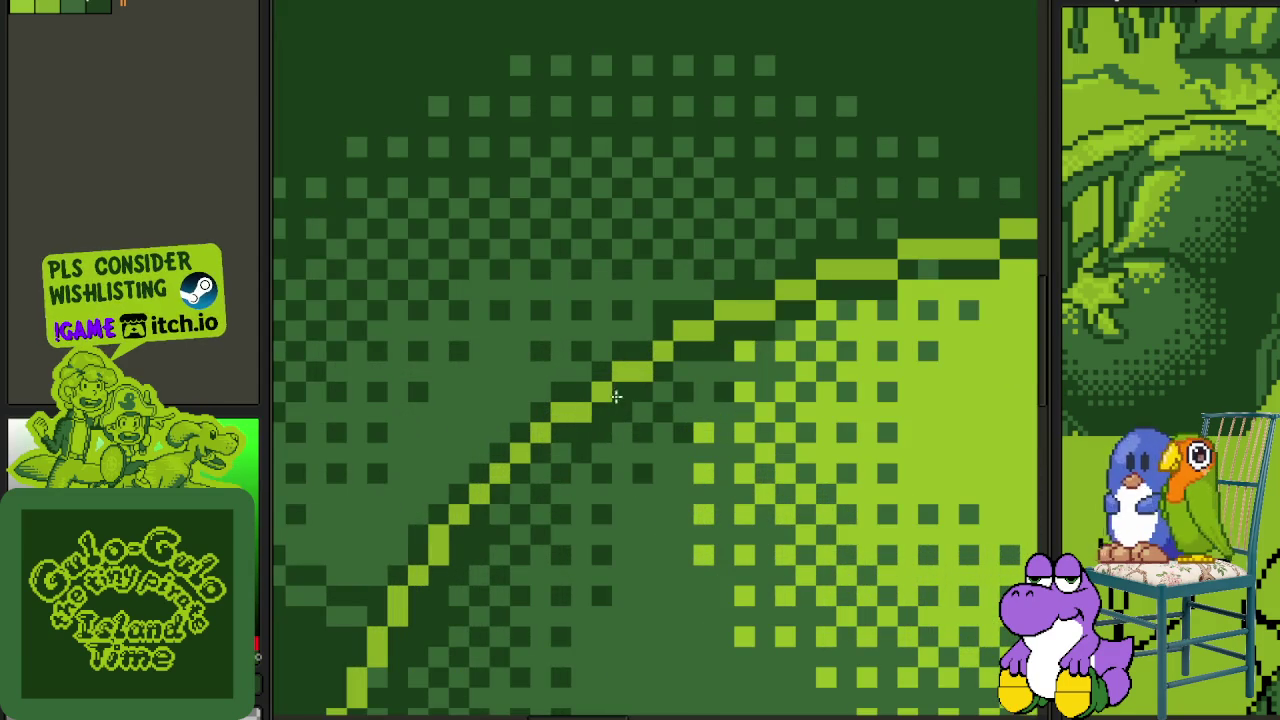
{"action": "scroll", "coordinate": [620, 392], "scroll_direction": "down", "scroll_amount": 2}
{"action": "scroll", "coordinate": [776, 430], "scroll_direction": "down", "scroll_amount": 1}
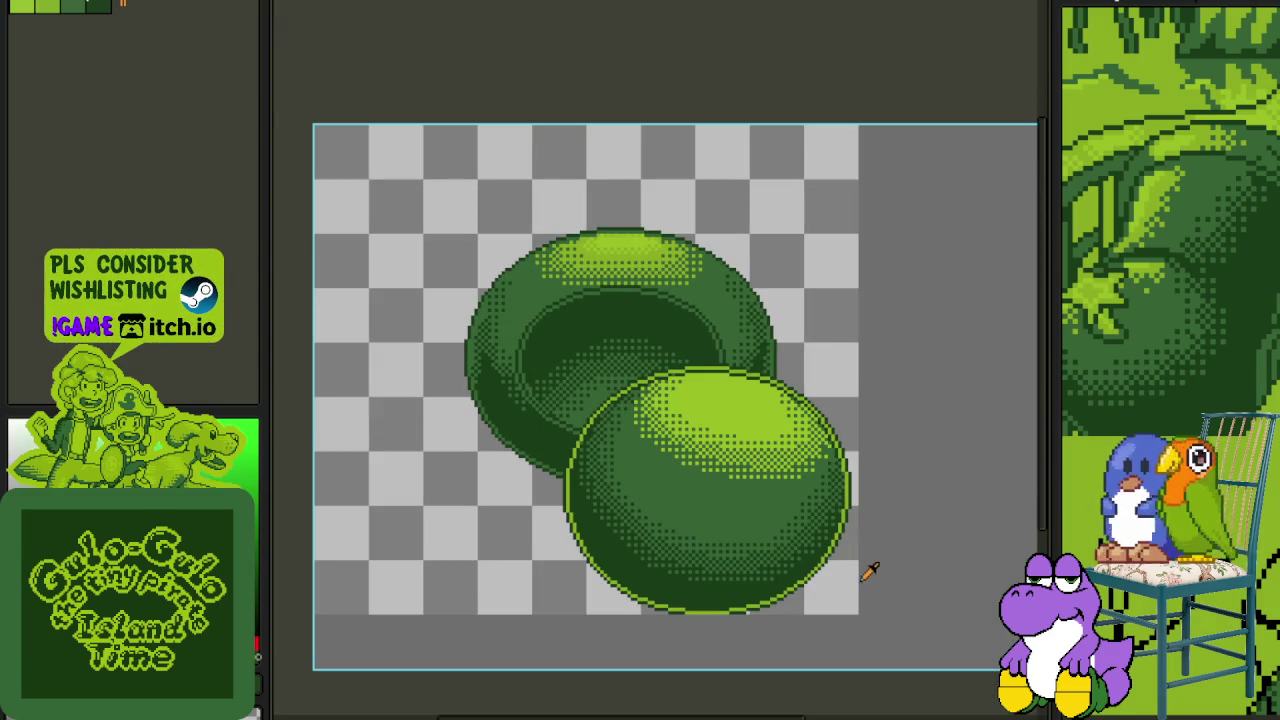
{"action": "scroll", "coordinate": [820, 597], "scroll_direction": "up", "scroll_amount": 1}
{"action": "scroll", "coordinate": [840, 586], "scroll_direction": "up", "scroll_amount": 1}
{"action": "key", "text": "ctrl+s"}
{"action": "key", "text": "Tab"}
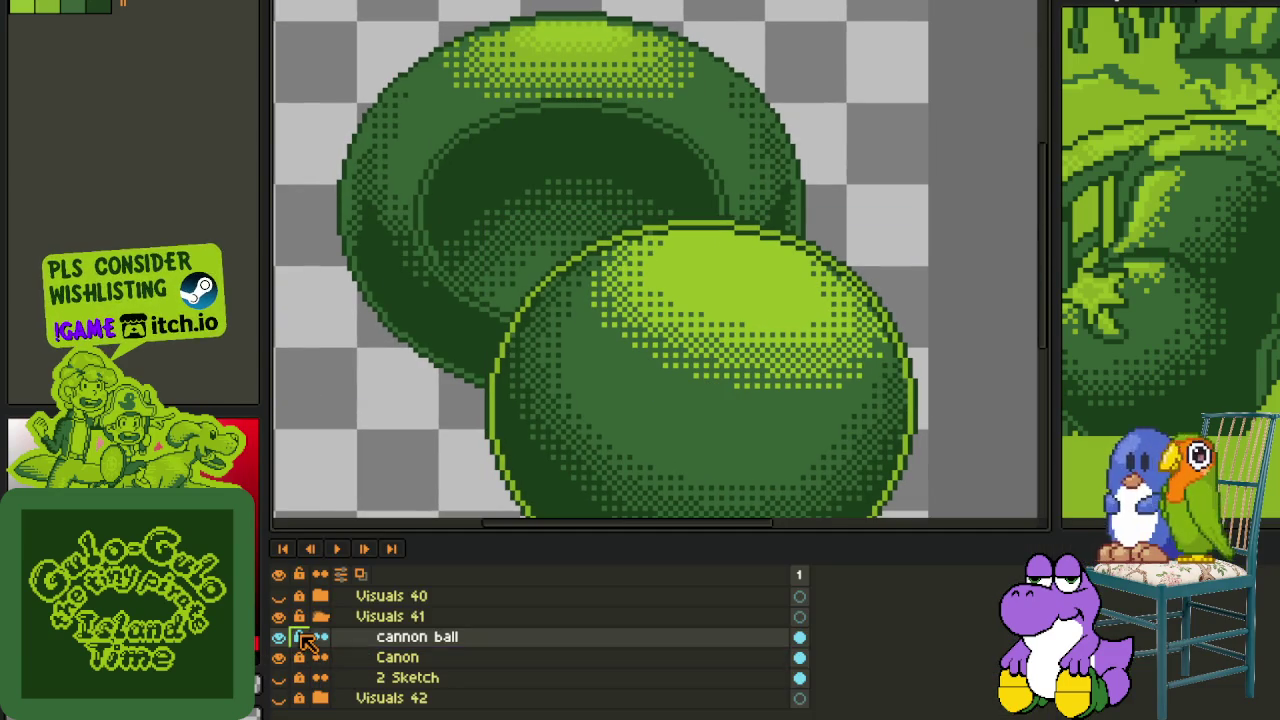
- Insert a new empty Layer 1 above Canon from the Canon layer's context menu, then hide the timeline
{"action": "left_click", "coordinate": [279, 637]}
{"action": "left_click", "coordinate": [279, 637]}
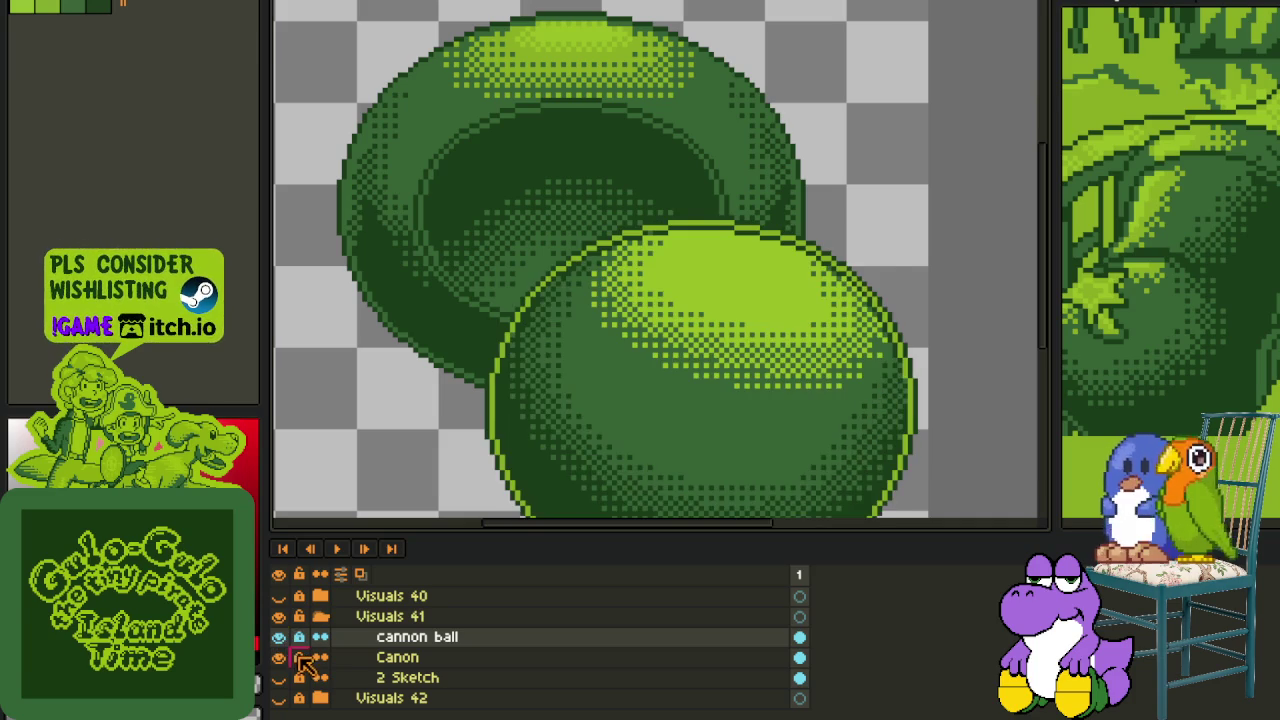
{"action": "left_click", "coordinate": [300, 658]}
{"action": "right_click", "coordinate": [387, 660]}
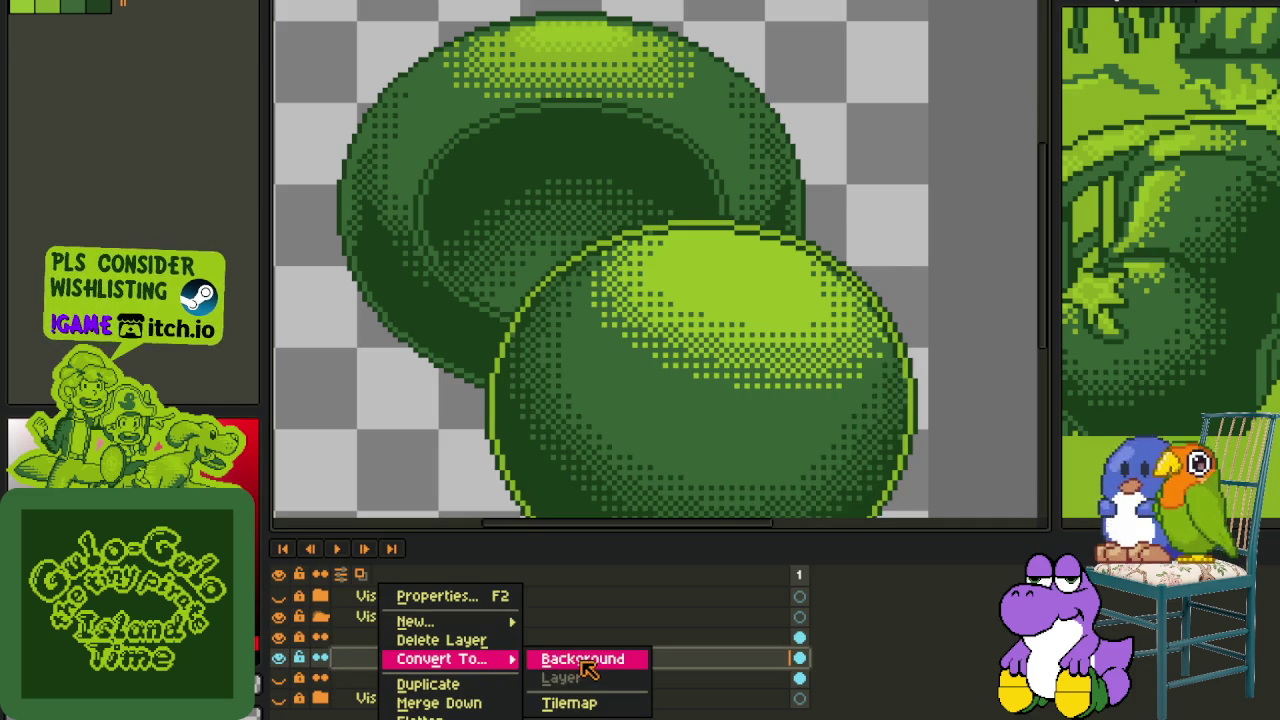
{"action": "left_click", "coordinate": [352, 665]}
{"action": "right_click", "coordinate": [352, 665]}
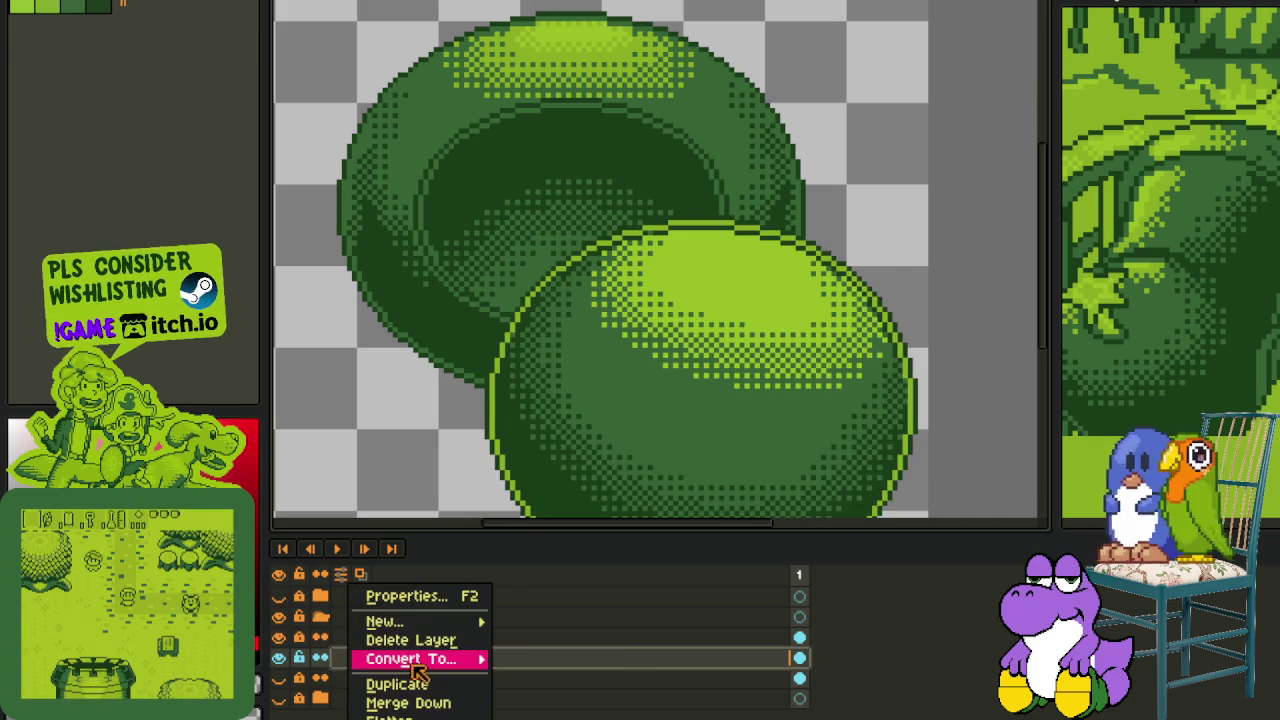
{"action": "left_click", "coordinate": [560, 619]}
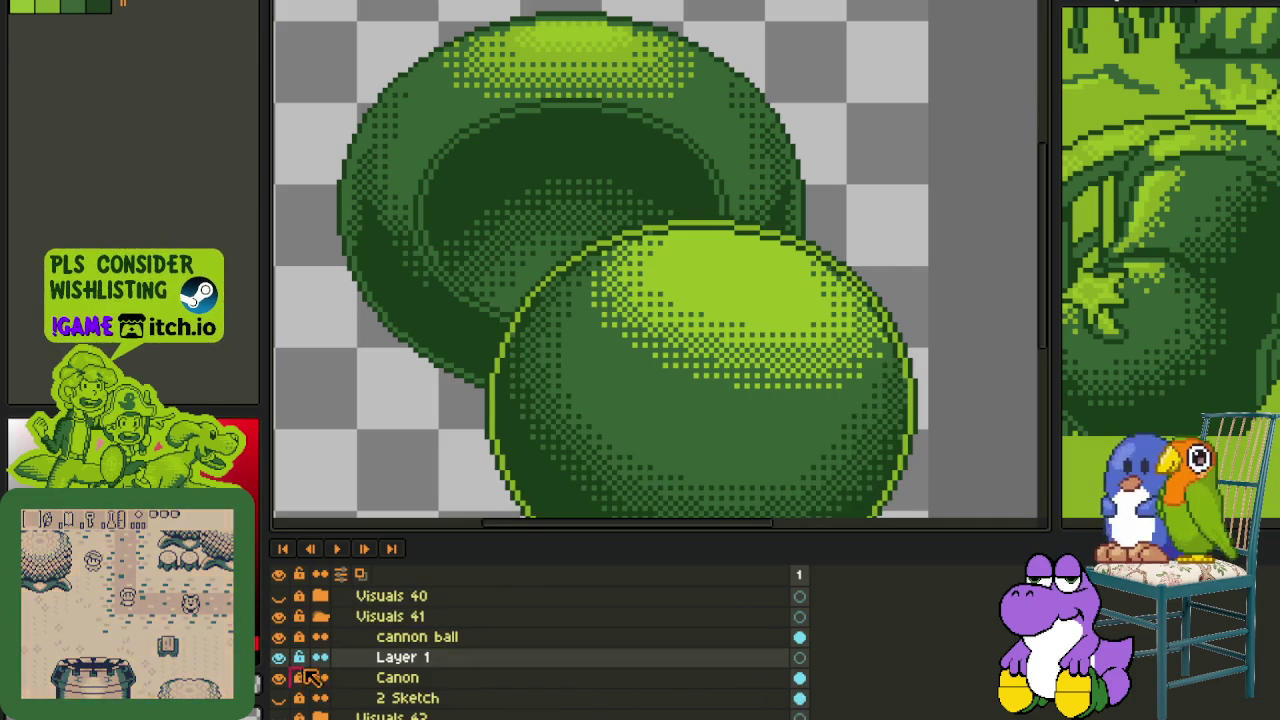
{"action": "left_click_drag", "start_coordinate": [612, 236], "coordinate": [608, 341]}
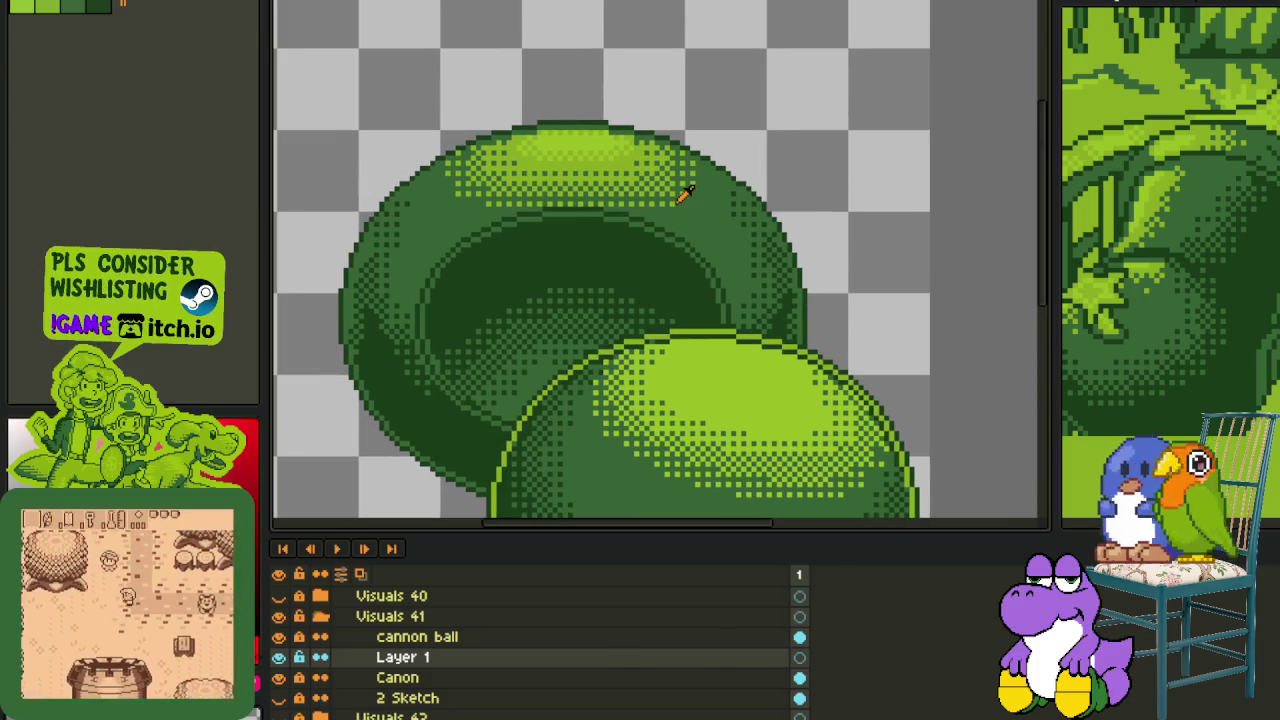
{"action": "key", "text": "Tab"}
{"action": "mouse_move", "coordinate": [694, 217]}
{"action": "left_mouse_down"}
{"action": "mouse_move", "coordinate": [660, 272]}
{"action": "mouse_move", "coordinate": [634, 285]}
{"action": "left_mouse_up"}
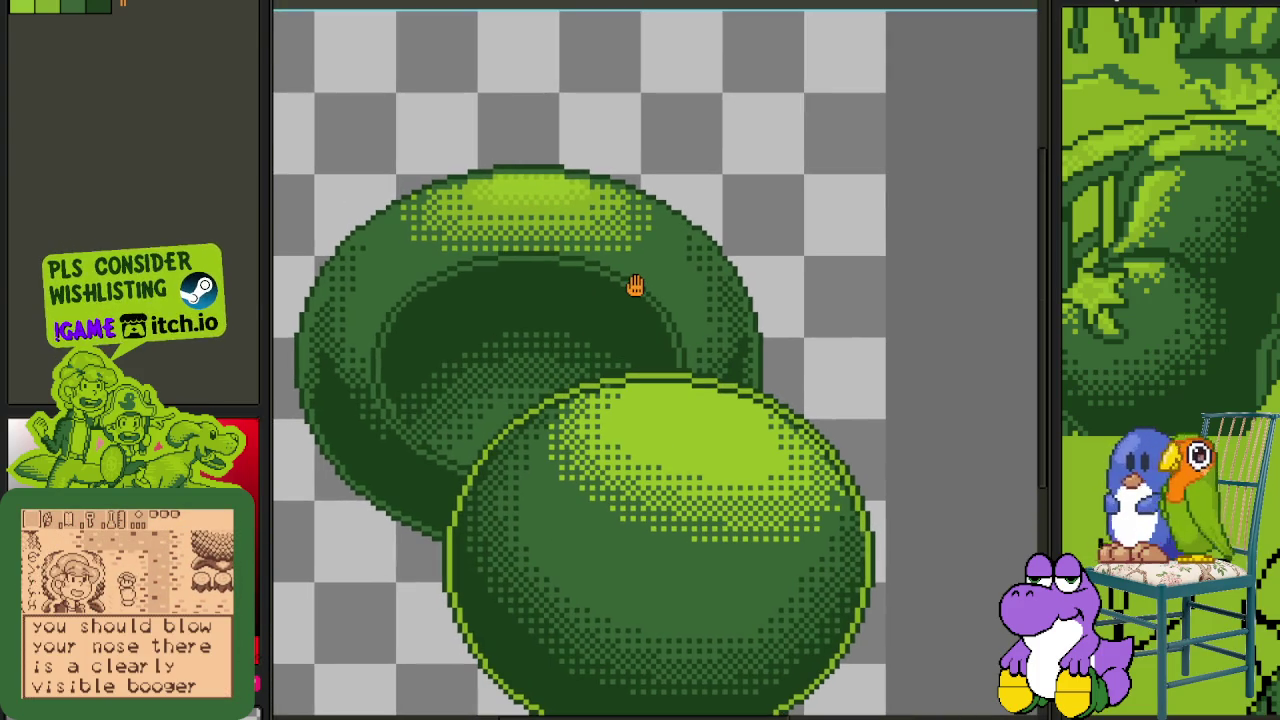
- Draw red strokes along the cannon's top rim and down its right side
{"action": "key", "text": "Tab"}
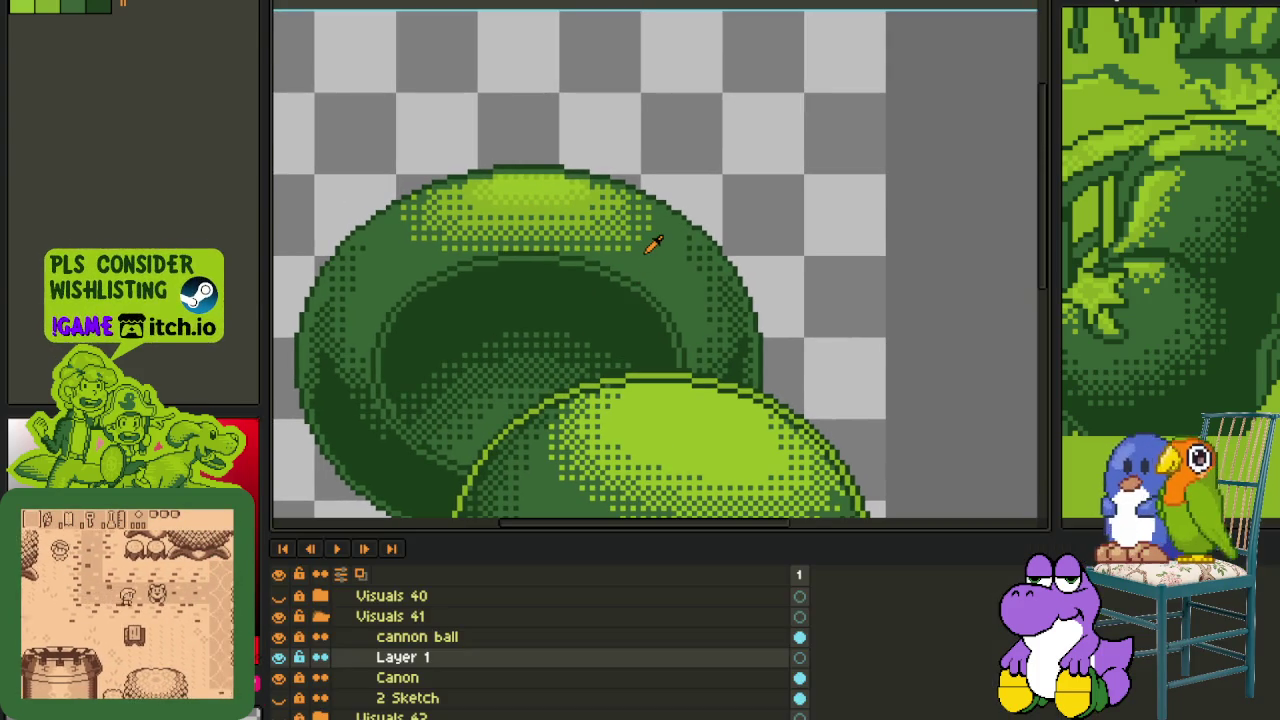
{"action": "key", "text": "Tab"}
{"action": "scroll", "coordinate": [599, 205], "scroll_direction": "up", "scroll_amount": 1}
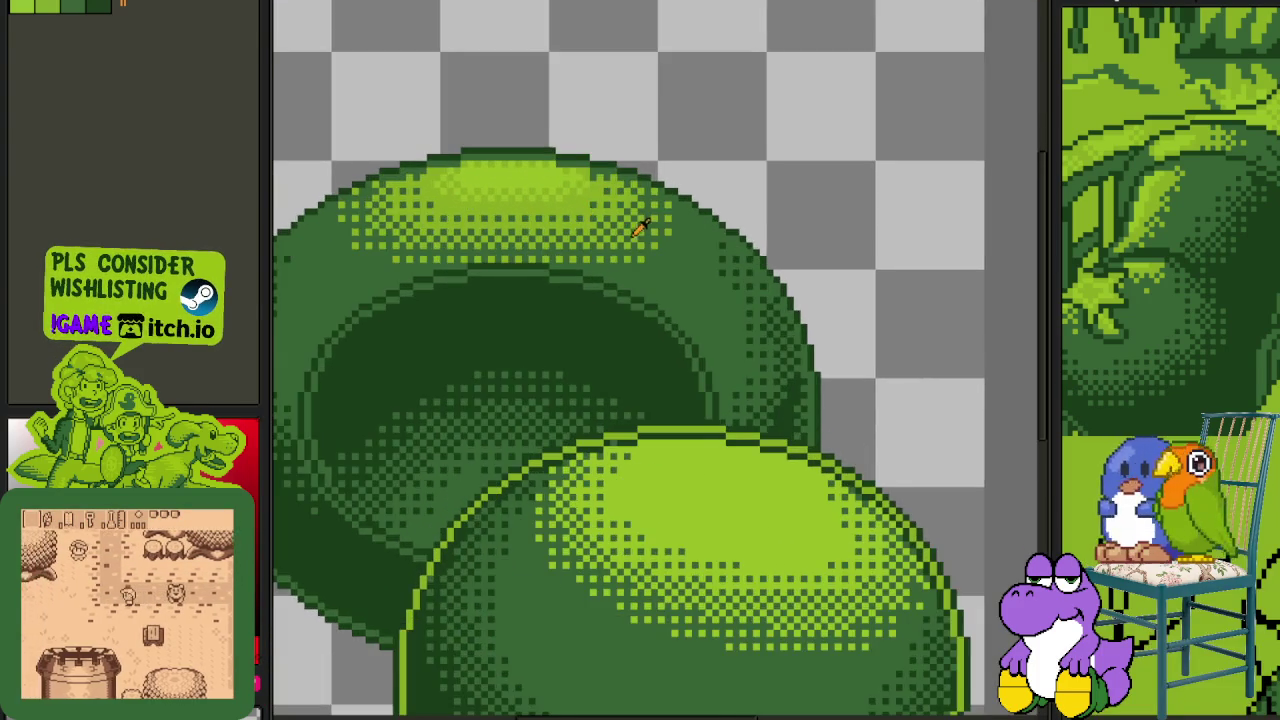
{"action": "scroll", "coordinate": [634, 223], "scroll_direction": "up", "scroll_amount": 1}
{"action": "scroll", "coordinate": [600, 177], "scroll_direction": "up", "scroll_amount": 1}
{"action": "scroll", "coordinate": [599, 149], "scroll_direction": "down", "scroll_amount": 1}
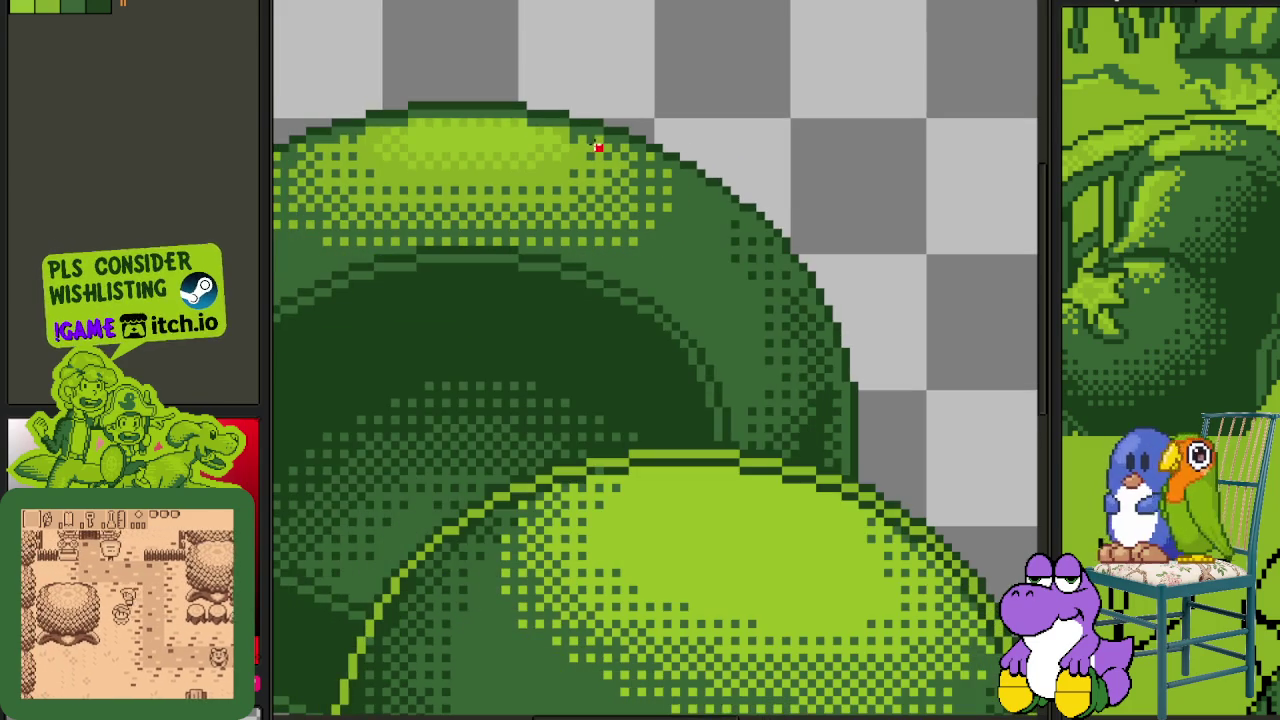
{"action": "mouse_move", "coordinate": [566, 129]}
{"action": "left_mouse_down"}
{"action": "mouse_move", "coordinate": [496, 171]}
{"action": "mouse_move", "coordinate": [688, 292]}
{"action": "left_mouse_up"}
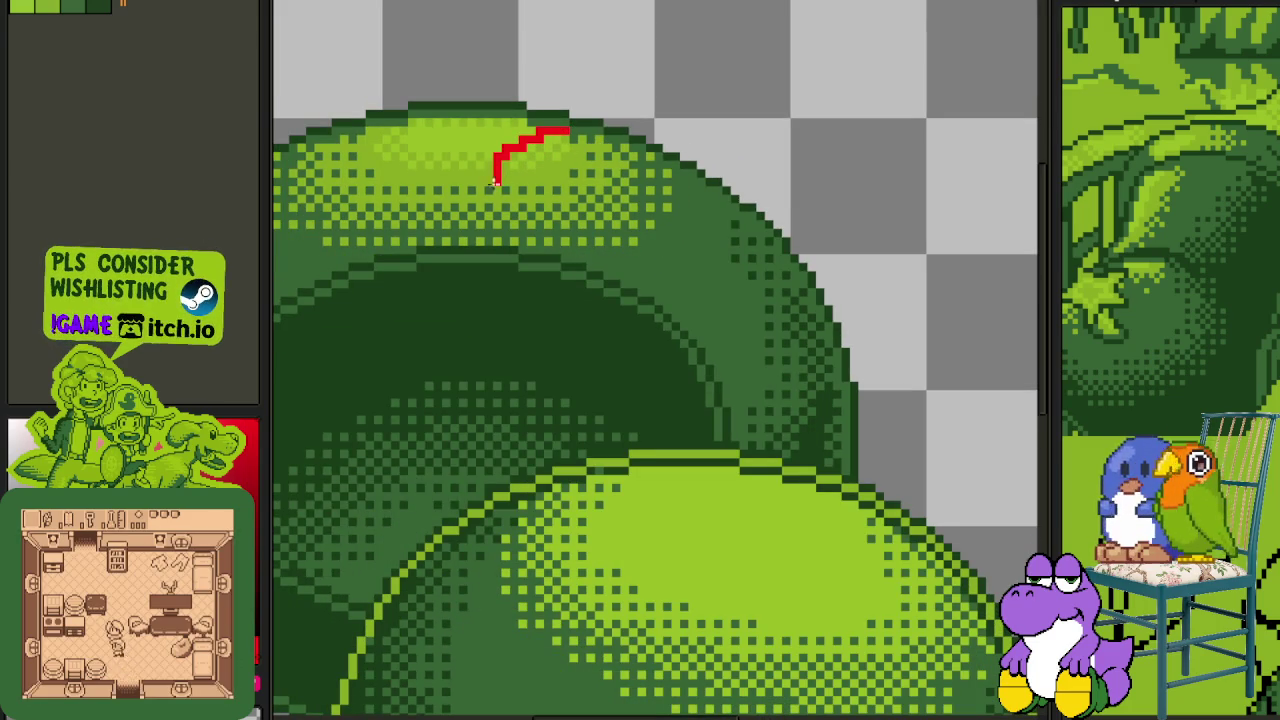
{"action": "scroll", "coordinate": [736, 256], "scroll_direction": "up", "scroll_amount": 1}
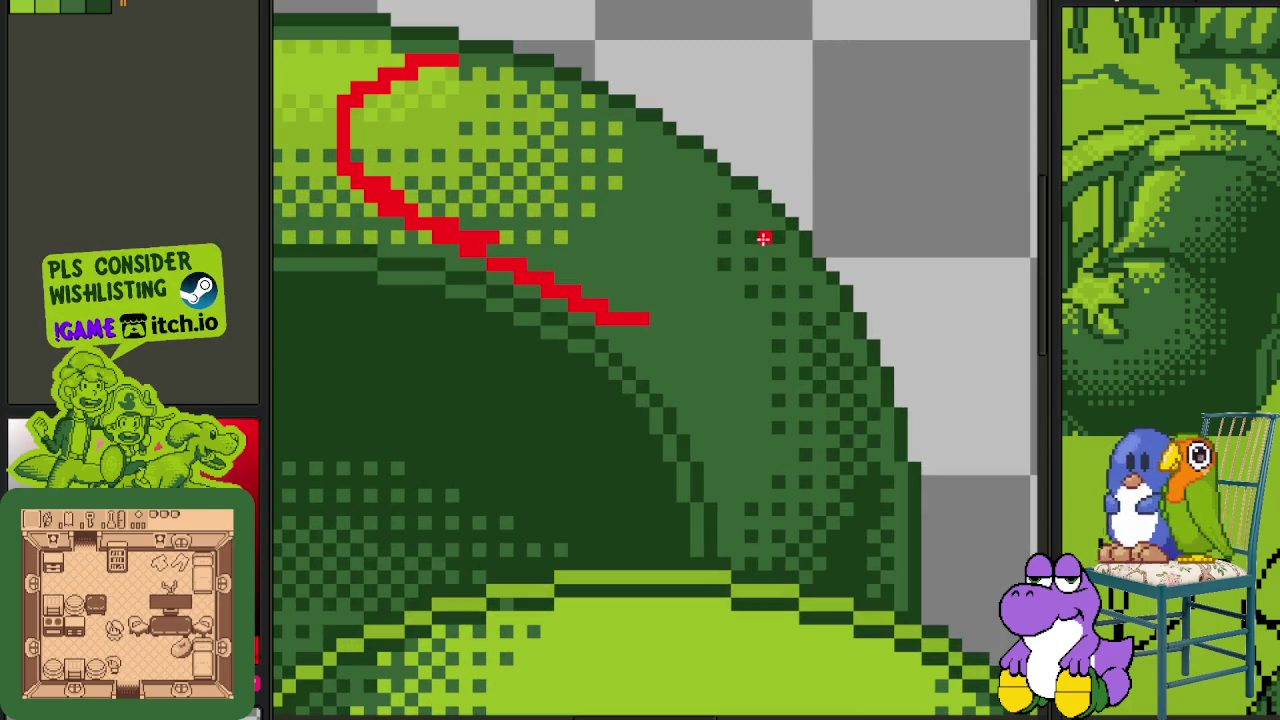
{"action": "mouse_move", "coordinate": [764, 209]}
{"action": "left_mouse_down"}
{"action": "mouse_move", "coordinate": [722, 351]}
{"action": "mouse_move", "coordinate": [663, 349]}
{"action": "mouse_move", "coordinate": [620, 320]}
{"action": "left_mouse_up"}
- Erase the outline's stray right and bottom pixels and patch the bottom gap in red
{"action": "scroll", "coordinate": [760, 277], "scroll_direction": "up", "scroll_amount": 1}
{"action": "mouse_move", "coordinate": [793, 215]}
{"action": "left_mouse_down"}
{"action": "mouse_move", "coordinate": [766, 417]}
{"action": "mouse_move", "coordinate": [629, 409]}
{"action": "mouse_move", "coordinate": [786, 268]}
{"action": "left_mouse_up"}
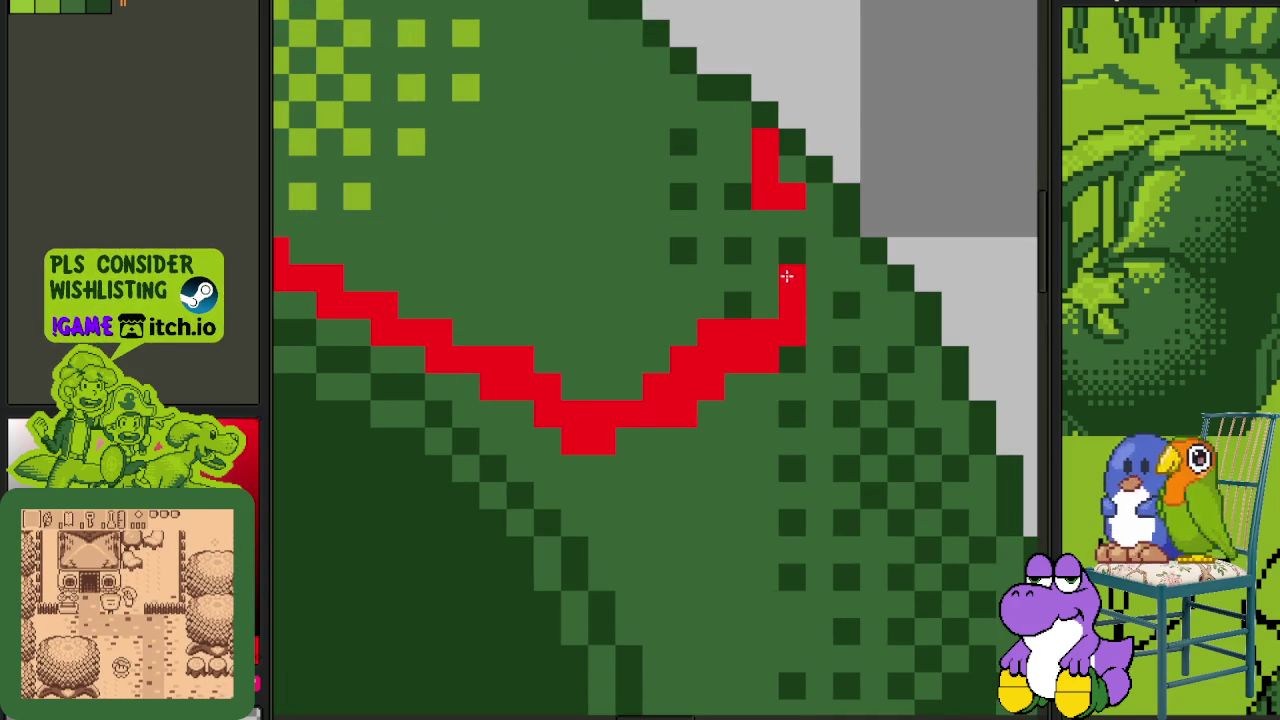
{"action": "left_click", "coordinate": [629, 441]}
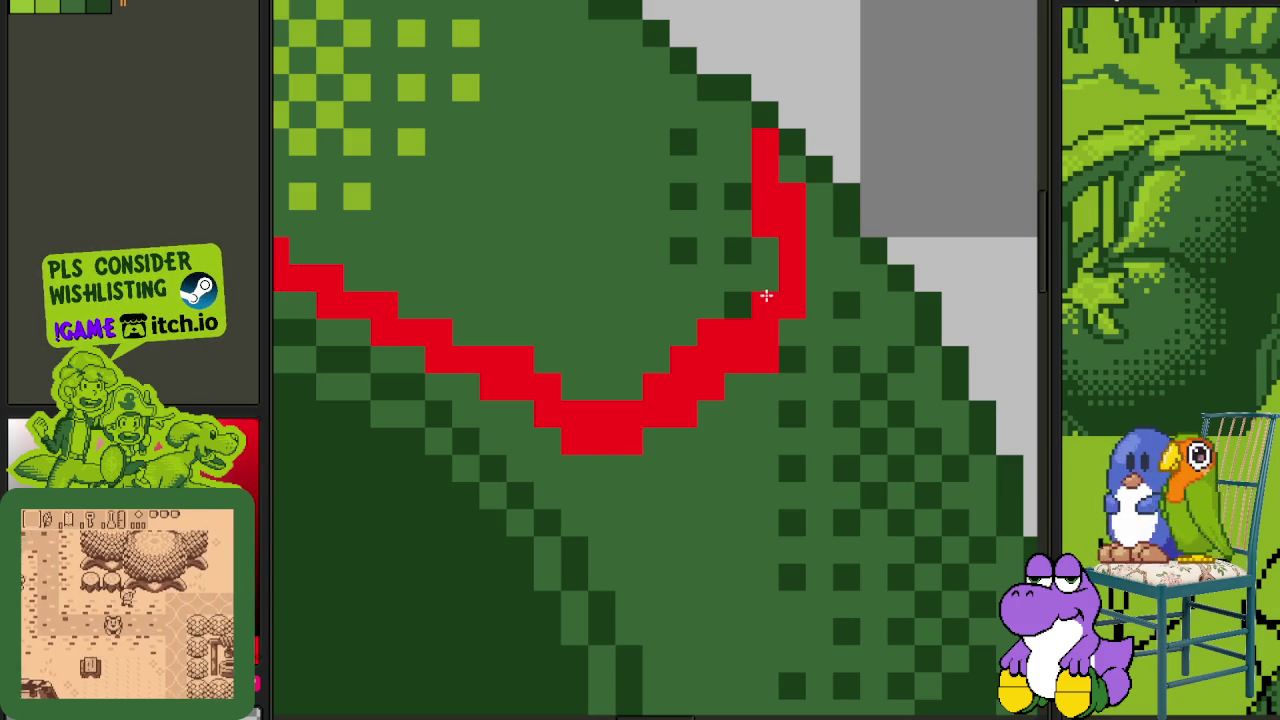
{"action": "scroll", "coordinate": [683, 286], "scroll_direction": "down", "scroll_amount": 2}
{"action": "scroll", "coordinate": [683, 286], "scroll_direction": "down", "scroll_amount": 1}
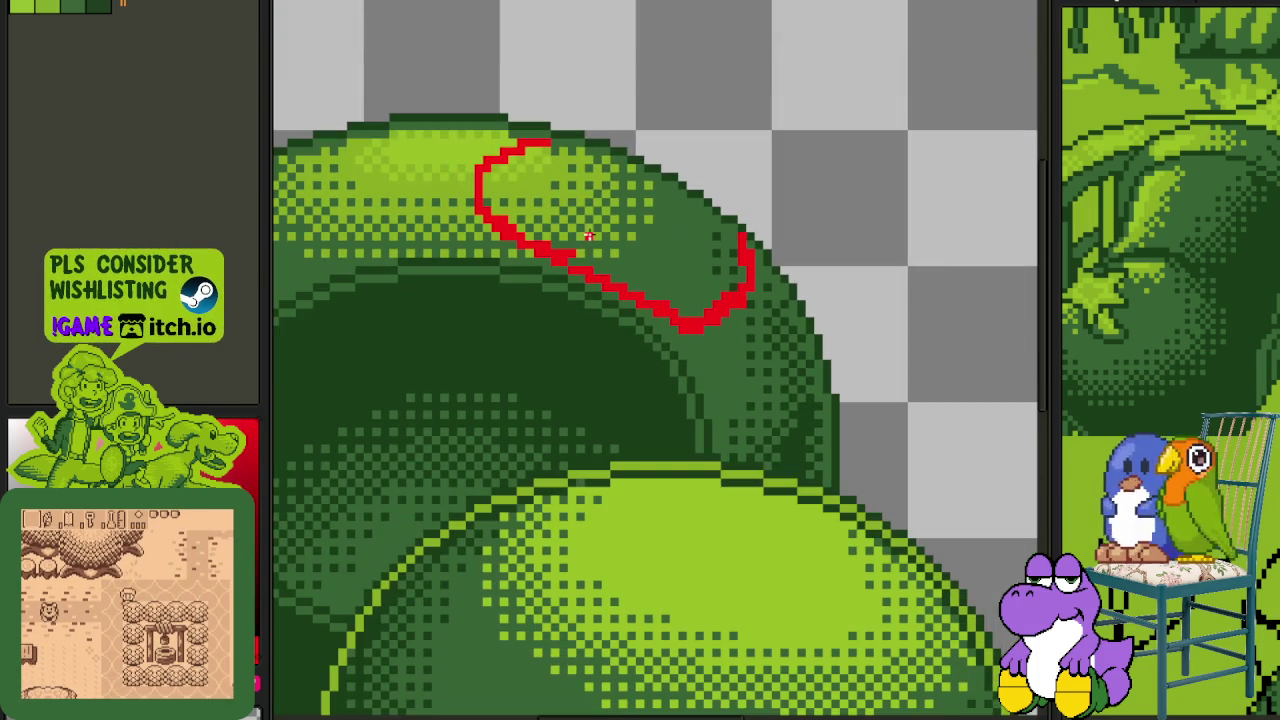
- Test-fill the red loop with light green, covering three leftover dark dither pixels
{"action": "left_click_drag", "start_coordinate": [586, 229], "coordinate": [606, 297]}
{"action": "scroll", "coordinate": [606, 297], "scroll_direction": "up", "scroll_amount": 3}
{"action": "scroll", "coordinate": [497, 277], "scroll_direction": "down", "scroll_amount": 1}
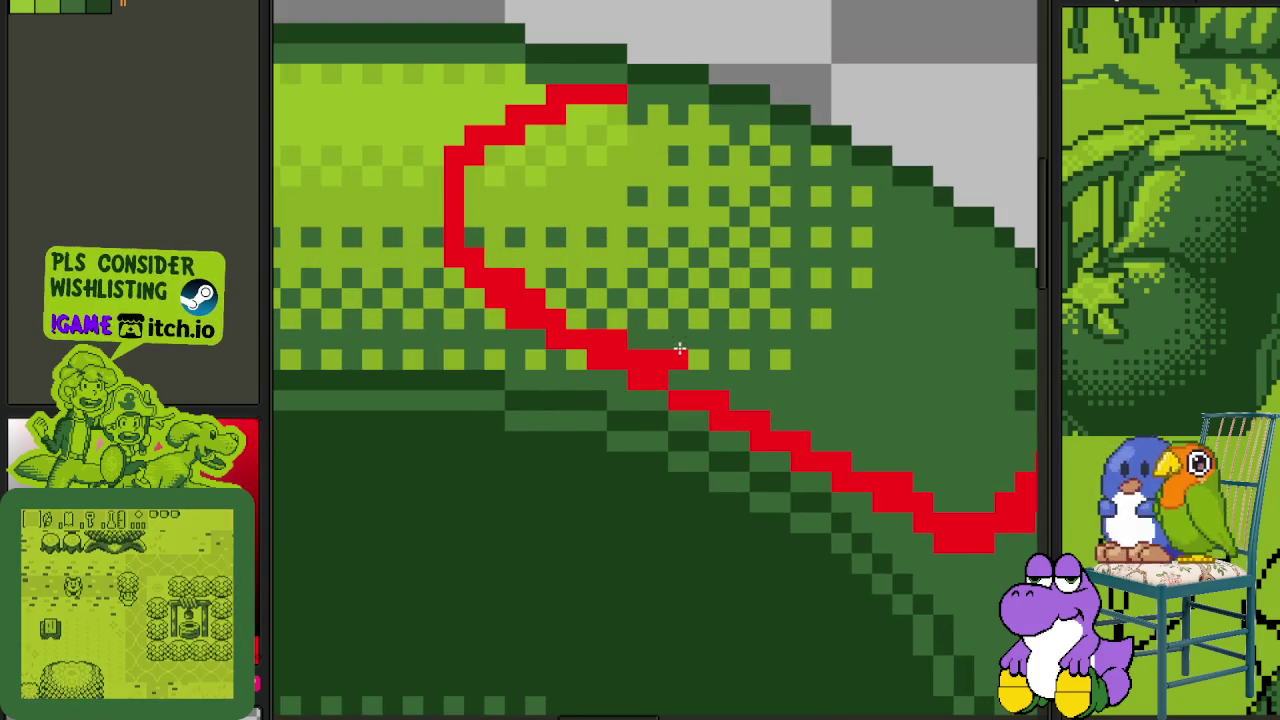
{"action": "scroll", "coordinate": [565, 320], "scroll_direction": "up", "scroll_amount": 1}
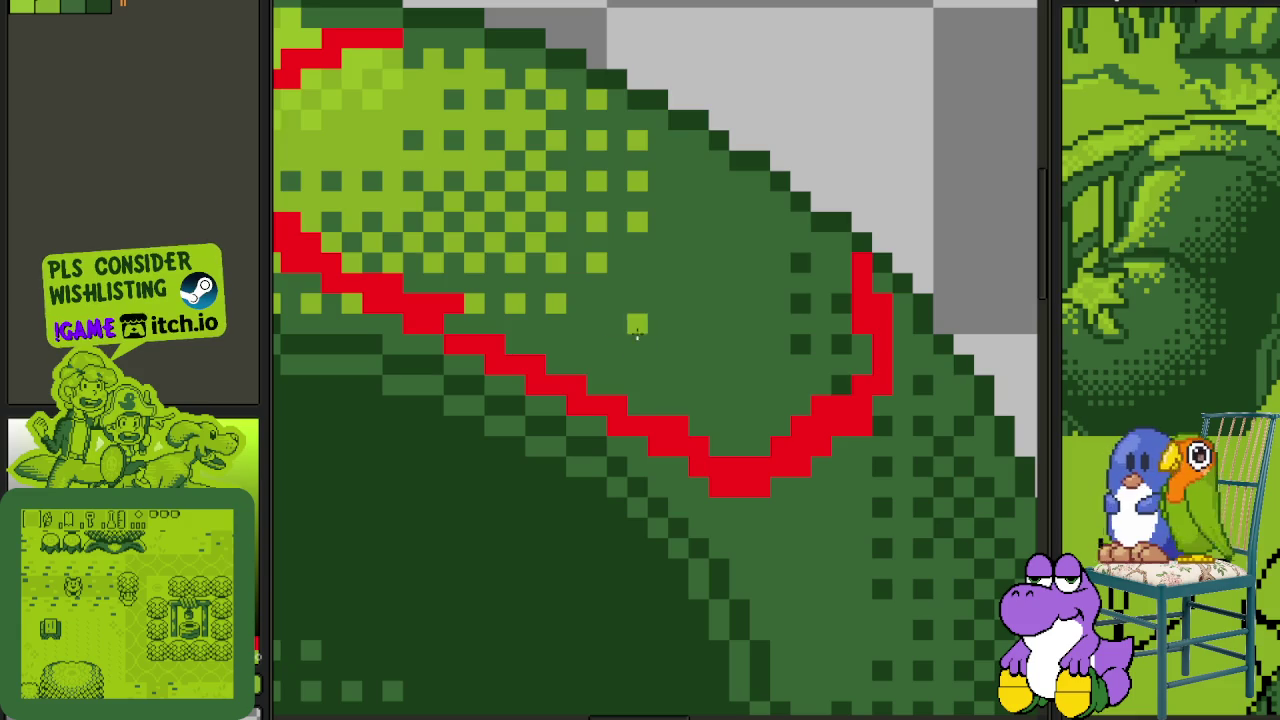
{"action": "left_click", "coordinate": [660, 324]}
{"action": "left_click", "coordinate": [800, 262]}
{"action": "left_click", "coordinate": [800, 302]}
{"action": "left_click", "coordinate": [800, 342]}
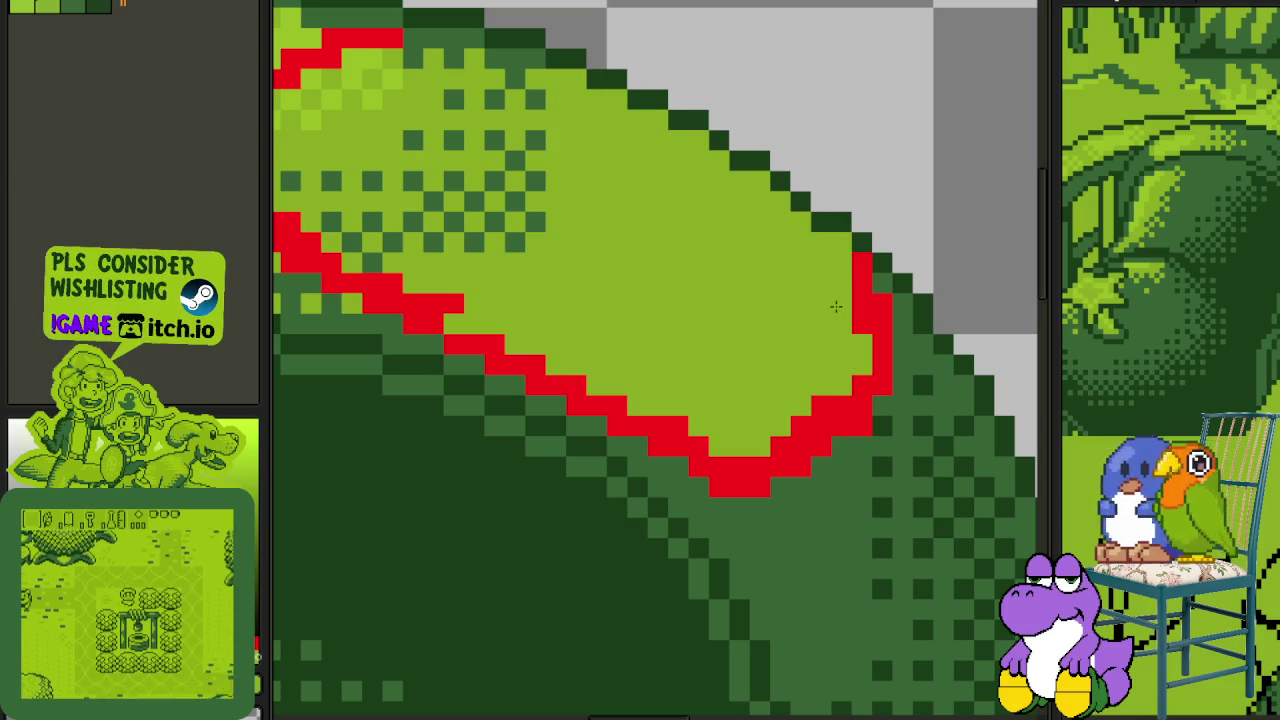
{"action": "scroll", "coordinate": [814, 323], "scroll_direction": "down", "scroll_amount": 1}
{"action": "scroll", "coordinate": [694, 294], "scroll_direction": "up", "scroll_amount": 1}
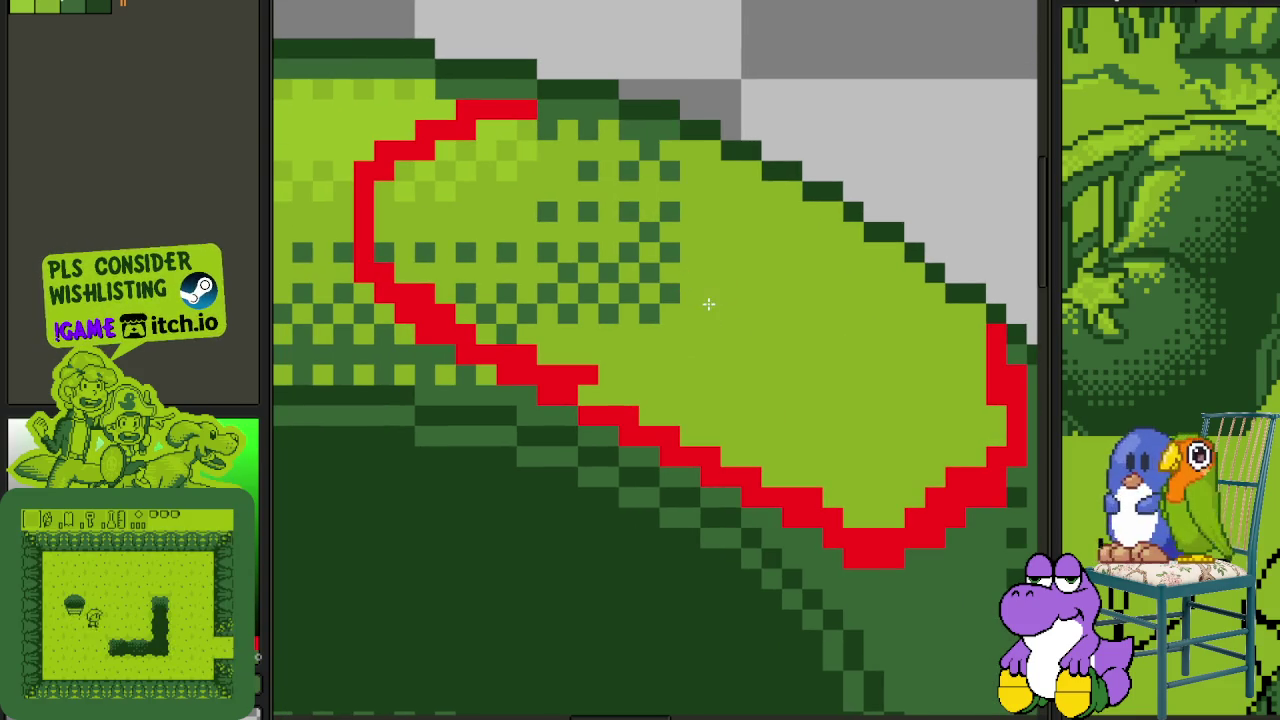
- Try dark, main and brighter green fills inside the loop, then fill it solid red
{"action": "left_click", "coordinate": [658, 230]}
{"action": "left_click", "coordinate": [565, 195]}
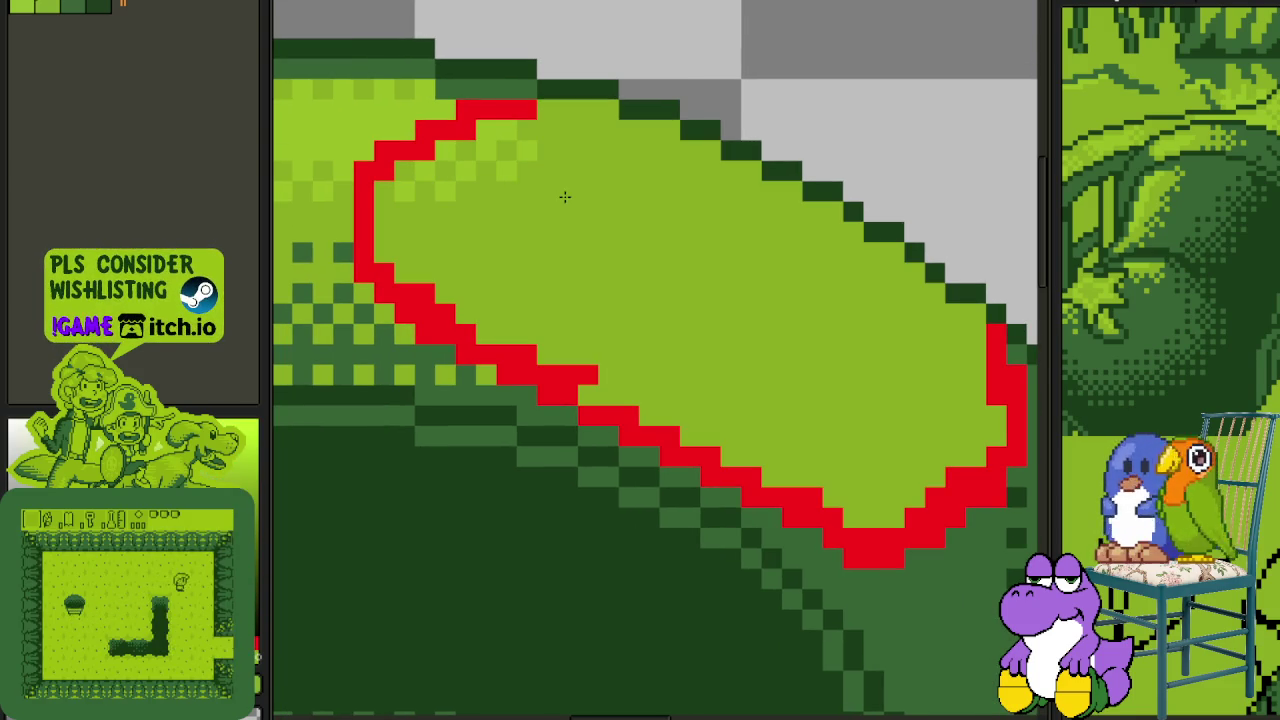
{"action": "right_click", "coordinate": [526, 182]}
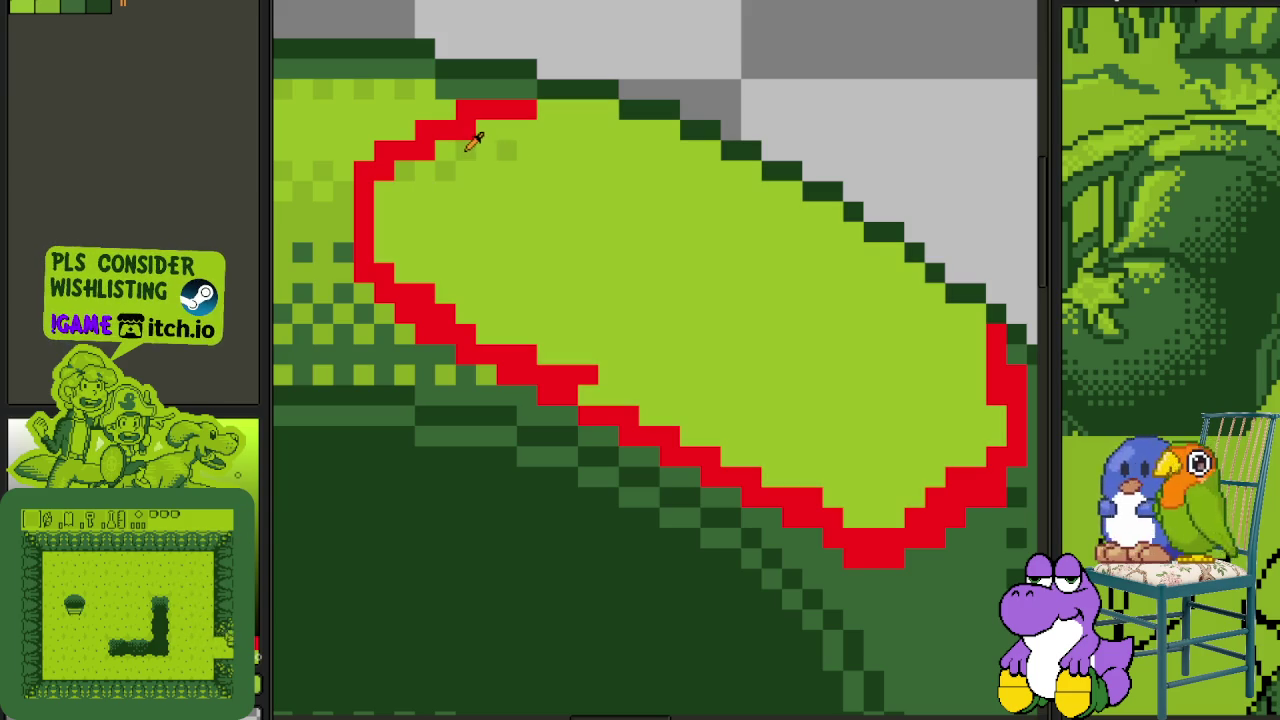
{"action": "left_click", "coordinate": [494, 168]}
{"action": "left_click", "coordinate": [445, 150], "text": "alt"}
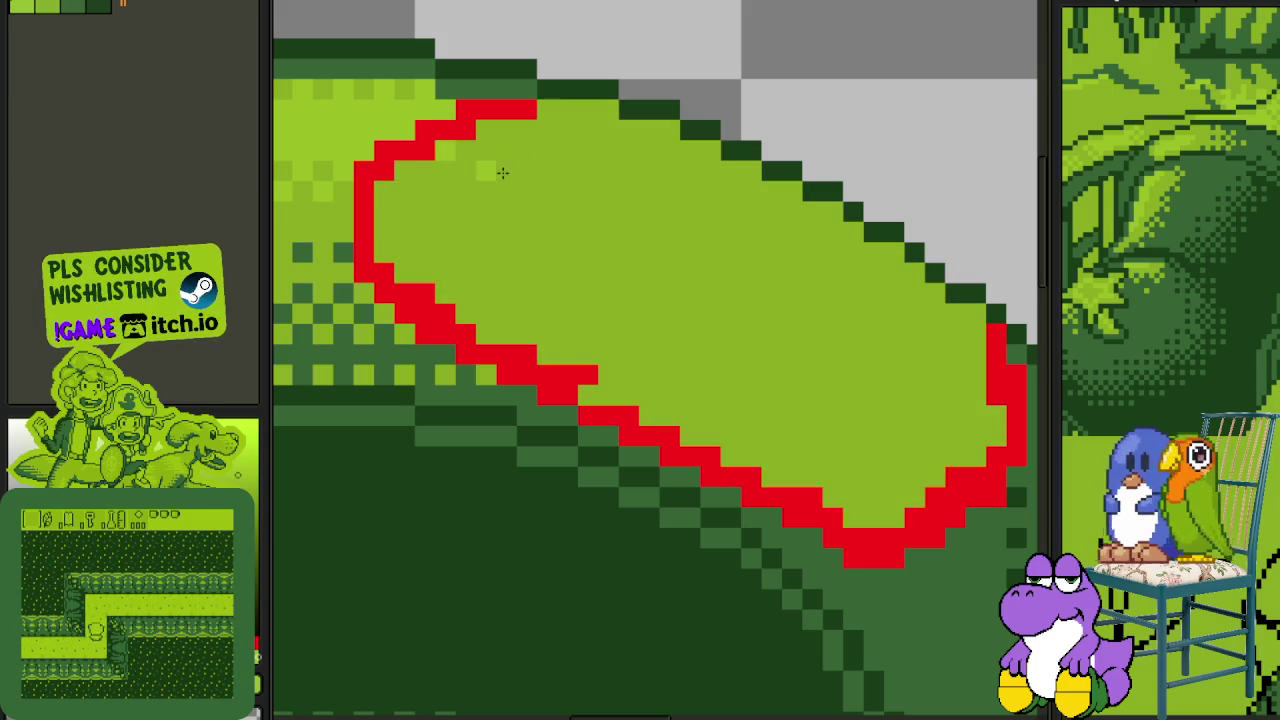
{"action": "left_click", "coordinate": [486, 166]}
{"action": "scroll", "coordinate": [460, 157], "scroll_direction": "down", "scroll_amount": 2}
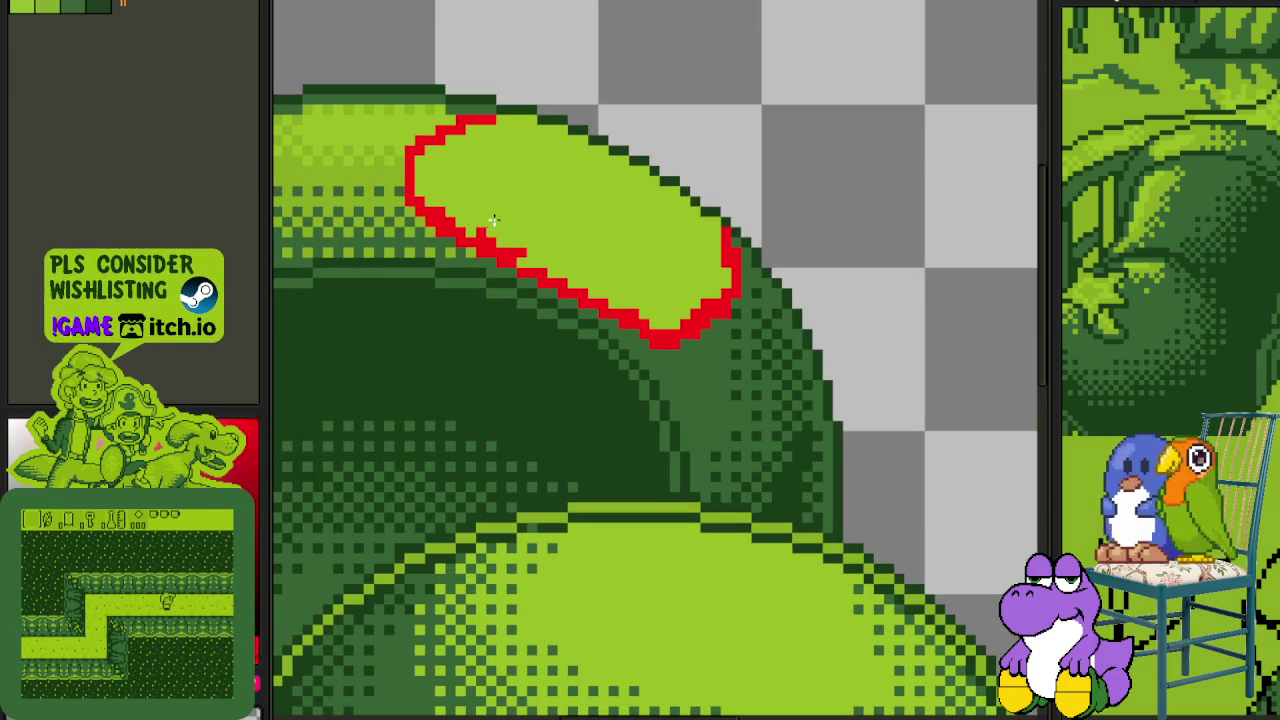
{"action": "left_click", "coordinate": [536, 178]}
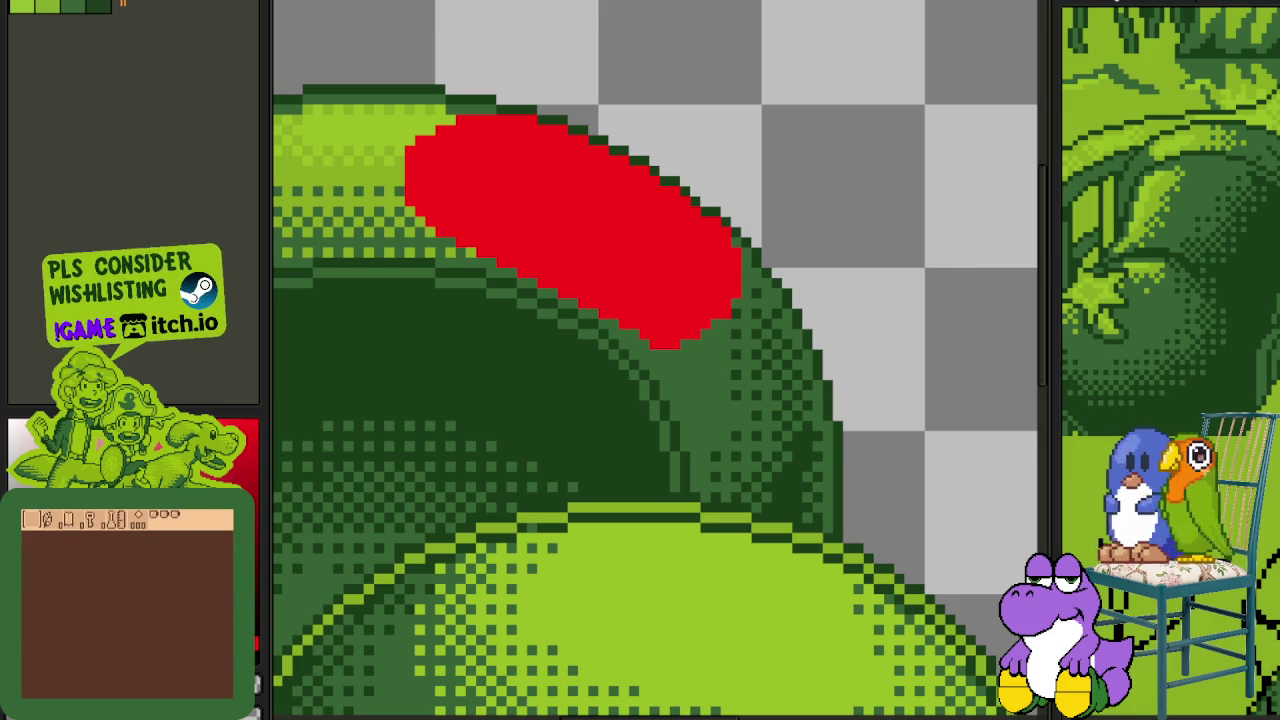
- Draw two light-green vertical lines on the left rim and flood the dark area light green
{"action": "scroll", "coordinate": [687, 108], "scroll_direction": "down", "scroll_amount": 2}
{"action": "scroll", "coordinate": [651, 137], "scroll_direction": "down", "scroll_amount": 2}
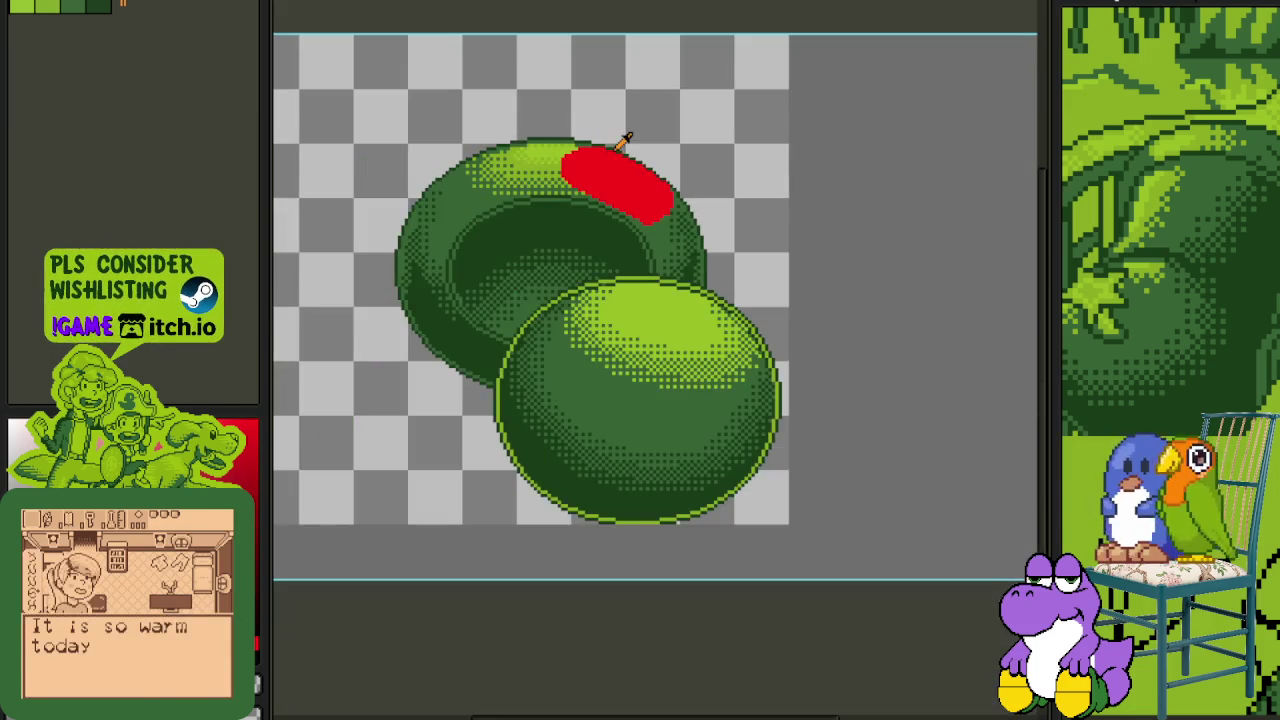
{"action": "scroll", "coordinate": [626, 134], "scroll_direction": "up", "scroll_amount": 1}
{"action": "scroll", "coordinate": [637, 229], "scroll_direction": "up", "scroll_amount": 3}
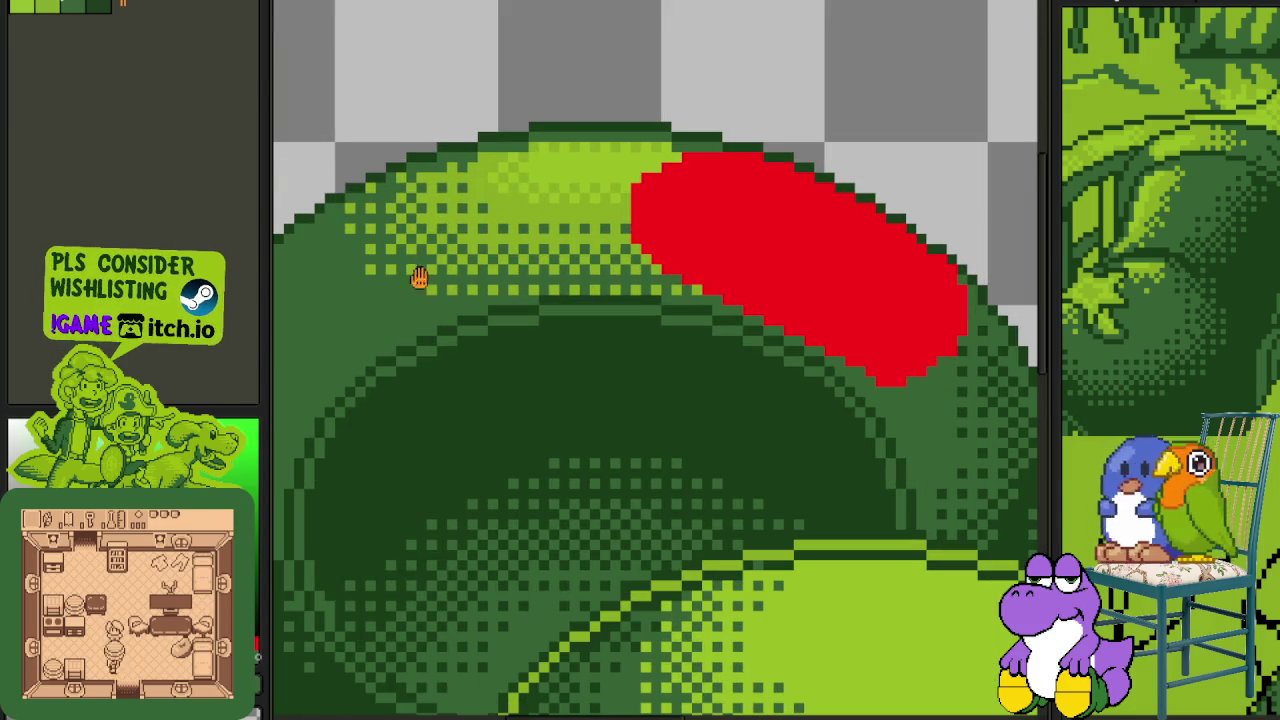
{"action": "left_click_drag", "start_coordinate": [420, 276], "coordinate": [468, 314]}
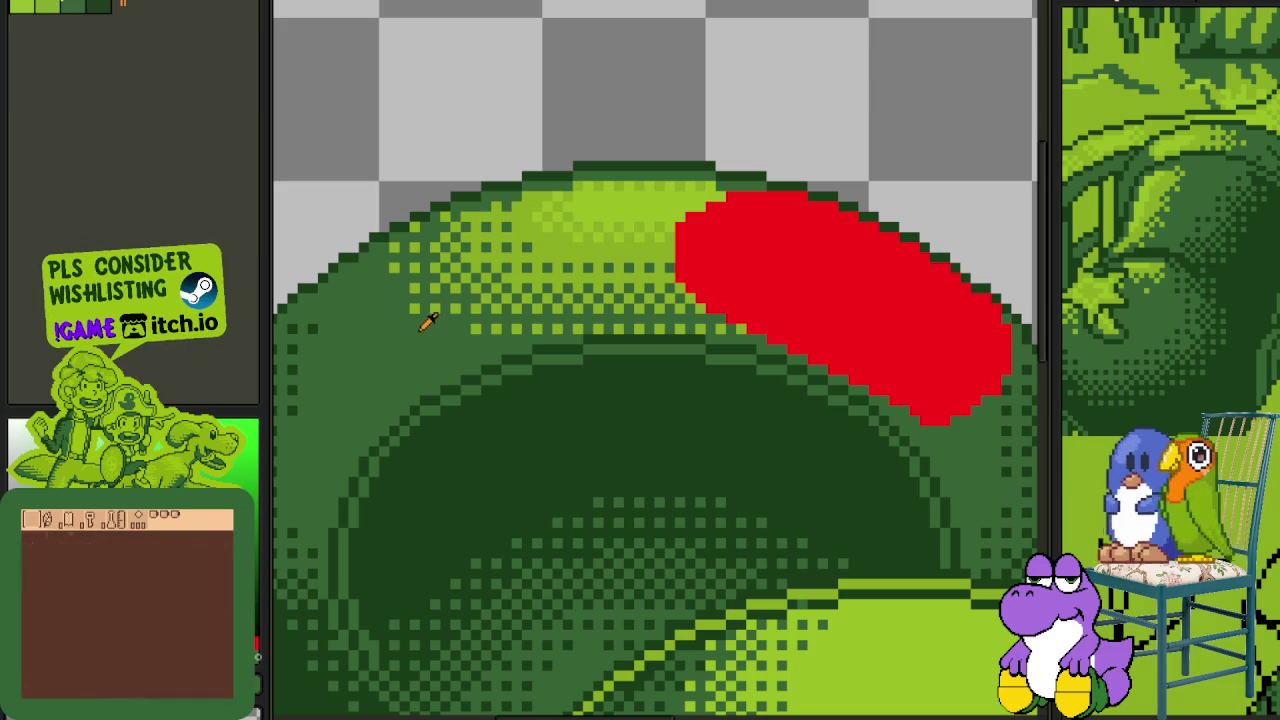
{"action": "scroll", "coordinate": [432, 308], "scroll_direction": "up", "scroll_amount": 1}
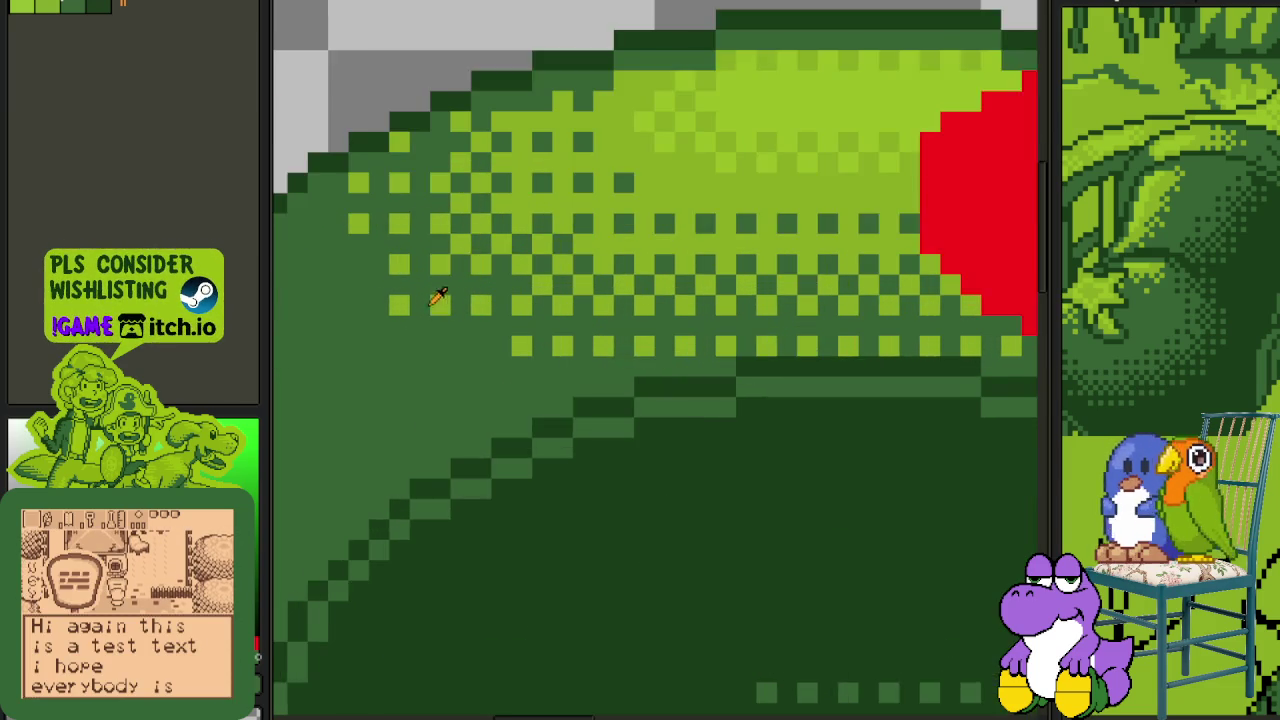
{"action": "scroll", "coordinate": [437, 294], "scroll_direction": "up", "scroll_amount": 2}
{"action": "left_click_drag", "start_coordinate": [397, 295], "coordinate": [397, 558]}
{"action": "mouse_move", "coordinate": [343, 190]}
{"action": "left_mouse_down"}
{"action": "mouse_move", "coordinate": [343, 612]}
{"action": "mouse_move", "coordinate": [351, 121]}
{"action": "left_mouse_up"}
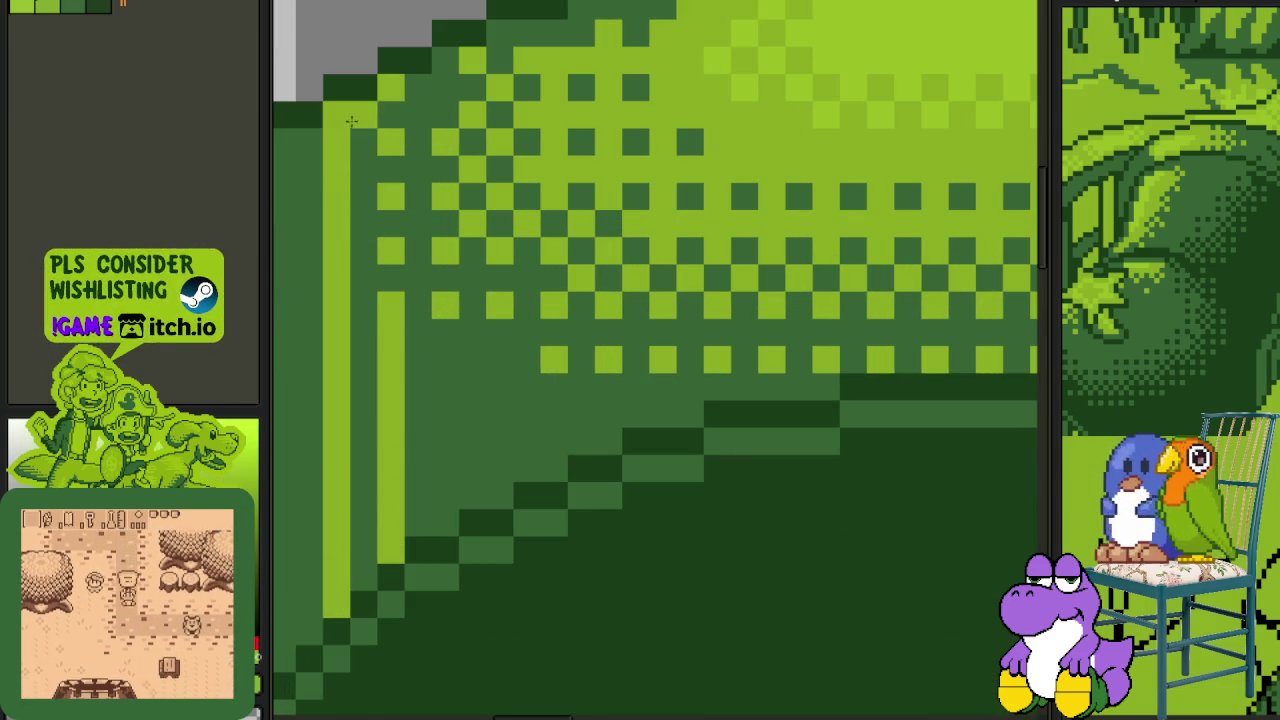
{"action": "left_click", "coordinate": [394, 214]}
- Undo the light-green fill, draw a black vertical line on the rim's left, and show the layers panel
{"action": "scroll", "coordinate": [457, 210], "scroll_direction": "down", "scroll_amount": 1}
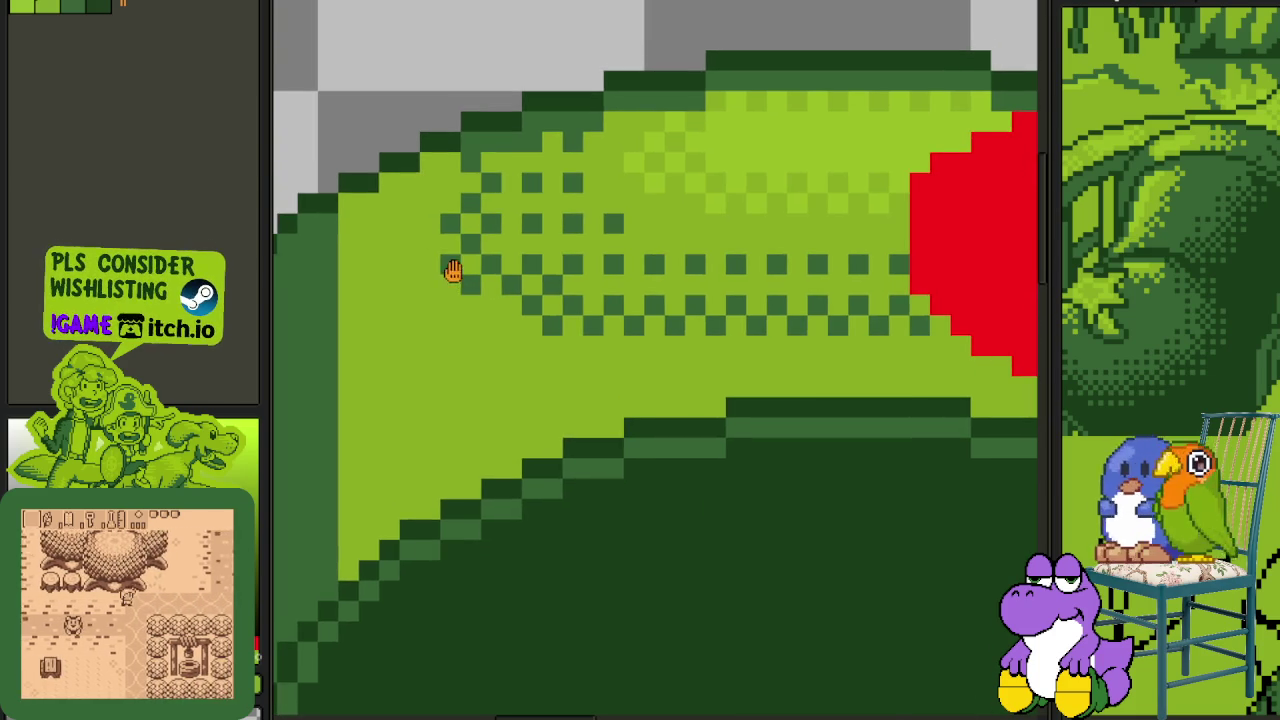
{"action": "scroll", "coordinate": [457, 255], "scroll_direction": "up", "scroll_amount": 1}
{"action": "key", "text": "ctrl+z"}
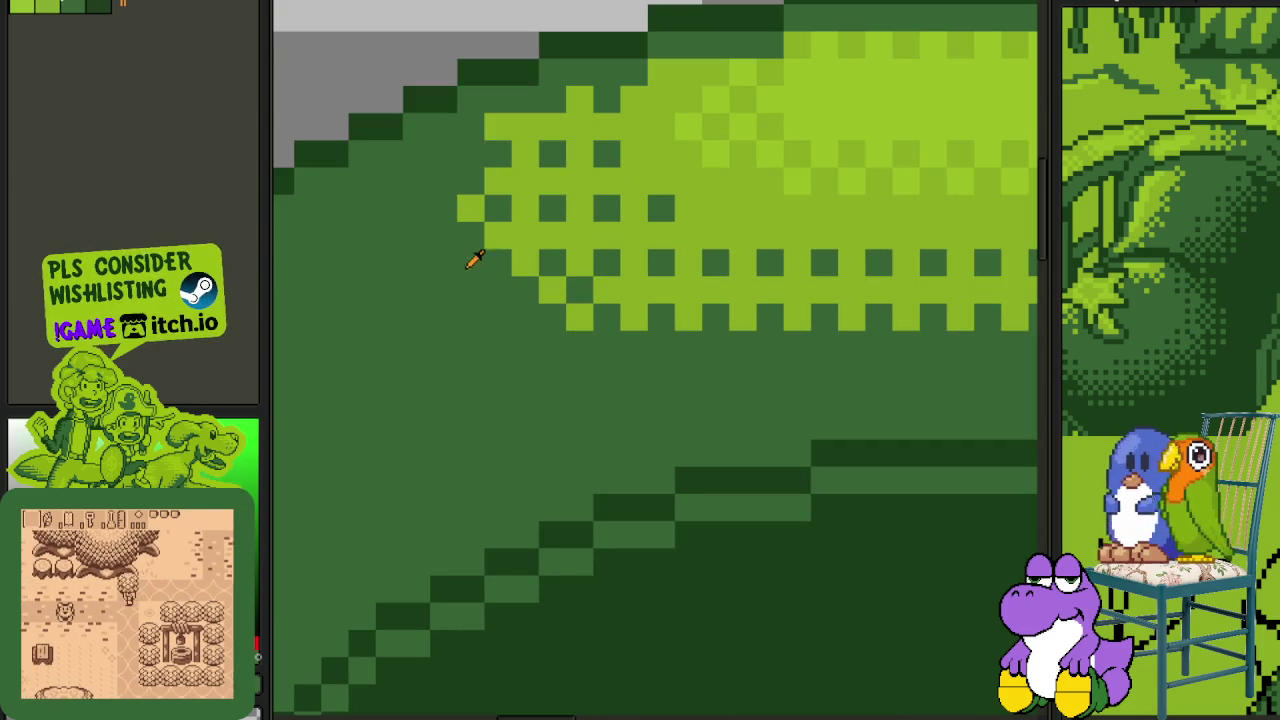
{"action": "scroll", "coordinate": [471, 263], "scroll_direction": "down", "scroll_amount": 1}
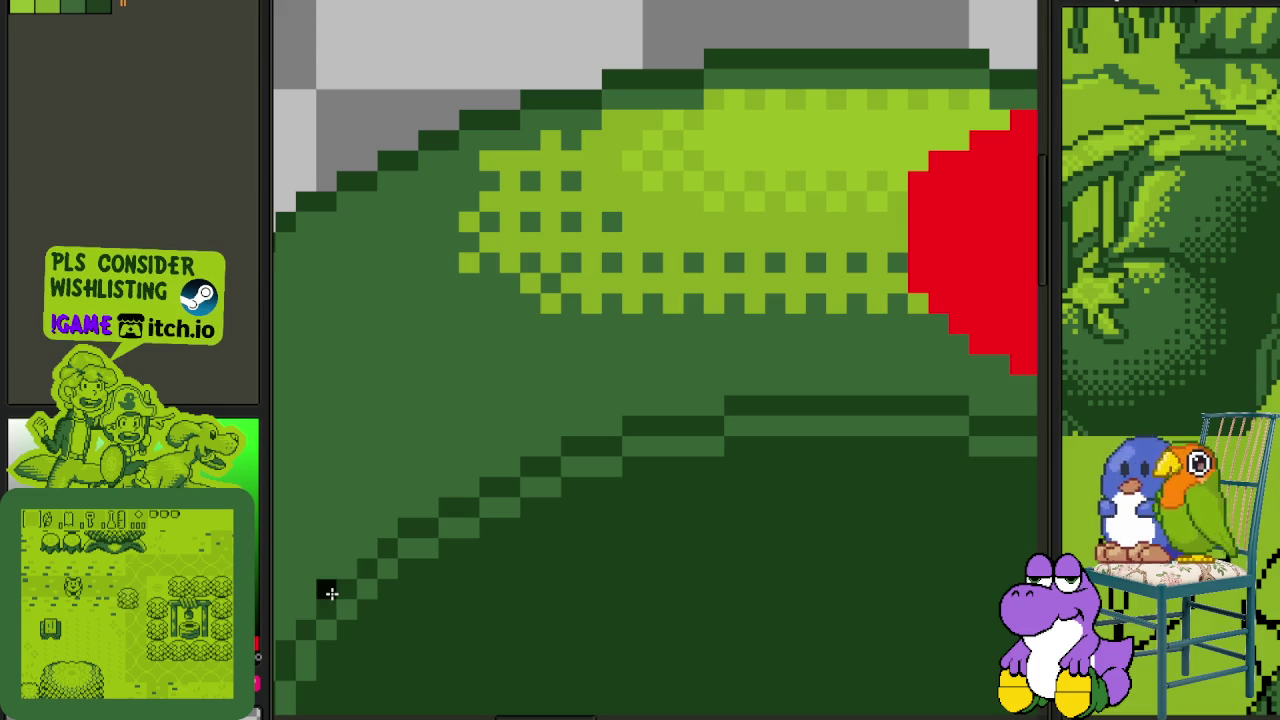
{"action": "left_click_drag", "start_coordinate": [329, 592], "coordinate": [331, 248]}
{"action": "scroll", "coordinate": [363, 251], "scroll_direction": "down", "scroll_amount": 2}
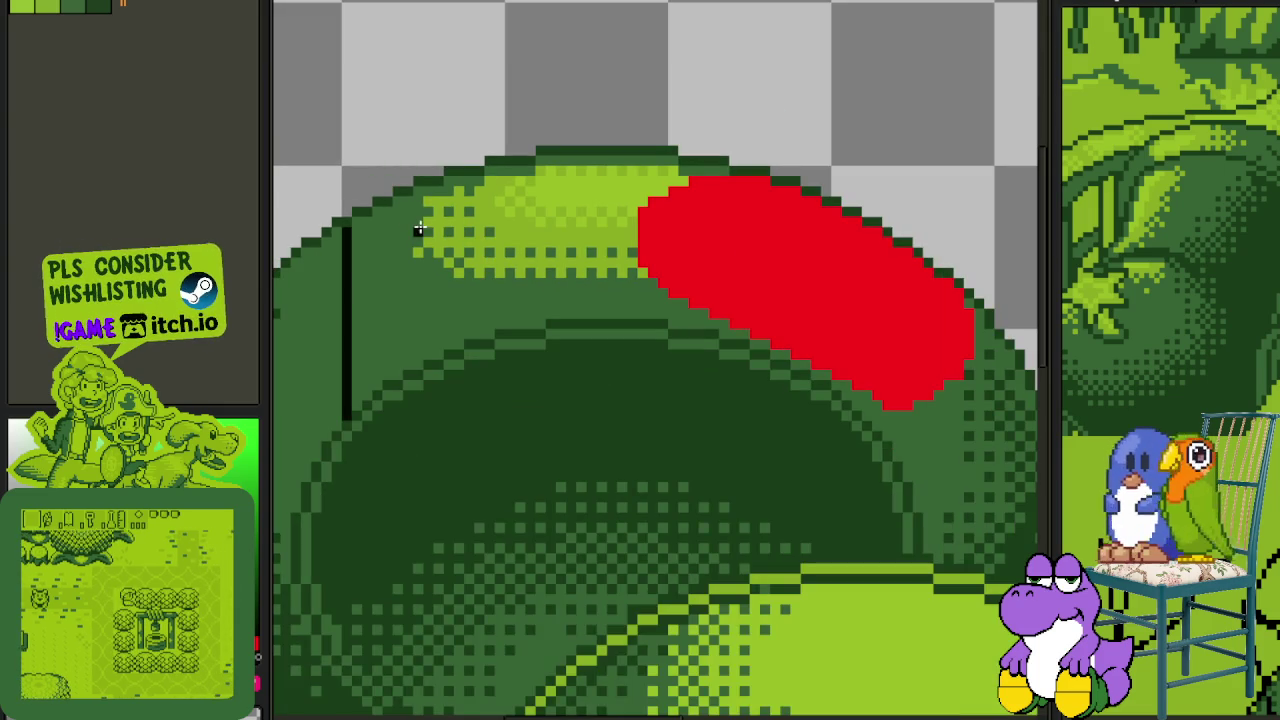
{"action": "key", "text": "Tab"}
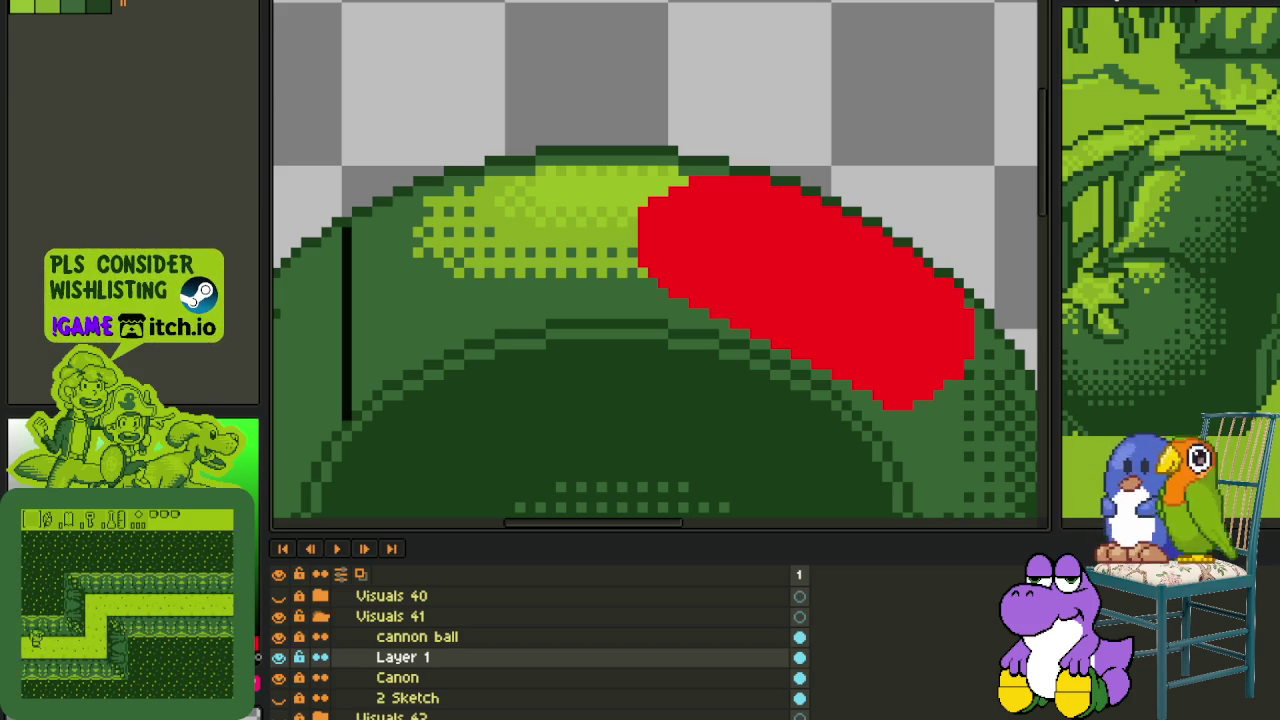
- Fill the area below the dotted rim row light green
{"action": "scroll", "coordinate": [568, 257], "scroll_direction": "up", "scroll_amount": 1}
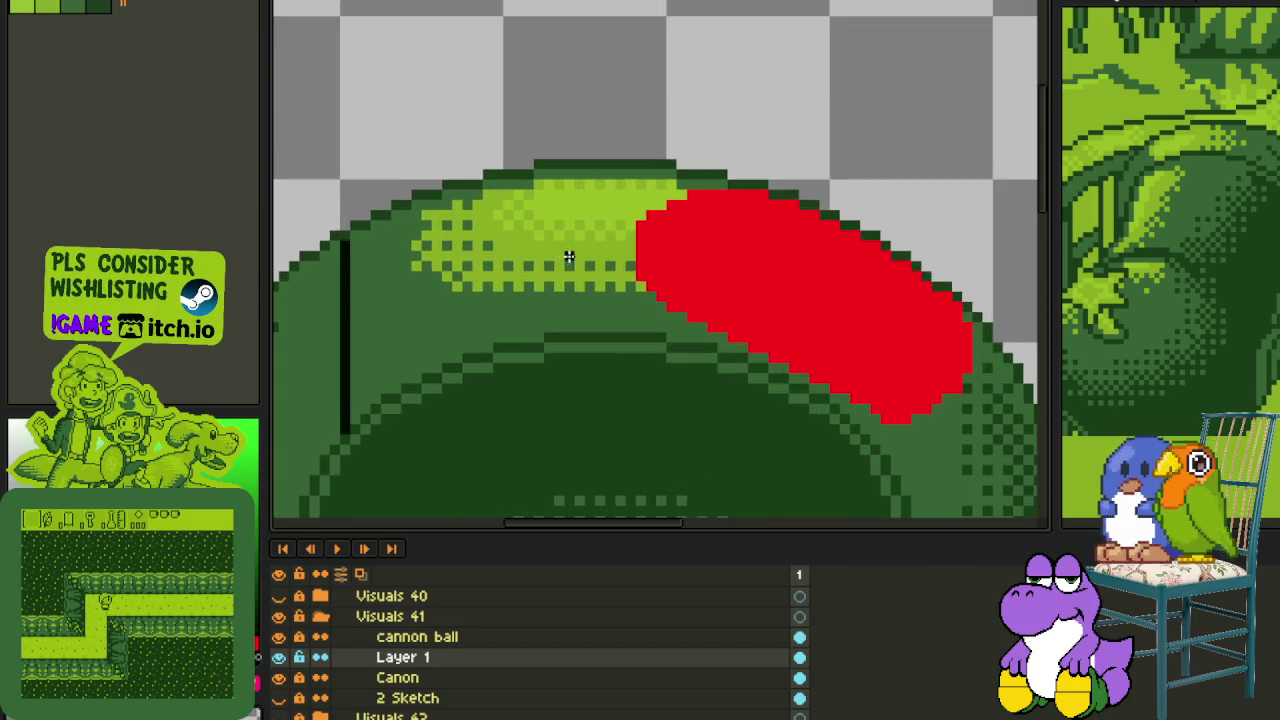
{"action": "scroll", "coordinate": [568, 257], "scroll_direction": "up", "scroll_amount": 1}
{"action": "scroll", "coordinate": [600, 275], "scroll_direction": "up", "scroll_amount": 1}
{"action": "scroll", "coordinate": [650, 295], "scroll_direction": "up", "scroll_amount": 1}
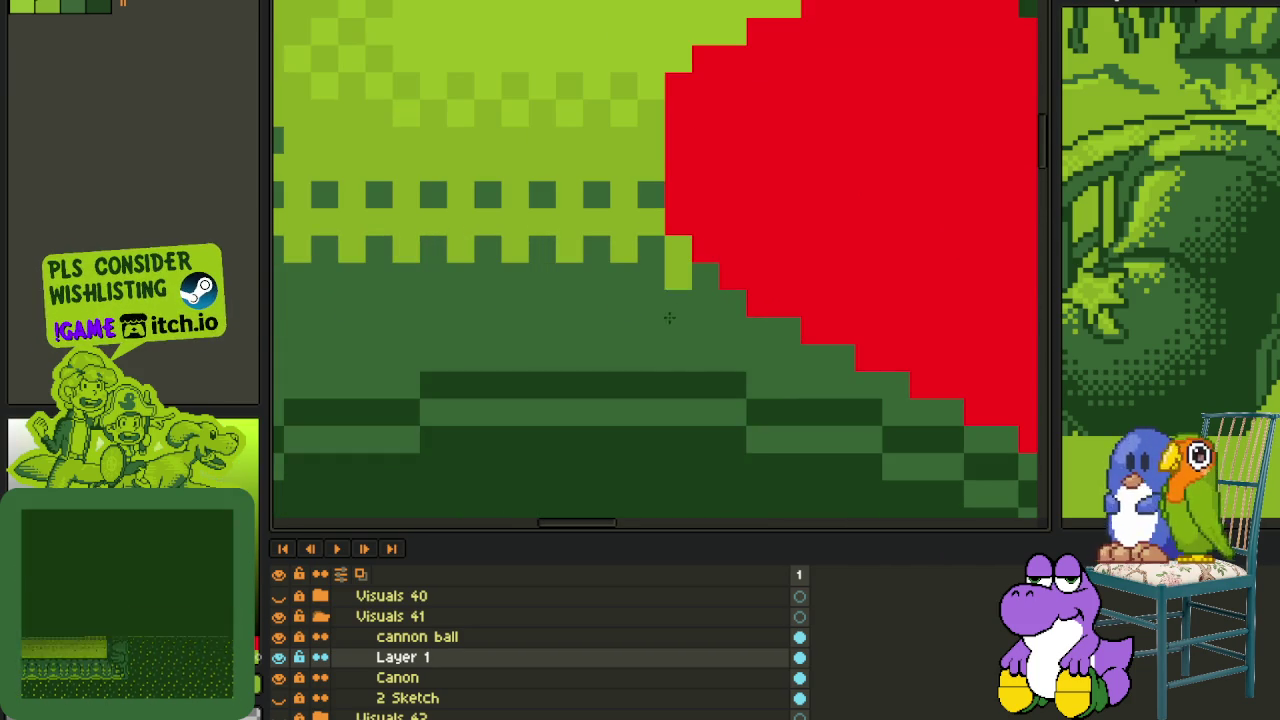
{"action": "left_click", "coordinate": [631, 305]}
{"action": "scroll", "coordinate": [625, 290], "scroll_direction": "down", "scroll_amount": 2}
{"action": "scroll", "coordinate": [560, 260], "scroll_direction": "down", "scroll_amount": 1}
{"action": "scroll", "coordinate": [646, 262], "scroll_direction": "up", "scroll_amount": 1}
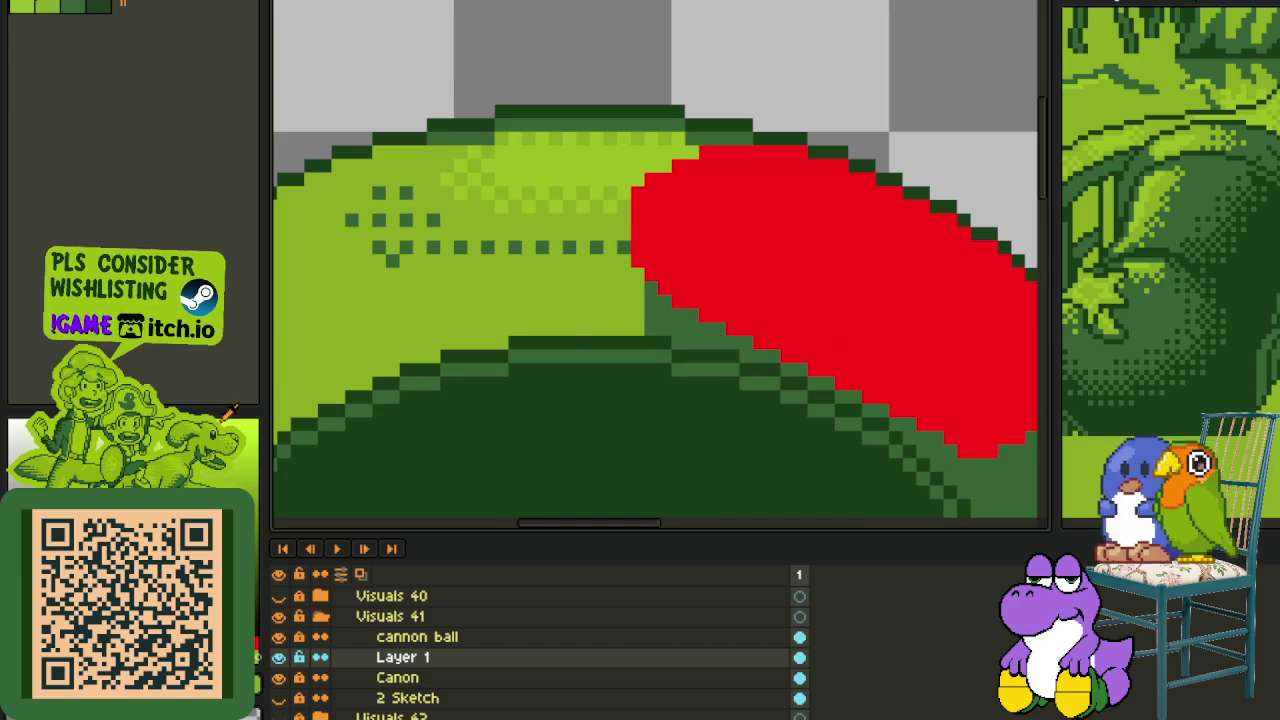
- Draw a black line beside the red area and test dark, light and darker green rim fills
{"action": "left_click_drag", "start_coordinate": [367, 345], "coordinate": [432, 365]}
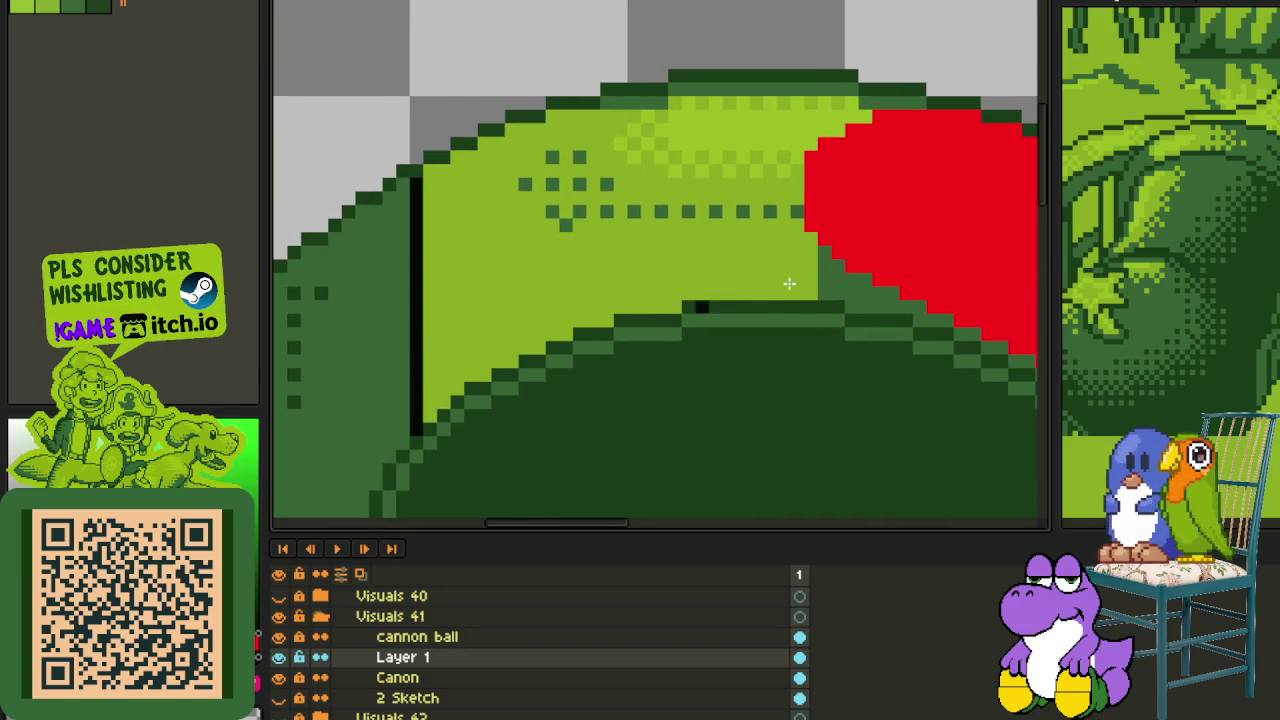
{"action": "scroll", "coordinate": [773, 285], "scroll_direction": "up", "scroll_amount": 1}
{"action": "left_click_drag", "start_coordinate": [843, 237], "coordinate": [843, 300]}
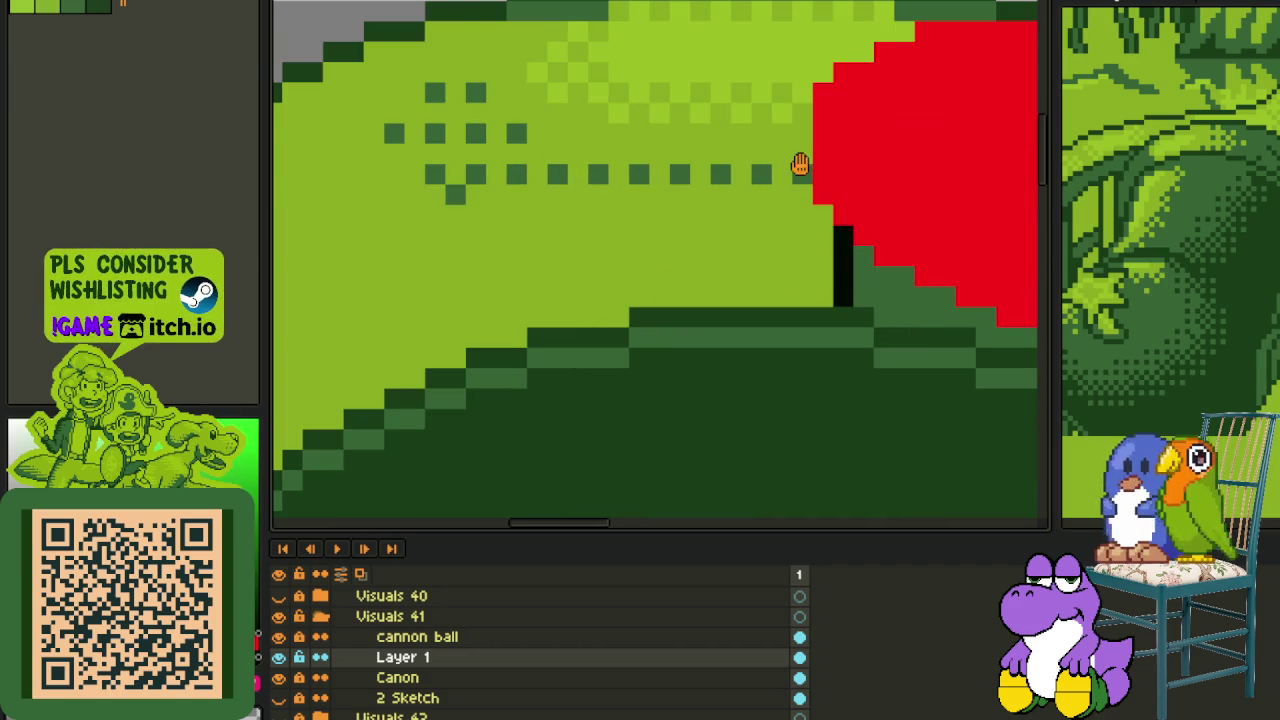
{"action": "scroll", "coordinate": [741, 264], "scroll_direction": "up", "scroll_amount": 2}
{"action": "left_click", "coordinate": [671, 338]}
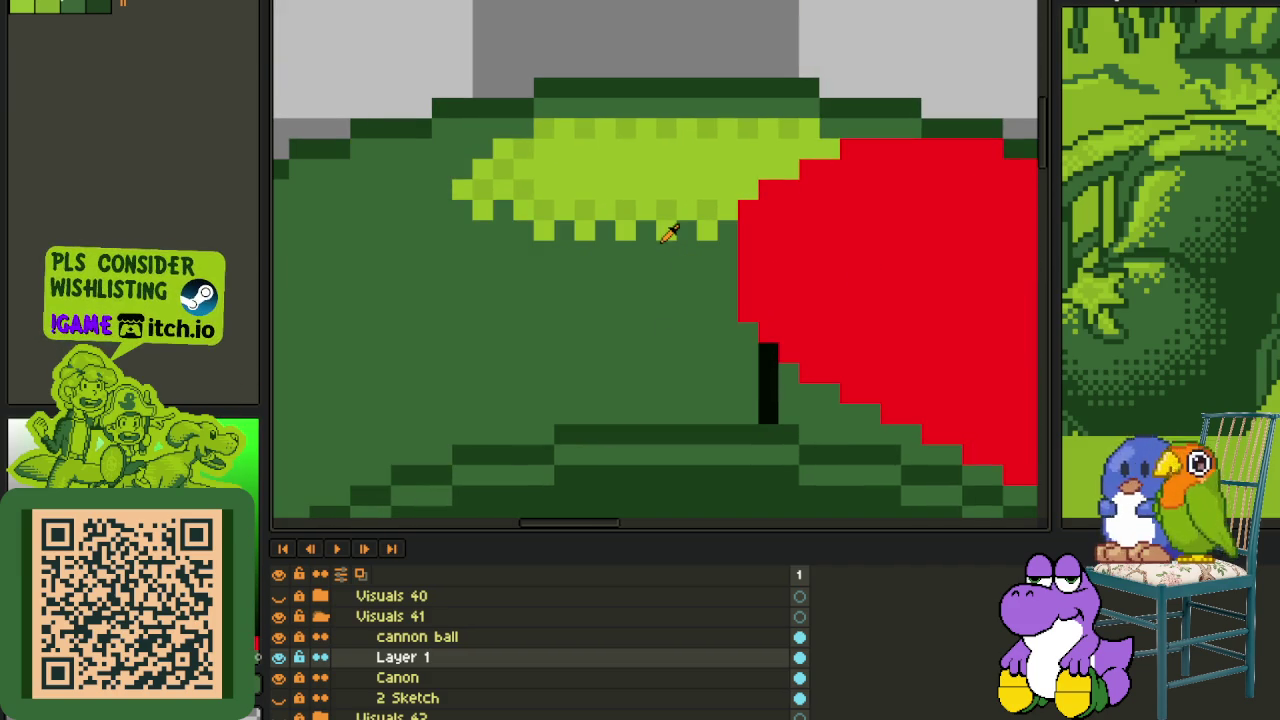
{"action": "left_click", "coordinate": [653, 279]}
{"action": "left_click", "coordinate": [650, 248]}
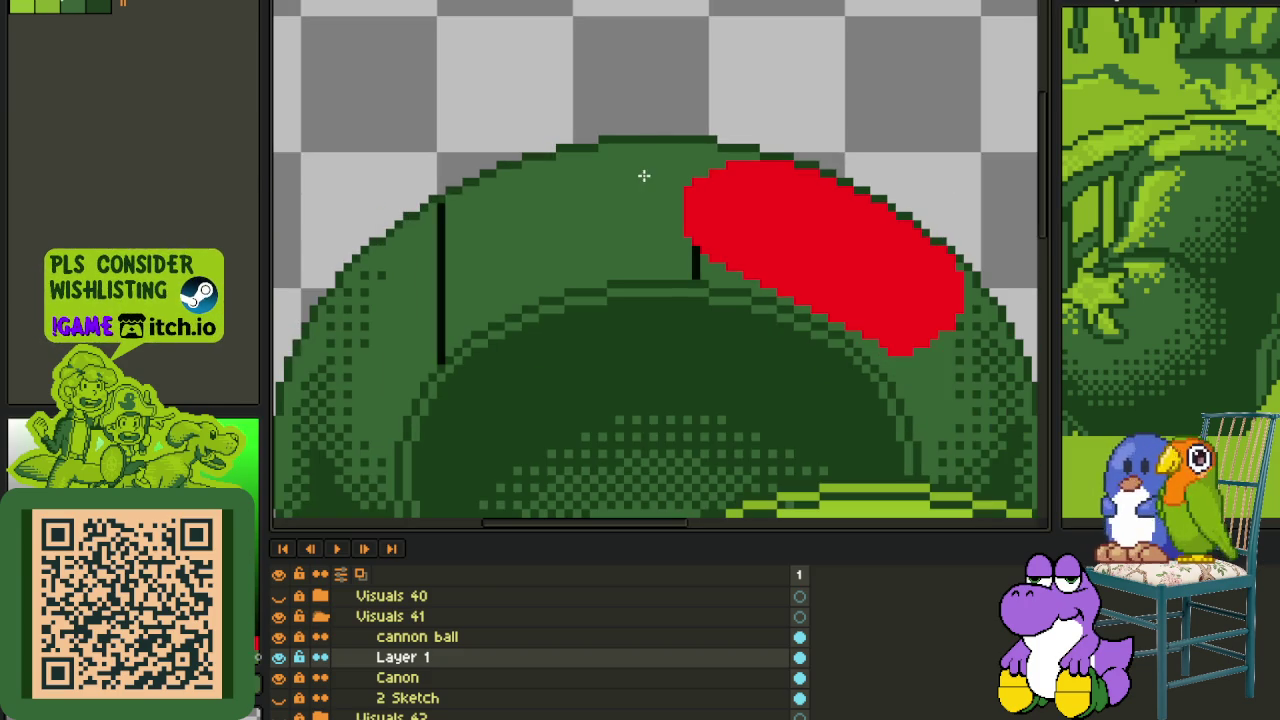
- Fill the cannon interior medium green, briefly trying black
{"action": "left_click", "coordinate": [666, 125]}
{"action": "scroll", "coordinate": [643, 177], "scroll_direction": "down", "scroll_amount": 2}
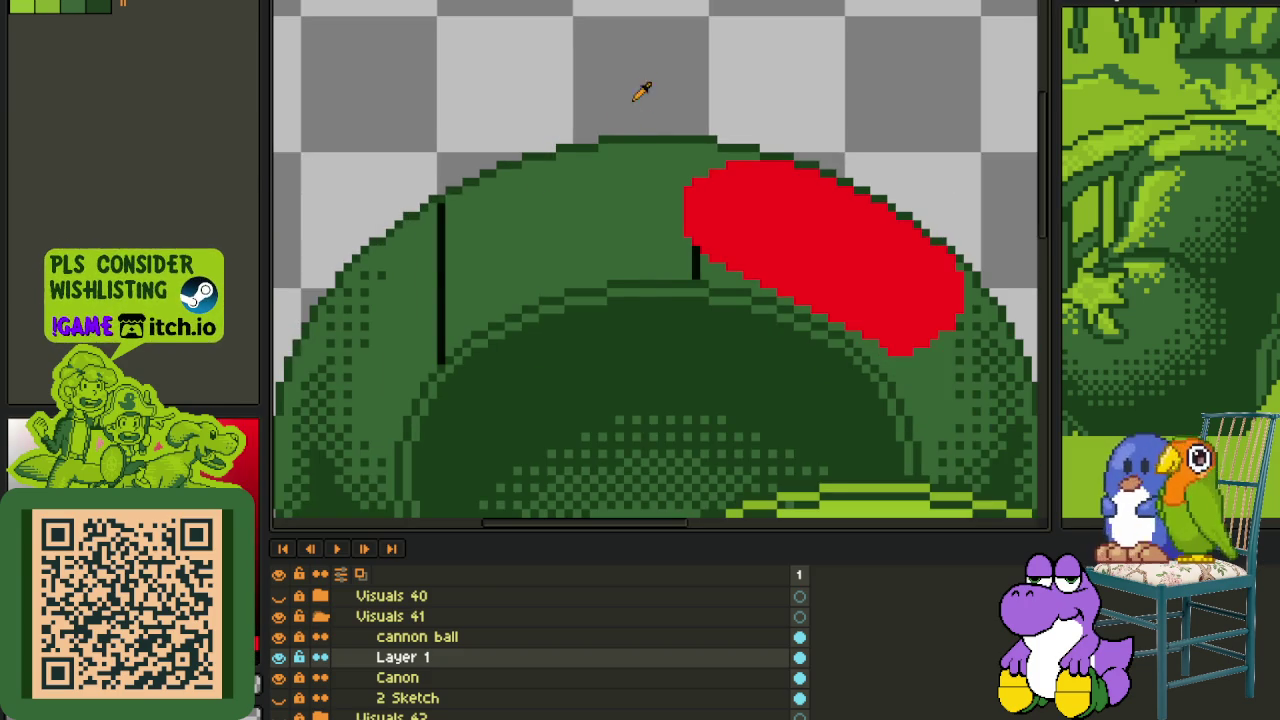
{"action": "scroll", "coordinate": [448, 270], "scroll_direction": "up", "scroll_amount": 1}
{"action": "left_click", "coordinate": [486, 249]}
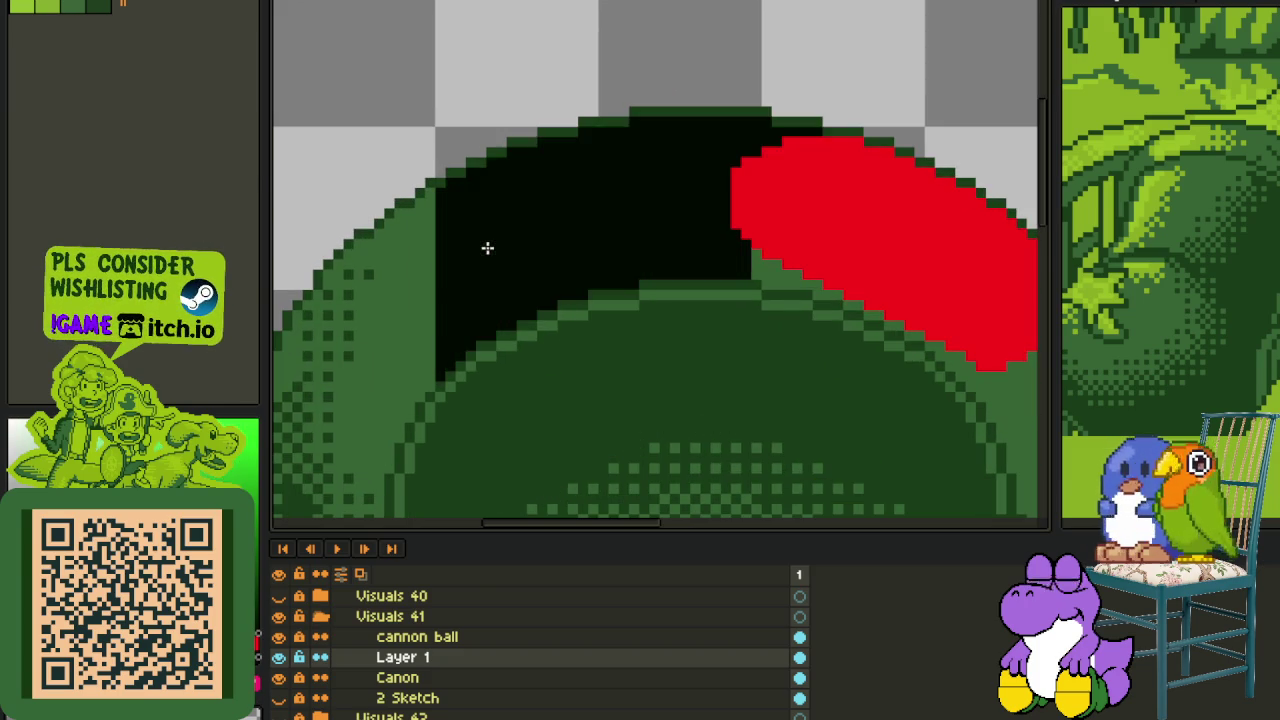
{"action": "scroll", "coordinate": [486, 249], "scroll_direction": "down", "scroll_amount": 2}
{"action": "scroll", "coordinate": [460, 262], "scroll_direction": "up", "scroll_amount": 1}
{"action": "left_click", "coordinate": [462, 262]}
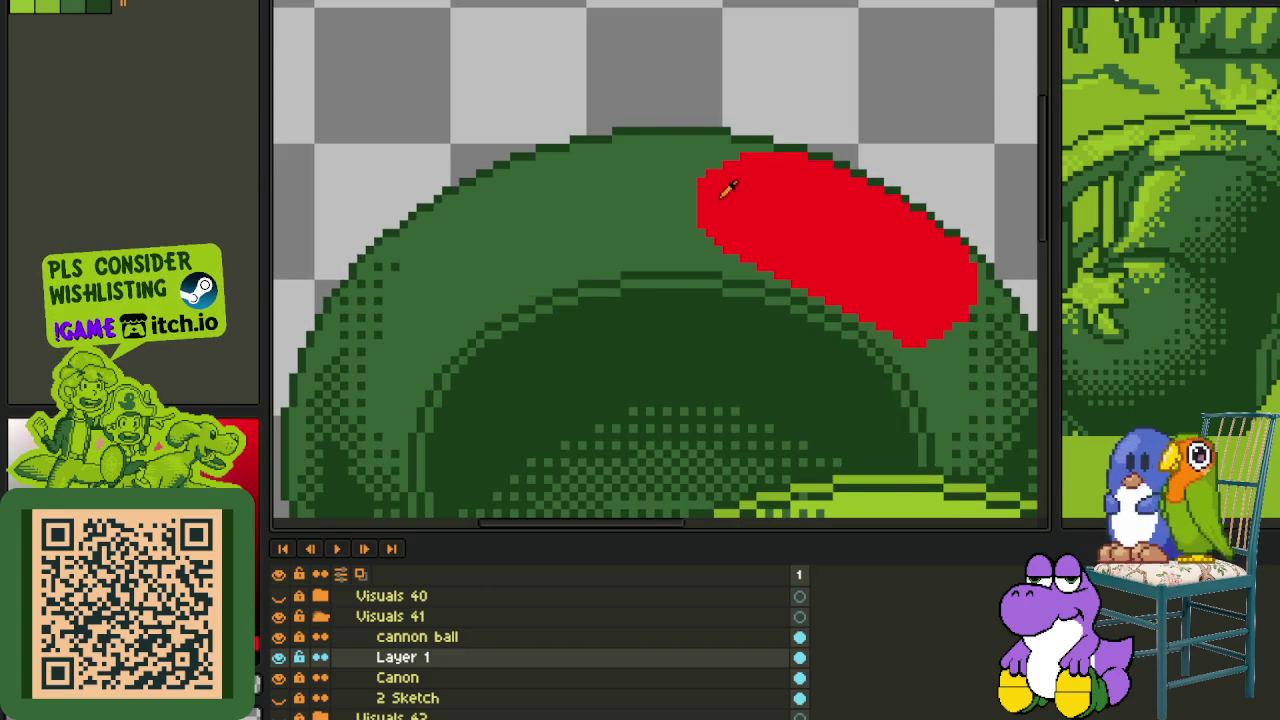
- Paint over the dark dither pixels on the cannon's right edge with medium green
{"action": "left_click_drag", "start_coordinate": [750, 225], "coordinate": [557, 149]}
{"action": "scroll", "coordinate": [781, 255], "scroll_direction": "up", "scroll_amount": 3}
{"action": "scroll", "coordinate": [689, 240], "scroll_direction": "up", "scroll_amount": 1}
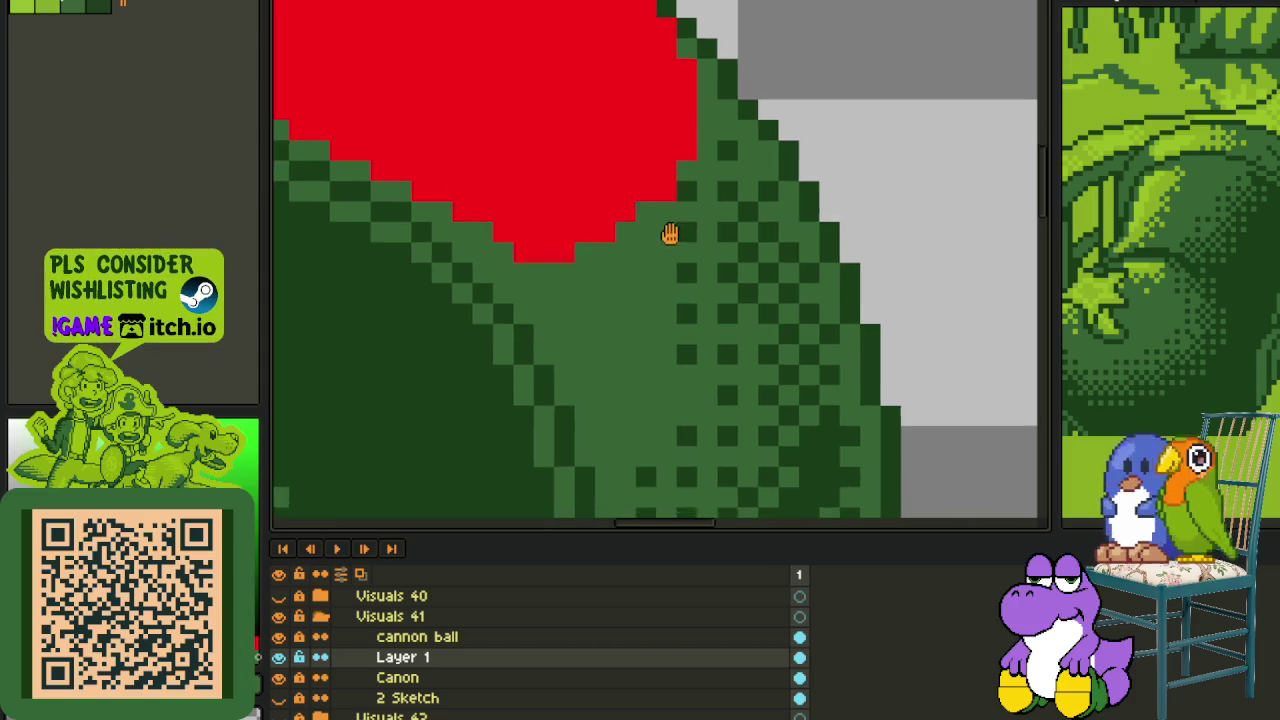
{"action": "scroll", "coordinate": [655, 122], "scroll_direction": "up", "scroll_amount": 1}
{"action": "left_click_drag", "start_coordinate": [650, 140], "coordinate": [656, 404]}
{"action": "left_click_drag", "start_coordinate": [731, 78], "coordinate": [731, 240]}
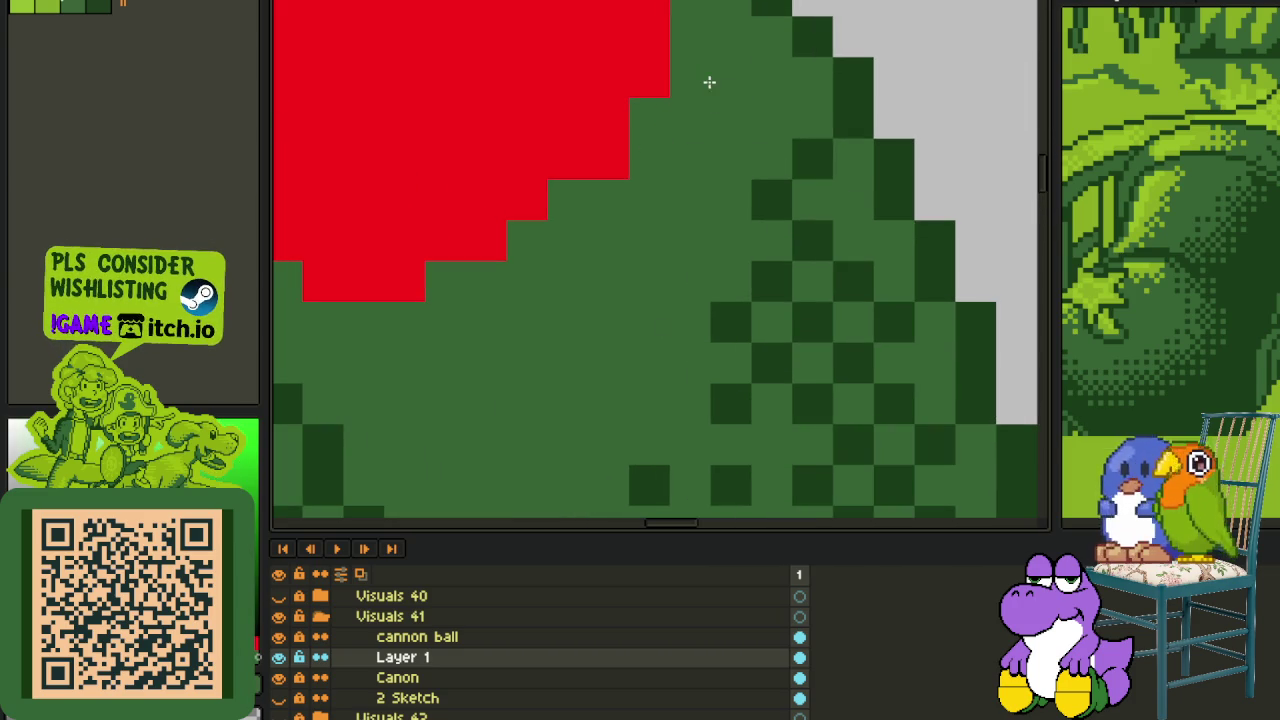
{"action": "left_click", "coordinate": [731, 322]}
{"action": "left_click", "coordinate": [650, 486]}
- Repaint the dark checker pixels further down the dithered edge medium green
{"action": "left_click_drag", "start_coordinate": [654, 453], "coordinate": [600, 206]}
{"action": "left_click", "coordinate": [629, 229]}
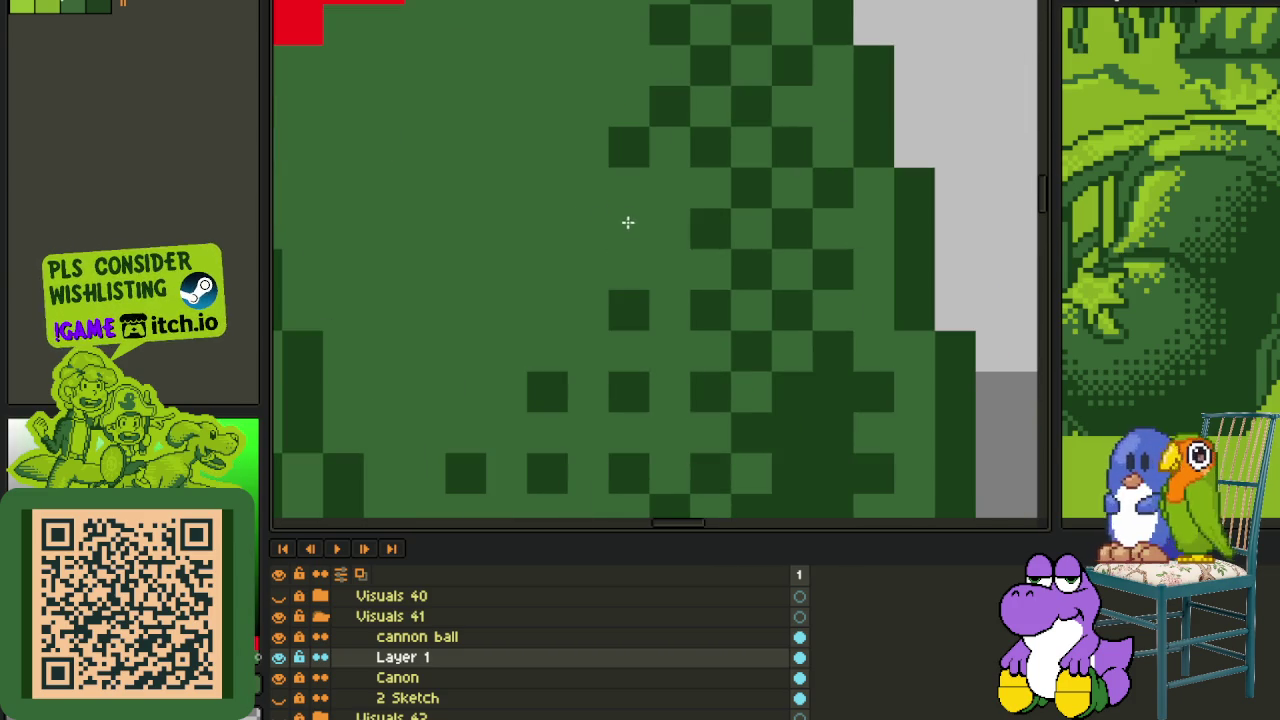
{"action": "left_click", "coordinate": [629, 147]}
{"action": "left_click_drag", "start_coordinate": [637, 147], "coordinate": [646, 392]}
{"action": "left_click_drag", "start_coordinate": [671, 349], "coordinate": [669, 146]}
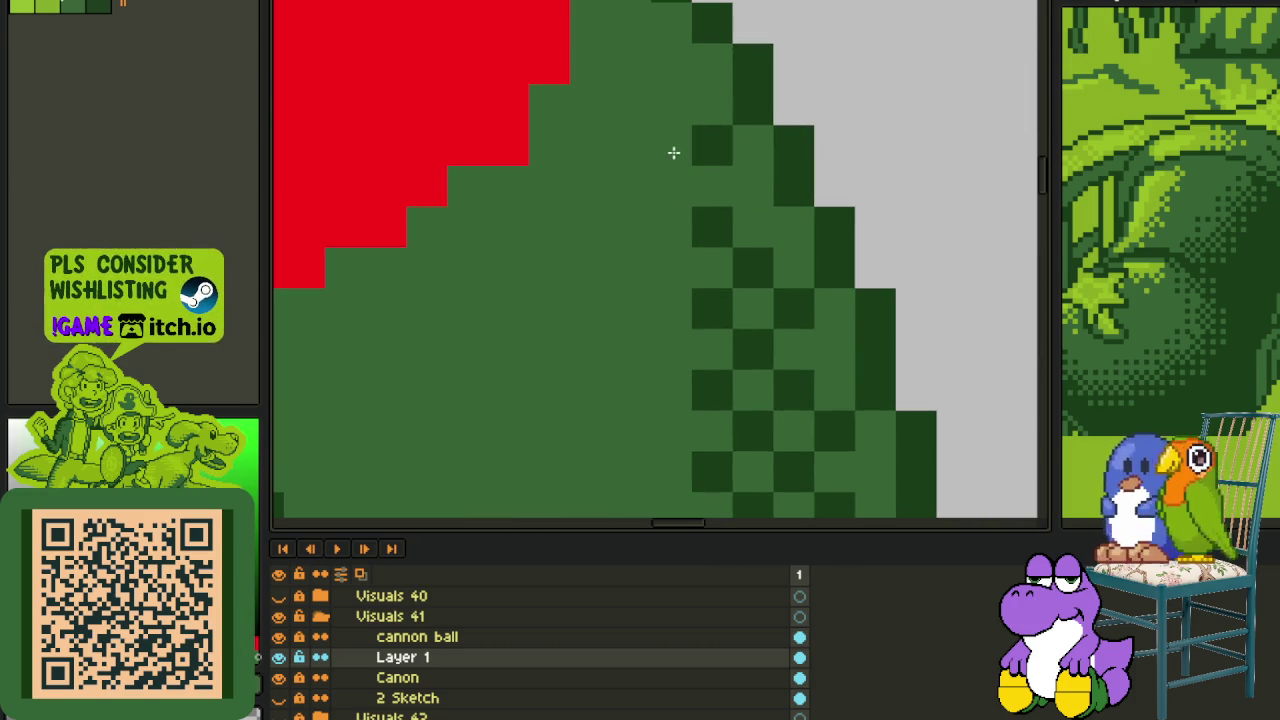
{"action": "left_click_drag", "start_coordinate": [713, 227], "coordinate": [703, 143]}
{"action": "mouse_move", "coordinate": [713, 309]}
{"action": "left_mouse_down"}
{"action": "mouse_move", "coordinate": [706, 501]}
{"action": "mouse_move", "coordinate": [691, 69]}
{"action": "mouse_move", "coordinate": [709, 317]}
{"action": "left_mouse_up"}
- Turn the remaining stray dark dither pixels and a dark column medium green, then reframe the mouth
{"action": "scroll", "coordinate": [697, 308], "scroll_direction": "down", "scroll_amount": 3}
{"action": "scroll", "coordinate": [697, 308], "scroll_direction": "up", "scroll_amount": 1}
{"action": "scroll", "coordinate": [669, 260], "scroll_direction": "up", "scroll_amount": 1}
{"action": "left_click", "coordinate": [645, 288]}
{"action": "left_click", "coordinate": [603, 329]}
{"action": "left_click", "coordinate": [563, 329]}
{"action": "left_click", "coordinate": [563, 367]}
{"action": "mouse_move", "coordinate": [726, 128]}
{"action": "left_mouse_down"}
{"action": "mouse_move", "coordinate": [723, 106]}
{"action": "mouse_move", "coordinate": [729, 334]}
{"action": "mouse_move", "coordinate": [620, 400]}
{"action": "mouse_move", "coordinate": [554, 417]}
{"action": "mouse_move", "coordinate": [735, 444]}
{"action": "mouse_move", "coordinate": [717, 423]}
{"action": "mouse_move", "coordinate": [774, 274]}
{"action": "mouse_move", "coordinate": [743, 374]}
{"action": "mouse_move", "coordinate": [701, 413]}
{"action": "mouse_move", "coordinate": [649, 360]}
{"action": "mouse_move", "coordinate": [578, 341]}
{"action": "left_mouse_up"}
{"action": "scroll", "coordinate": [609, 363], "scroll_direction": "down", "scroll_amount": 4}
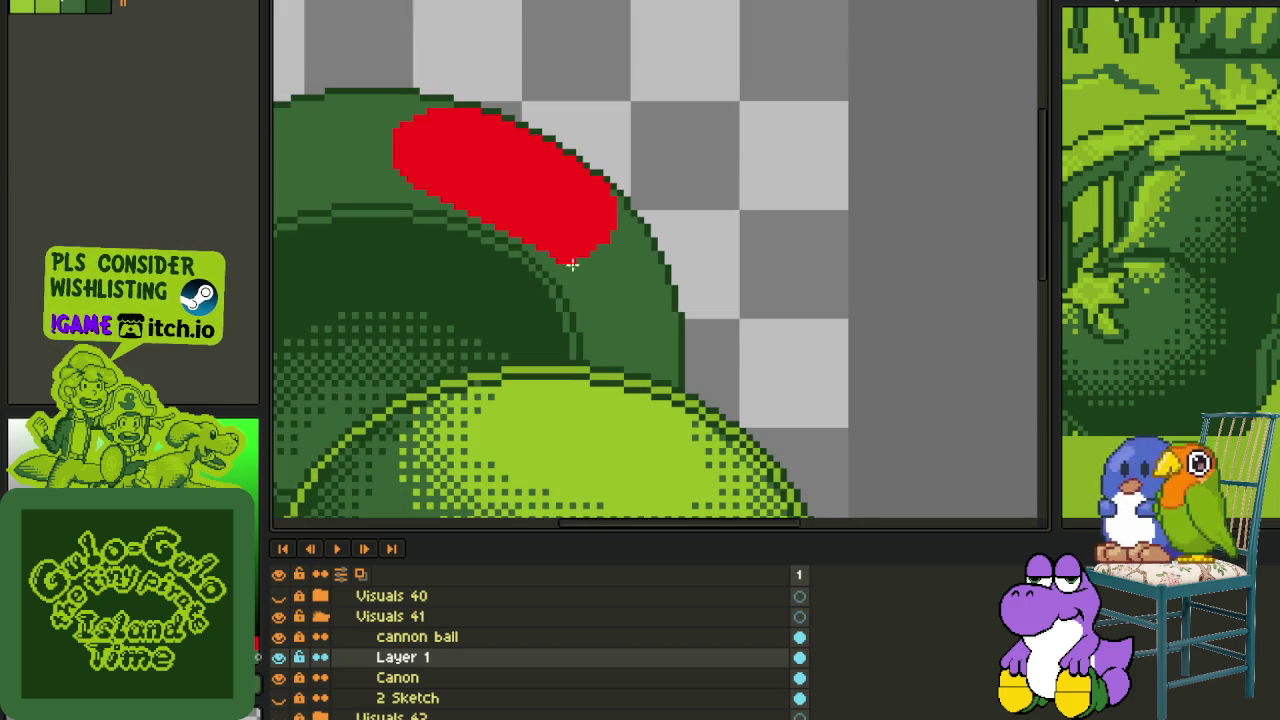
{"action": "left_click_drag", "start_coordinate": [443, 209], "coordinate": [686, 229]}
{"action": "key", "text": "Tab"}
{"action": "key", "text": "Tab"}
- Toggle the highlight layer's visibility and add a new Layer 2 above Layer 1
{"action": "left_click", "coordinate": [279, 658]}
{"action": "right_click", "coordinate": [400, 672]}
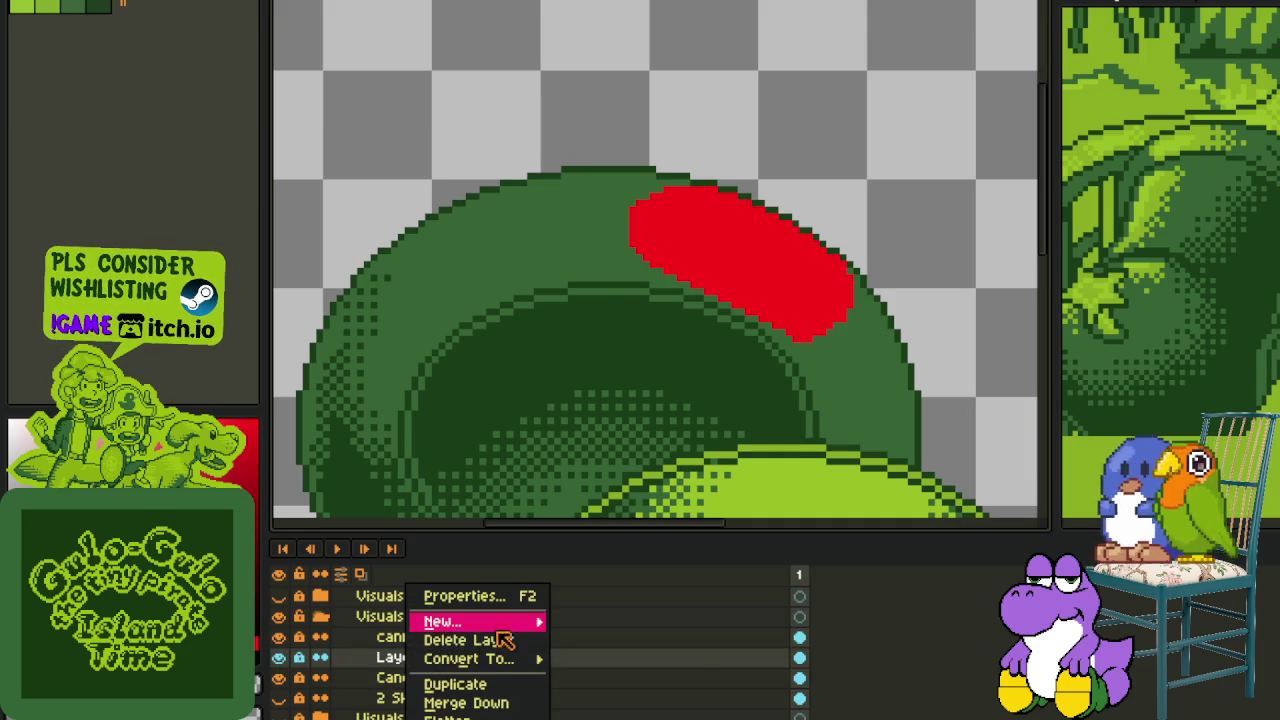
{"action": "left_click_drag", "start_coordinate": [560, 634], "coordinate": [488, 664]}
{"action": "right_click", "coordinate": [488, 664]}
{"action": "left_click", "coordinate": [643, 617]}
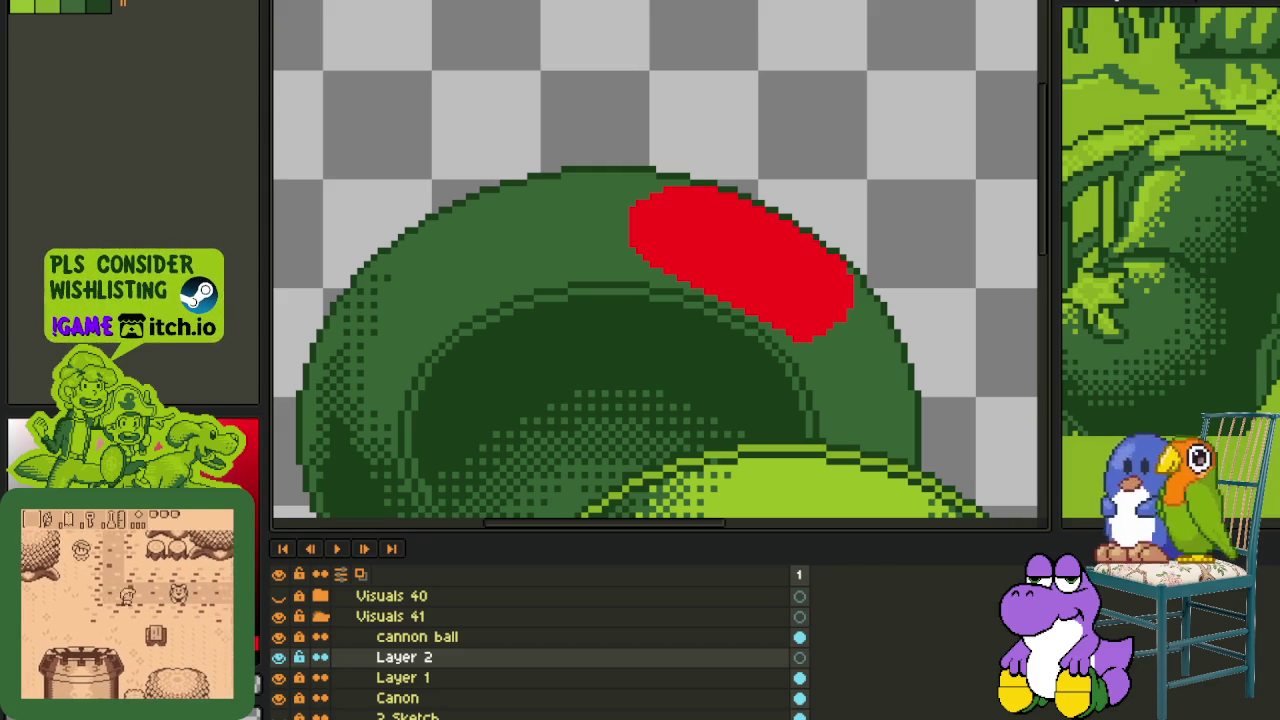
{"action": "scroll", "coordinate": [755, 250], "scroll_direction": "up", "scroll_amount": 1}
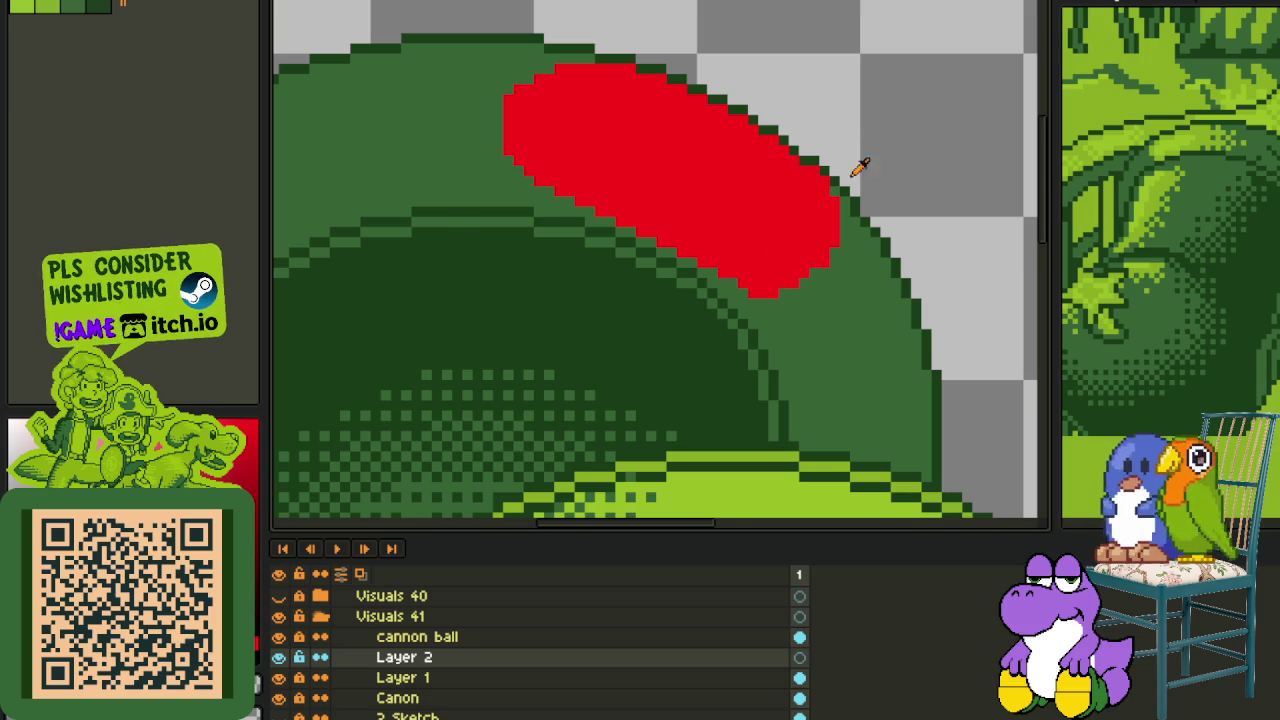
- Paint green over the red block's outer edge pixels to thin the highlight
{"action": "scroll", "coordinate": [830, 230], "scroll_direction": "down", "scroll_amount": 1}
{"action": "scroll", "coordinate": [677, 277], "scroll_direction": "up", "scroll_amount": 2}
{"action": "scroll", "coordinate": [437, 208], "scroll_direction": "up", "scroll_amount": 1}
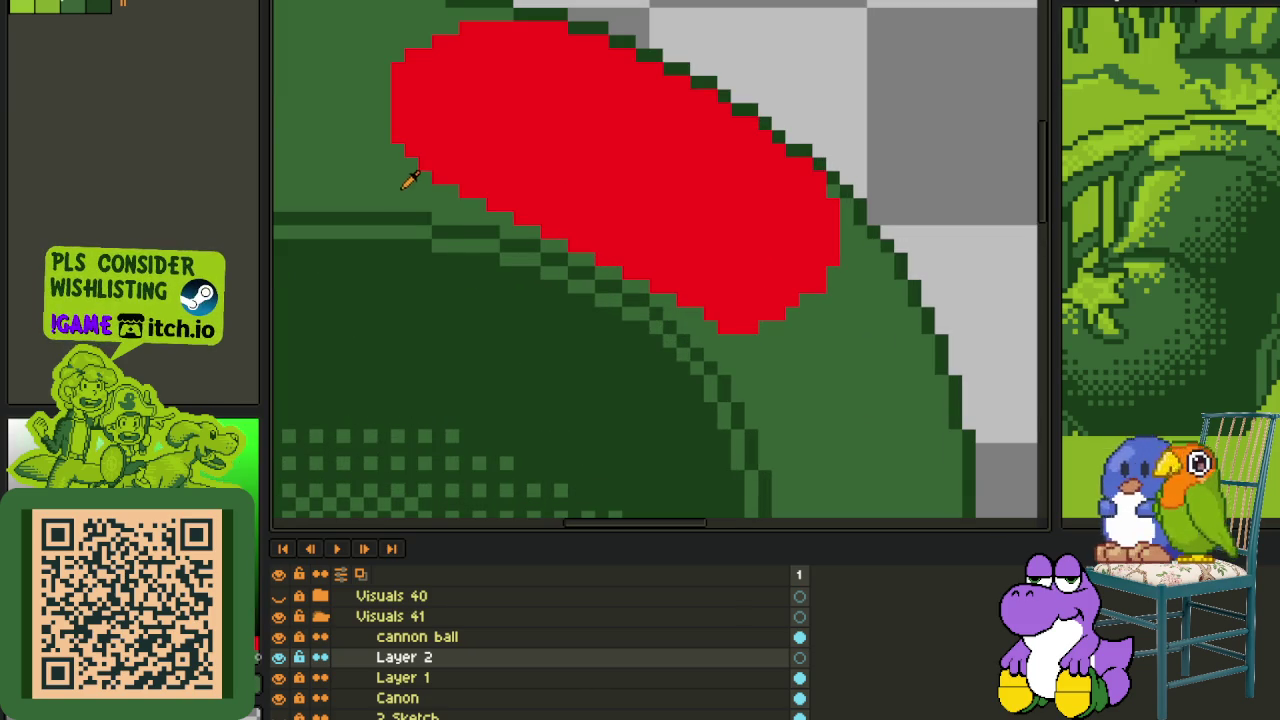
{"action": "scroll", "coordinate": [418, 177], "scroll_direction": "up", "scroll_amount": 1}
{"action": "mouse_move", "coordinate": [423, 171]}
{"action": "left_mouse_down"}
{"action": "mouse_move", "coordinate": [734, 309]}
{"action": "mouse_move", "coordinate": [509, 177]}
{"action": "mouse_move", "coordinate": [771, 320]}
{"action": "left_mouse_up"}
{"action": "scroll", "coordinate": [771, 320], "scroll_direction": "up", "scroll_amount": 1}
{"action": "mouse_move", "coordinate": [863, 449]}
{"action": "left_mouse_down"}
{"action": "mouse_move", "coordinate": [468, 214]}
{"action": "mouse_move", "coordinate": [566, 251]}
{"action": "left_mouse_up"}
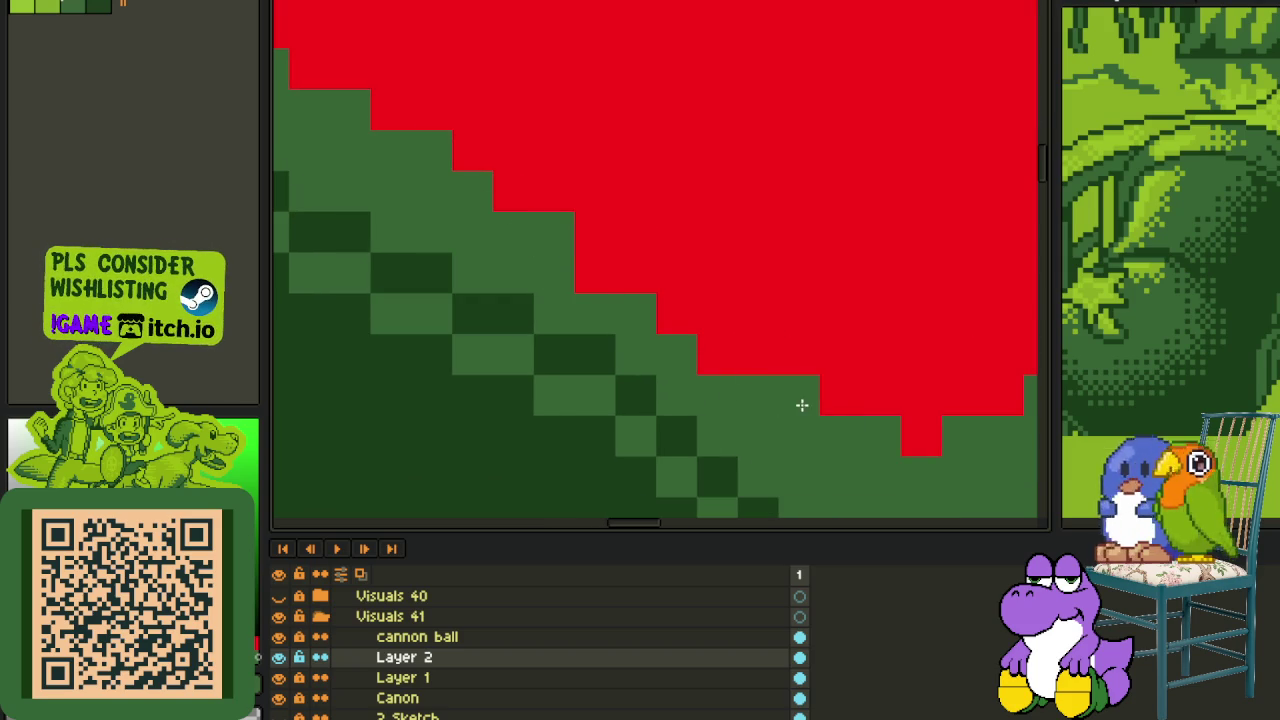
{"action": "left_click_drag", "start_coordinate": [829, 421], "coordinate": [535, 235]}
{"action": "mouse_move", "coordinate": [845, 409]}
{"action": "left_mouse_down"}
{"action": "mouse_move", "coordinate": [908, 420]}
{"action": "mouse_move", "coordinate": [790, 365]}
{"action": "left_mouse_up"}
- Trim the red stair-step edge and a stray red corner pixel back to green
{"action": "scroll", "coordinate": [746, 333], "scroll_direction": "down", "scroll_amount": 3}
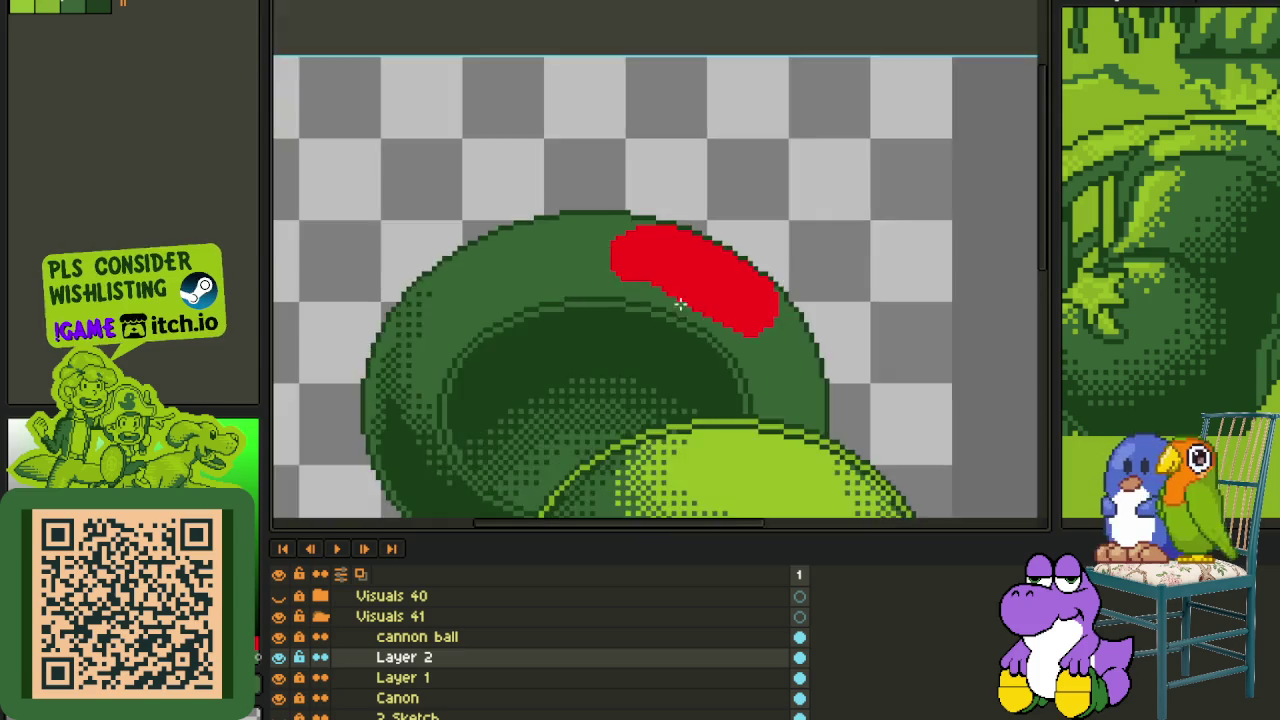
{"action": "scroll", "coordinate": [637, 277], "scroll_direction": "up", "scroll_amount": 2}
{"action": "scroll", "coordinate": [606, 274], "scroll_direction": "up", "scroll_amount": 1}
{"action": "scroll", "coordinate": [630, 274], "scroll_direction": "up", "scroll_amount": 1}
{"action": "left_click_drag", "start_coordinate": [630, 274], "coordinate": [523, 242]}
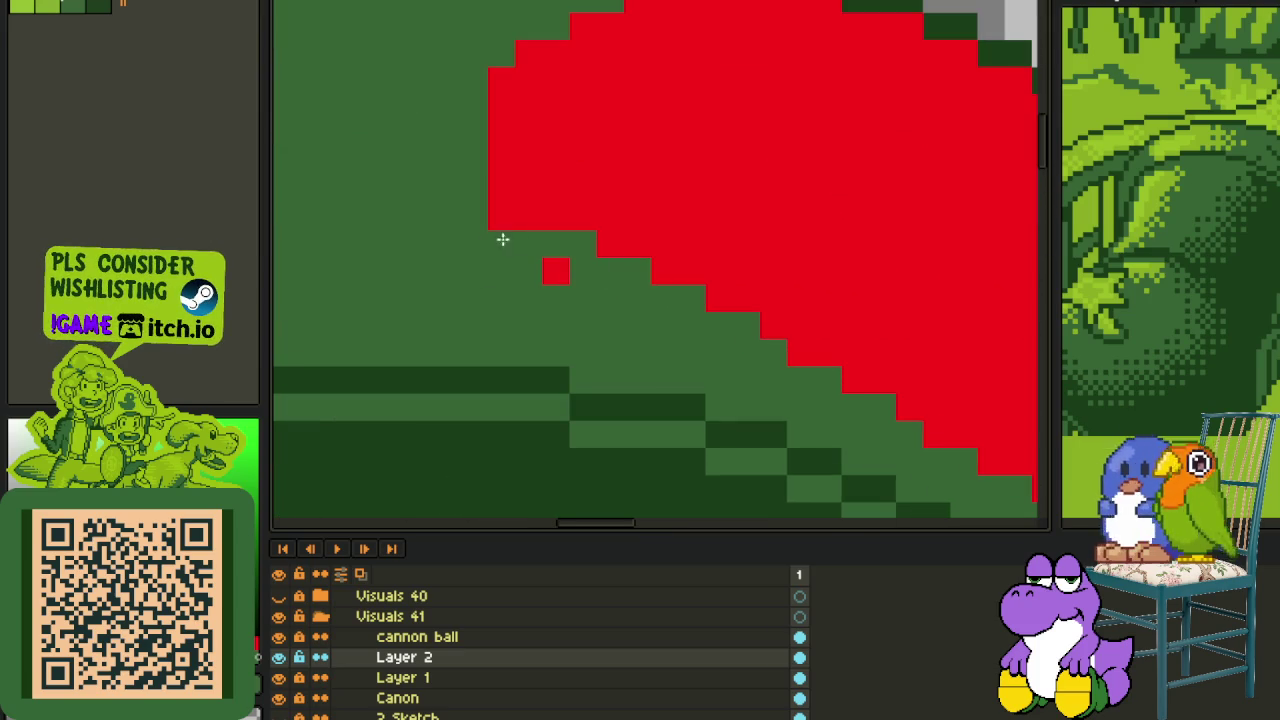
{"action": "scroll", "coordinate": [537, 237], "scroll_direction": "down", "scroll_amount": 2}
{"action": "scroll", "coordinate": [531, 206], "scroll_direction": "down", "scroll_amount": 1}
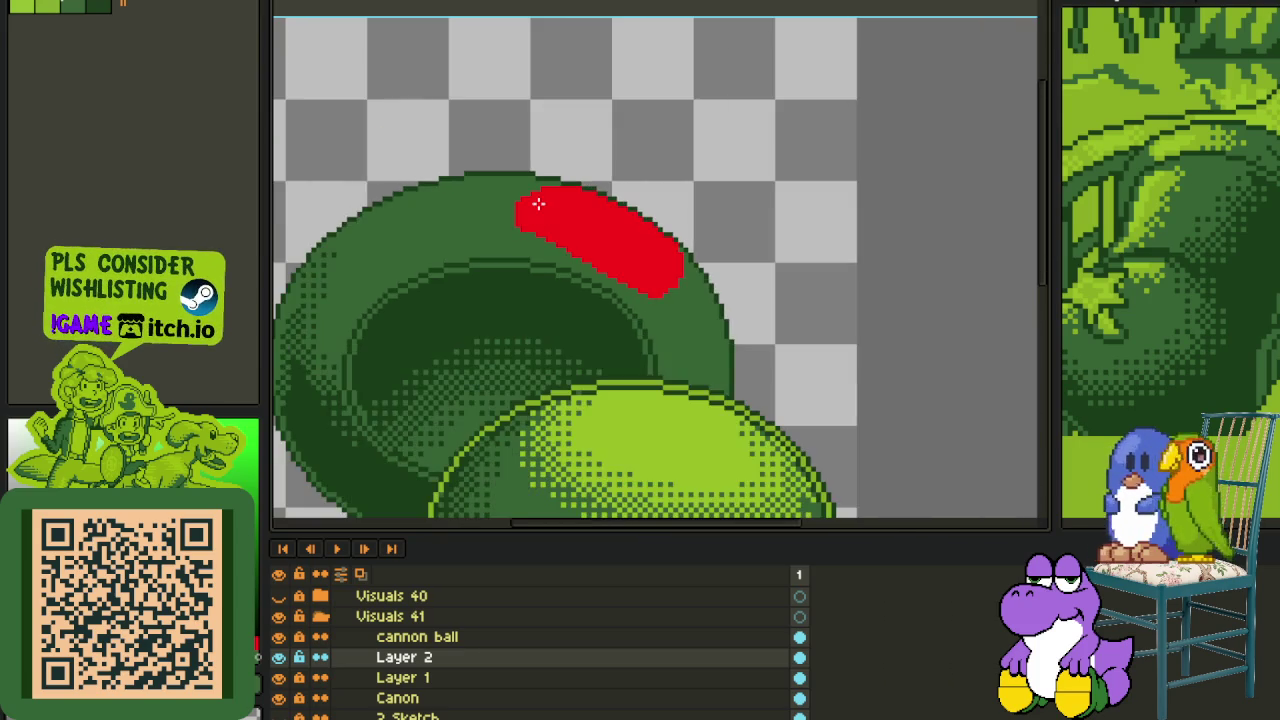
{"action": "scroll", "coordinate": [529, 214], "scroll_direction": "up", "scroll_amount": 3}
{"action": "left_click", "coordinate": [416, 302]}
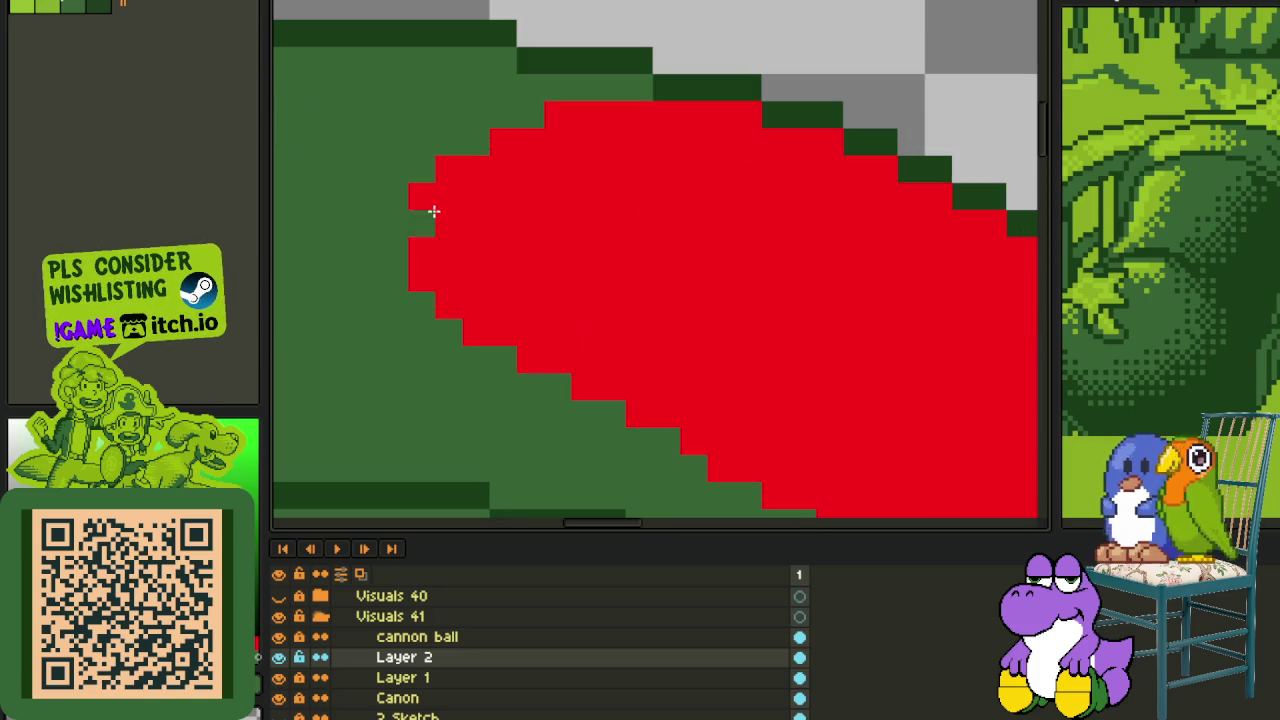
- Repaint one pixel red and clear stray red pixels along the highlight's top edge
{"action": "left_click", "coordinate": [470, 202], "text": "alt"}
{"action": "left_click", "coordinate": [478, 141]}
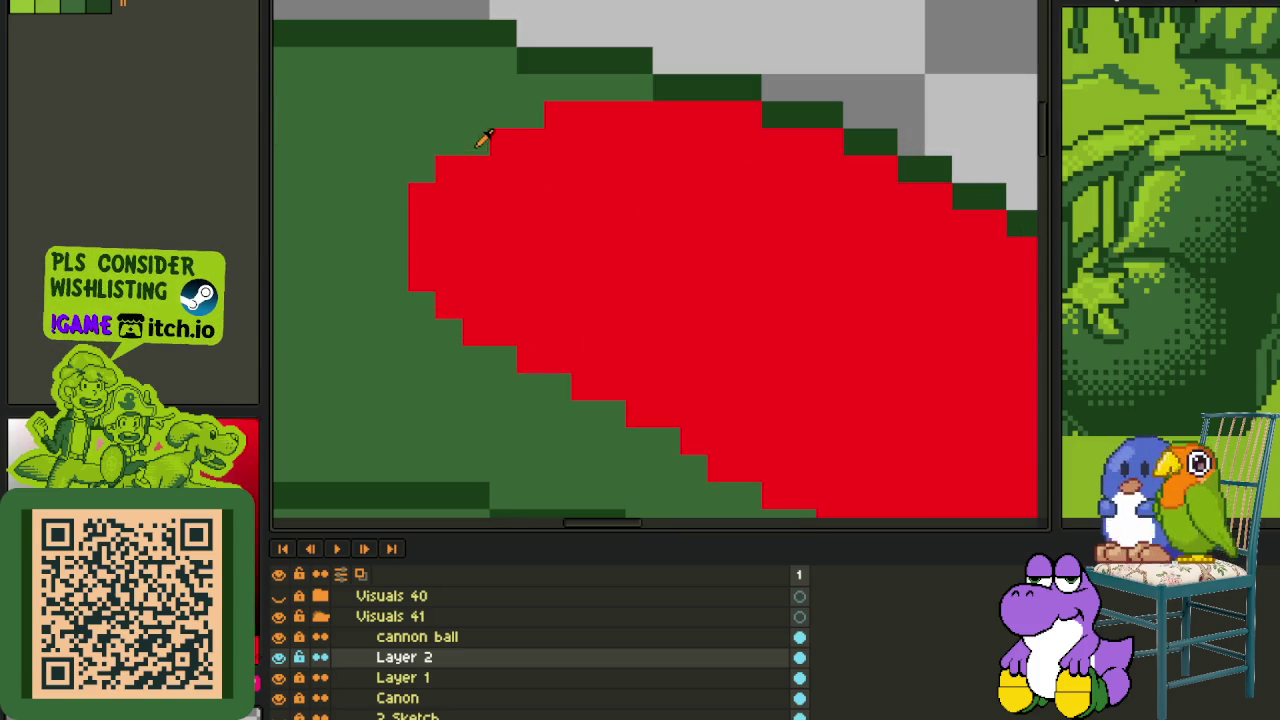
{"action": "left_click", "coordinate": [621, 95]}
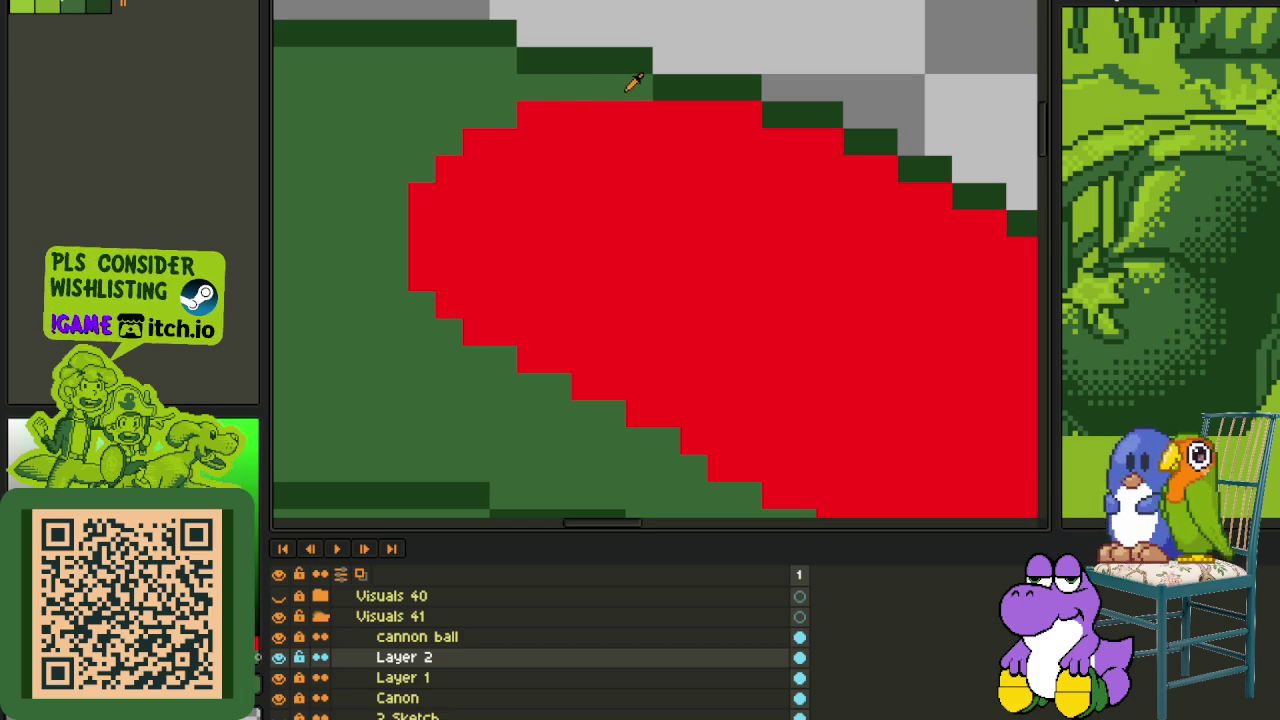
{"action": "mouse_move", "coordinate": [737, 117]}
{"action": "left_mouse_down"}
{"action": "mouse_move", "coordinate": [686, 117]}
{"action": "mouse_move", "coordinate": [711, 131]}
{"action": "mouse_move", "coordinate": [503, 90]}
{"action": "left_mouse_up"}
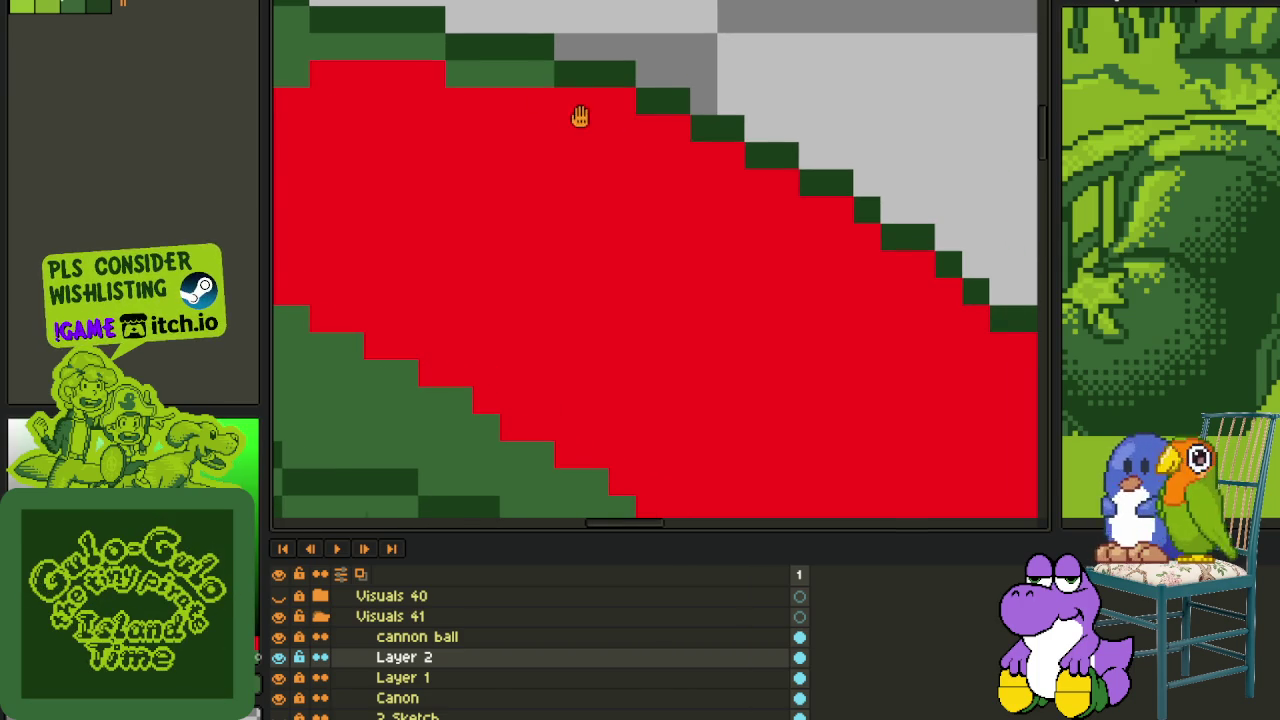
{"action": "left_click_drag", "start_coordinate": [686, 150], "coordinate": [574, 106]}
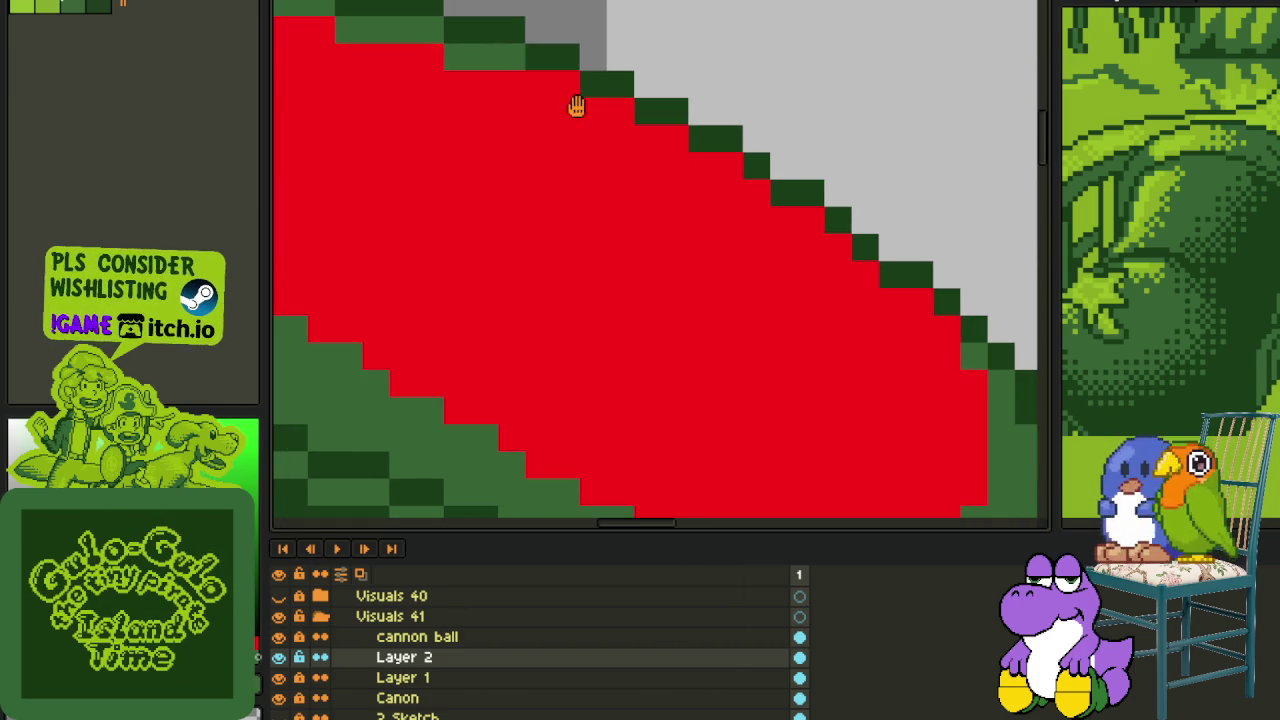
{"action": "right_click", "coordinate": [594, 111]}
{"action": "left_click", "coordinate": [566, 84]}
- Remove red pixels one by one along the highlight's diagonal edge
{"action": "left_click", "coordinate": [671, 134]}
{"action": "left_click", "coordinate": [704, 163]}
{"action": "left_click", "coordinate": [748, 190]}
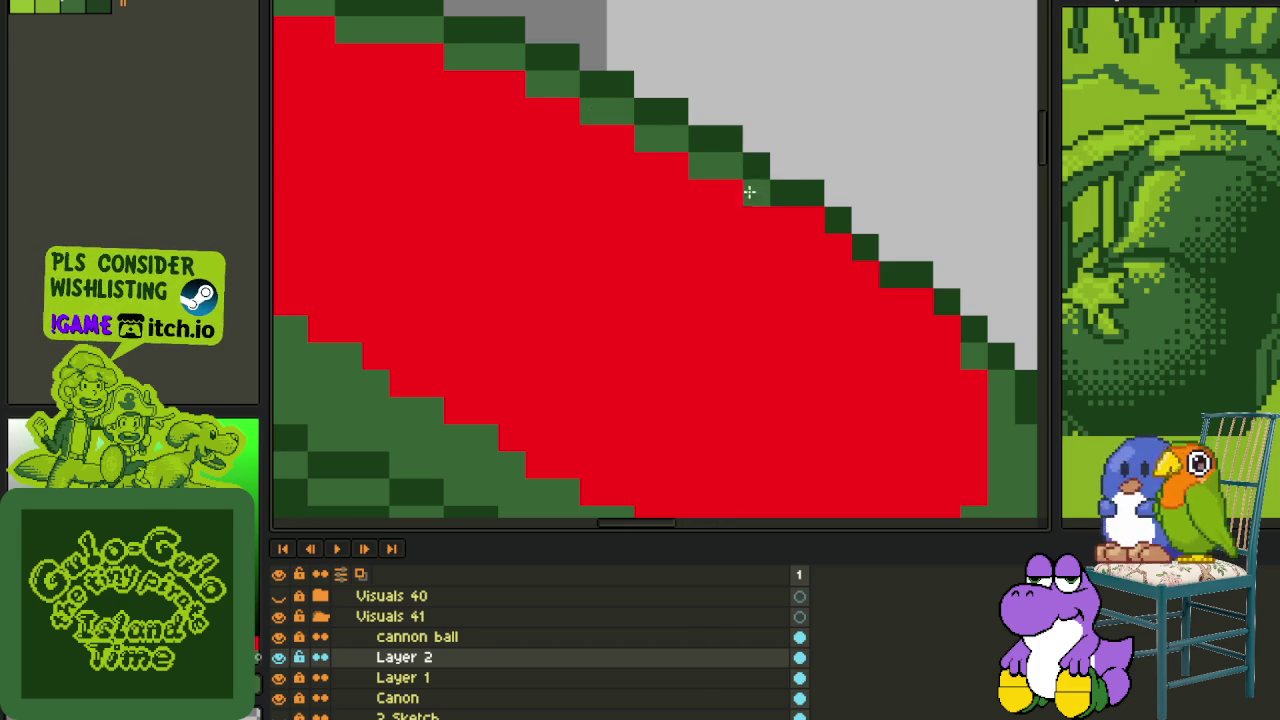
{"action": "left_click", "coordinate": [784, 221]}
{"action": "left_click", "coordinate": [843, 246]}
{"action": "left_click", "coordinate": [918, 303]}
- Extend the red highlight down the right side of the cannon's rim
{"action": "scroll", "coordinate": [945, 323], "scroll_direction": "down", "scroll_amount": 3}
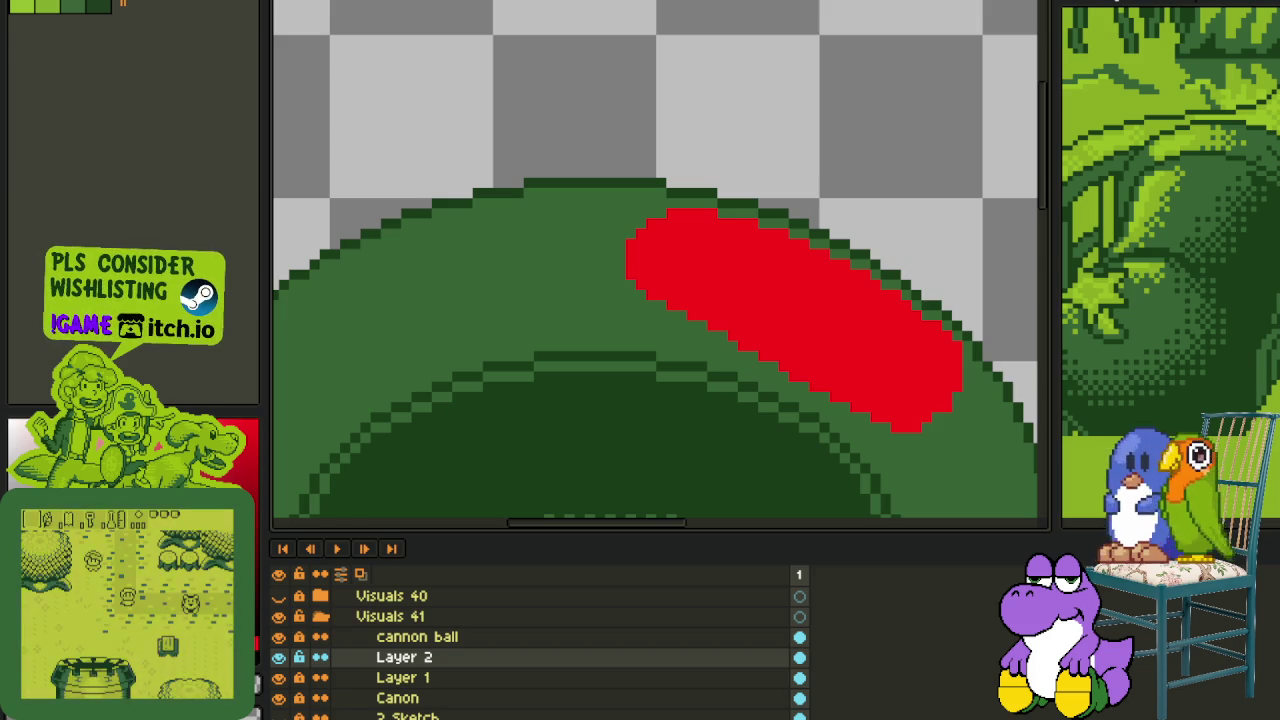
{"action": "scroll", "coordinate": [818, 273], "scroll_direction": "down", "scroll_amount": 1}
{"action": "scroll", "coordinate": [666, 257], "scroll_direction": "up", "scroll_amount": 1}
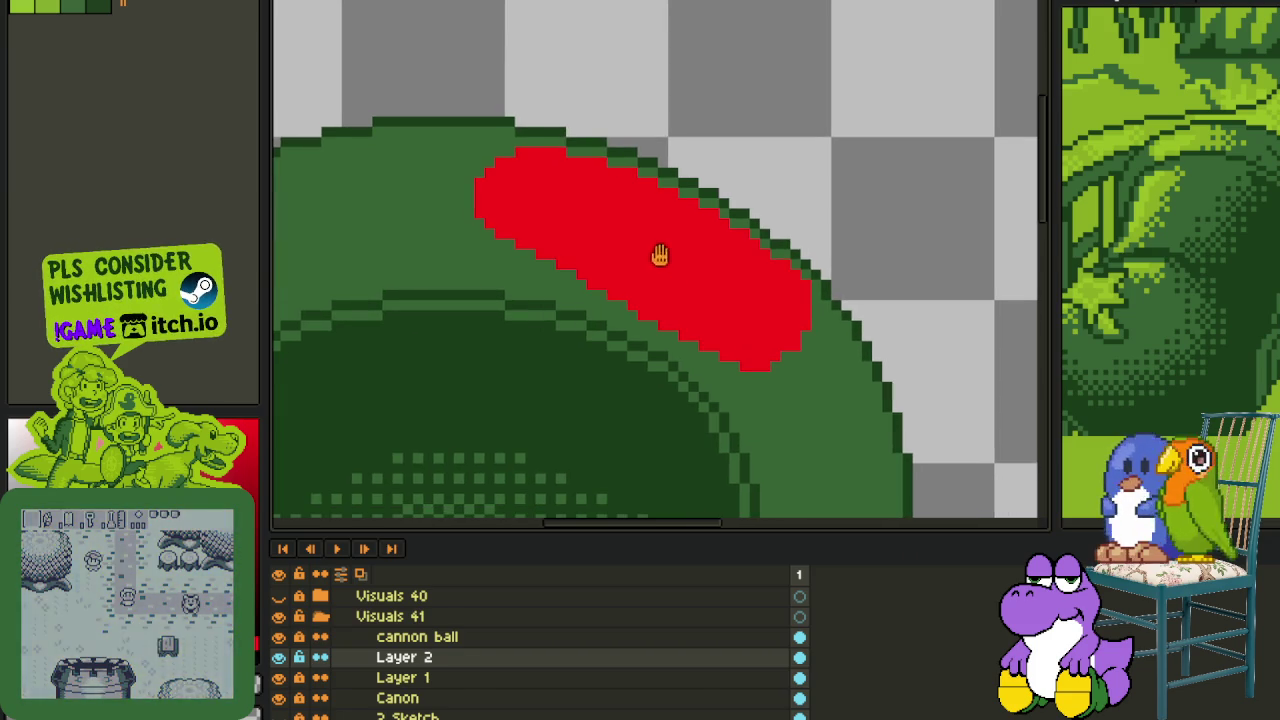
{"action": "scroll", "coordinate": [607, 303], "scroll_direction": "up", "scroll_amount": 1}
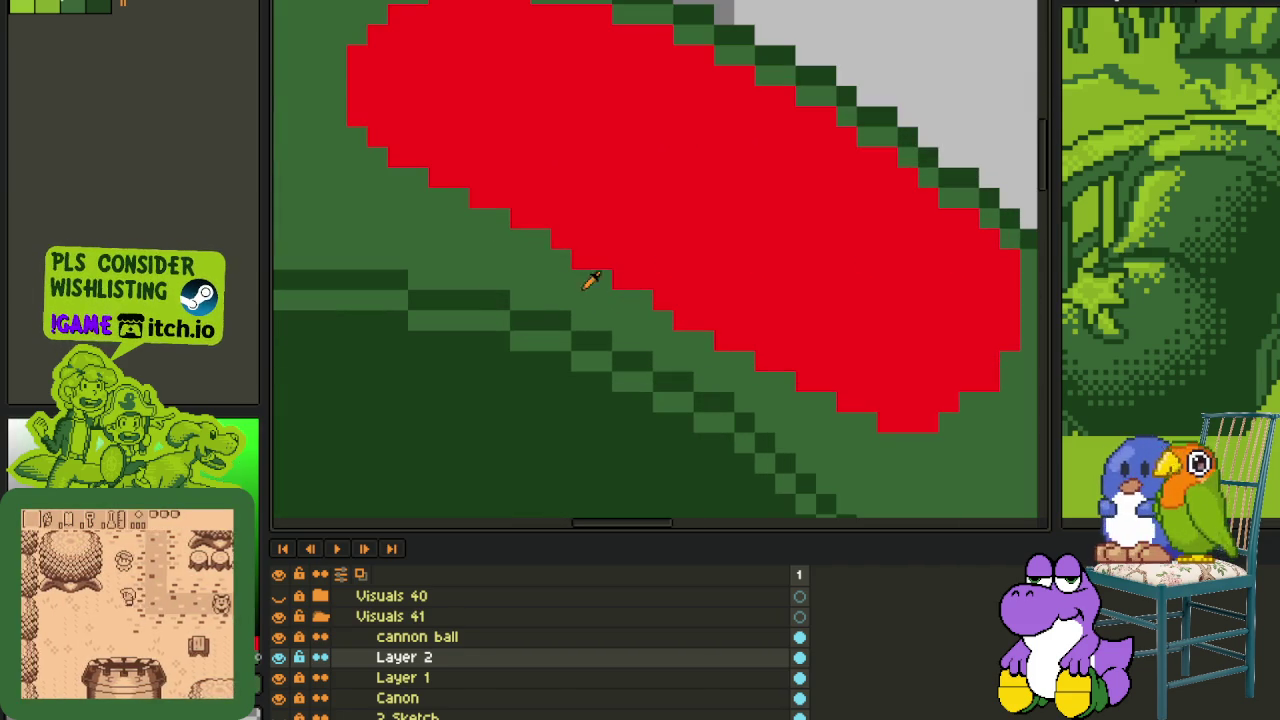
{"action": "left_click_drag", "start_coordinate": [580, 258], "coordinate": [735, 340]}
{"action": "mouse_move", "coordinate": [790, 380]}
{"action": "left_mouse_down"}
{"action": "mouse_move", "coordinate": [577, 263]}
{"action": "mouse_move", "coordinate": [780, 357]}
{"action": "left_mouse_up"}
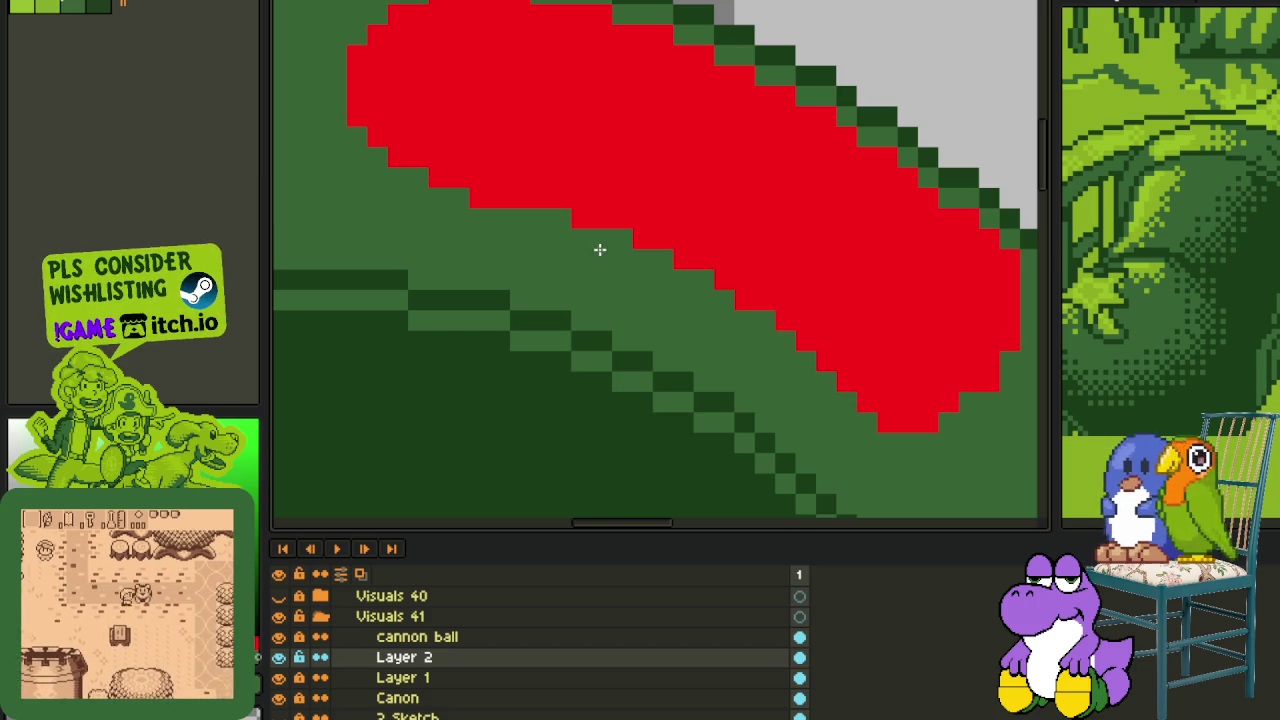
{"action": "scroll", "coordinate": [482, 205], "scroll_direction": "down", "scroll_amount": 2}
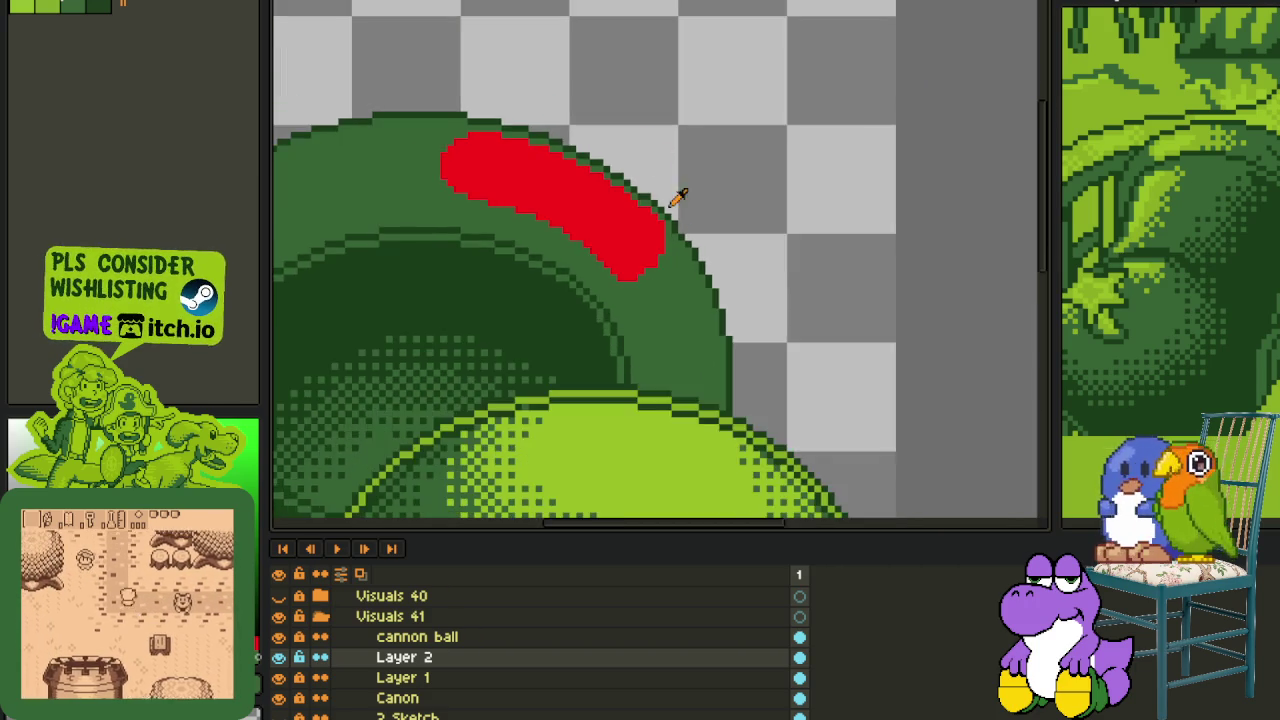
{"action": "scroll", "coordinate": [651, 240], "scroll_direction": "up", "scroll_amount": 2}
{"action": "left_click_drag", "start_coordinate": [700, 220], "coordinate": [655, 318]}
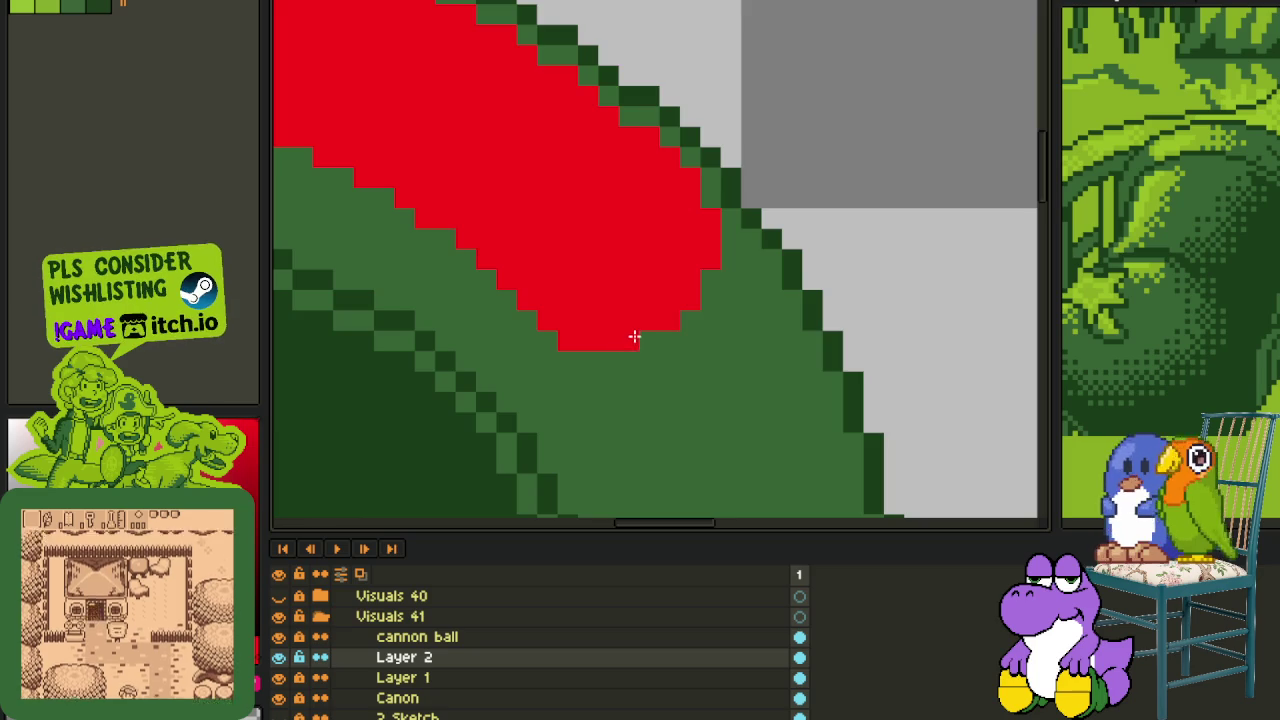
{"action": "scroll", "coordinate": [723, 257], "scroll_direction": "down", "scroll_amount": 3}
{"action": "scroll", "coordinate": [689, 266], "scroll_direction": "down", "scroll_amount": 2}
{"action": "left_click_drag", "start_coordinate": [582, 310], "coordinate": [642, 250]}
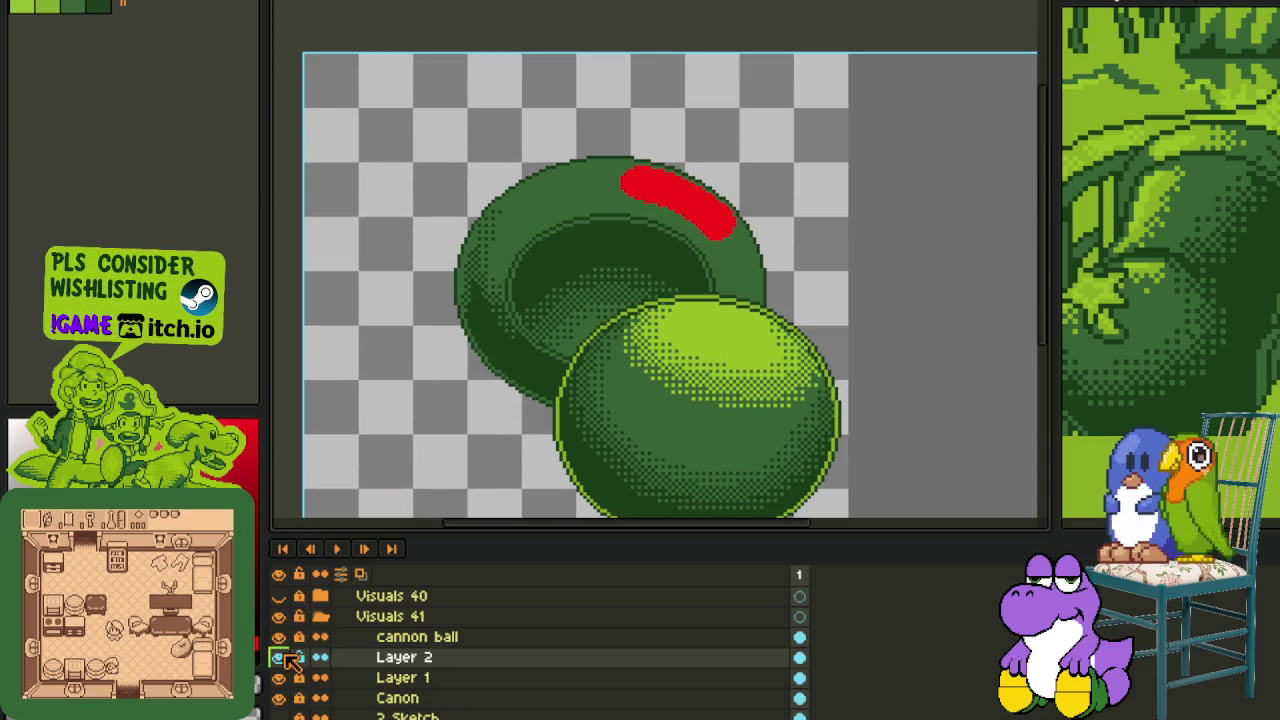
- Merge Layer 2 down into Layer 1 and hide the timeline
{"action": "left_click", "coordinate": [280, 658]}
{"action": "left_click", "coordinate": [280, 658]}
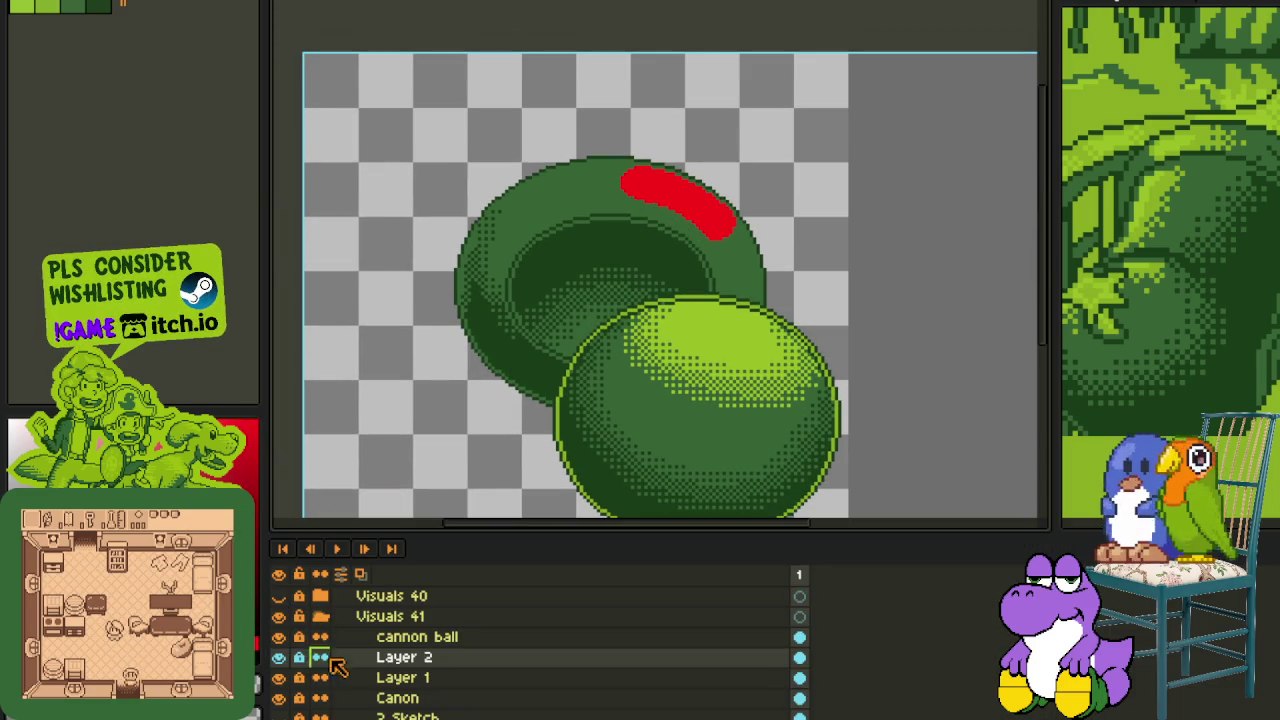
{"action": "right_click", "coordinate": [414, 657]}
{"action": "left_click", "coordinate": [465, 700]}
{"action": "right_click", "coordinate": [440, 657]}
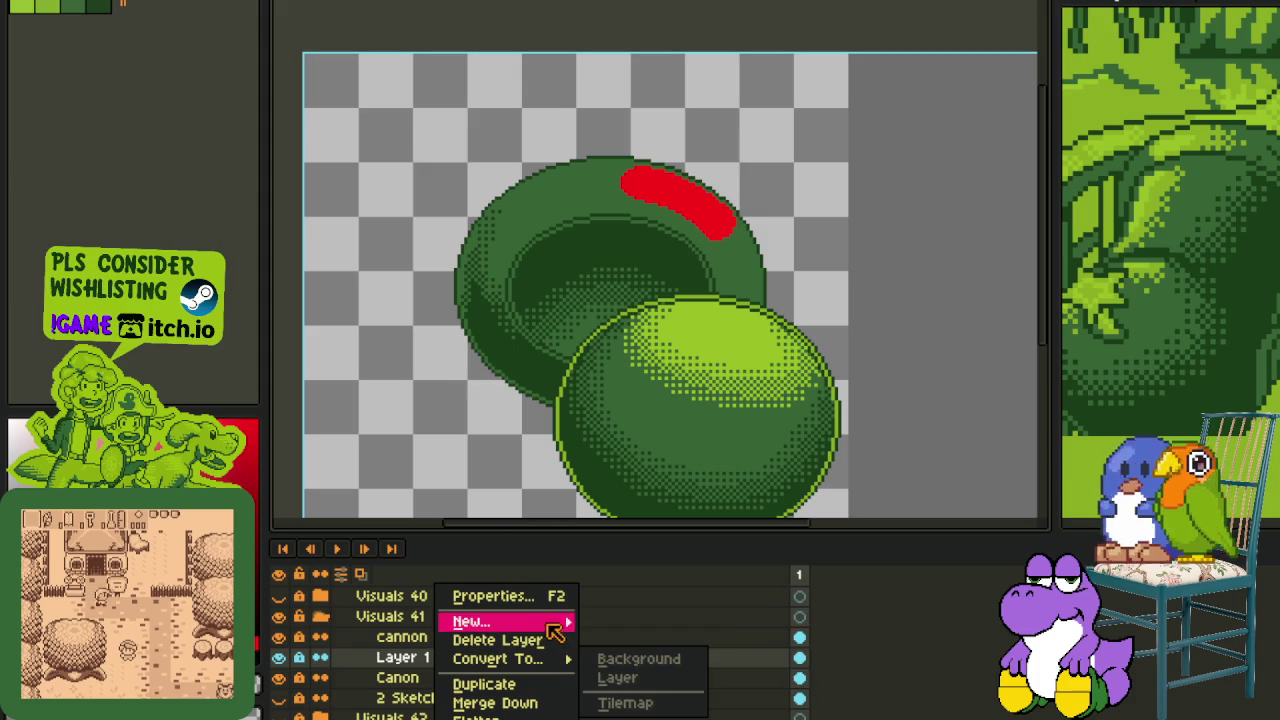
{"action": "left_click", "coordinate": [640, 540]}
{"action": "key", "text": "Tab"}
- Place single red dither pixels in a checker pattern just below the band
{"action": "scroll", "coordinate": [650, 155], "scroll_direction": "up", "scroll_amount": 3}
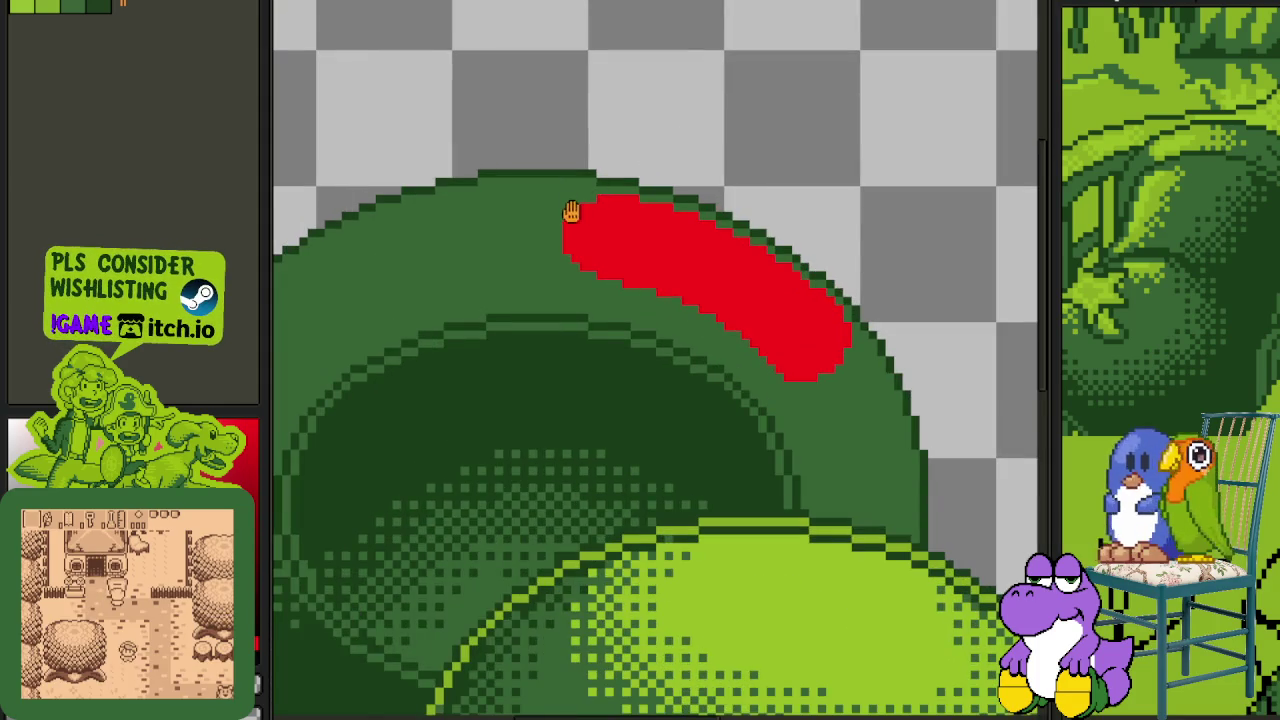
{"action": "left_click_drag", "start_coordinate": [570, 212], "coordinate": [642, 97]}
{"action": "scroll", "coordinate": [640, 110], "scroll_direction": "down", "scroll_amount": 1}
{"action": "scroll", "coordinate": [427, 190], "scroll_direction": "up", "scroll_amount": 5}
{"action": "left_click", "coordinate": [404, 350]}
{"action": "left_click", "coordinate": [486, 350]}
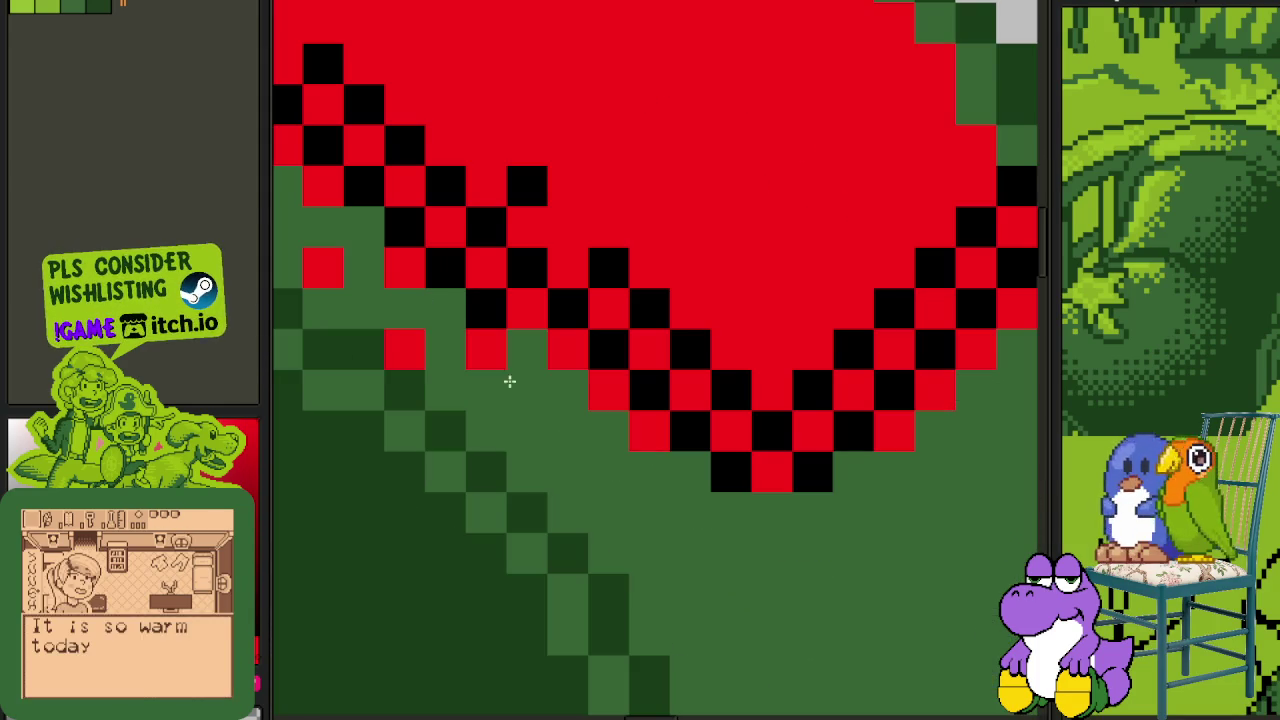
{"action": "left_click", "coordinate": [568, 430]}
{"action": "left_click", "coordinate": [568, 512]}
{"action": "left_click", "coordinate": [650, 512]}
- Continue the red checker pattern further below the band and rightward
{"action": "left_click", "coordinate": [650, 594]}
{"action": "left_click", "coordinate": [730, 594]}
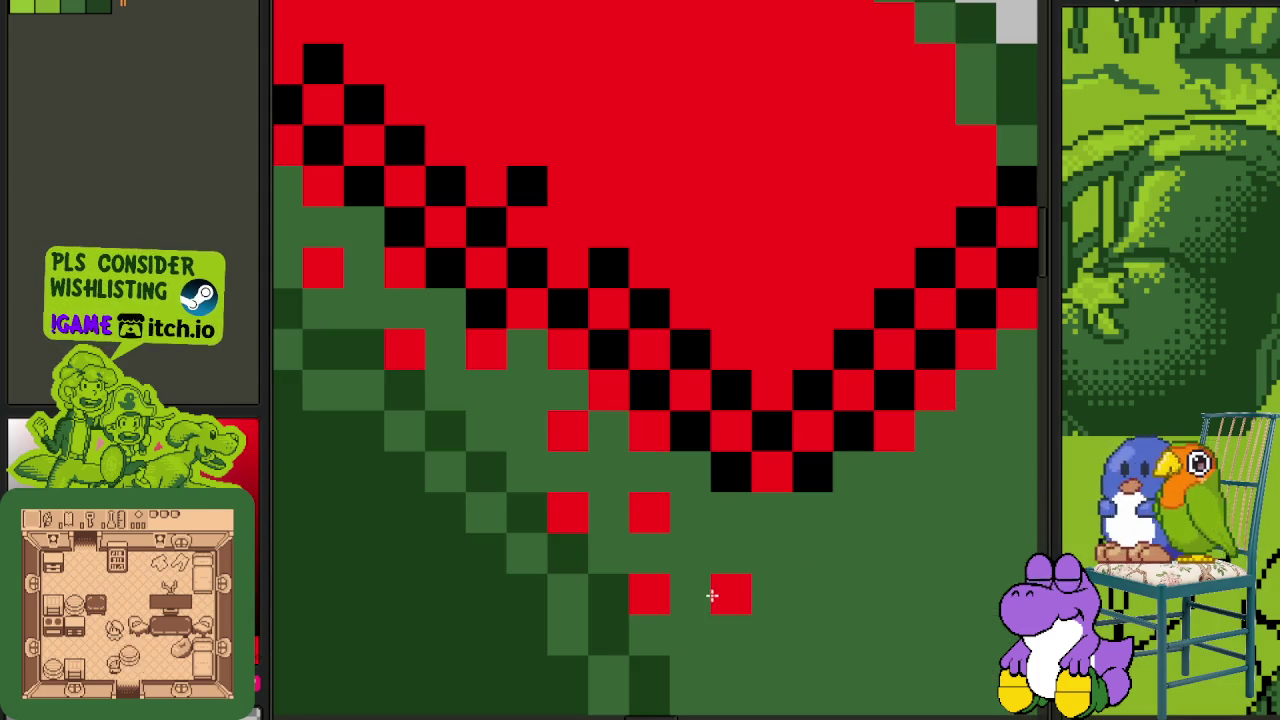
{"action": "left_click", "coordinate": [730, 512]}
{"action": "left_click", "coordinate": [812, 512]}
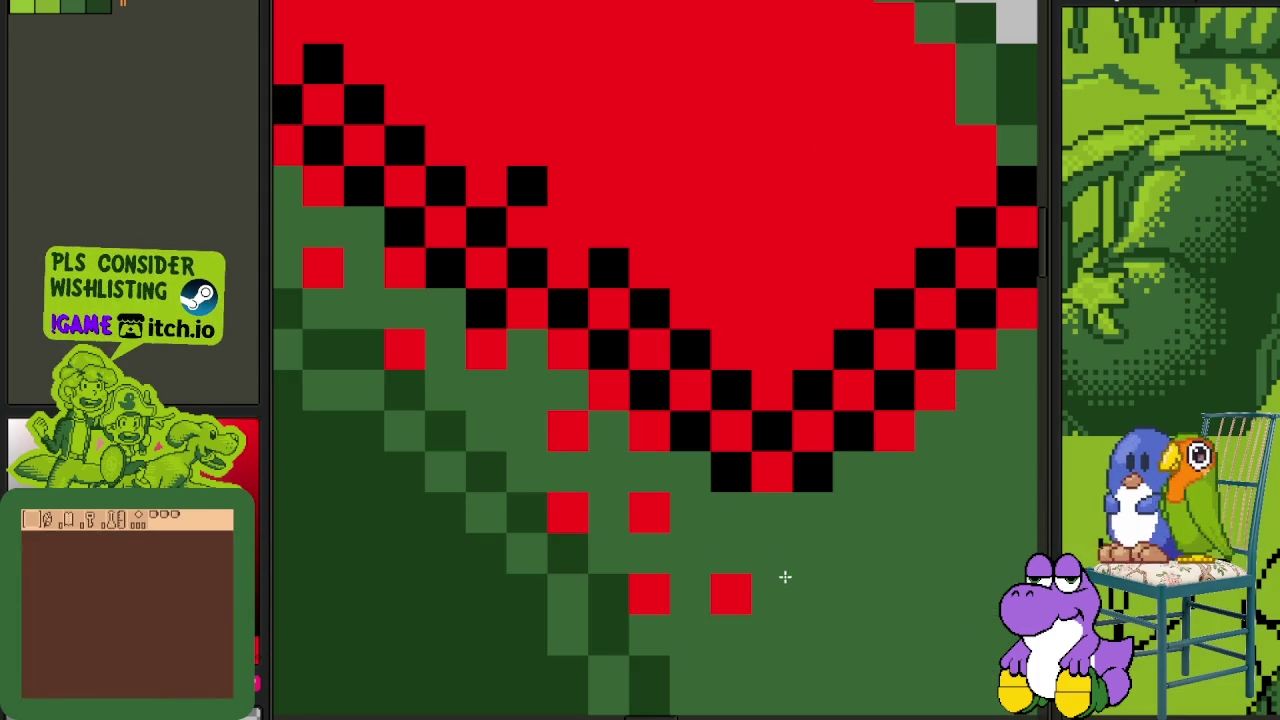
{"action": "left_click", "coordinate": [812, 594]}
- Add red dither pixels near the band's right end, reaching up toward the rim
{"action": "left_click_drag", "start_coordinate": [920, 537], "coordinate": [491, 557]}
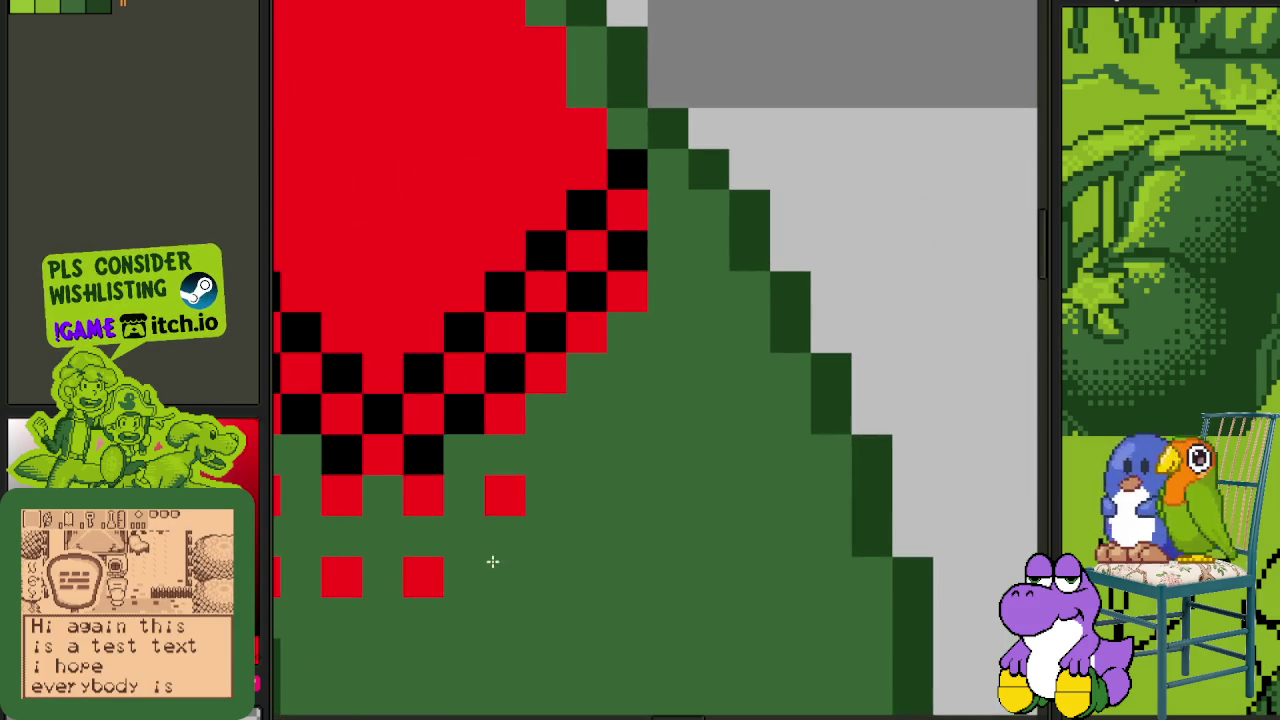
{"action": "left_click", "coordinate": [586, 496]}
{"action": "left_click", "coordinate": [586, 414]}
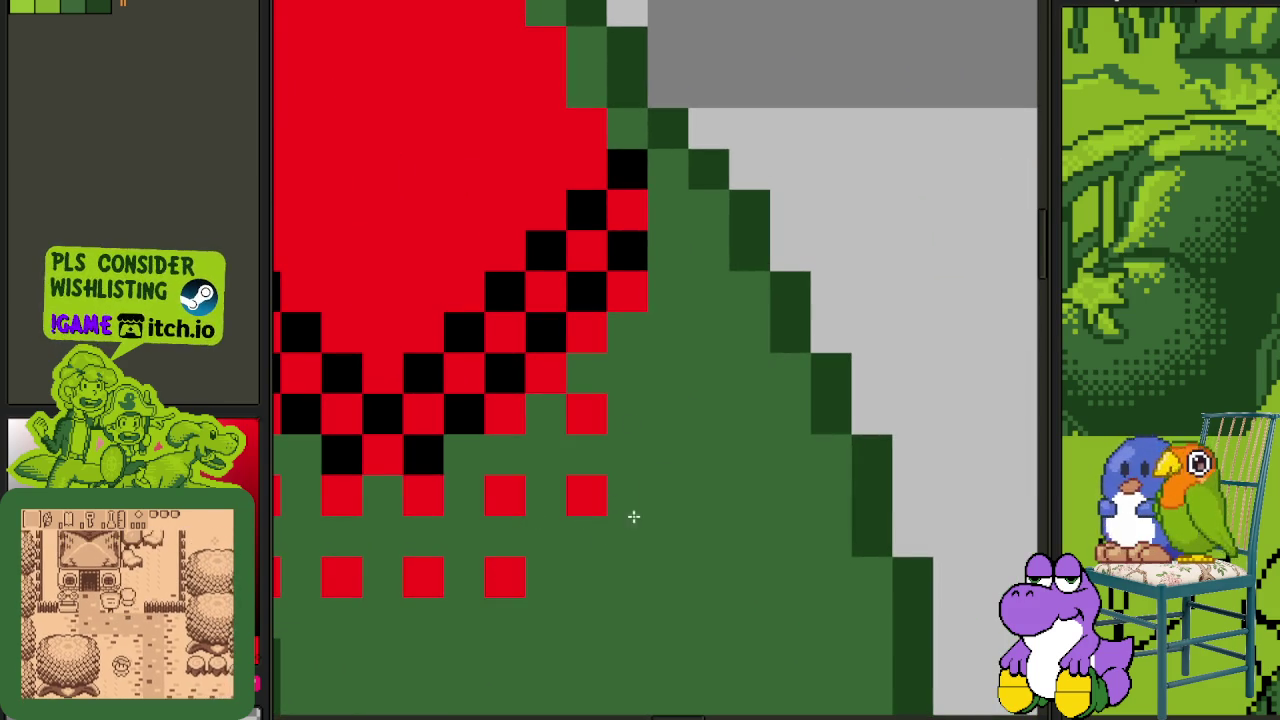
{"action": "left_click", "coordinate": [668, 496]}
{"action": "left_click", "coordinate": [668, 332]}
{"action": "left_click", "coordinate": [668, 414]}
{"action": "left_click", "coordinate": [668, 250]}
{"action": "left_click", "coordinate": [740, 334]}
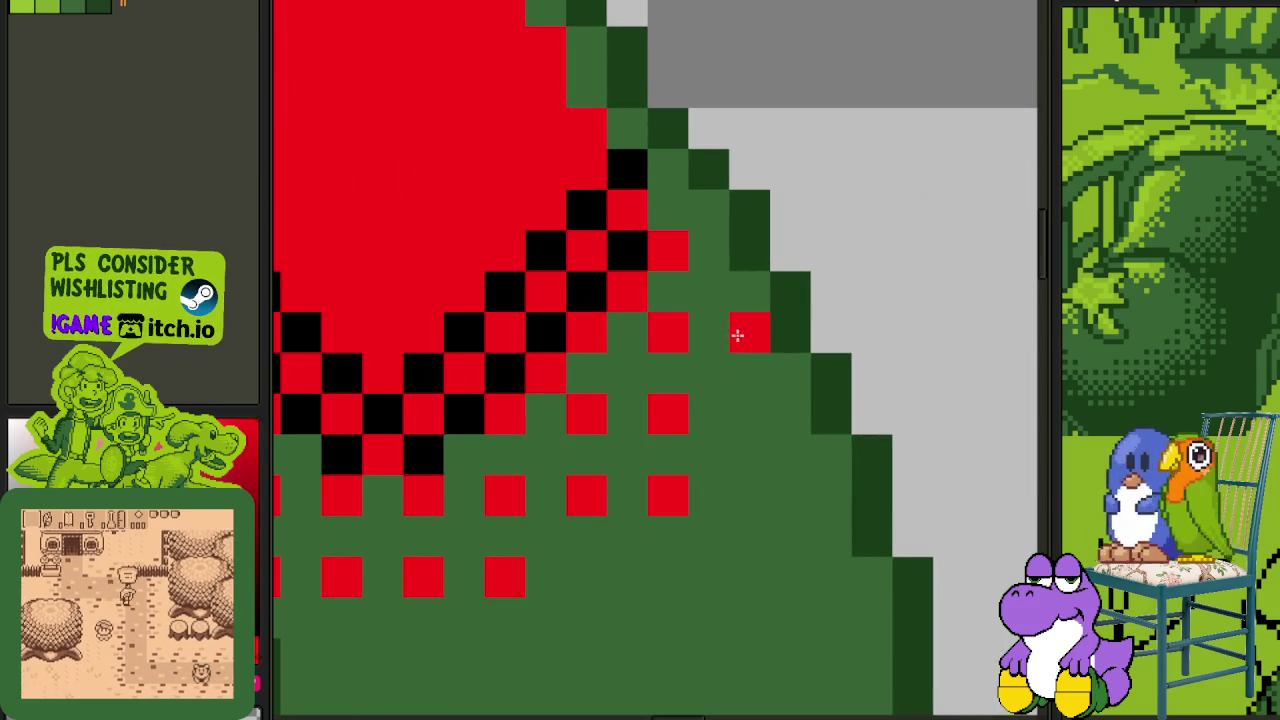
{"action": "left_click", "coordinate": [740, 418]}
{"action": "left_click", "coordinate": [571, 566]}
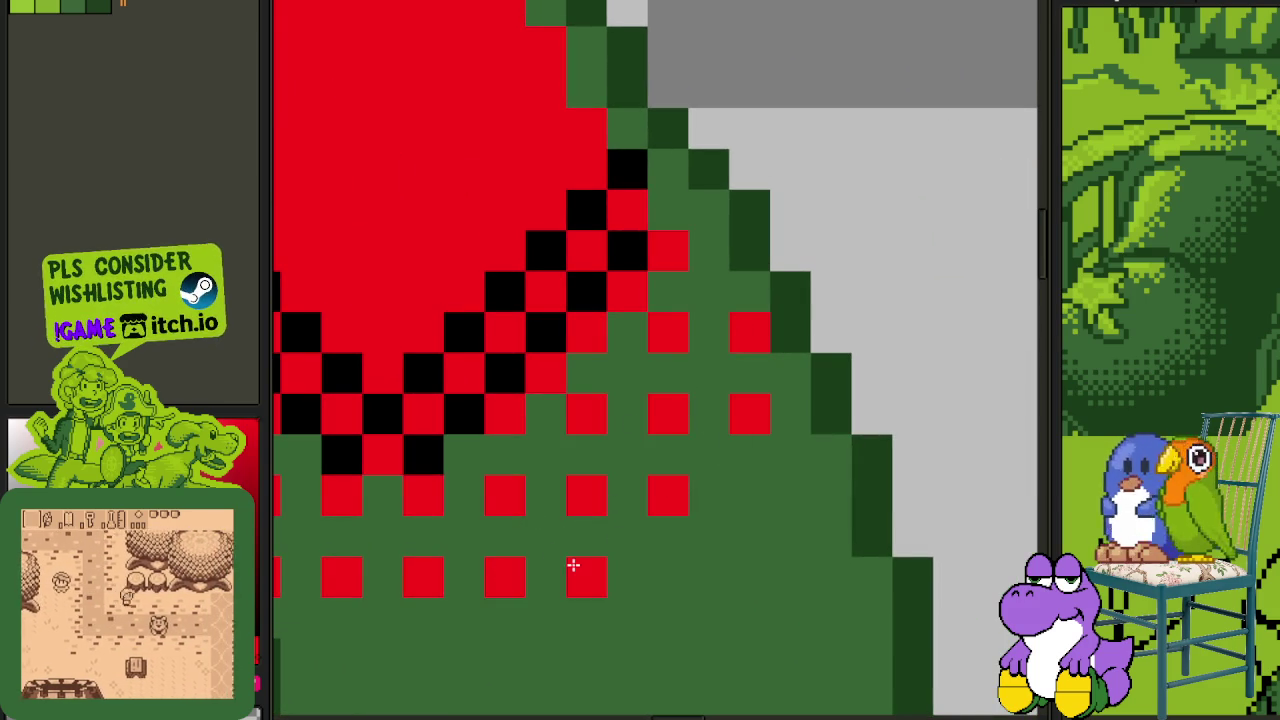
{"action": "scroll", "coordinate": [558, 543], "scroll_direction": "down", "scroll_amount": 3}
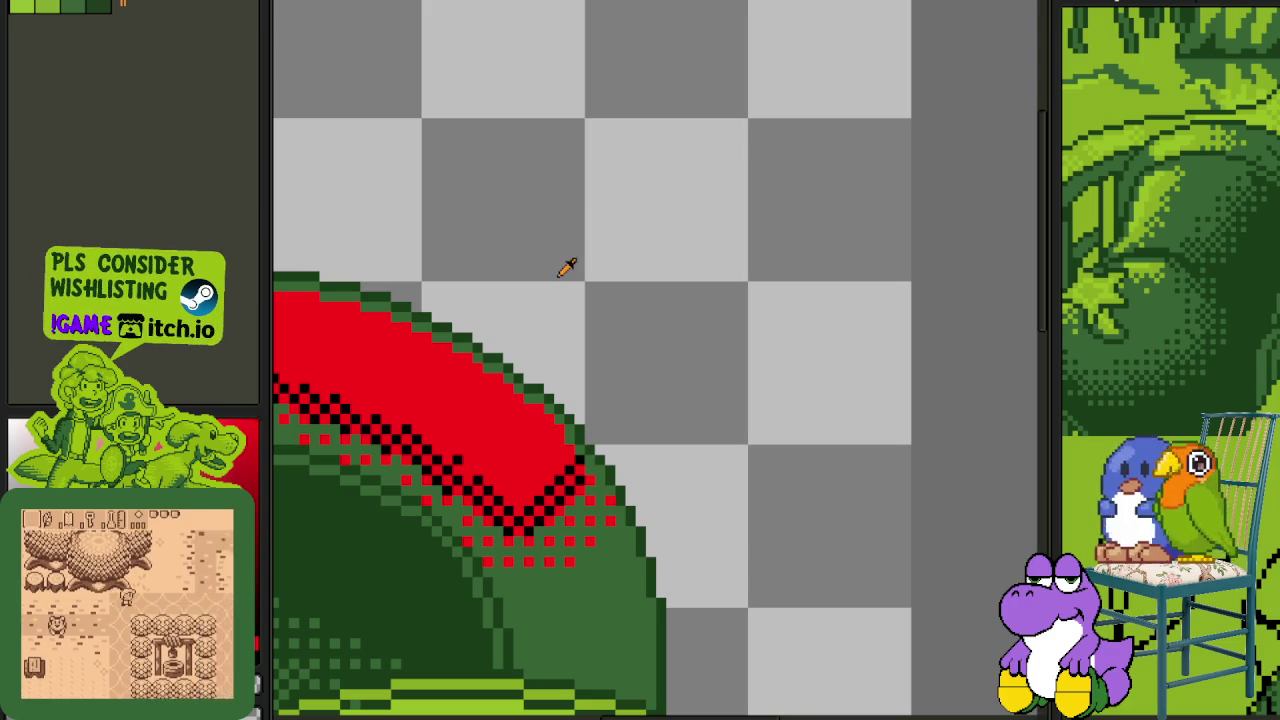
- Turn a red cell inside the band black, briefly selecting around it
{"action": "key", "text": "Tab"}
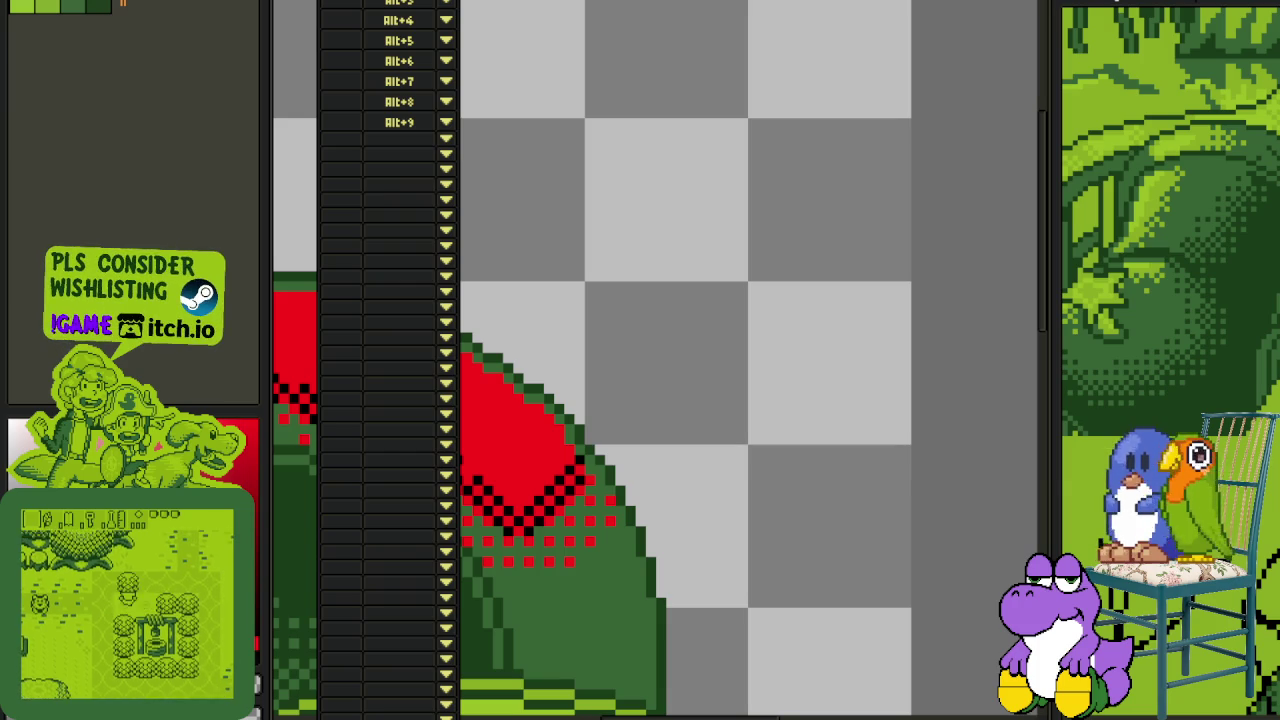
{"action": "key", "text": "Tab"}
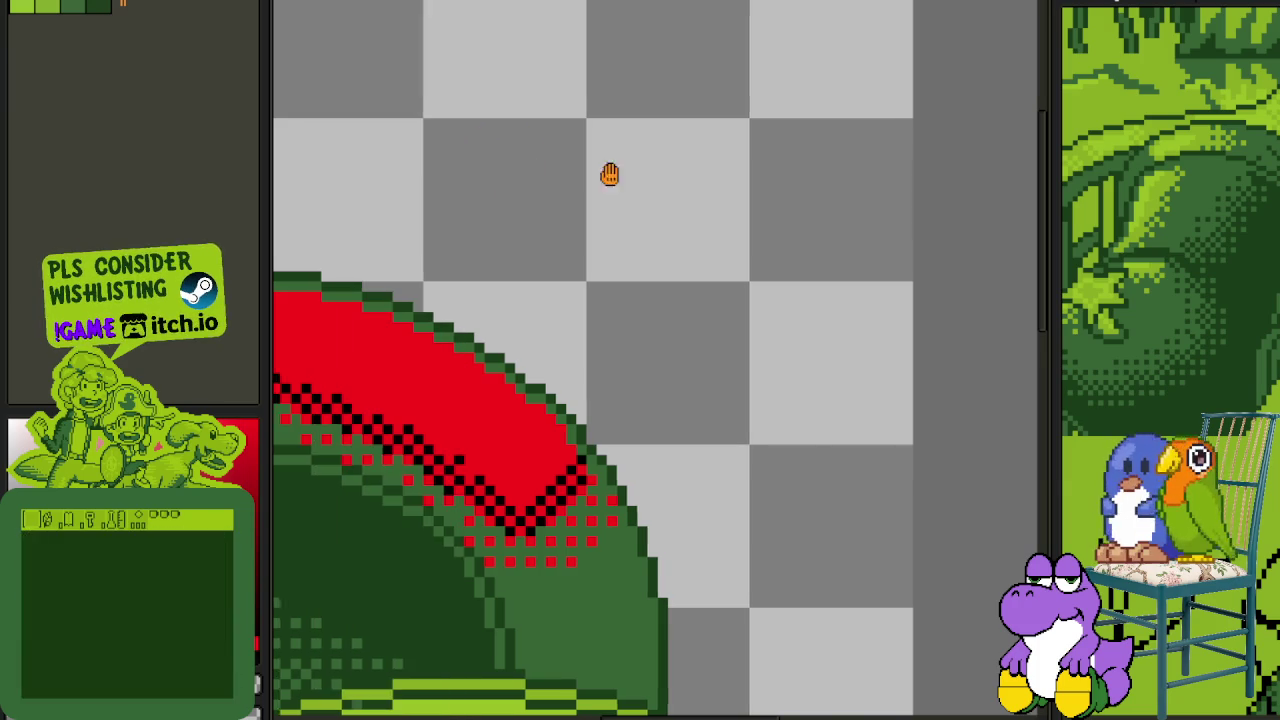
{"action": "scroll", "coordinate": [577, 179], "scroll_direction": "down", "scroll_amount": 3}
{"action": "scroll", "coordinate": [528, 293], "scroll_direction": "up", "scroll_amount": 5}
{"action": "left_click", "coordinate": [640, 303]}
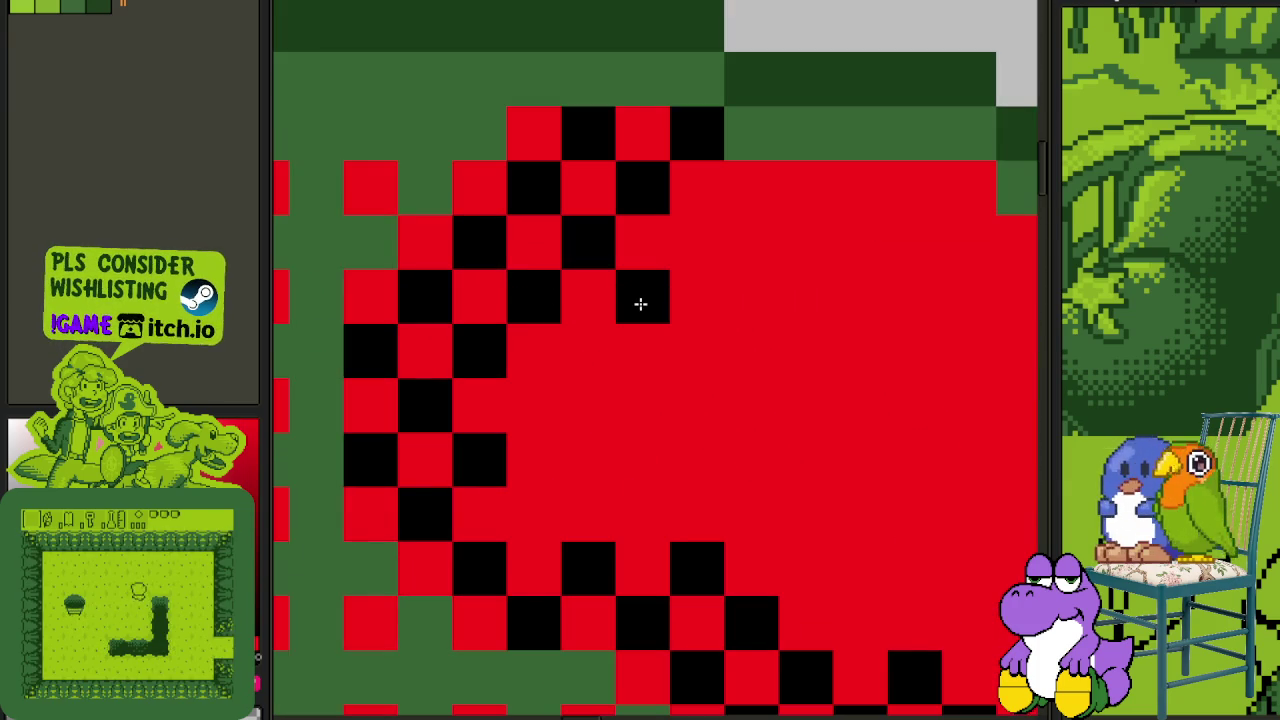
{"action": "left_click_drag", "start_coordinate": [624, 302], "coordinate": [634, 337]}
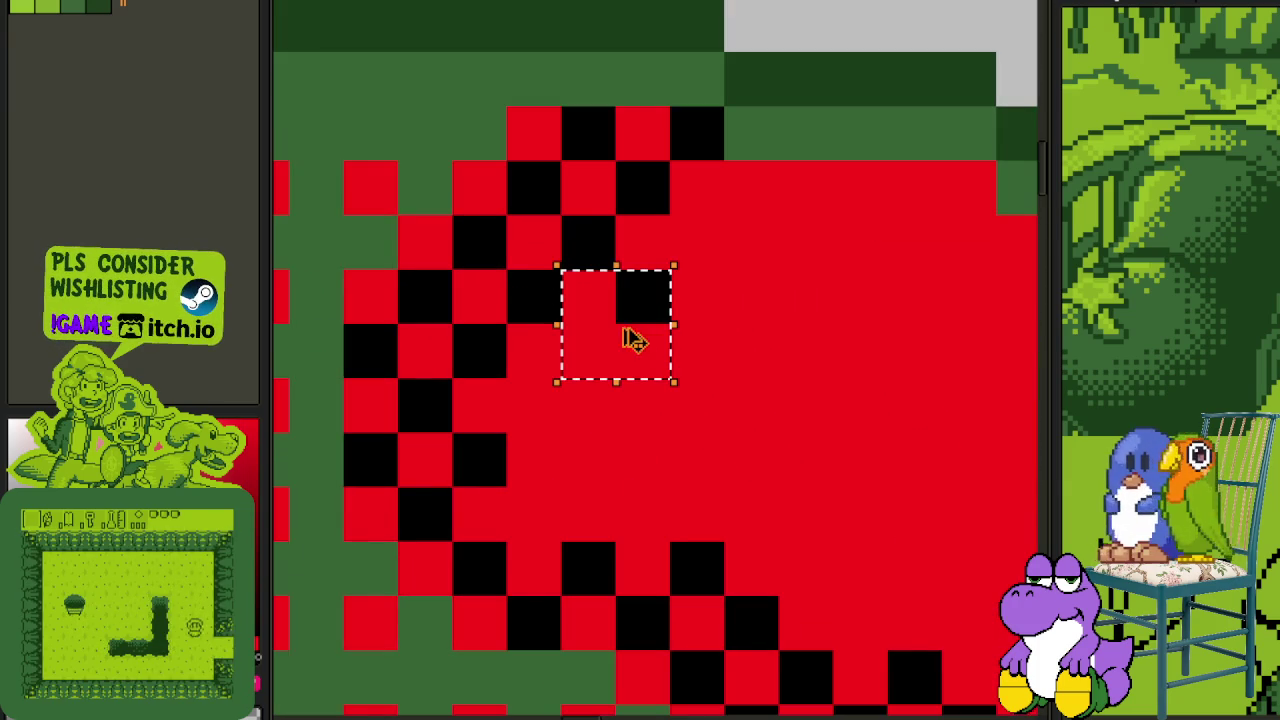
{"action": "left_click", "coordinate": [719, 284]}
- Paint more spaced black checker pixels deeper into the red band
{"action": "left_click", "coordinate": [751, 188]}
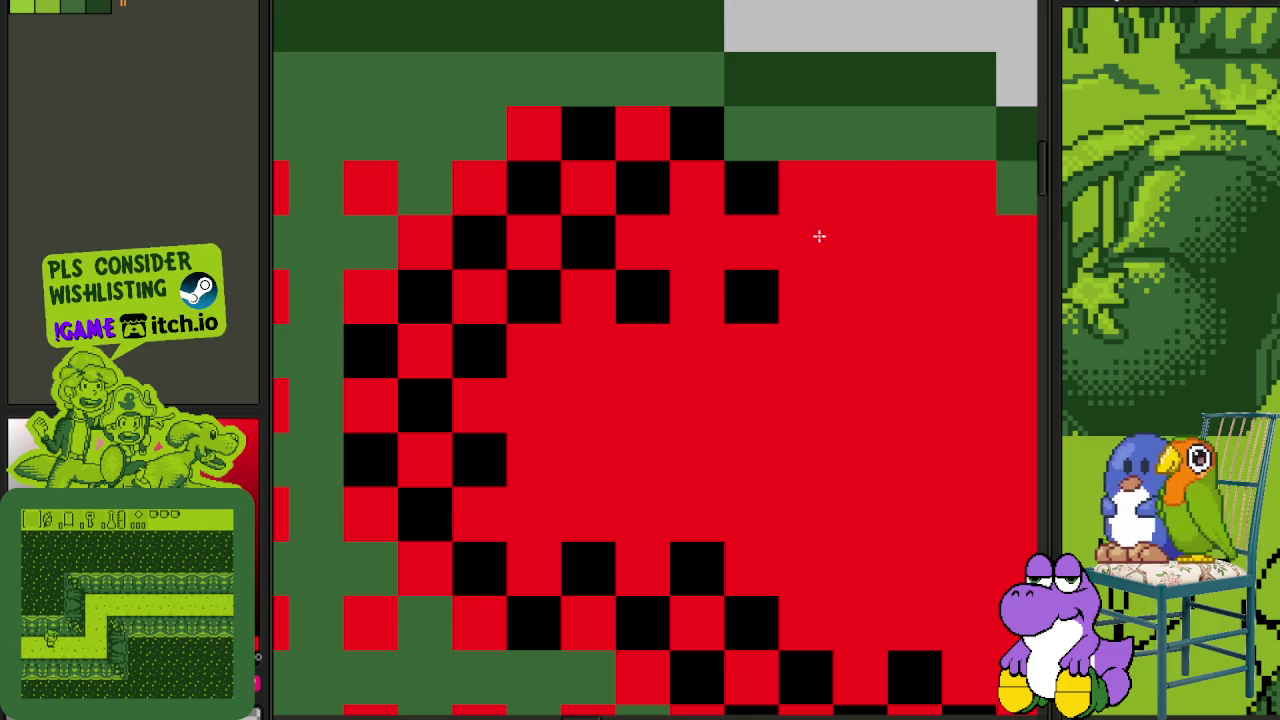
{"action": "left_click", "coordinate": [860, 188]}
{"action": "left_click", "coordinate": [643, 406]}
{"action": "left_click", "coordinate": [534, 406]}
{"action": "left_click", "coordinate": [655, 505]}
{"action": "left_click", "coordinate": [552, 500]}
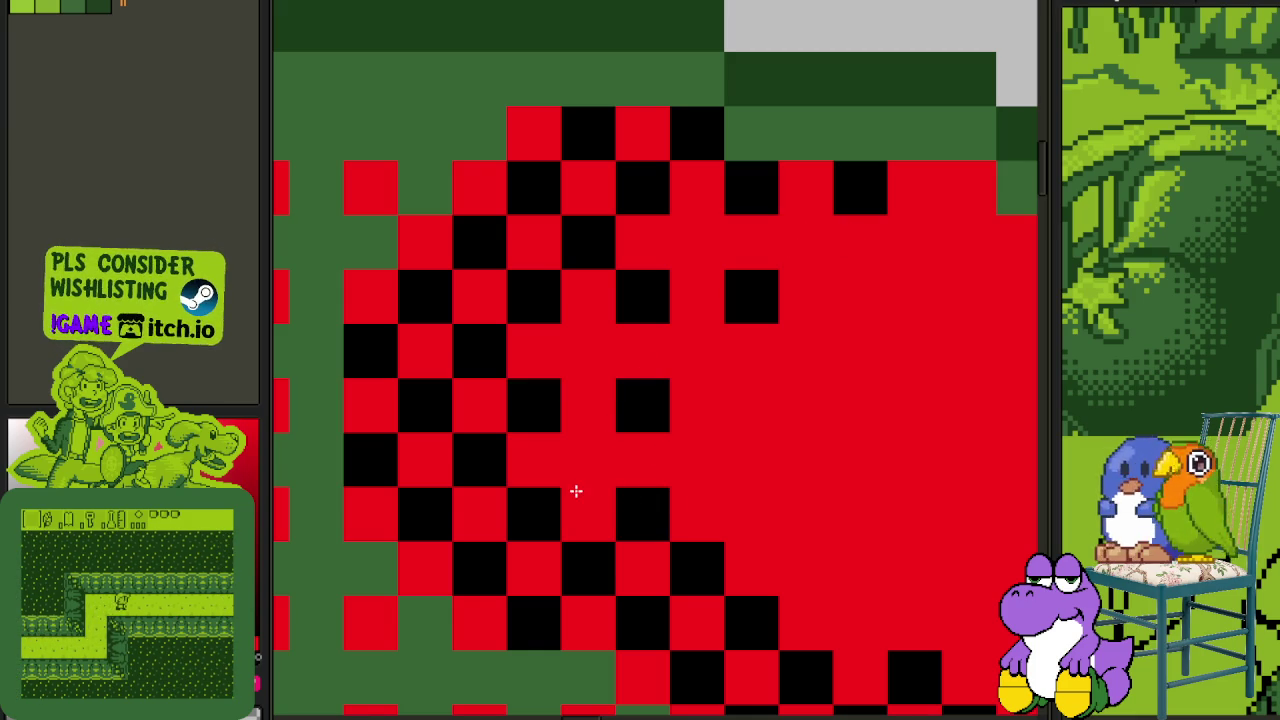
{"action": "left_click_drag", "start_coordinate": [763, 483], "coordinate": [423, 371]}
{"action": "left_click", "coordinate": [409, 301]}
{"action": "left_click", "coordinate": [518, 520]}
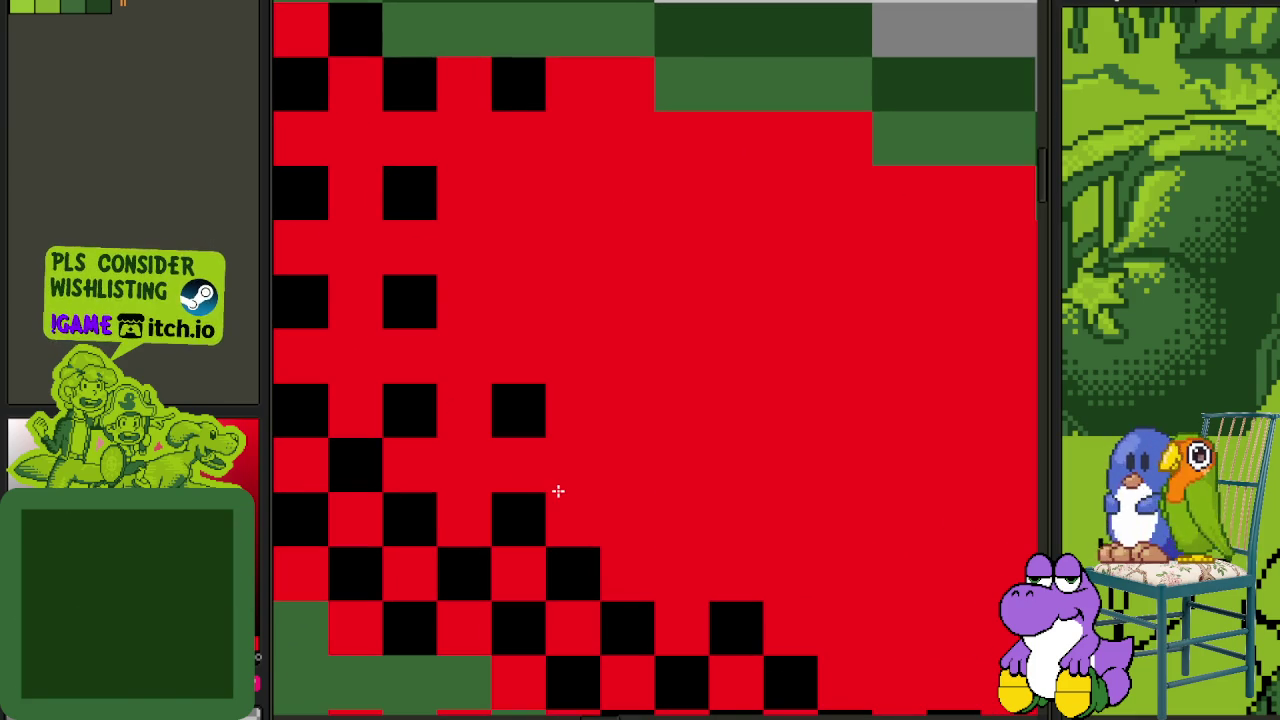
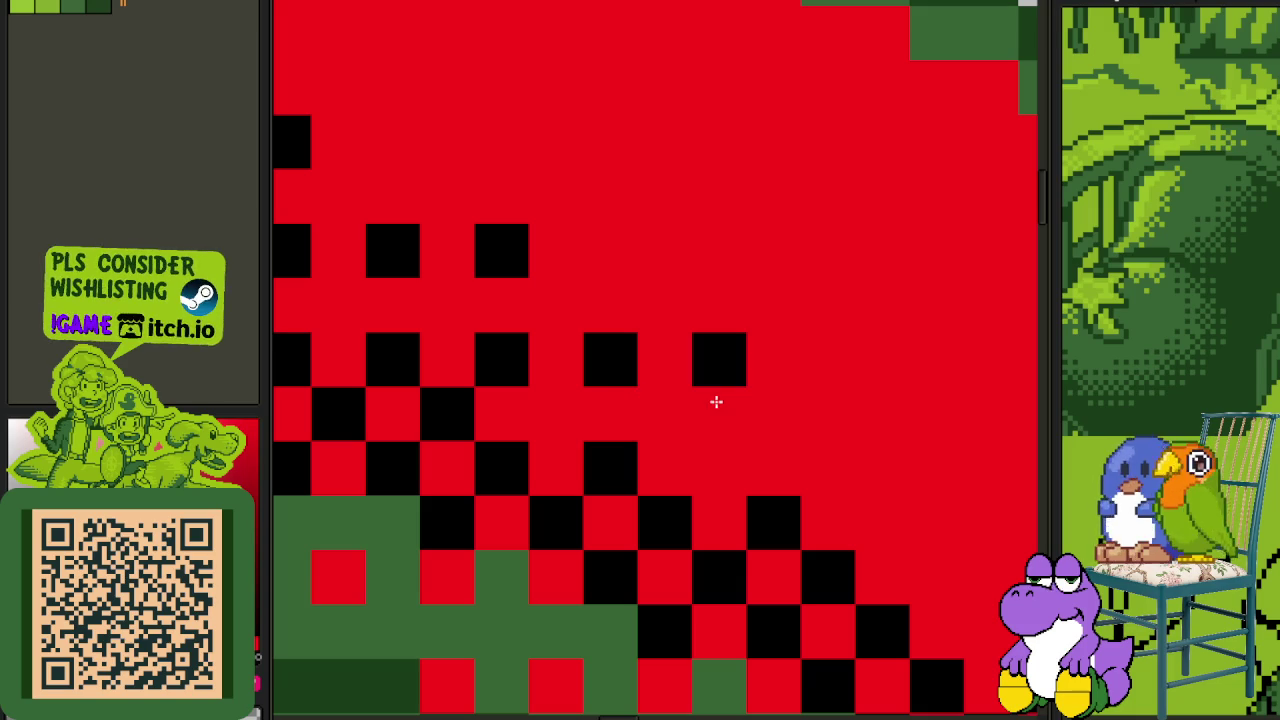
- Paint black checker dither pixels across the middle and lower edge of the red patch
{"action": "left_click", "coordinate": [719, 467]}
{"action": "left_click", "coordinate": [828, 467]}
{"action": "left_click_drag", "start_coordinate": [866, 477], "coordinate": [446, 314]}
{"action": "left_click", "coordinate": [513, 307]}
{"action": "left_click", "coordinate": [513, 416]}
{"action": "left_click", "coordinate": [621, 410]}
{"action": "left_click", "coordinate": [714, 531]}
{"action": "left_click", "coordinate": [826, 526]}
- Extend the black checker dither up into the top of the red patch
{"action": "mouse_move", "coordinate": [823, 566]}
{"action": "left_mouse_down"}
{"action": "mouse_move", "coordinate": [783, 560]}
{"action": "mouse_move", "coordinate": [447, 185]}
{"action": "left_mouse_up"}
{"action": "left_click", "coordinate": [464, 245]}
{"action": "left_click_drag", "start_coordinate": [573, 355], "coordinate": [573, 245]}
{"action": "left_click", "coordinate": [682, 245]}
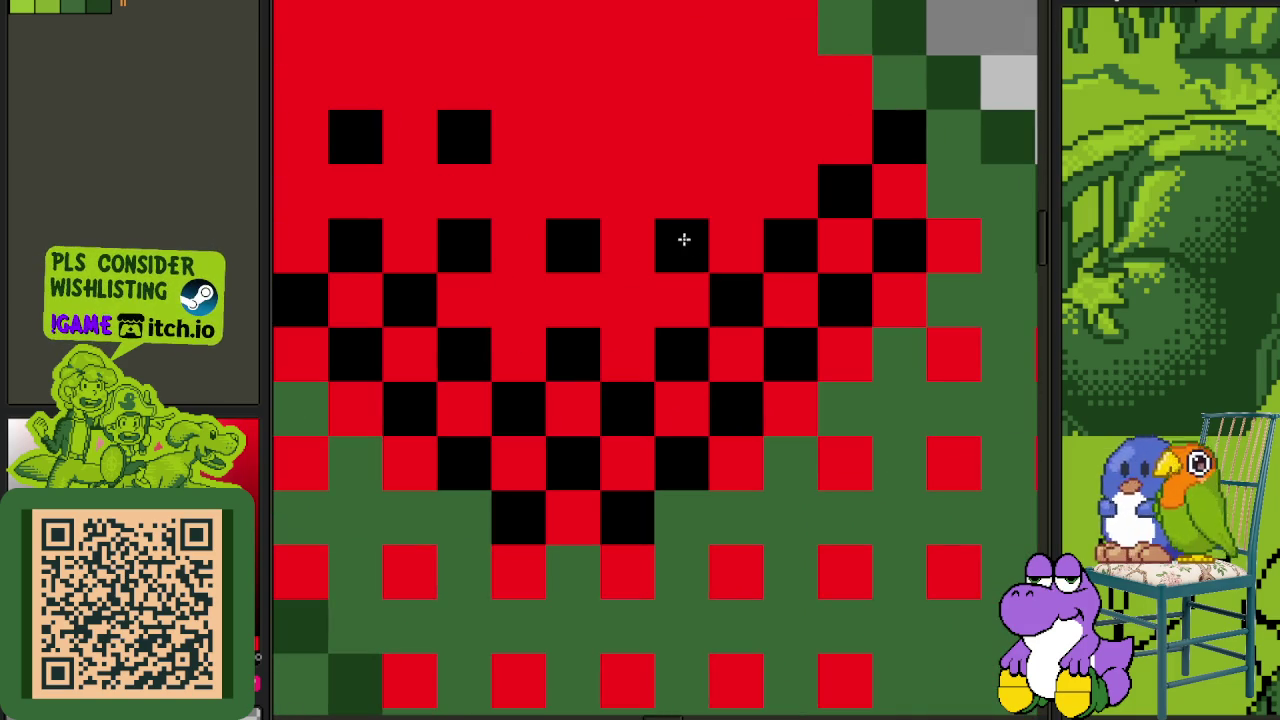
{"action": "left_click", "coordinate": [682, 137]}
{"action": "left_click", "coordinate": [573, 137]}
{"action": "left_click_drag", "start_coordinate": [791, 137], "coordinate": [791, 30]}
{"action": "left_click", "coordinate": [680, 45]}
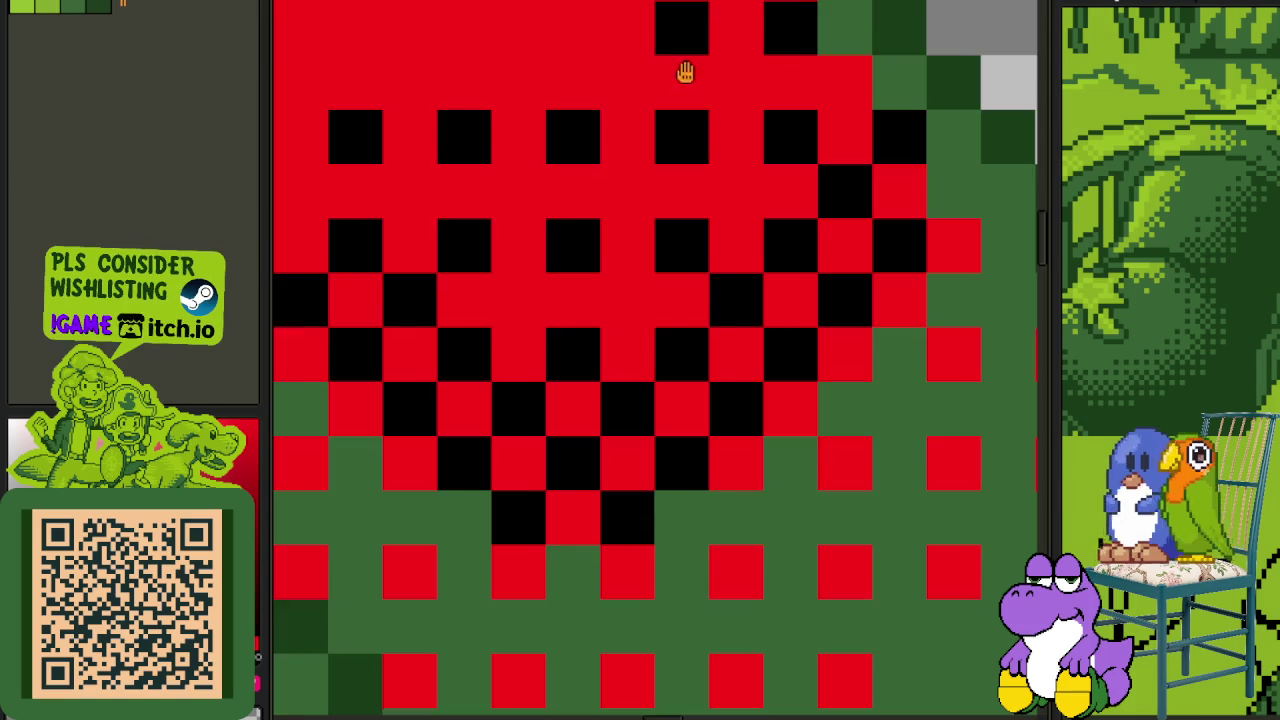
- Turn two stray black dither pixels back to red and pan toward the melon's tip
{"action": "scroll", "coordinate": [720, 180], "scroll_direction": "down", "scroll_amount": 1}
{"action": "scroll", "coordinate": [768, 266], "scroll_direction": "down", "scroll_amount": 3}
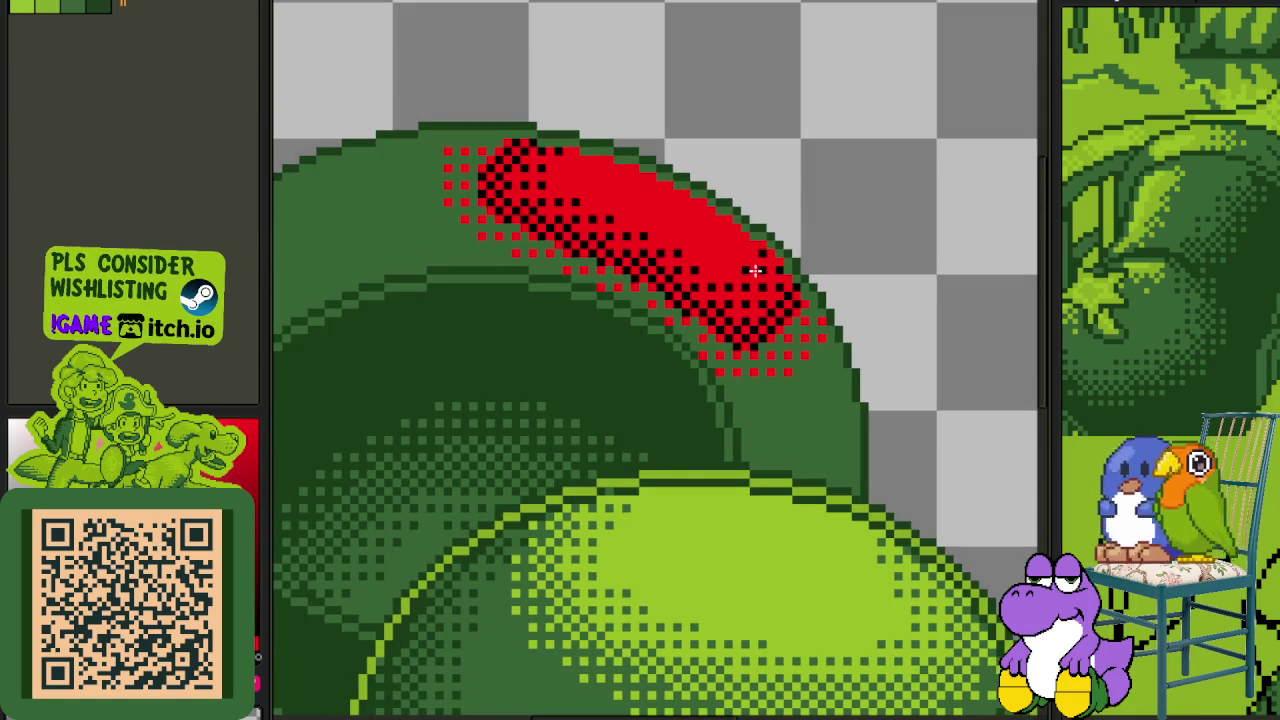
{"action": "key", "text": "Tab"}
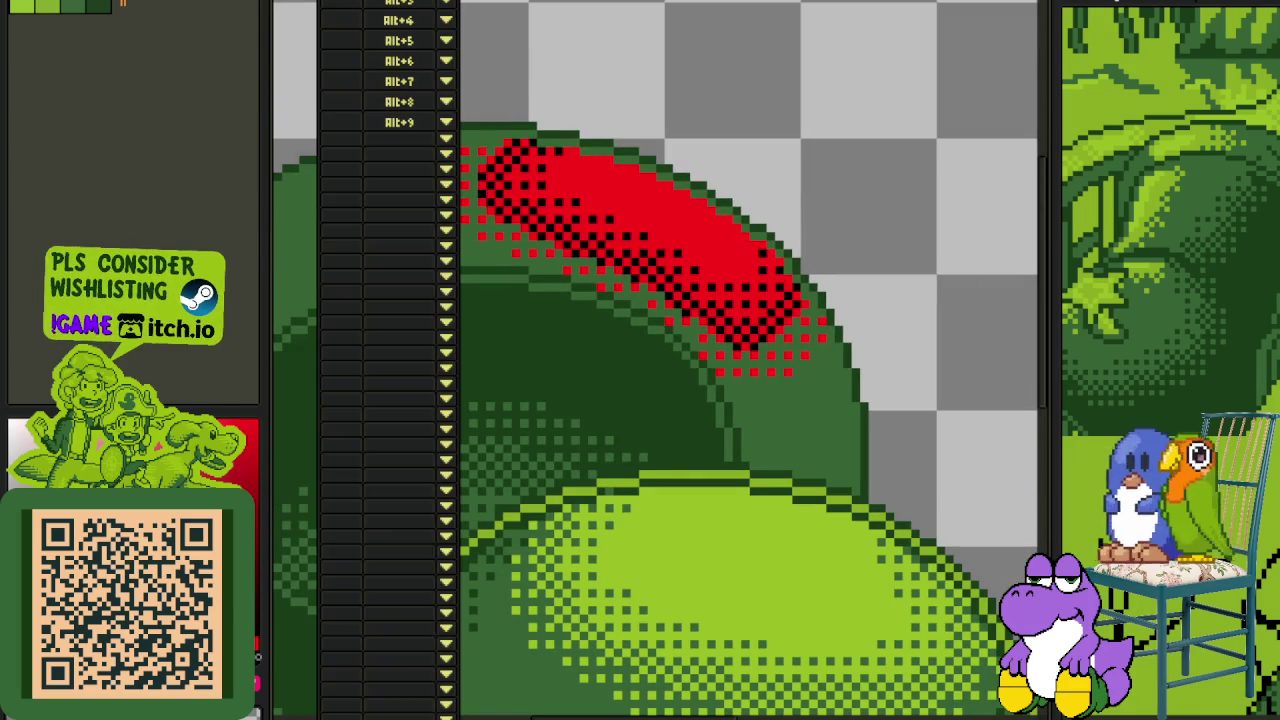
{"action": "key", "text": "Tab"}
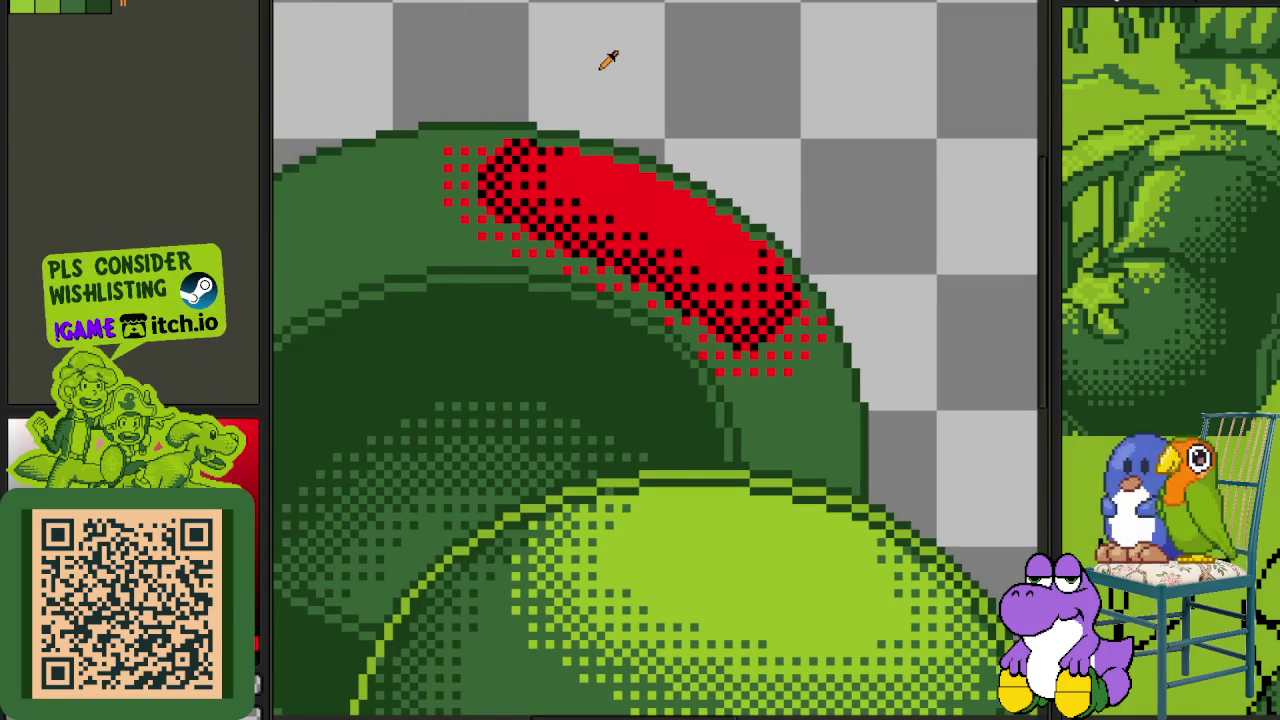
{"action": "scroll", "coordinate": [606, 62], "scroll_direction": "down", "scroll_amount": 2}
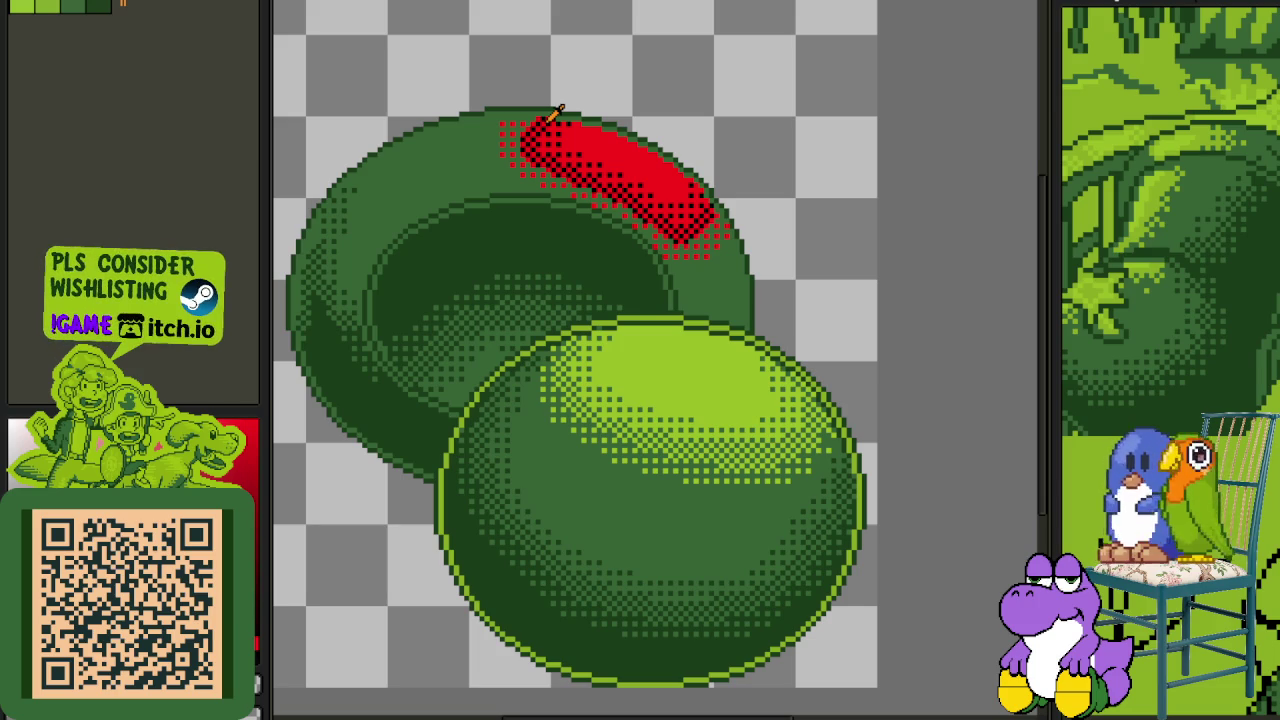
{"action": "scroll", "coordinate": [592, 130], "scroll_direction": "up", "scroll_amount": 1}
{"action": "scroll", "coordinate": [630, 150], "scroll_direction": "up", "scroll_amount": 2}
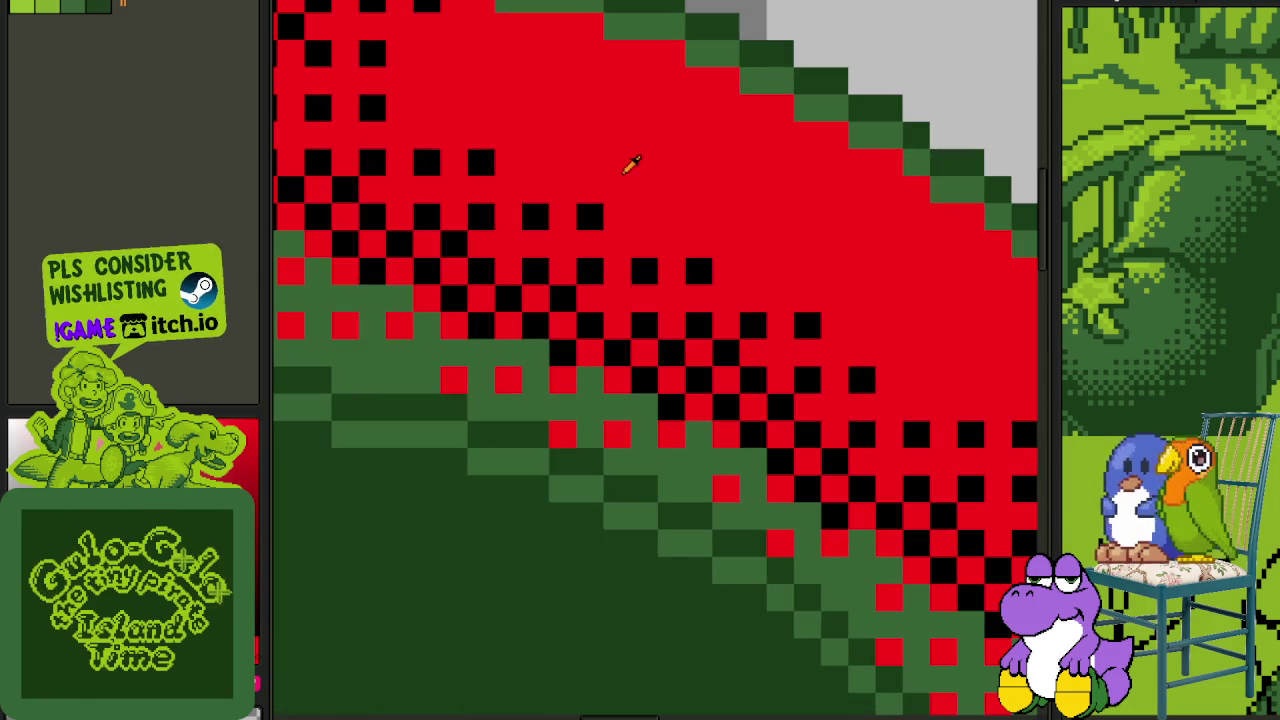
{"action": "left_click", "coordinate": [482, 163]}
{"action": "left_click", "coordinate": [690, 266]}
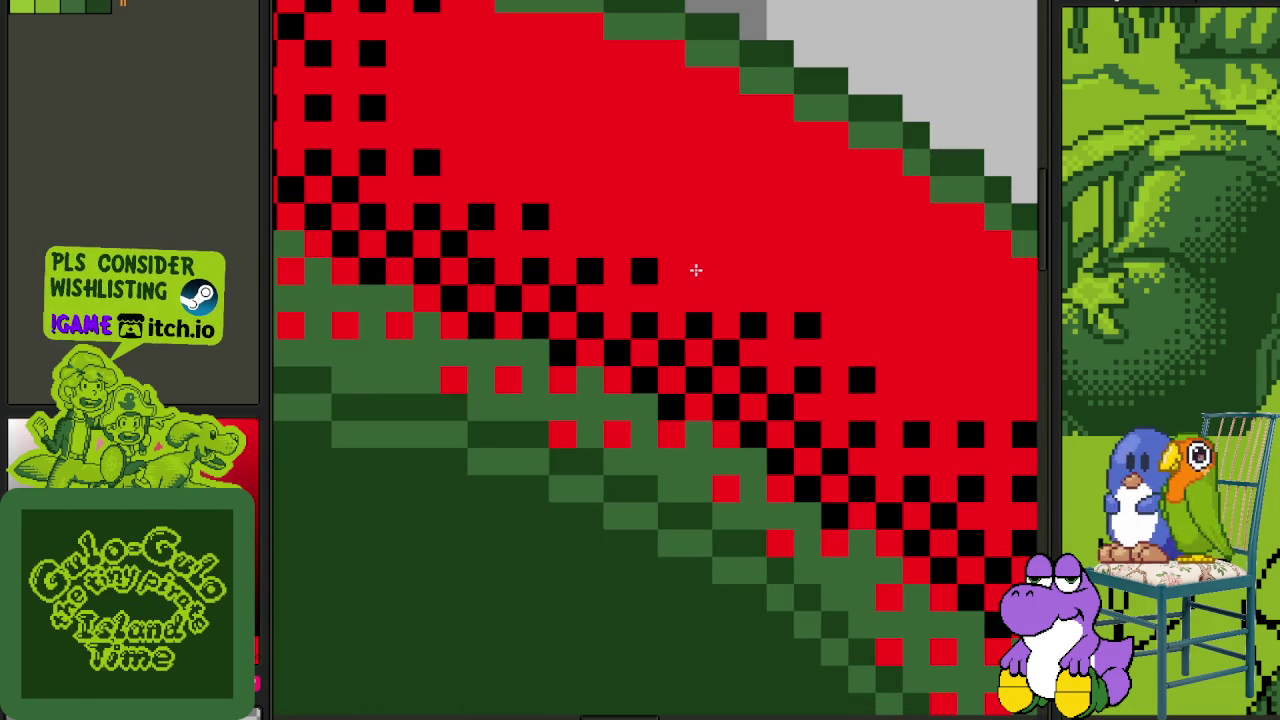
{"action": "left_click_drag", "start_coordinate": [908, 380], "coordinate": [620, 257]}
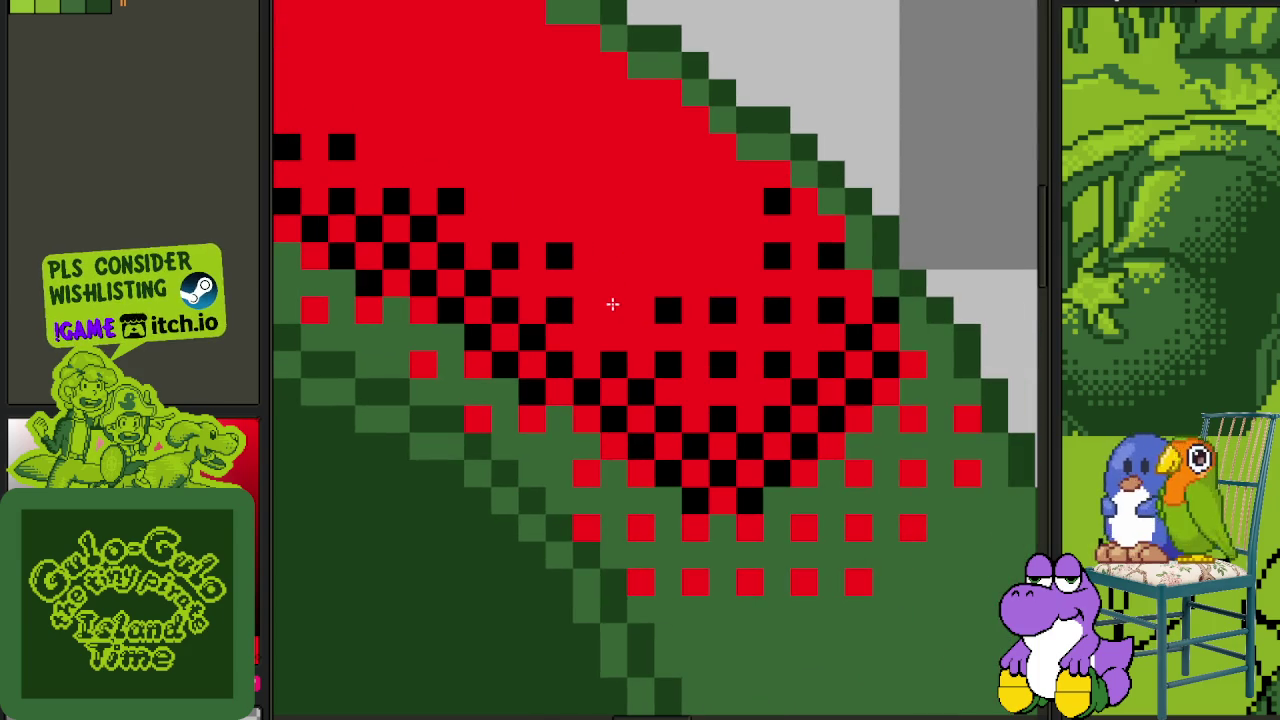
{"action": "scroll", "coordinate": [758, 262], "scroll_direction": "down", "scroll_amount": 2}
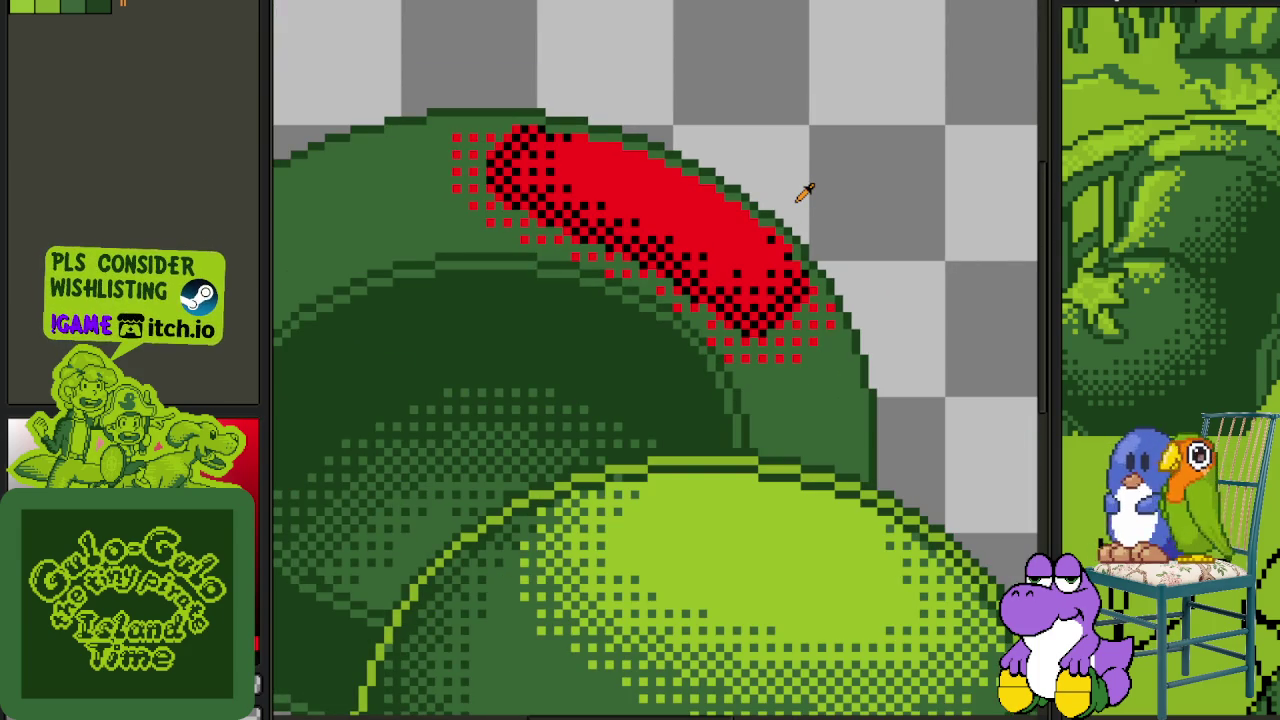
- Merge Layer 2 down into Layer 1 and check Layer 1's visibility
{"action": "key", "text": "Tab"}
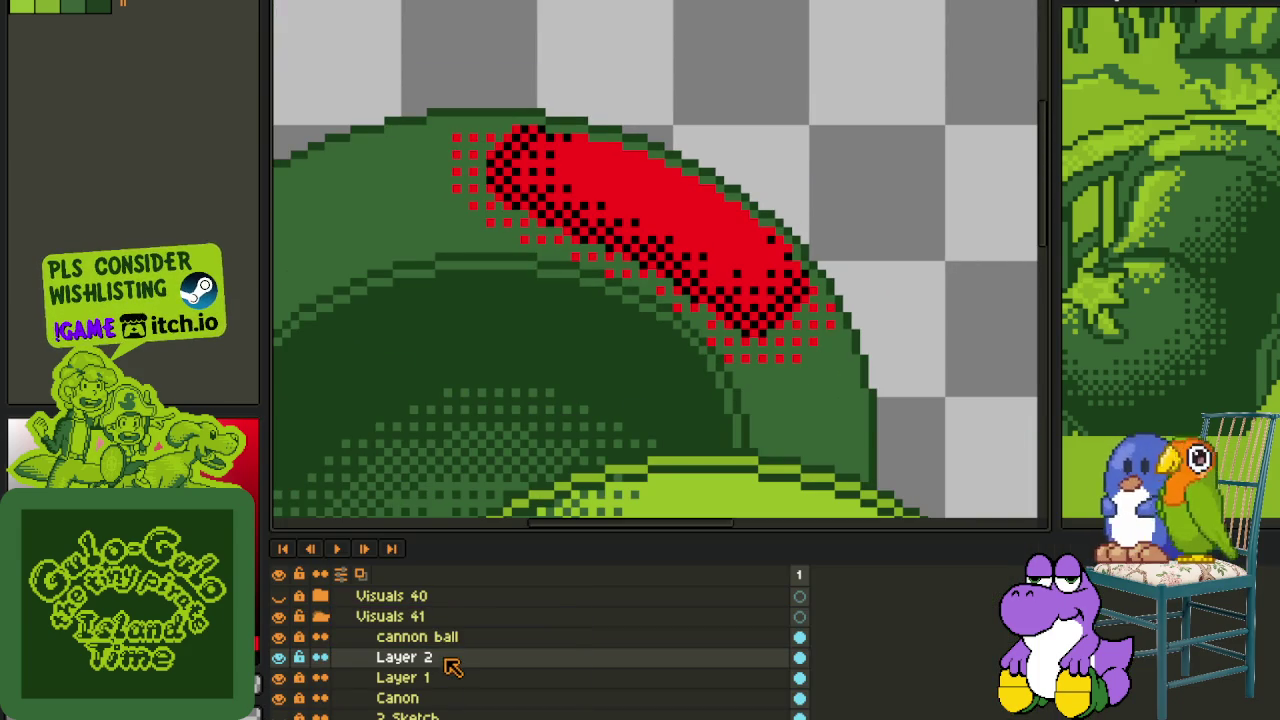
{"action": "right_click", "coordinate": [446, 660]}
{"action": "left_click", "coordinate": [557, 704]}
{"action": "left_click", "coordinate": [279, 657]}
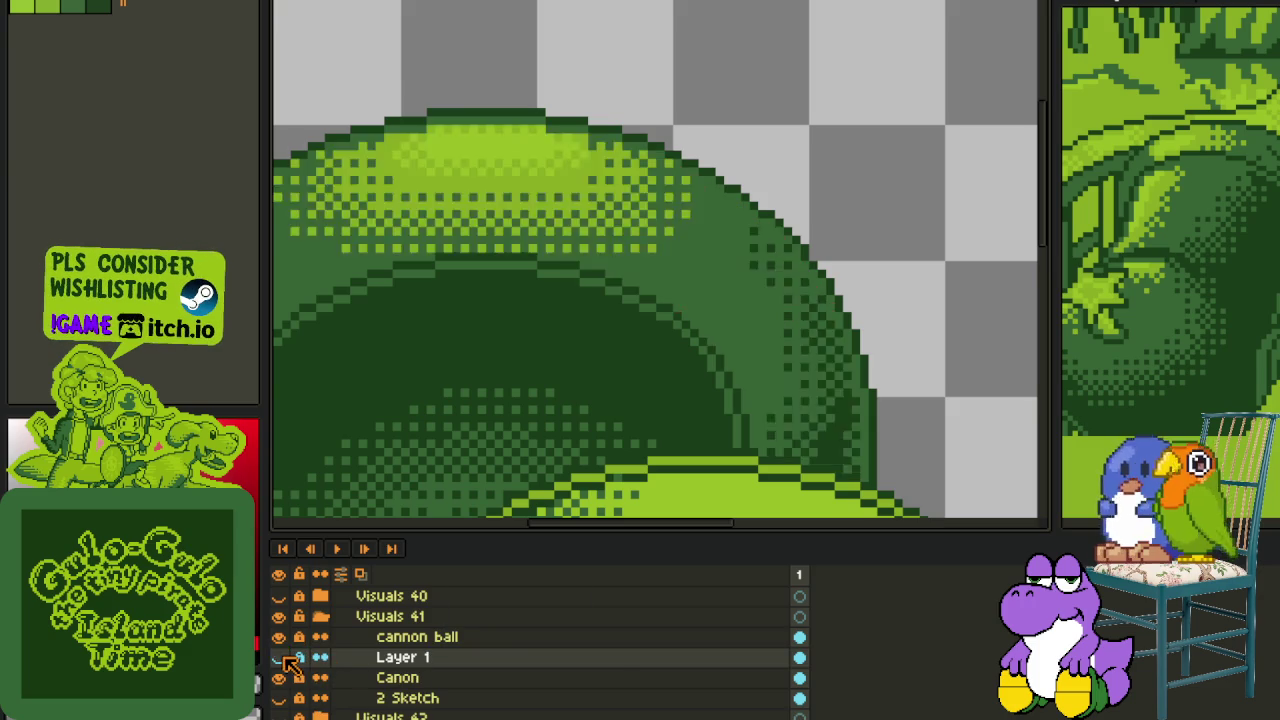
{"action": "key", "text": "Tab"}
{"action": "scroll", "coordinate": [762, 268], "scroll_direction": "down", "scroll_amount": 1}
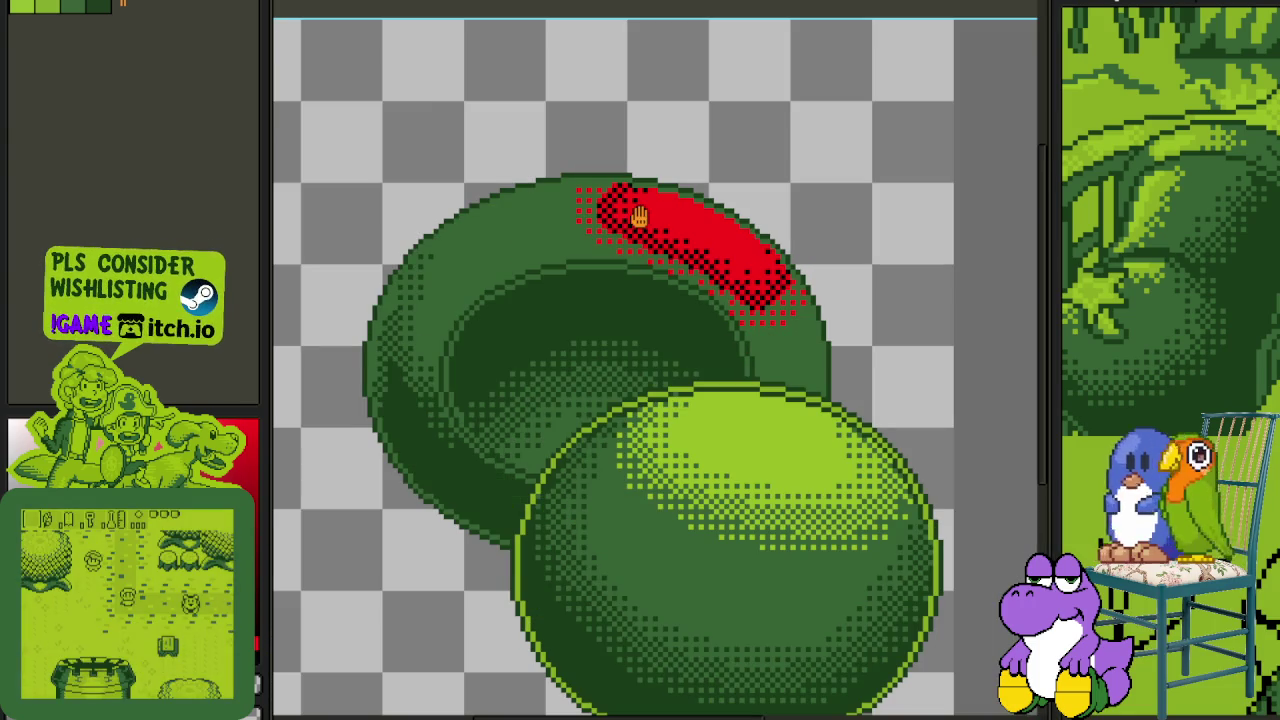
{"action": "left_click_drag", "start_coordinate": [670, 223], "coordinate": [572, 163]}
{"action": "scroll", "coordinate": [565, 160], "scroll_direction": "up", "scroll_amount": 2}
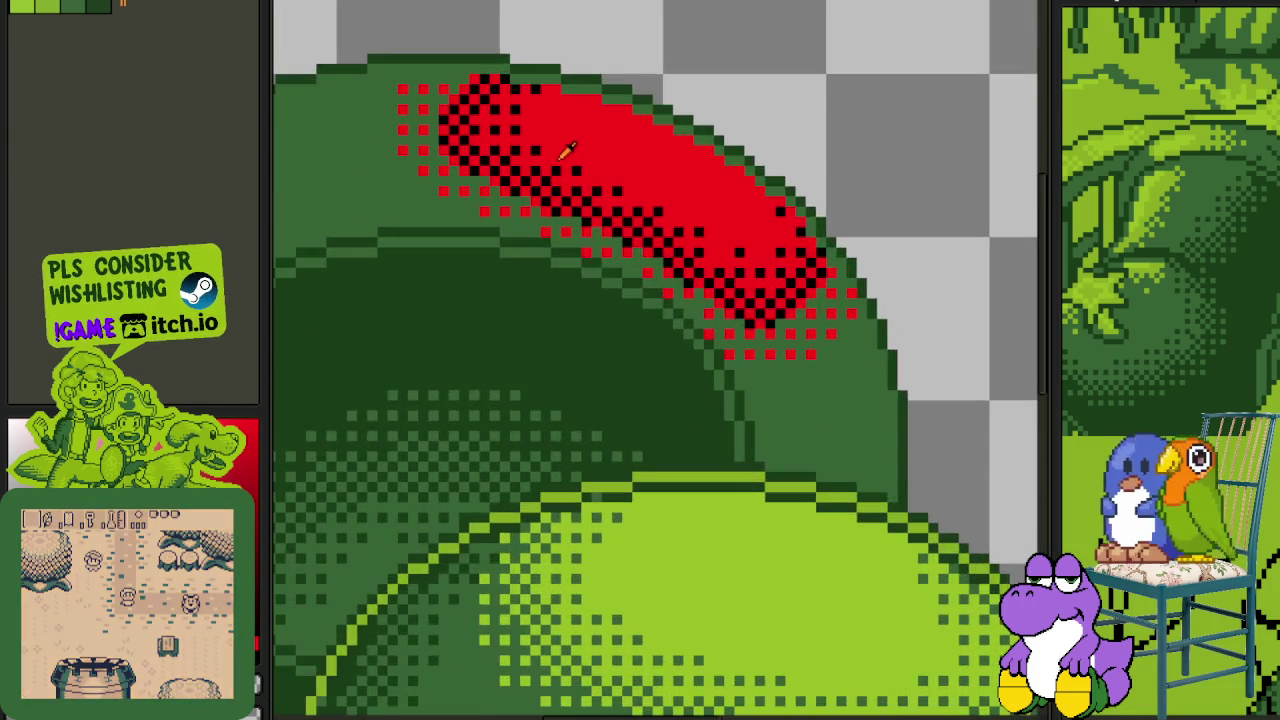
{"action": "scroll", "coordinate": [629, 171], "scroll_direction": "up", "scroll_amount": 2}
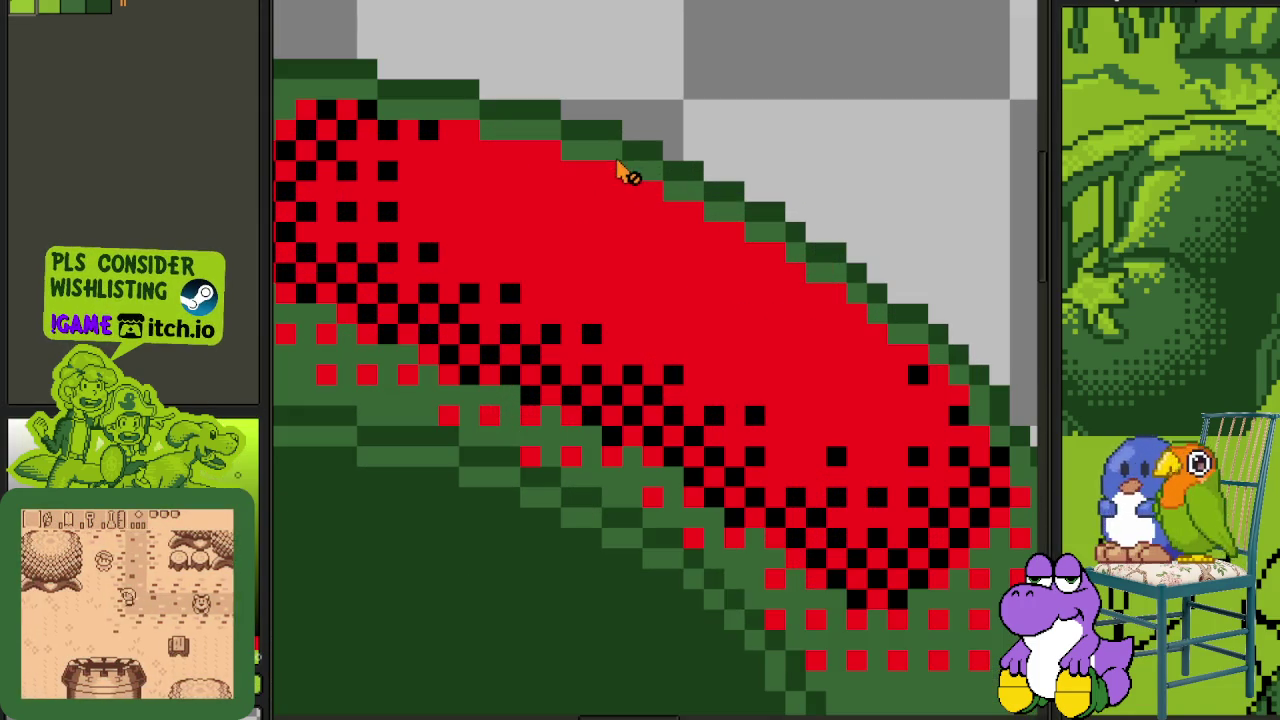
- Add a new layer above Layer 1 and paint a light-green band along the red patch's top
{"action": "key", "text": "Tab"}
{"action": "right_click", "coordinate": [452, 657]}
{"action": "mouse_move", "coordinate": [487, 621]}
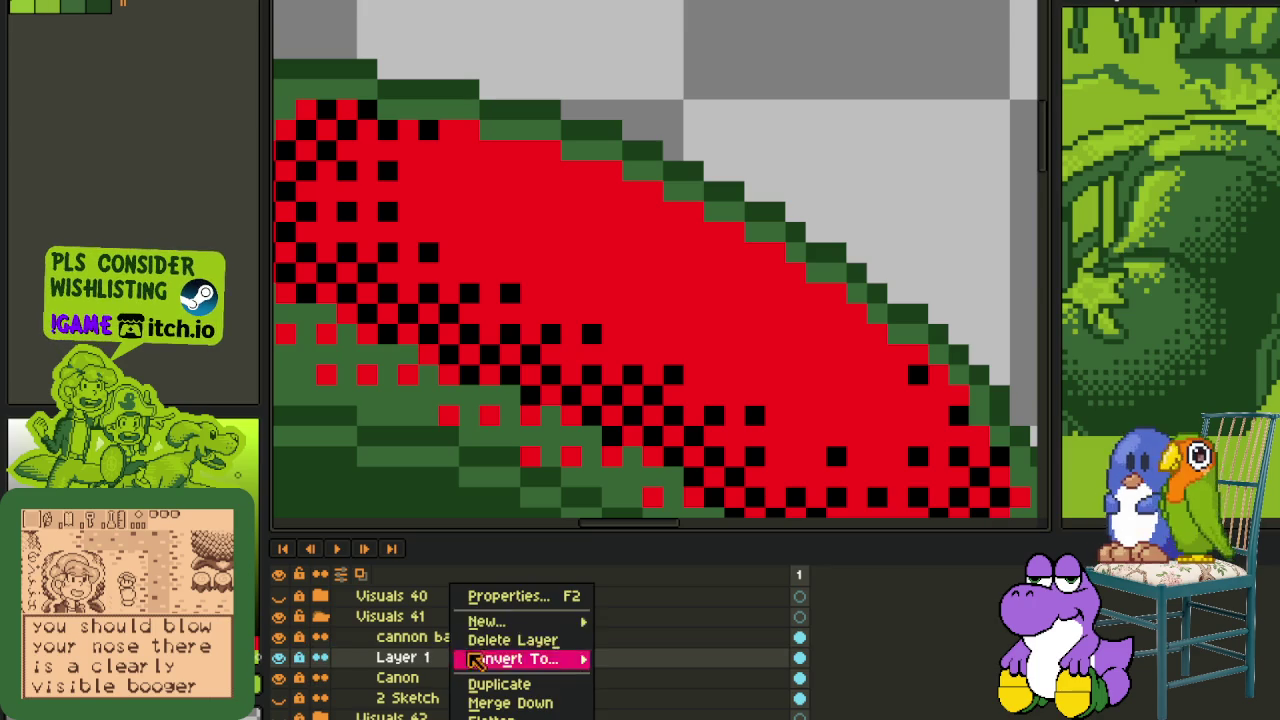
{"action": "left_click", "coordinate": [645, 622]}
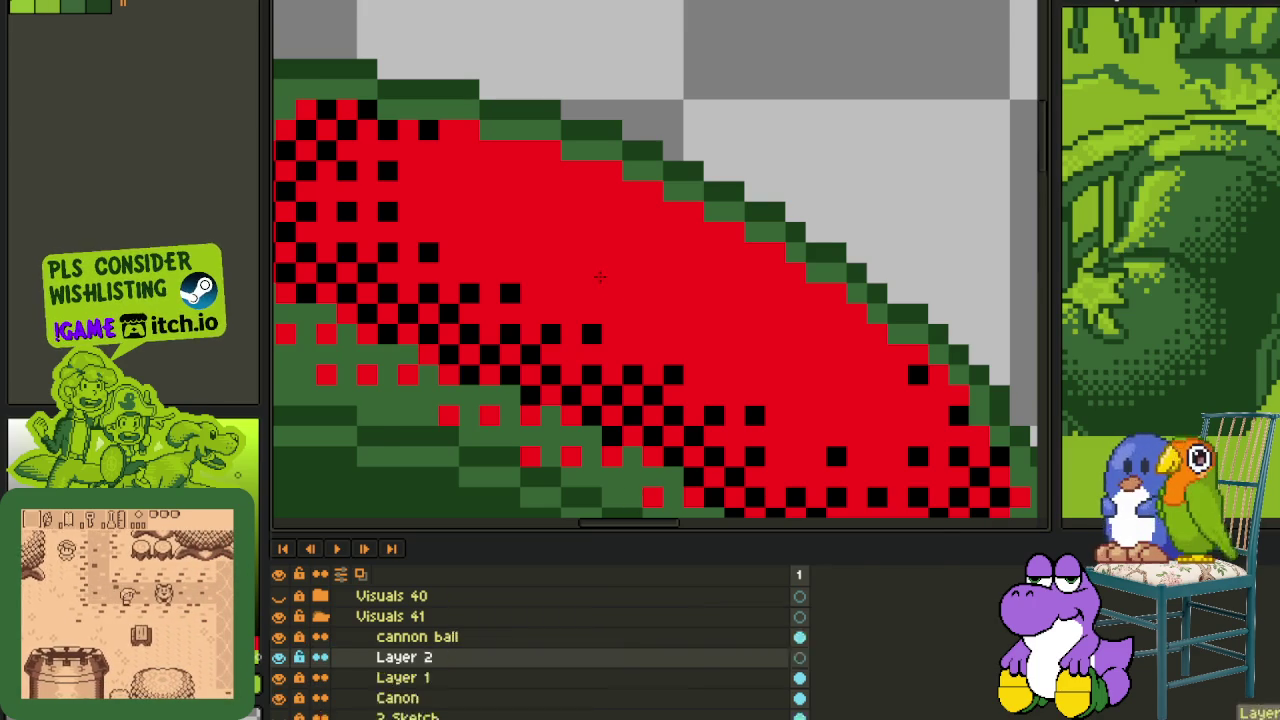
{"action": "key", "text": "Tab"}
{"action": "scroll", "coordinate": [560, 189], "scroll_direction": "up", "scroll_amount": 1}
{"action": "mouse_move", "coordinate": [560, 135]}
{"action": "left_mouse_down"}
{"action": "mouse_move", "coordinate": [780, 310]}
{"action": "mouse_move", "coordinate": [600, 160]}
{"action": "mouse_move", "coordinate": [580, 160]}
{"action": "mouse_move", "coordinate": [620, 140]}
{"action": "mouse_move", "coordinate": [697, 206]}
{"action": "mouse_move", "coordinate": [725, 205]}
{"action": "mouse_move", "coordinate": [900, 320]}
{"action": "mouse_move", "coordinate": [890, 300]}
{"action": "mouse_move", "coordinate": [890, 350]}
{"action": "mouse_move", "coordinate": [916, 347]}
{"action": "mouse_move", "coordinate": [884, 369]}
{"action": "left_mouse_up"}
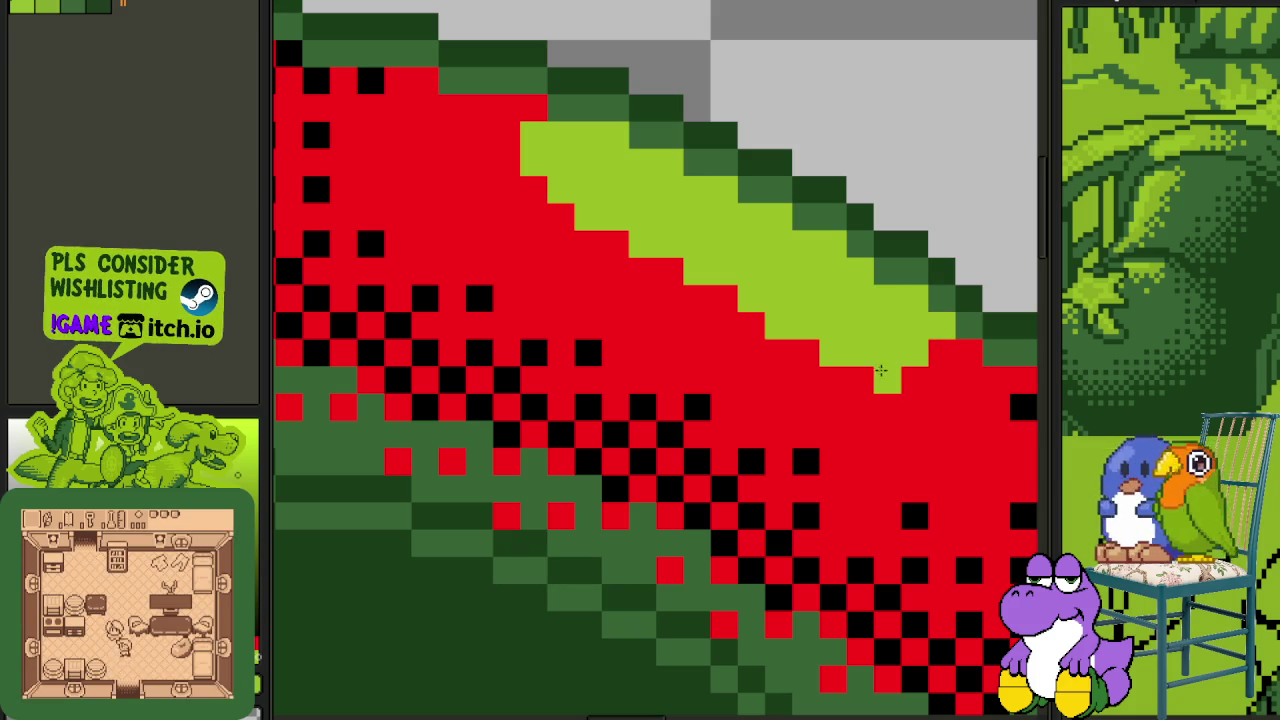
- Add black dither pixels near the green band, then restore two of them to red
{"action": "scroll", "coordinate": [846, 374], "scroll_direction": "down", "scroll_amount": 1}
{"action": "scroll", "coordinate": [829, 286], "scroll_direction": "down", "scroll_amount": 1}
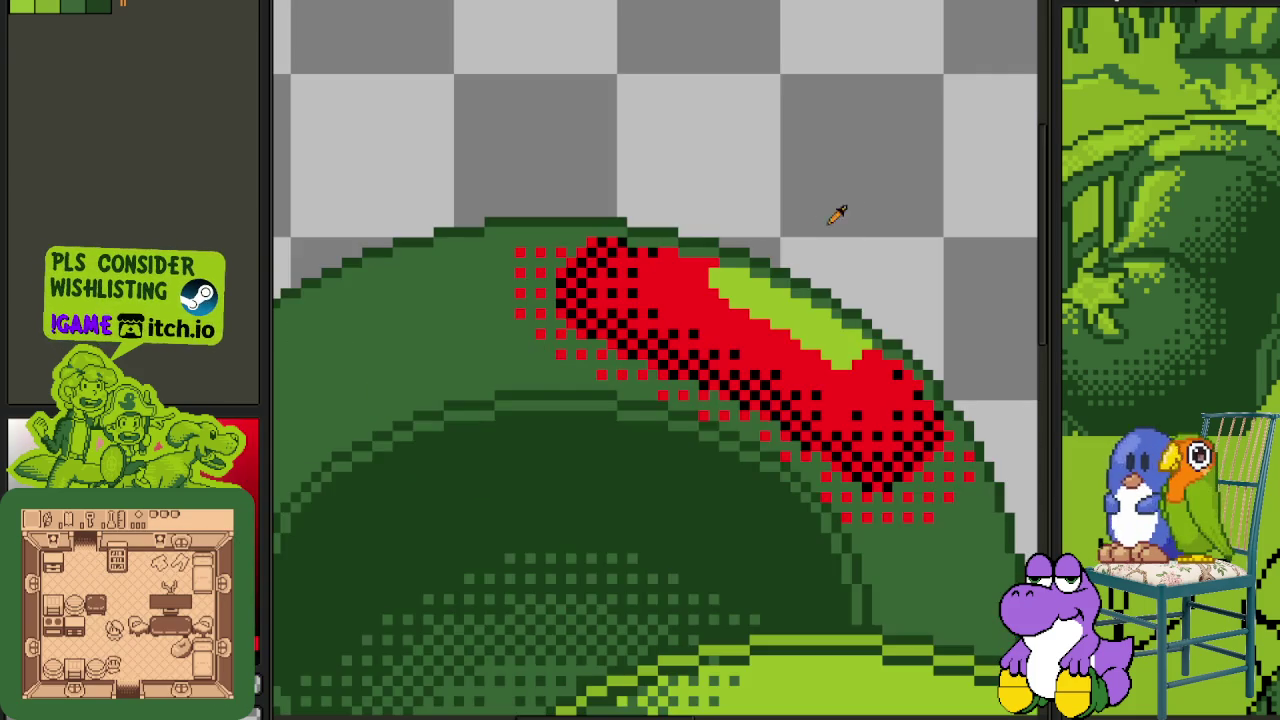
{"action": "scroll", "coordinate": [711, 264], "scroll_direction": "up", "scroll_amount": 2}
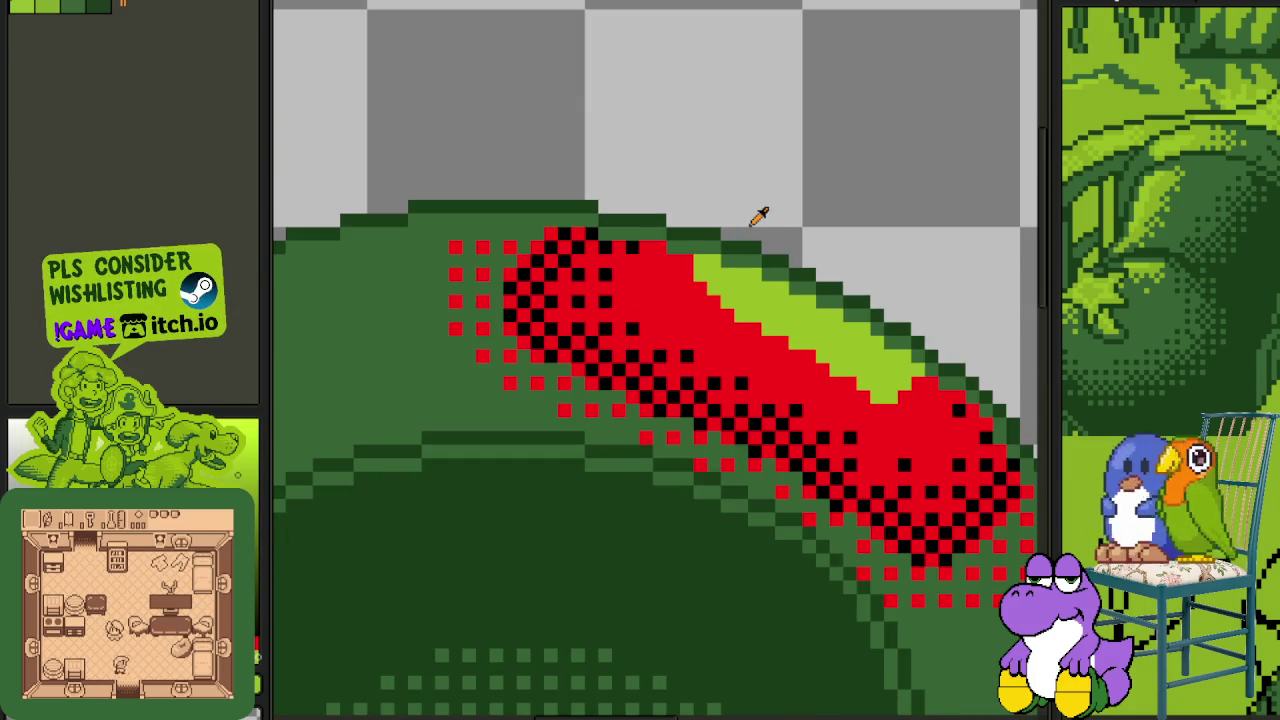
{"action": "scroll", "coordinate": [730, 250], "scroll_direction": "down", "scroll_amount": 1}
{"action": "scroll", "coordinate": [749, 263], "scroll_direction": "up", "scroll_amount": 1}
{"action": "scroll", "coordinate": [470, 264], "scroll_direction": "up", "scroll_amount": 1}
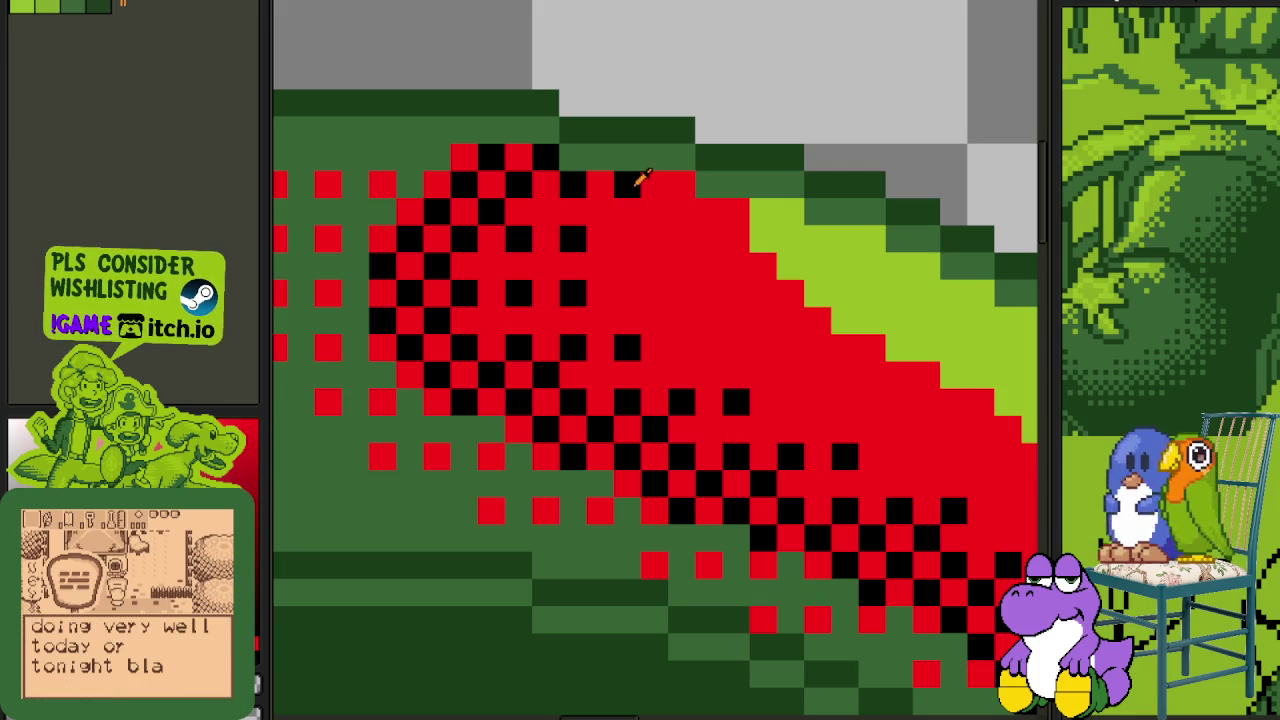
{"action": "left_click", "coordinate": [655, 186]}
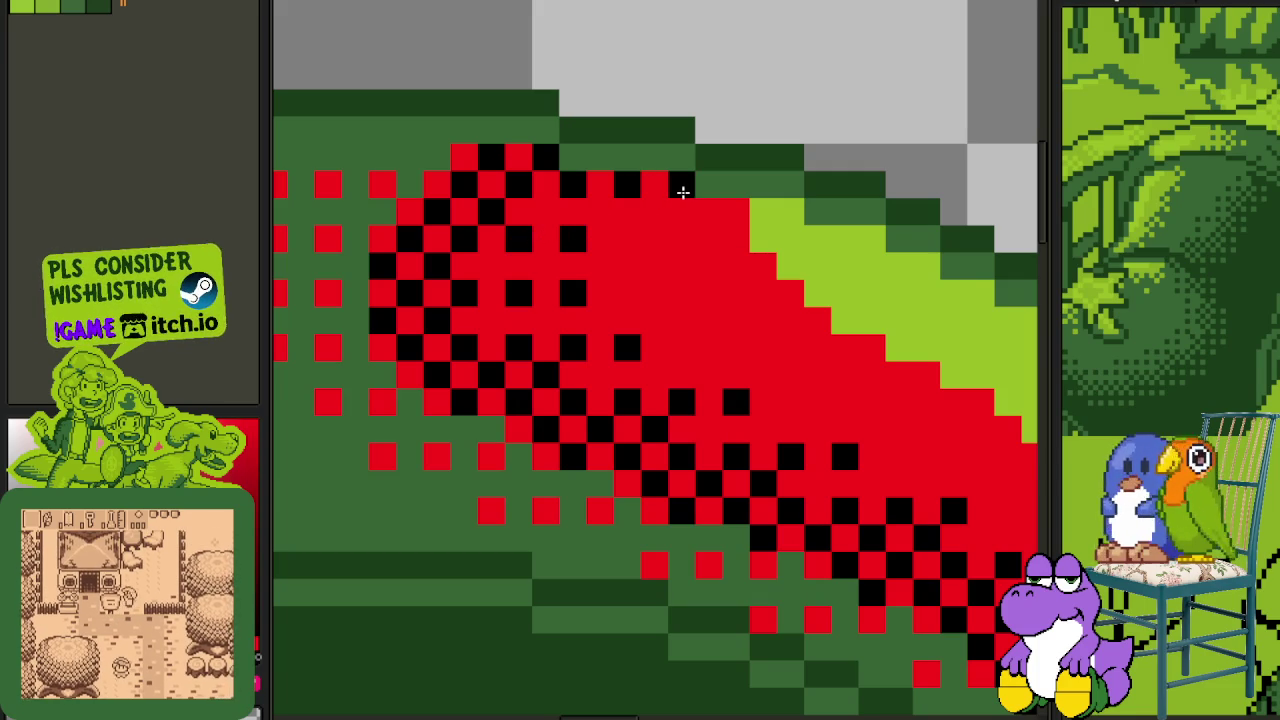
{"action": "left_click", "coordinate": [682, 191]}
{"action": "left_click", "coordinate": [680, 236]}
{"action": "left_click", "coordinate": [737, 232]}
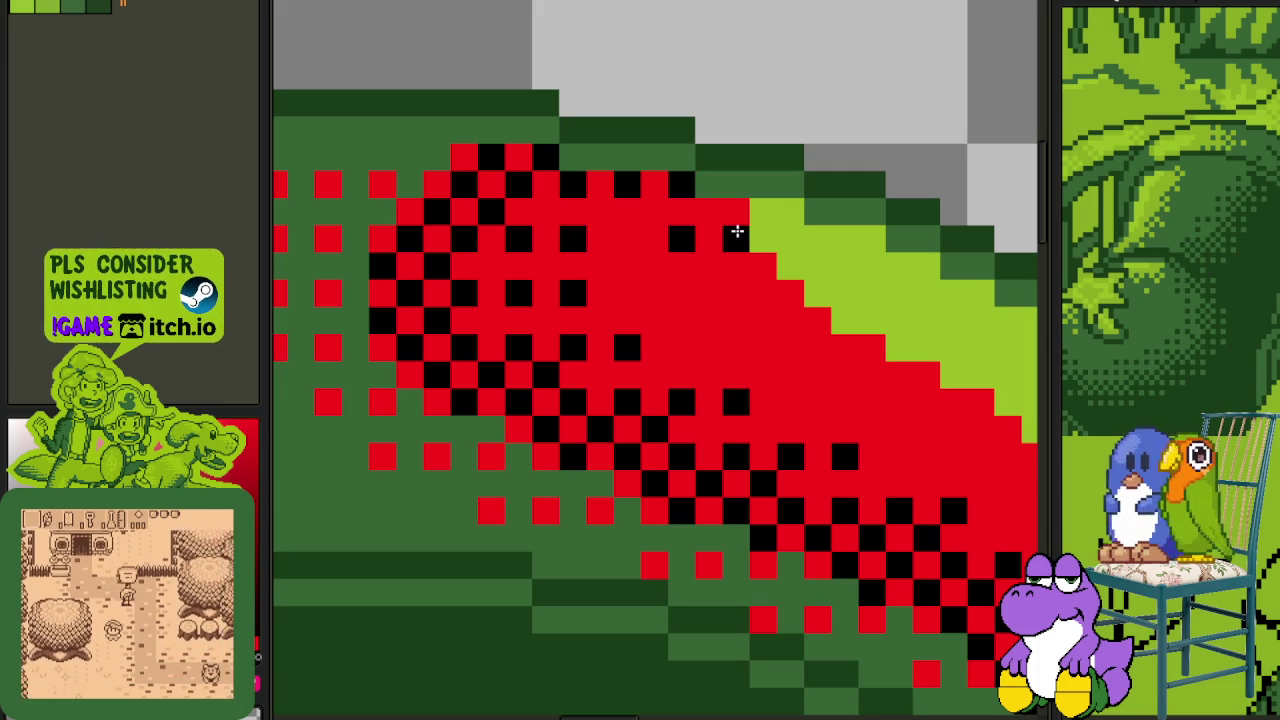
{"action": "left_click", "coordinate": [682, 187]}
{"action": "left_click", "coordinate": [676, 234]}
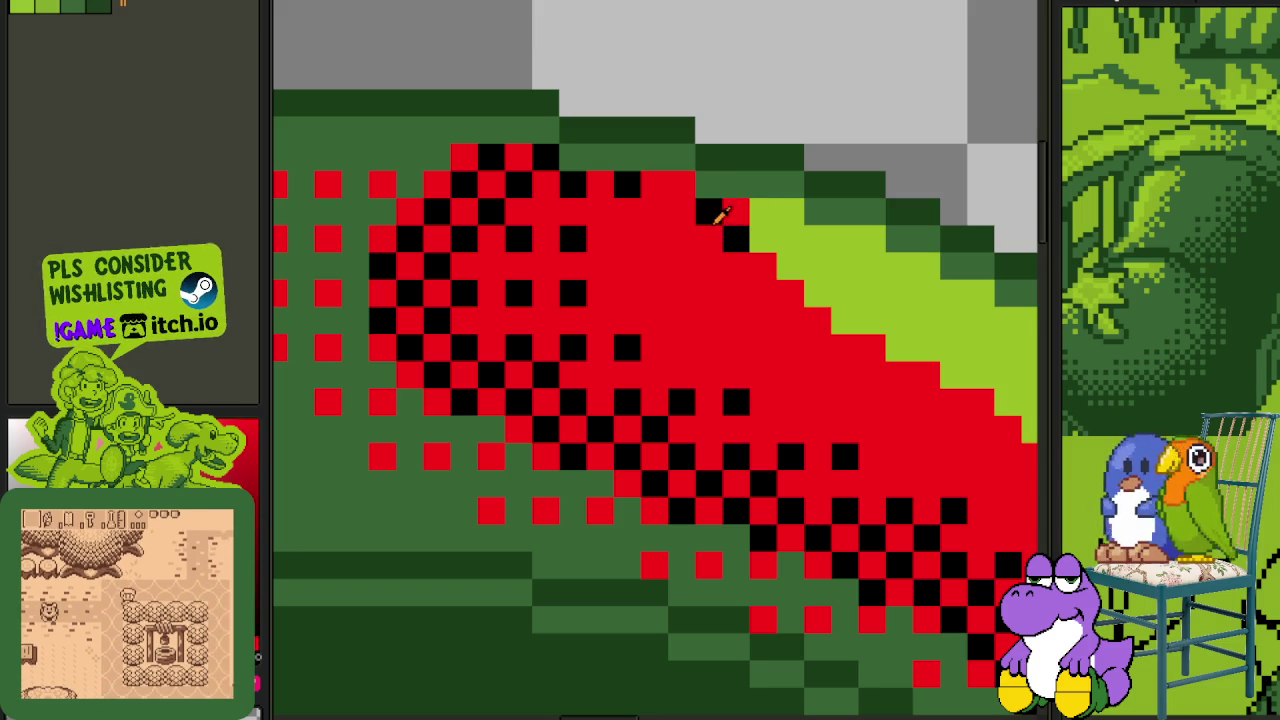
- Clean up stray black pixels and paint a checkered light-green band into the red
{"action": "left_click_drag", "start_coordinate": [737, 271], "coordinate": [594, 257]}
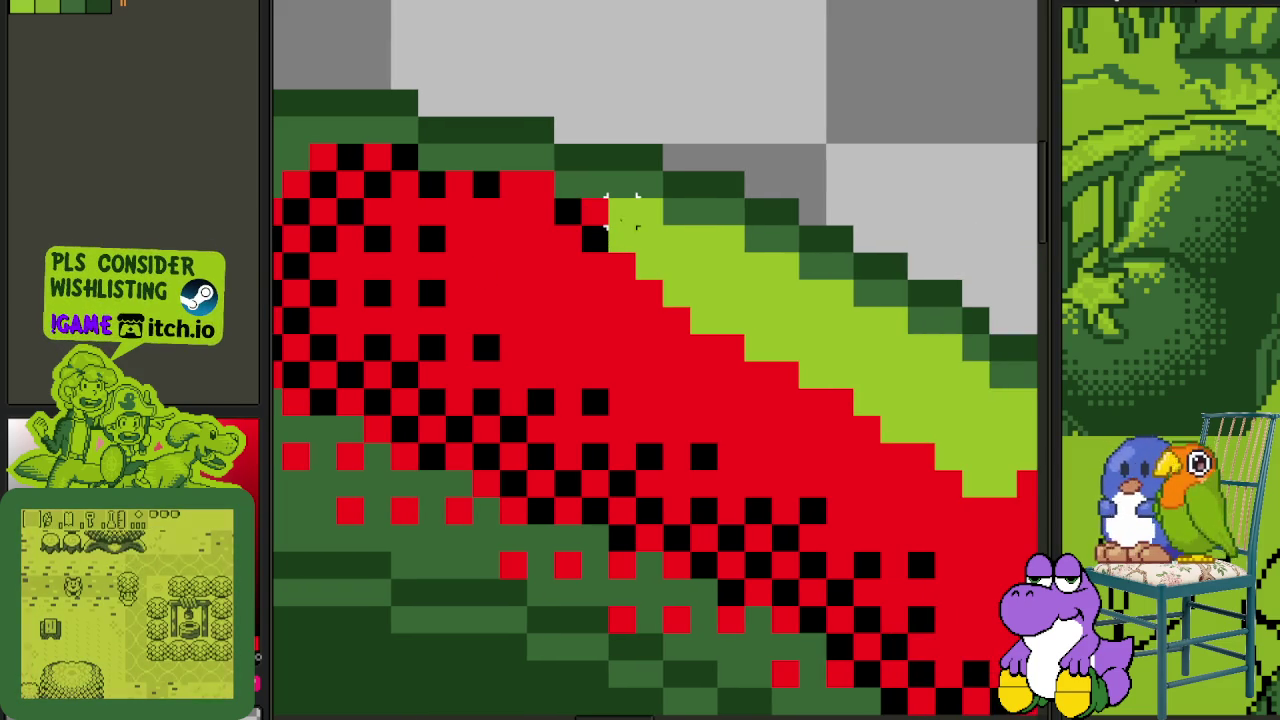
{"action": "left_click", "coordinate": [594, 238]}
{"action": "left_click", "coordinate": [567, 210]}
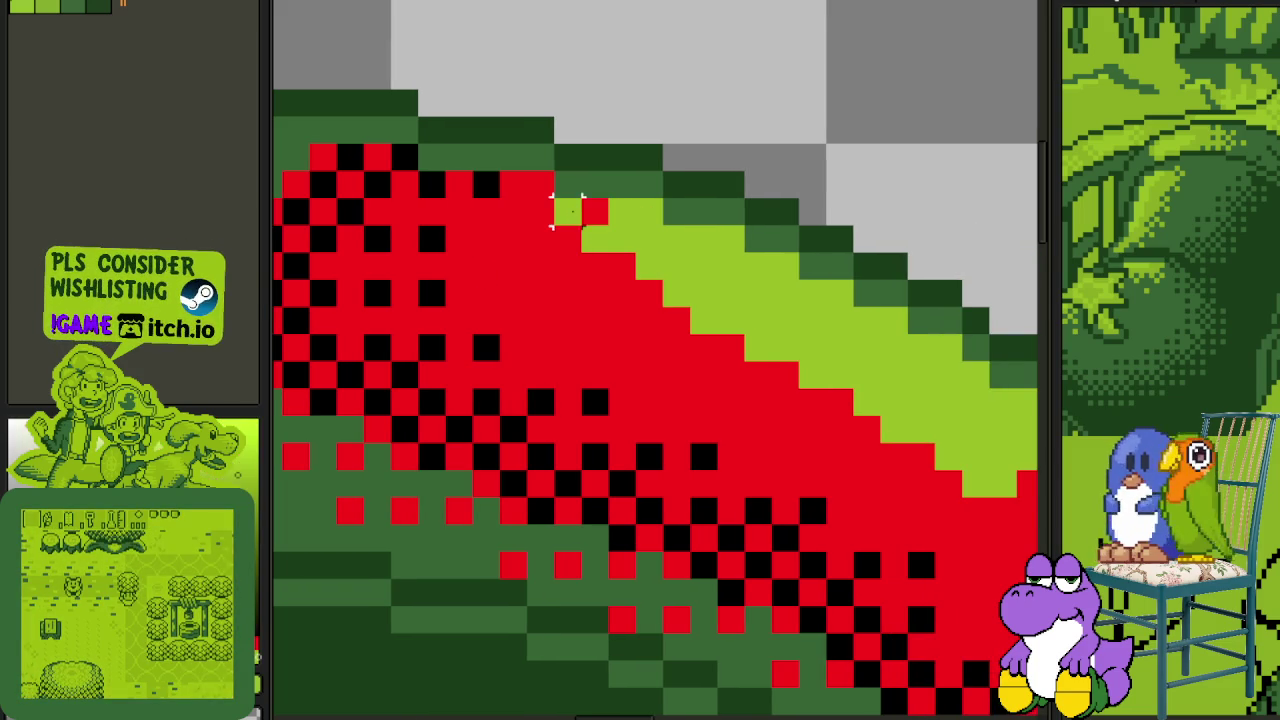
{"action": "left_click", "coordinate": [567, 265]}
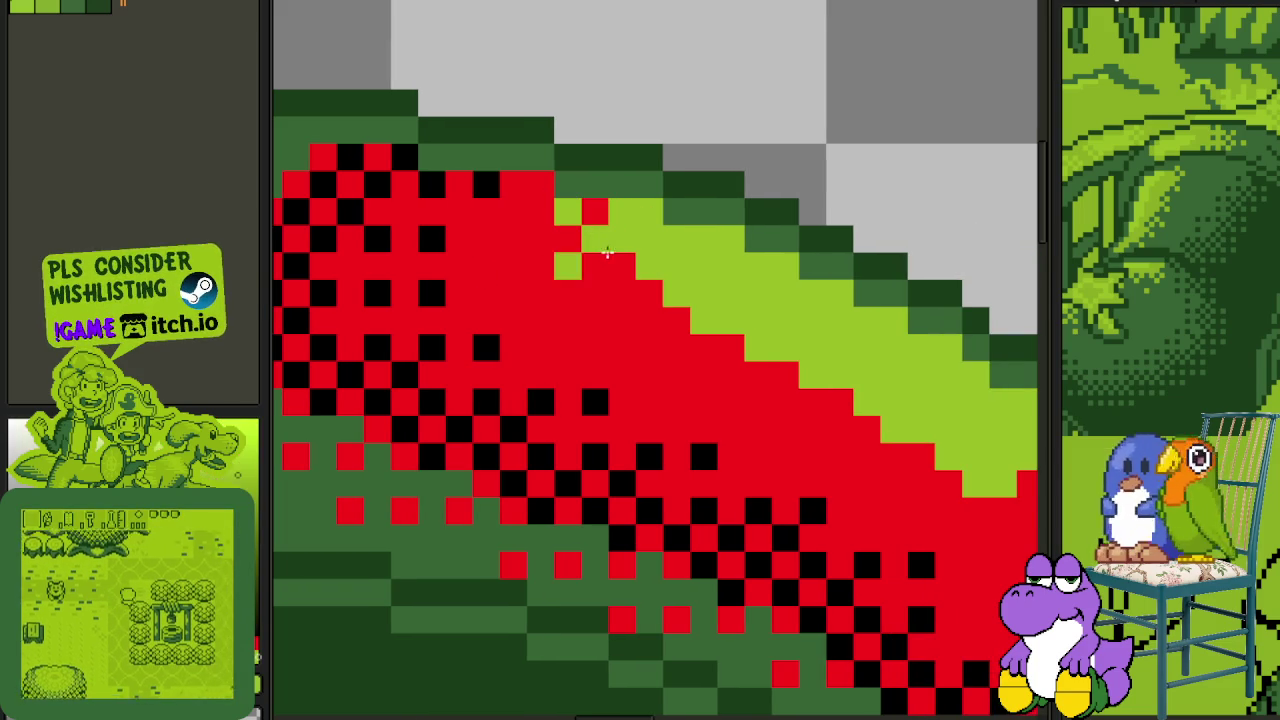
{"action": "mouse_move", "coordinate": [607, 260]}
{"action": "left_mouse_down"}
{"action": "mouse_move", "coordinate": [785, 410]}
{"action": "mouse_move", "coordinate": [457, 343]}
{"action": "mouse_move", "coordinate": [480, 340]}
{"action": "mouse_move", "coordinate": [652, 440]}
{"action": "mouse_move", "coordinate": [709, 420]}
{"action": "mouse_move", "coordinate": [729, 386]}
{"action": "left_mouse_up"}
- Swap two burst-edge pixels: one light green to red, one red to light green
{"action": "scroll", "coordinate": [729, 386], "scroll_direction": "down", "scroll_amount": 3}
{"action": "scroll", "coordinate": [420, 92], "scroll_direction": "up", "scroll_amount": 1}
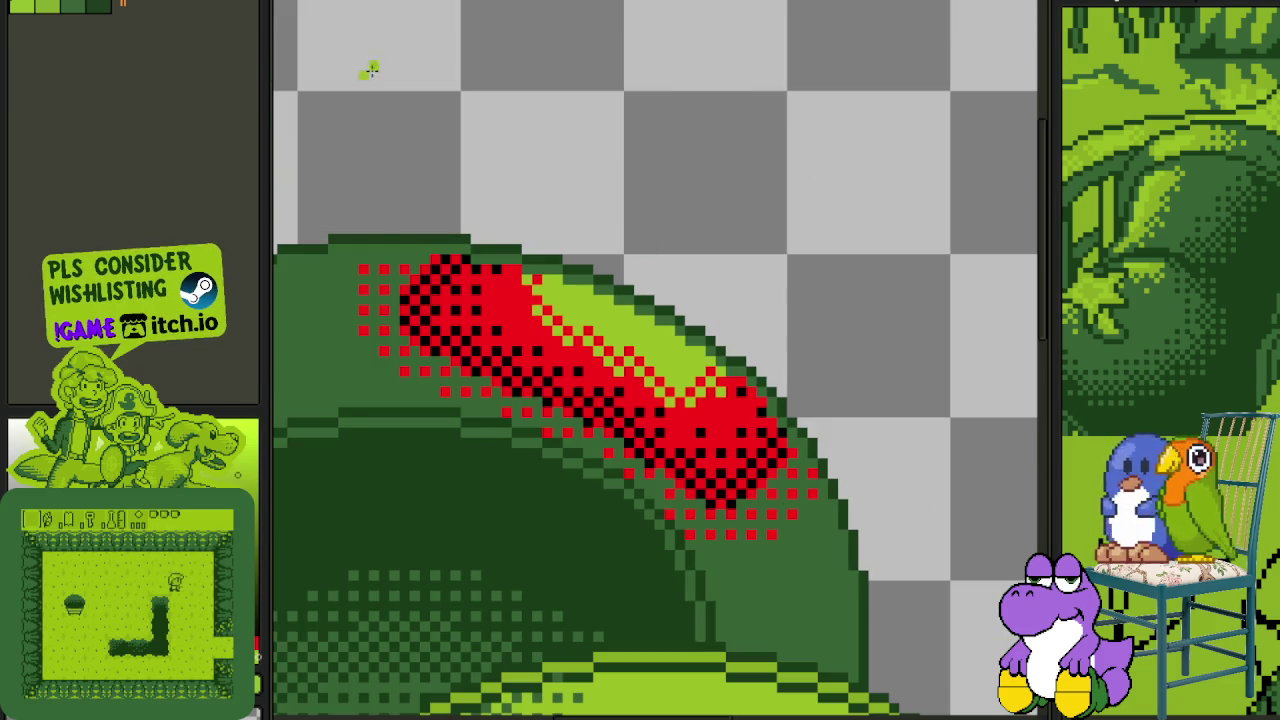
{"action": "key", "text": "Tab"}
{"action": "key", "text": "Tab"}
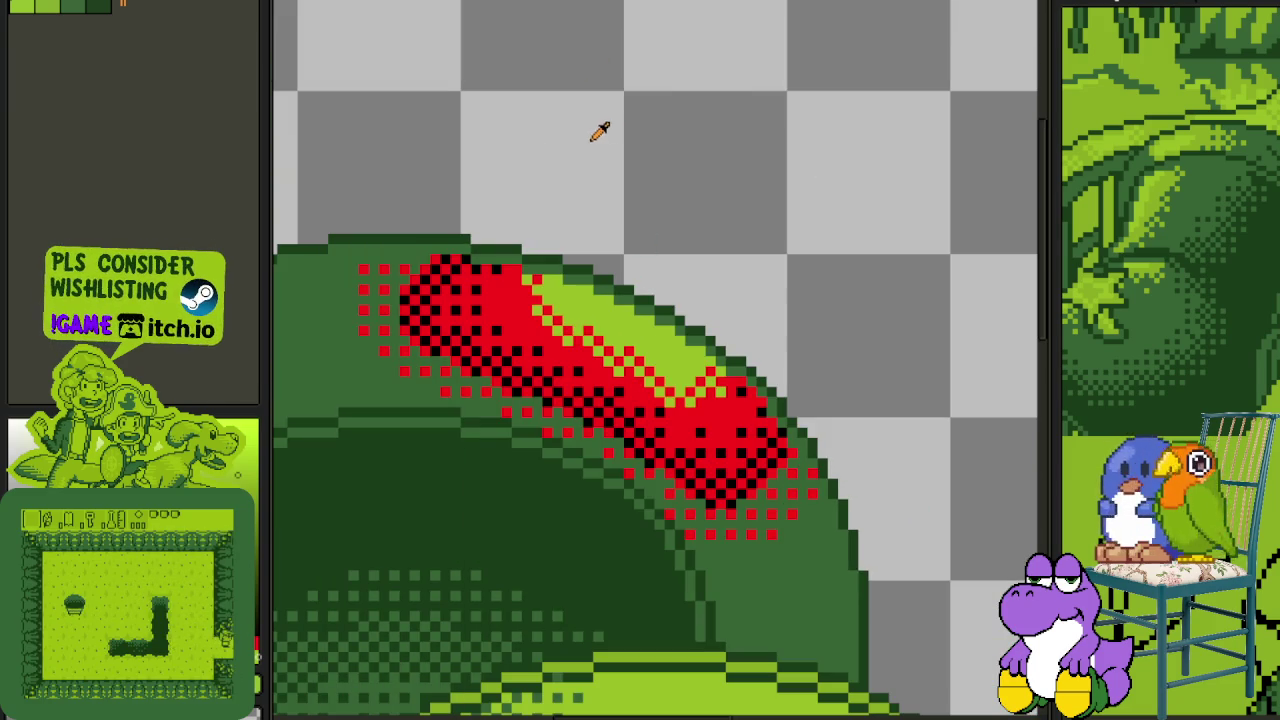
{"action": "scroll", "coordinate": [590, 300], "scroll_direction": "up", "scroll_amount": 1}
{"action": "scroll", "coordinate": [665, 372], "scroll_direction": "up", "scroll_amount": 1}
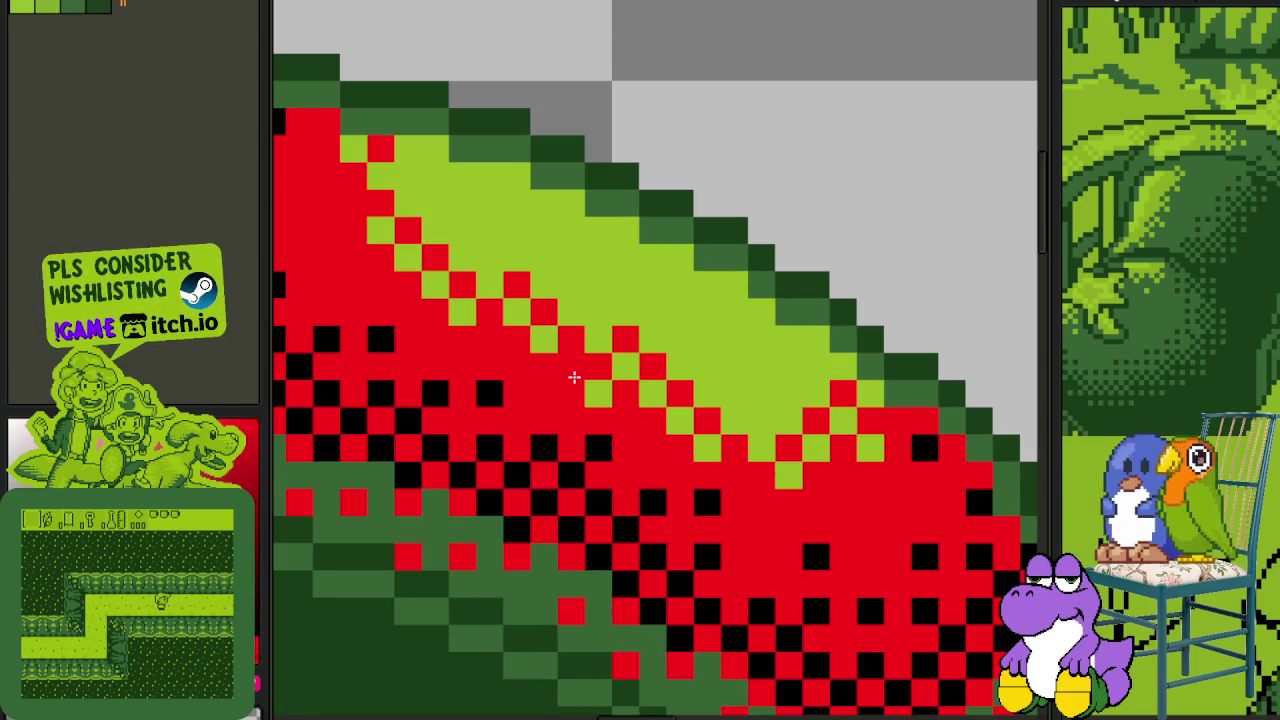
{"action": "left_click_drag", "start_coordinate": [554, 309], "coordinate": [627, 352]}
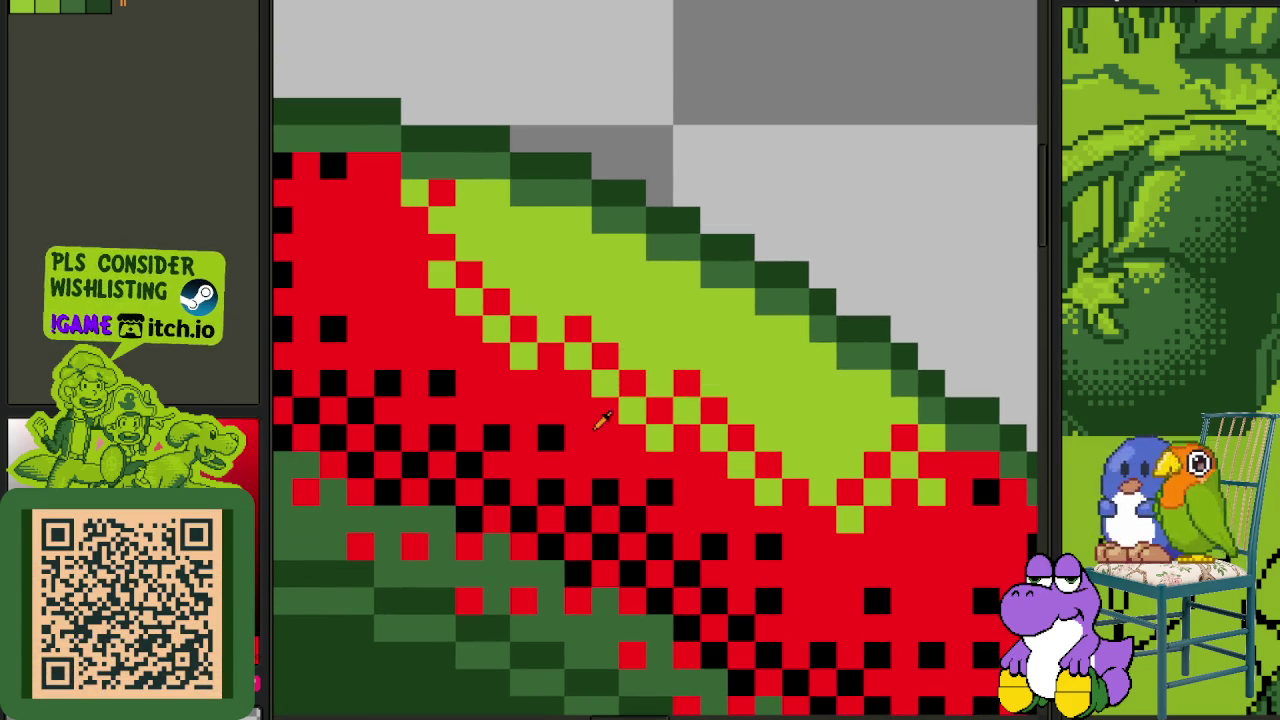
{"action": "left_click", "coordinate": [435, 281]}
{"action": "left_click_drag", "start_coordinate": [703, 377], "coordinate": [502, 296]}
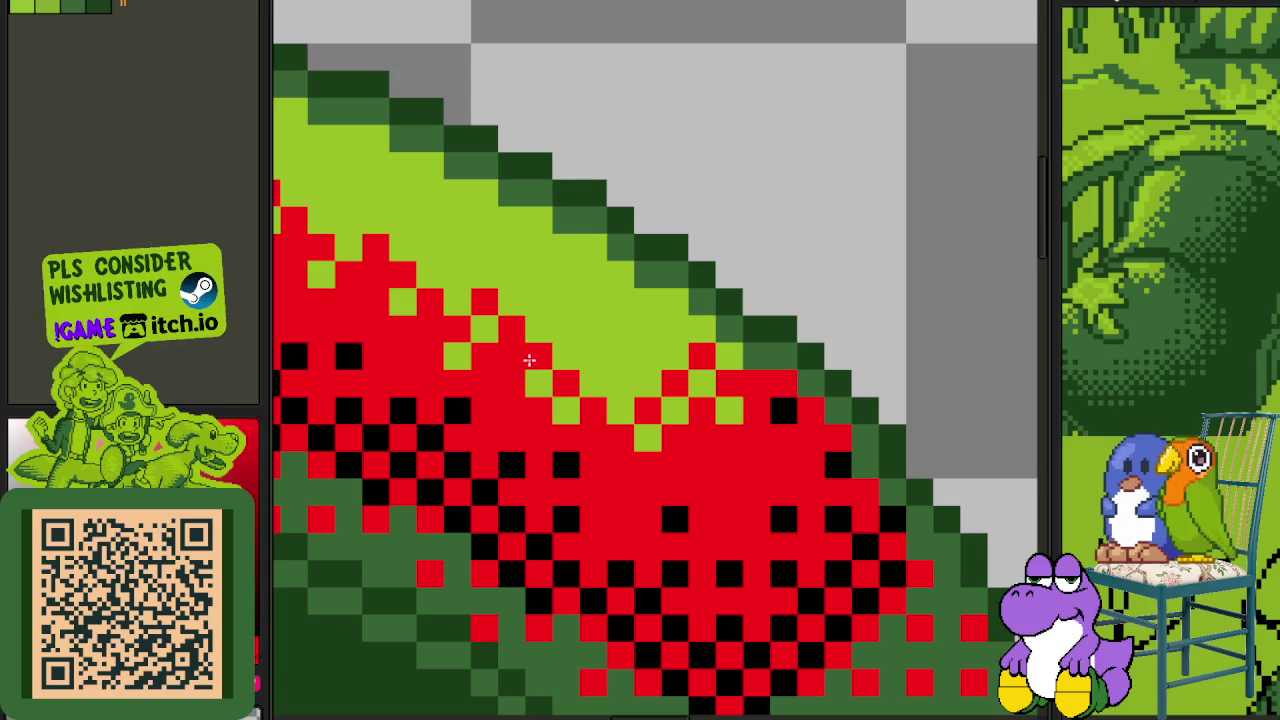
{"action": "left_click", "coordinate": [524, 366]}
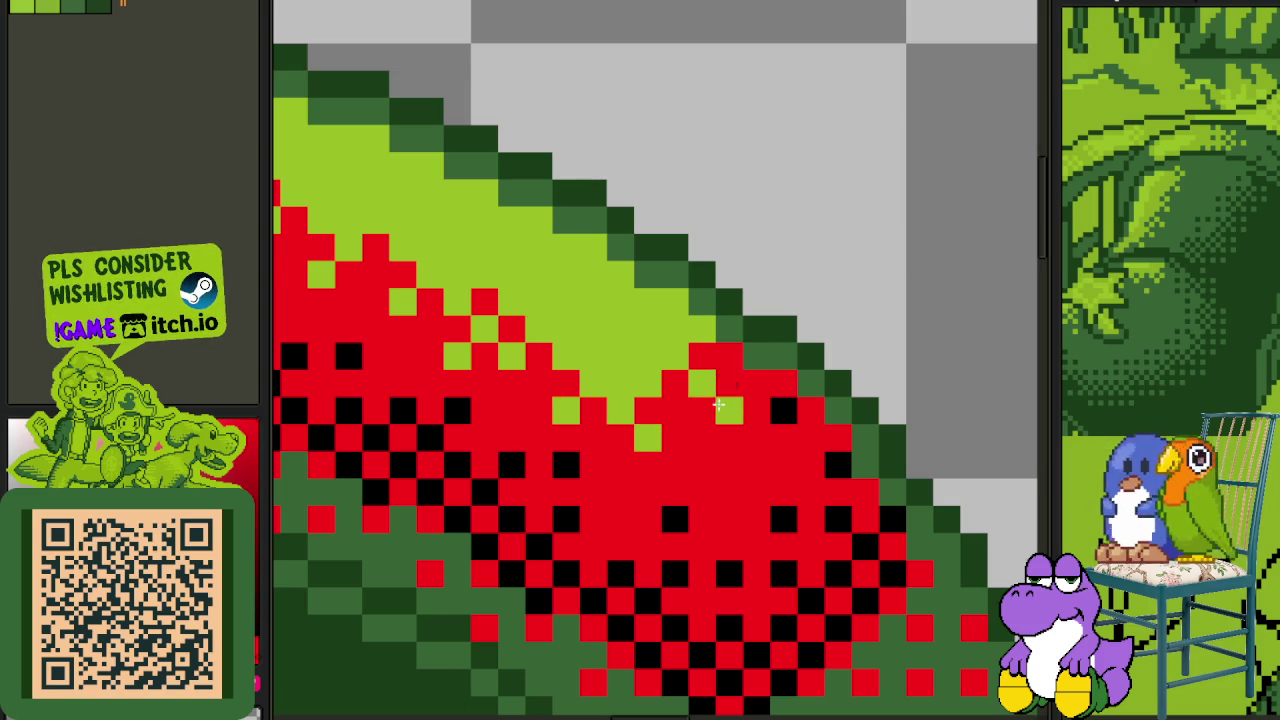
- Paint a diagonal run of light-green edge cells red, undoing the last one
{"action": "left_click_drag", "start_coordinate": [647, 359], "coordinate": [667, 375]}
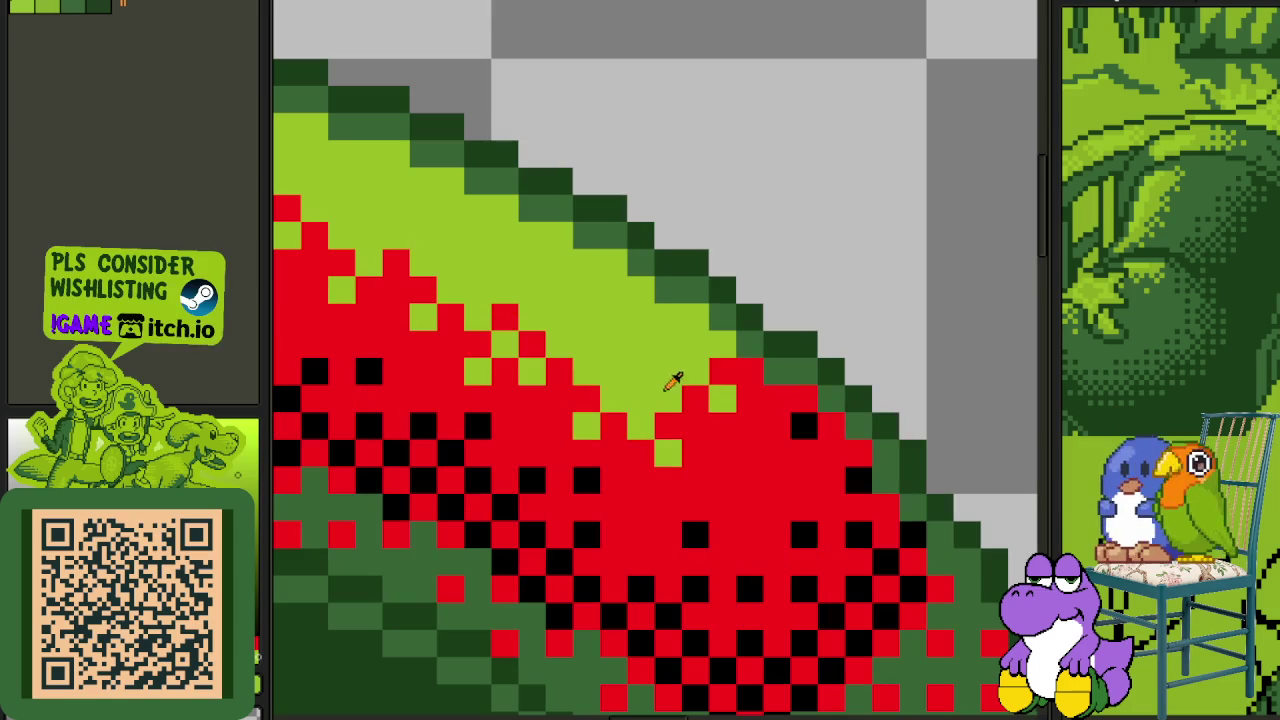
{"action": "left_click", "coordinate": [641, 398]}
{"action": "left_click", "coordinate": [668, 371]}
{"action": "left_click", "coordinate": [695, 344]}
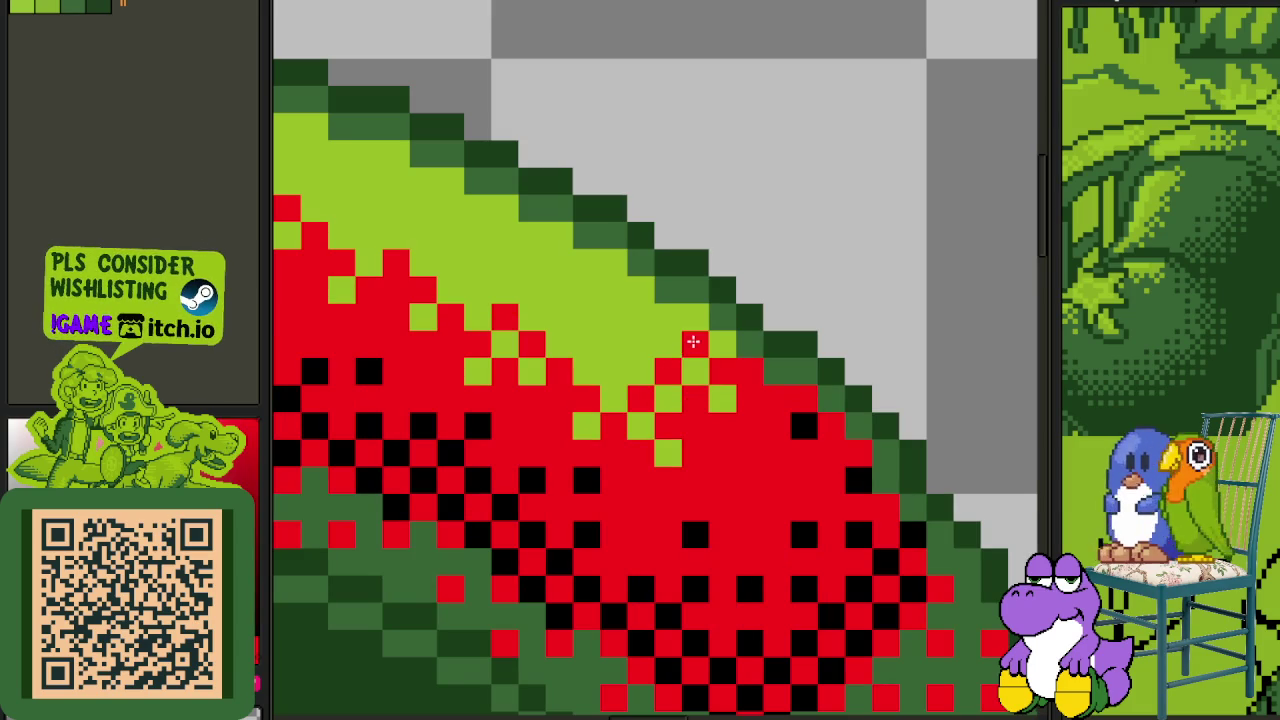
{"action": "left_click", "coordinate": [613, 371]}
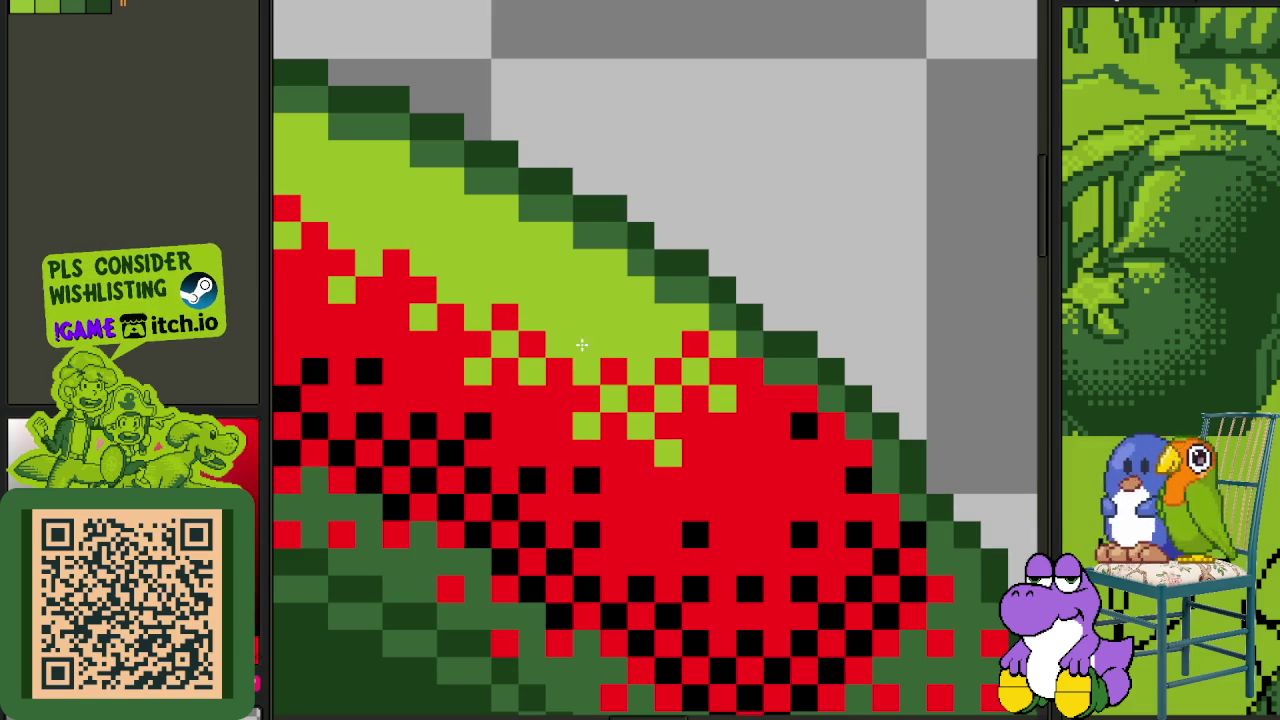
{"action": "left_click", "coordinate": [582, 344]}
{"action": "left_click", "coordinate": [560, 317]}
{"action": "left_click", "coordinate": [477, 290]}
{"action": "left_click", "coordinate": [450, 262]}
{"action": "key", "text": "ctrl+z"}
- Paint two lower edge cells red and one red cell light green
{"action": "left_click_drag", "start_coordinate": [450, 262], "coordinate": [653, 401]}
{"action": "left_click", "coordinate": [582, 384]}
{"action": "left_click", "coordinate": [527, 331]}
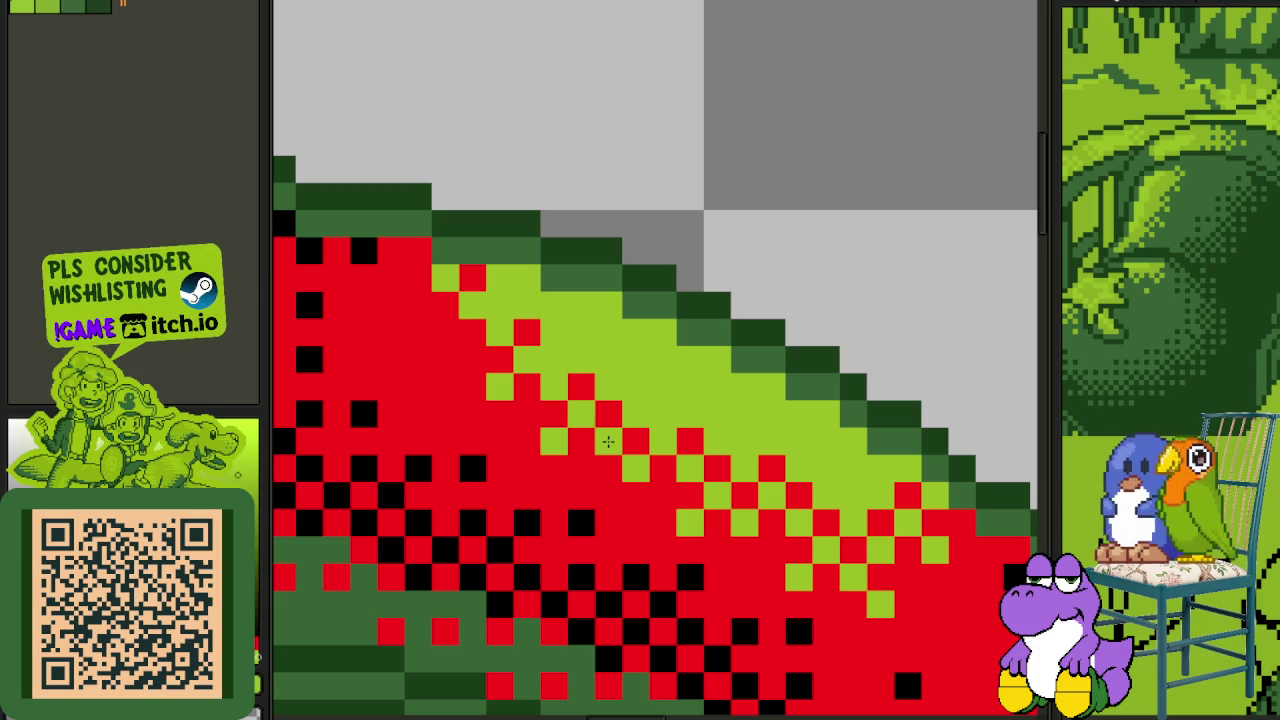
{"action": "scroll", "coordinate": [565, 357], "scroll_direction": "down", "scroll_amount": 2}
{"action": "scroll", "coordinate": [612, 296], "scroll_direction": "down", "scroll_amount": 1}
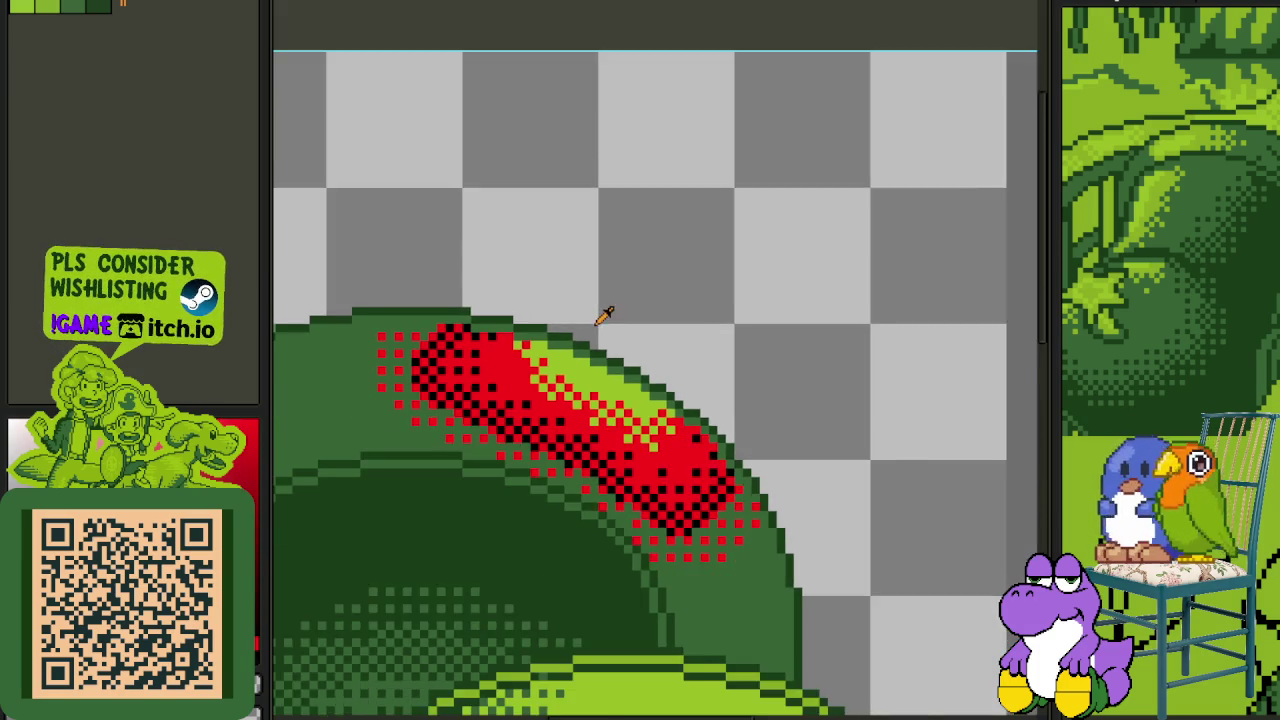
{"action": "scroll", "coordinate": [600, 309], "scroll_direction": "down", "scroll_amount": 1}
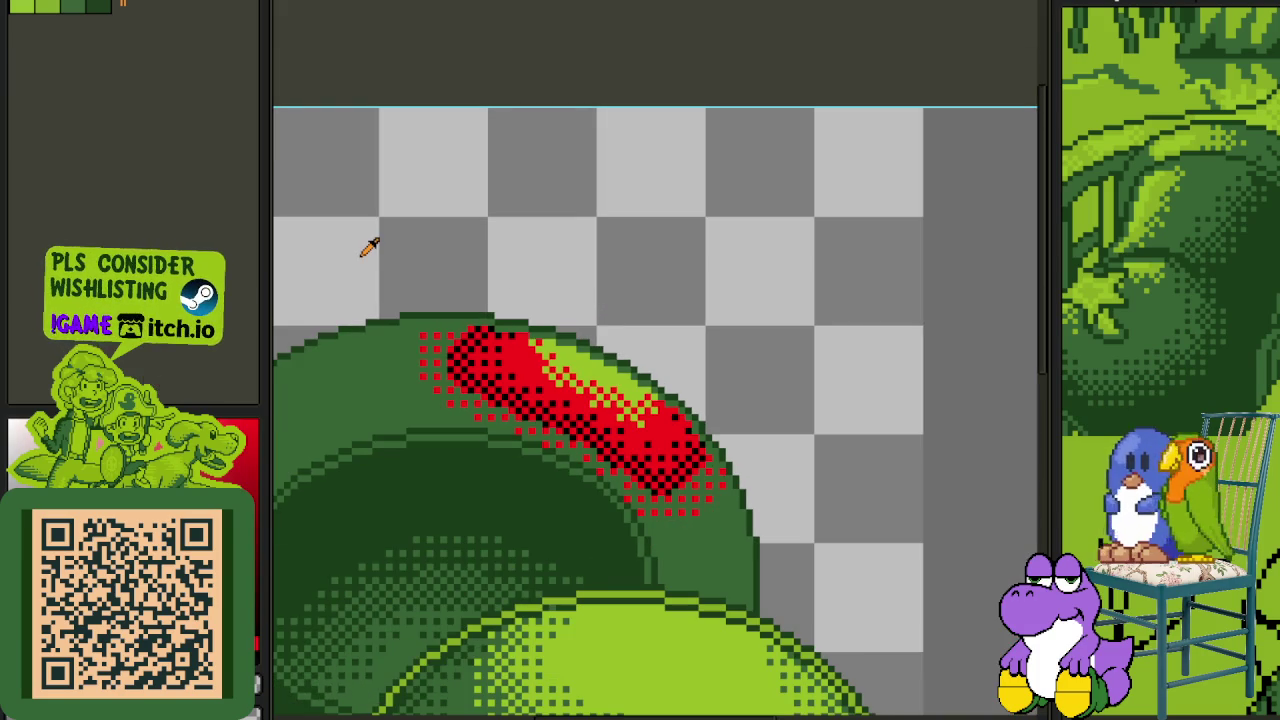
{"action": "scroll", "coordinate": [530, 312], "scroll_direction": "up", "scroll_amount": 1}
{"action": "scroll", "coordinate": [618, 392], "scroll_direction": "up", "scroll_amount": 2}
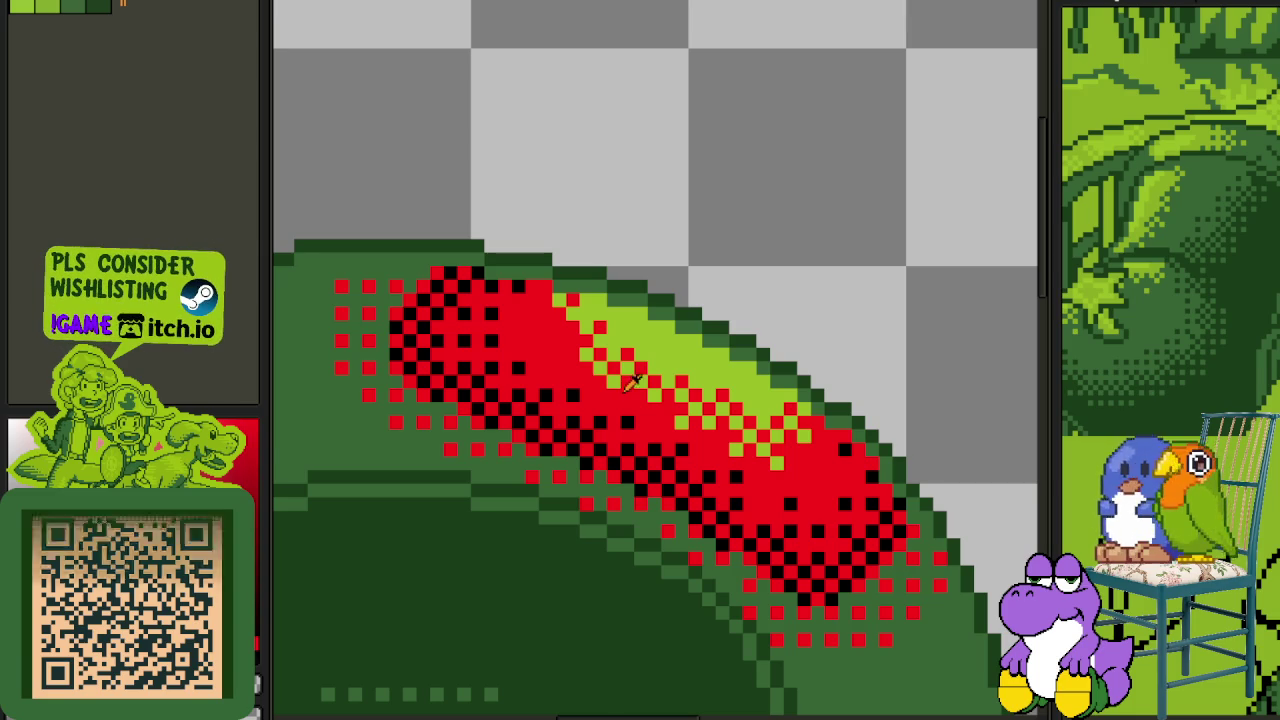
{"action": "scroll", "coordinate": [590, 358], "scroll_direction": "up", "scroll_amount": 1}
{"action": "scroll", "coordinate": [520, 312], "scroll_direction": "up", "scroll_amount": 1}
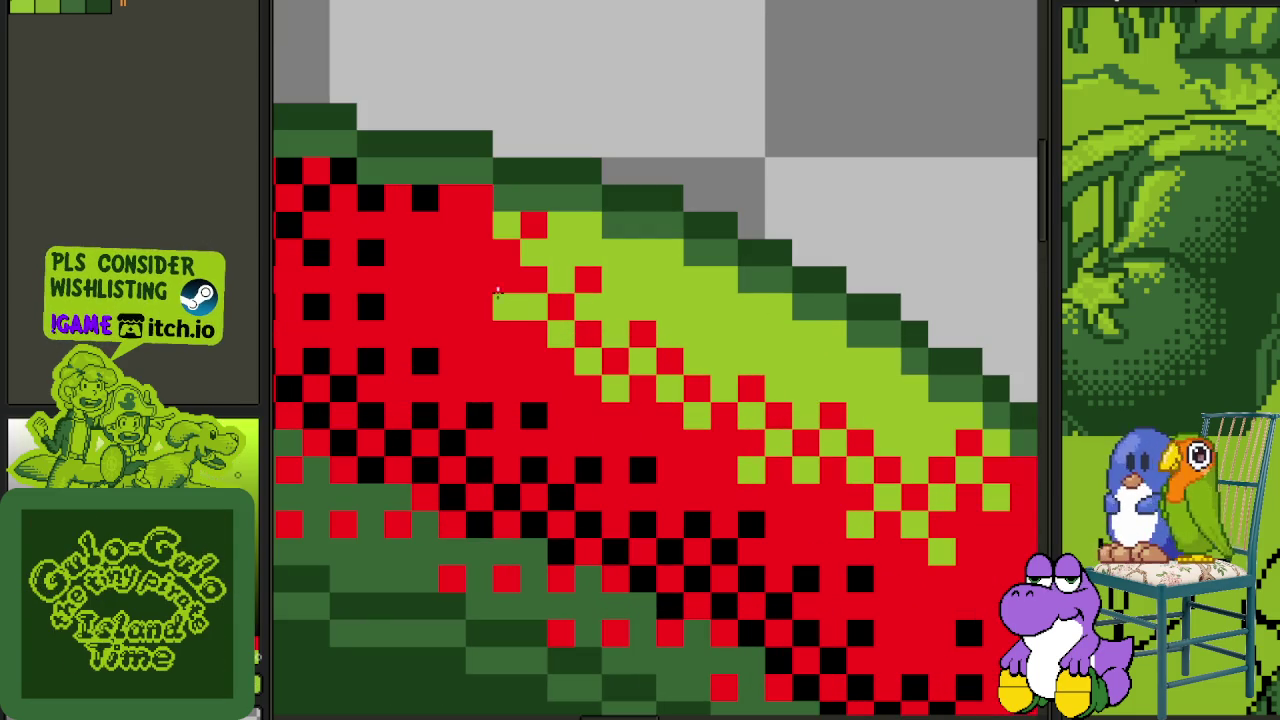
{"action": "left_click", "coordinate": [456, 280]}
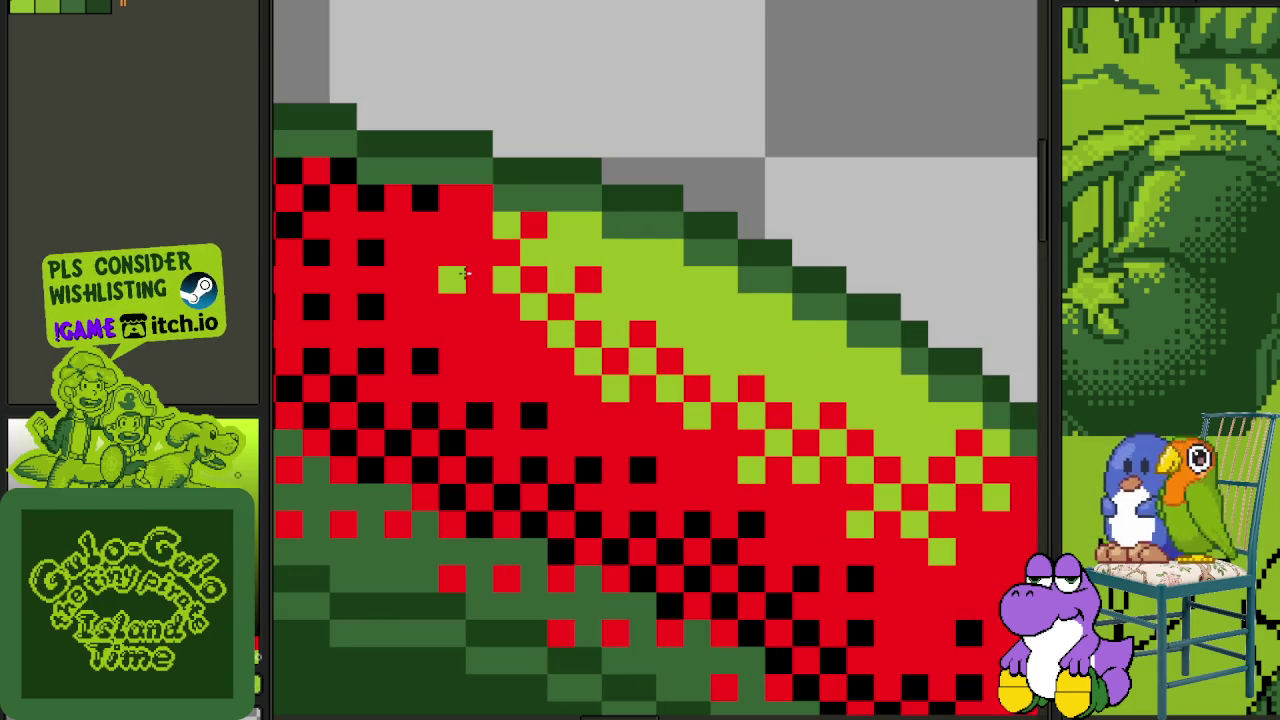
- Save the sprite, then replace black pixels with the dark palette green
{"action": "scroll", "coordinate": [466, 225], "scroll_direction": "down", "scroll_amount": 1}
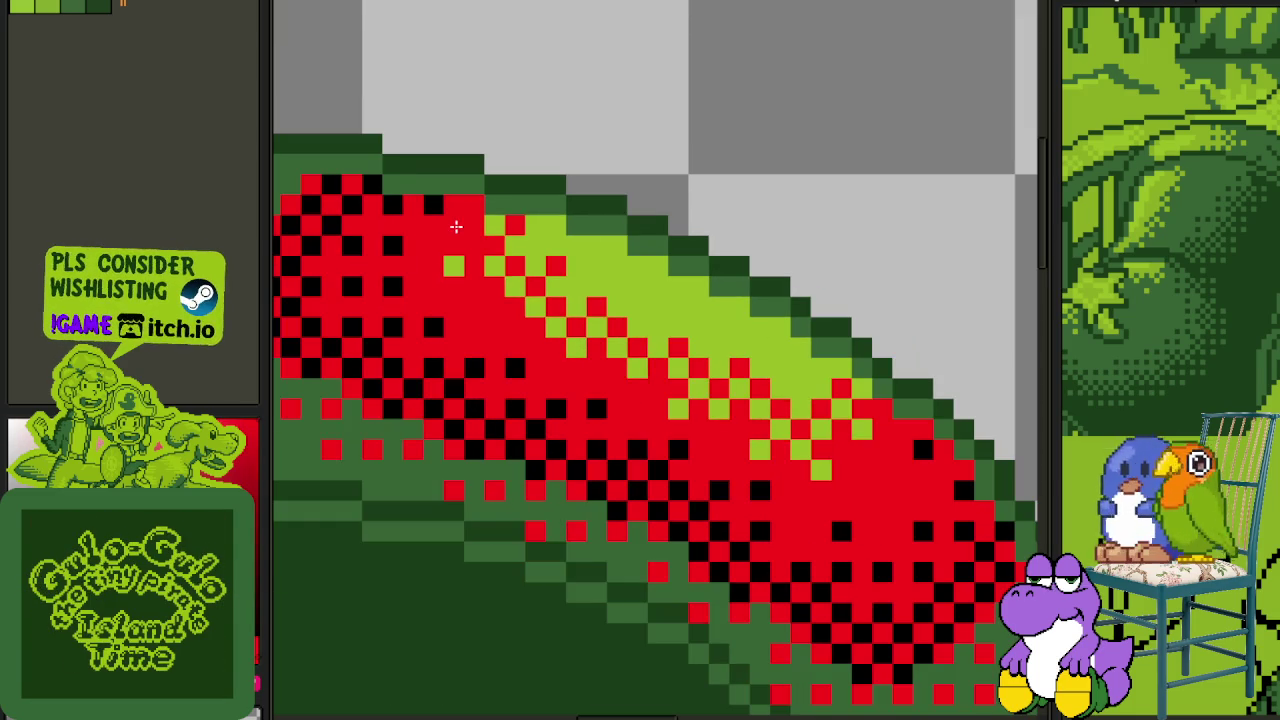
{"action": "key", "text": "ctrl+s"}
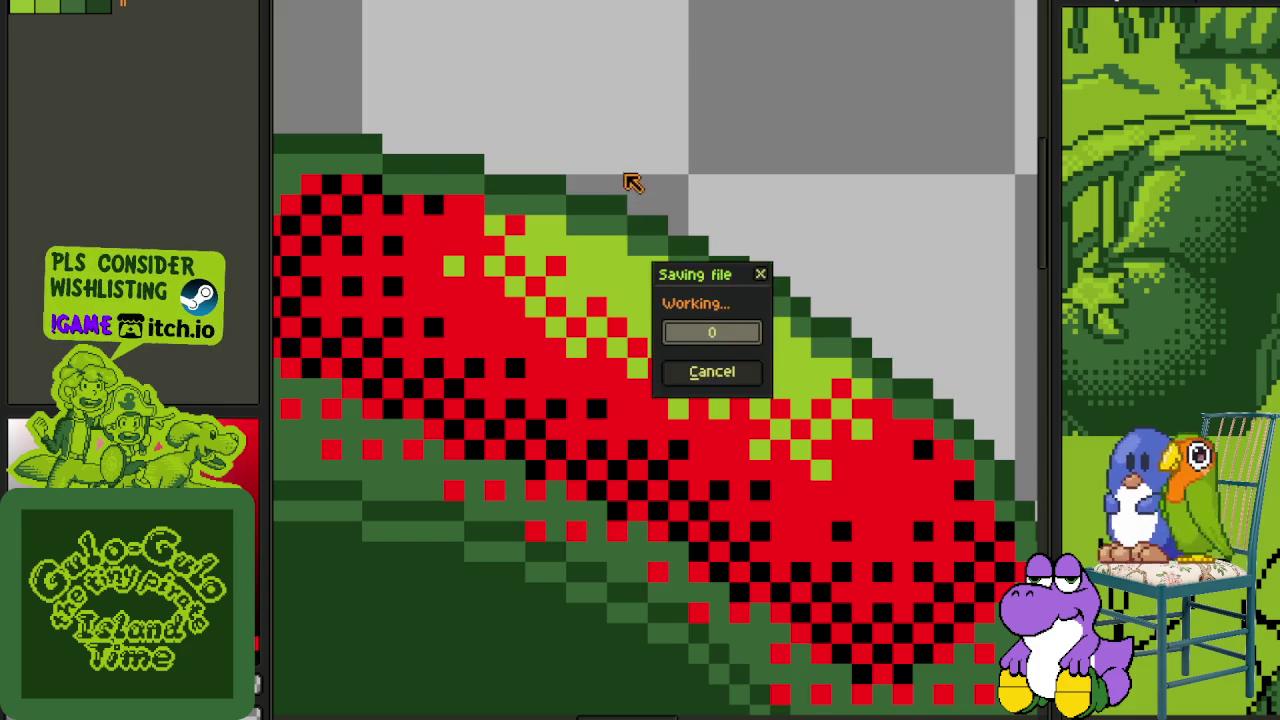
{"action": "scroll", "coordinate": [633, 176], "scroll_direction": "down", "scroll_amount": 1}
{"action": "scroll", "coordinate": [612, 300], "scroll_direction": "up", "scroll_amount": 1}
{"action": "scroll", "coordinate": [595, 345], "scroll_direction": "up", "scroll_amount": 2}
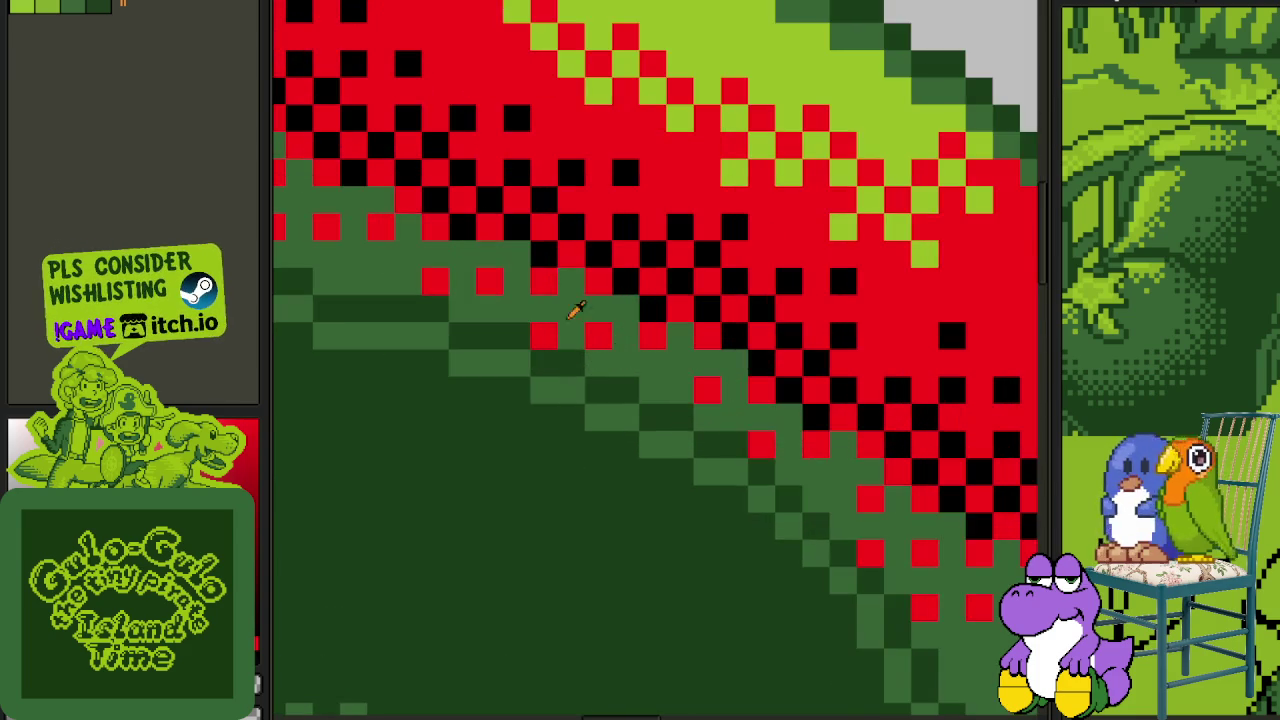
{"action": "scroll", "coordinate": [620, 372], "scroll_direction": "up", "scroll_amount": 1}
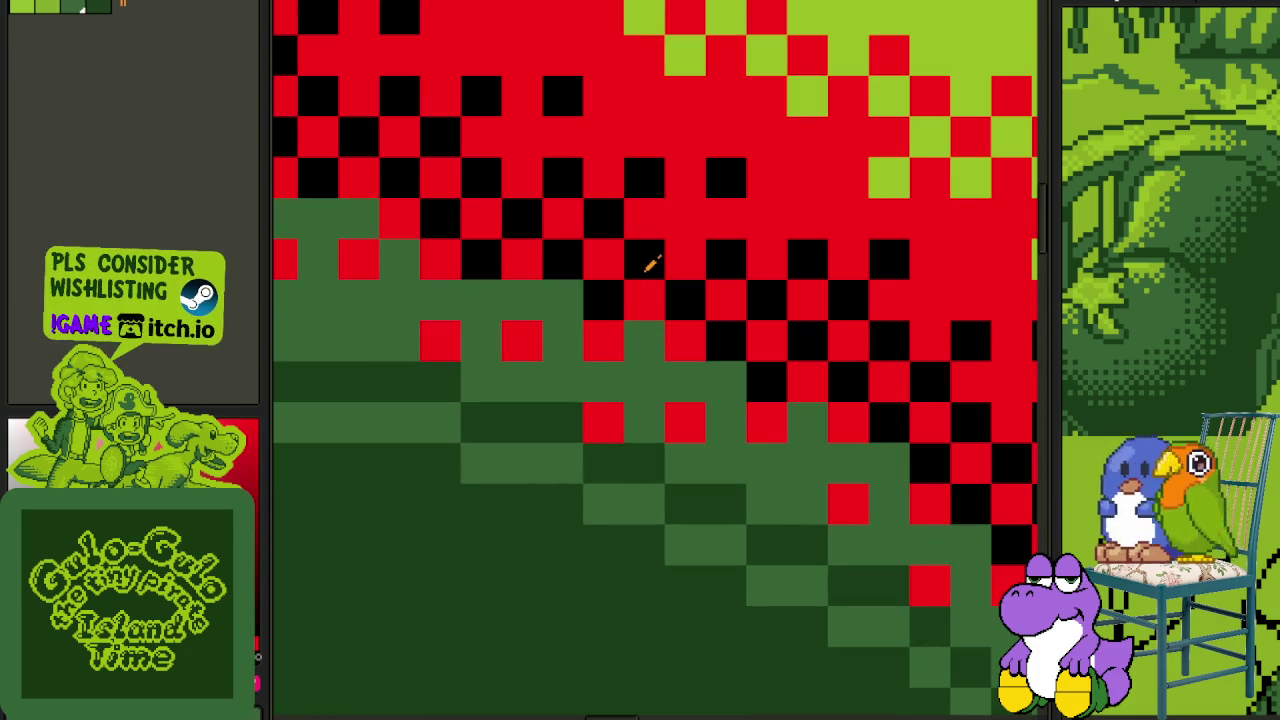
{"action": "key", "text": "shift+r"}
{"action": "left_click", "coordinate": [575, 552]}
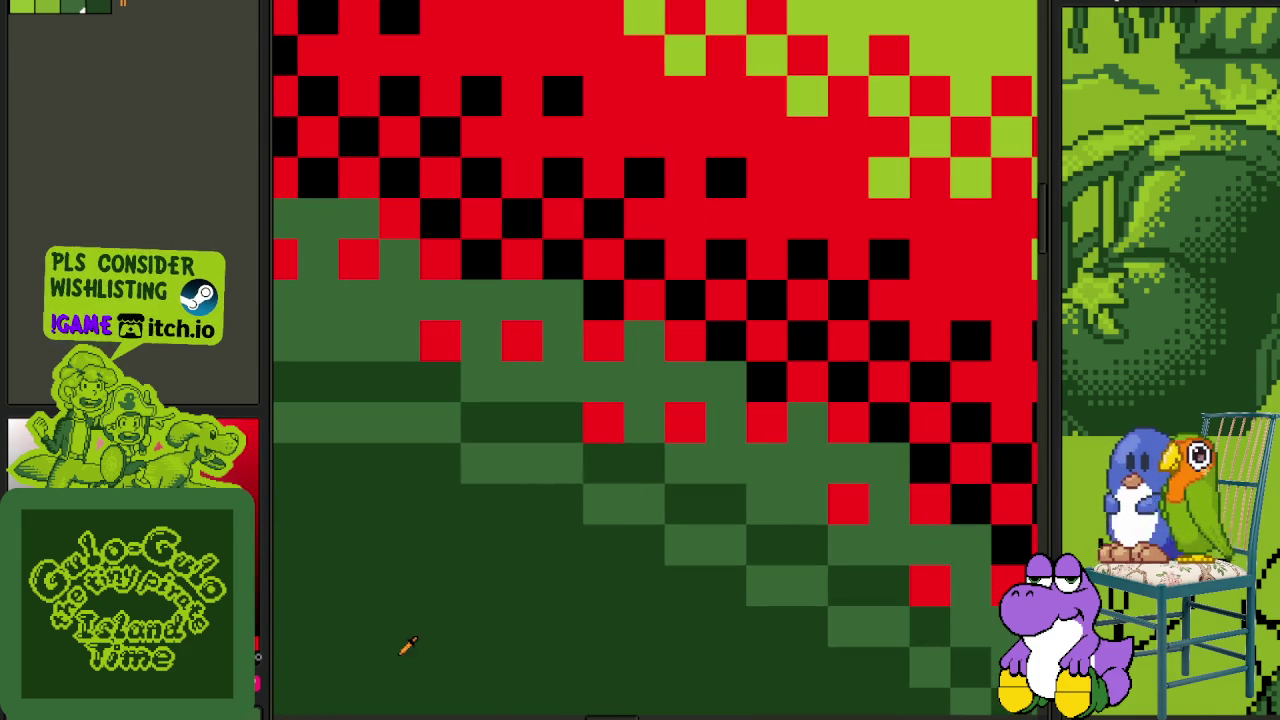
- Select Layer 1 and replace black #000000 with dark green #306230
{"action": "key", "text": "Tab"}
{"action": "right_click", "coordinate": [423, 657]}
{"action": "left_click", "coordinate": [463, 700]}
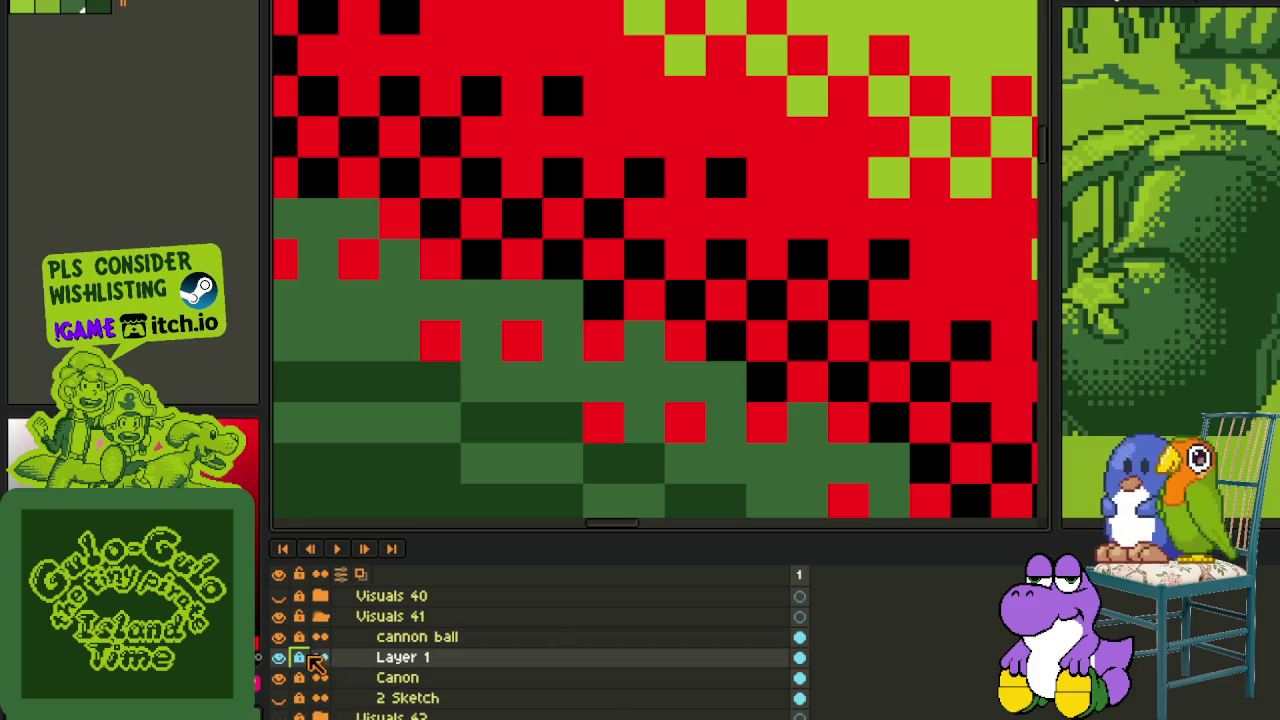
{"action": "key", "text": "Tab"}
{"action": "key", "text": "shift+r"}
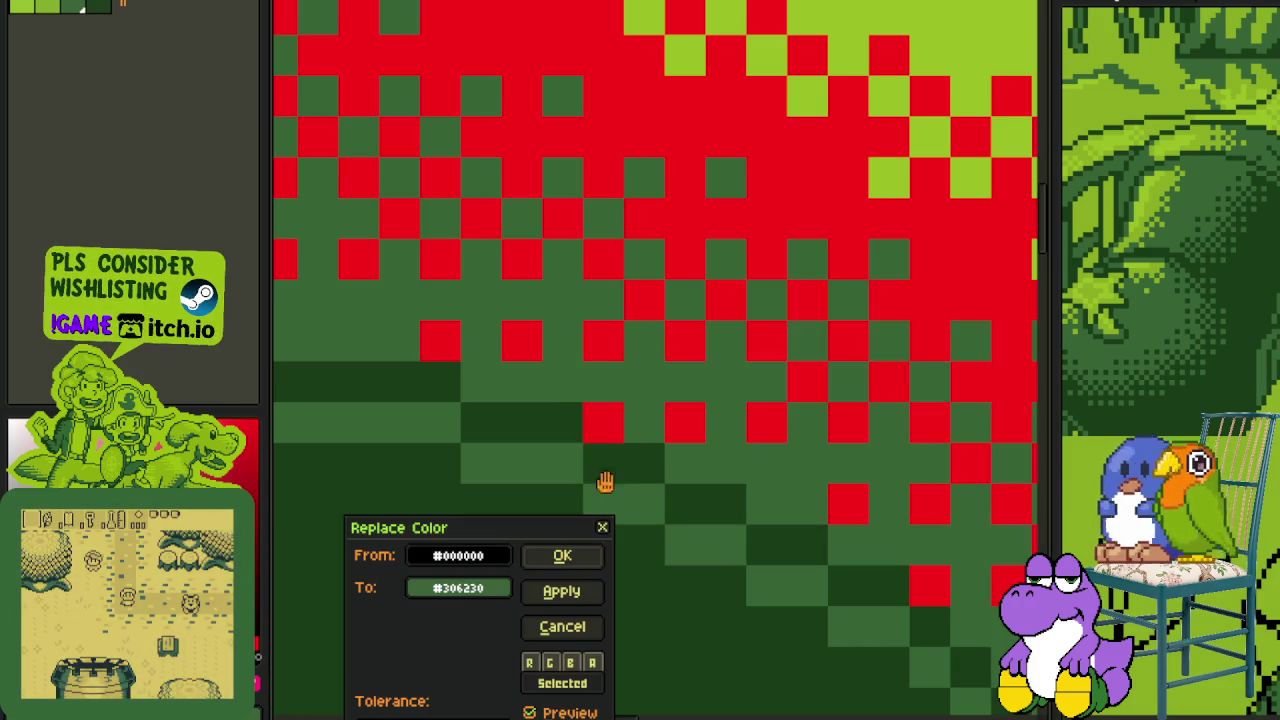
{"action": "left_click", "coordinate": [572, 553]}
{"action": "scroll", "coordinate": [606, 383], "scroll_direction": "down", "scroll_amount": 2}
{"action": "scroll", "coordinate": [709, 323], "scroll_direction": "down", "scroll_amount": 1}
{"action": "left_click_drag", "start_coordinate": [709, 323], "coordinate": [612, 363]}
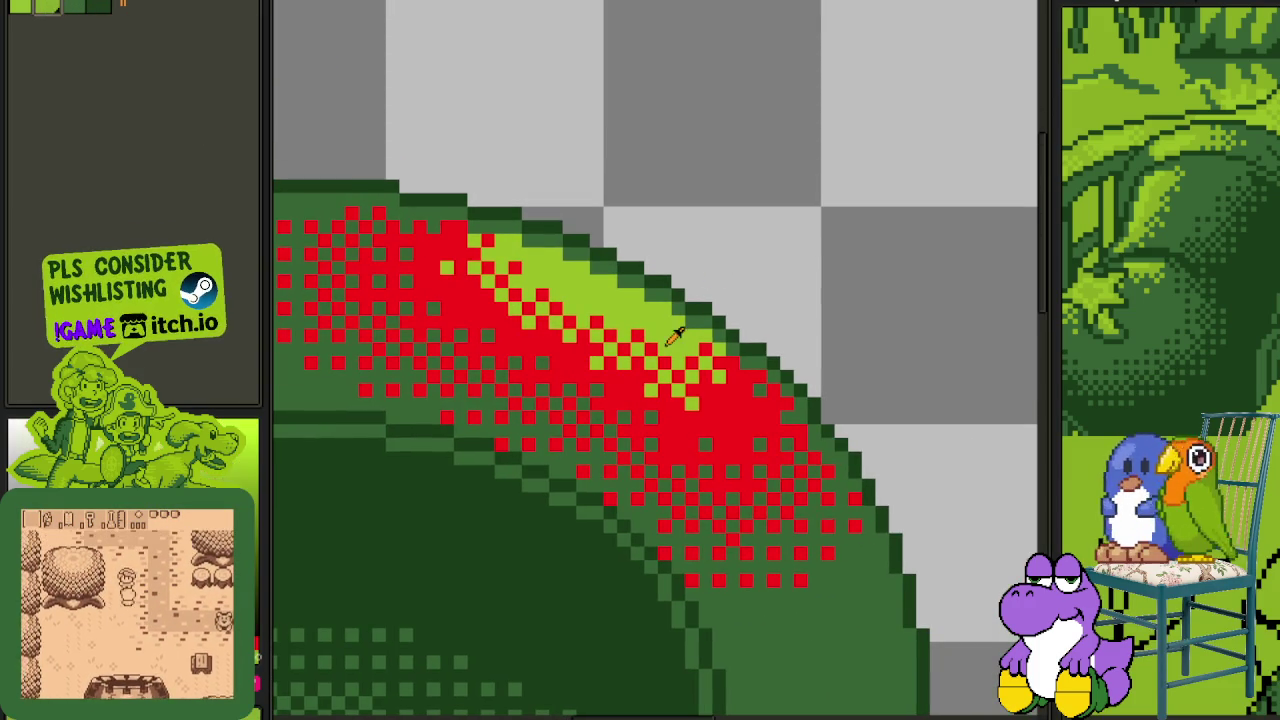
- Replace red #FF0000 with light green palette index 1 and centre the whole sprite
{"action": "key", "text": "shift+r"}
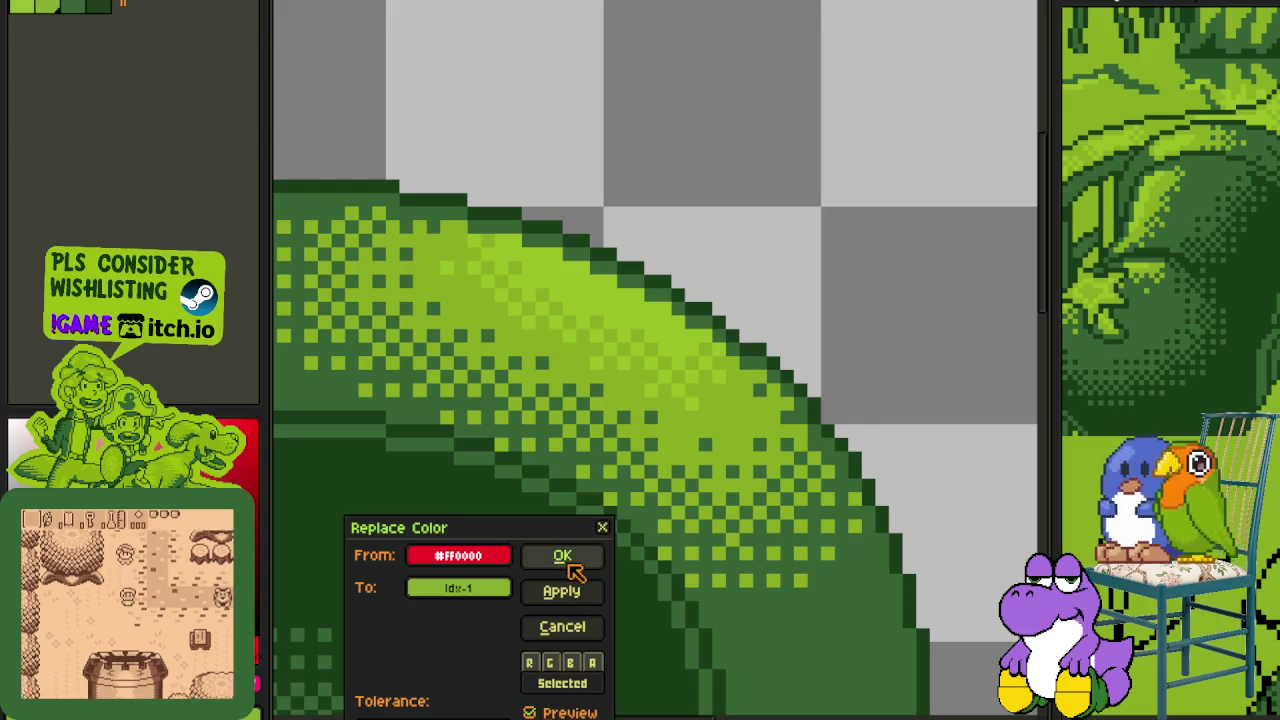
{"action": "left_click", "coordinate": [566, 557]}
{"action": "scroll", "coordinate": [803, 323], "scroll_direction": "down", "scroll_amount": 2}
{"action": "scroll", "coordinate": [803, 314], "scroll_direction": "down", "scroll_amount": 1}
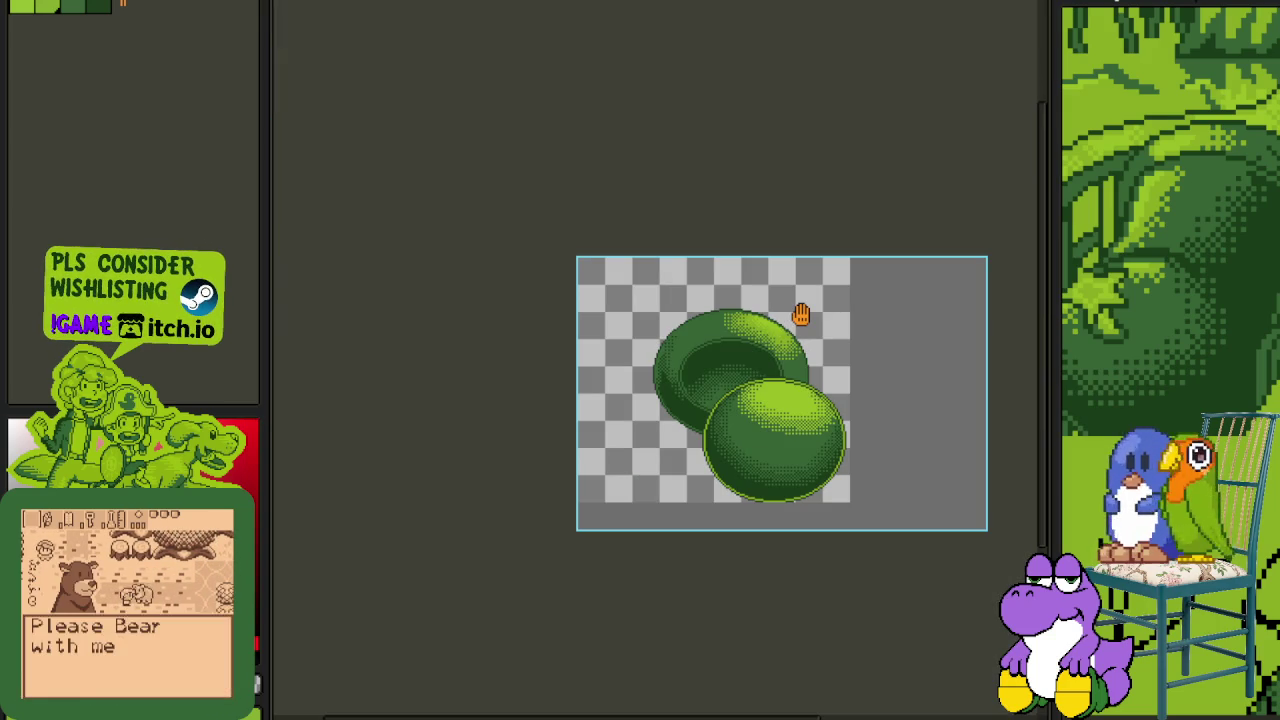
{"action": "left_click_drag", "start_coordinate": [800, 314], "coordinate": [780, 237]}
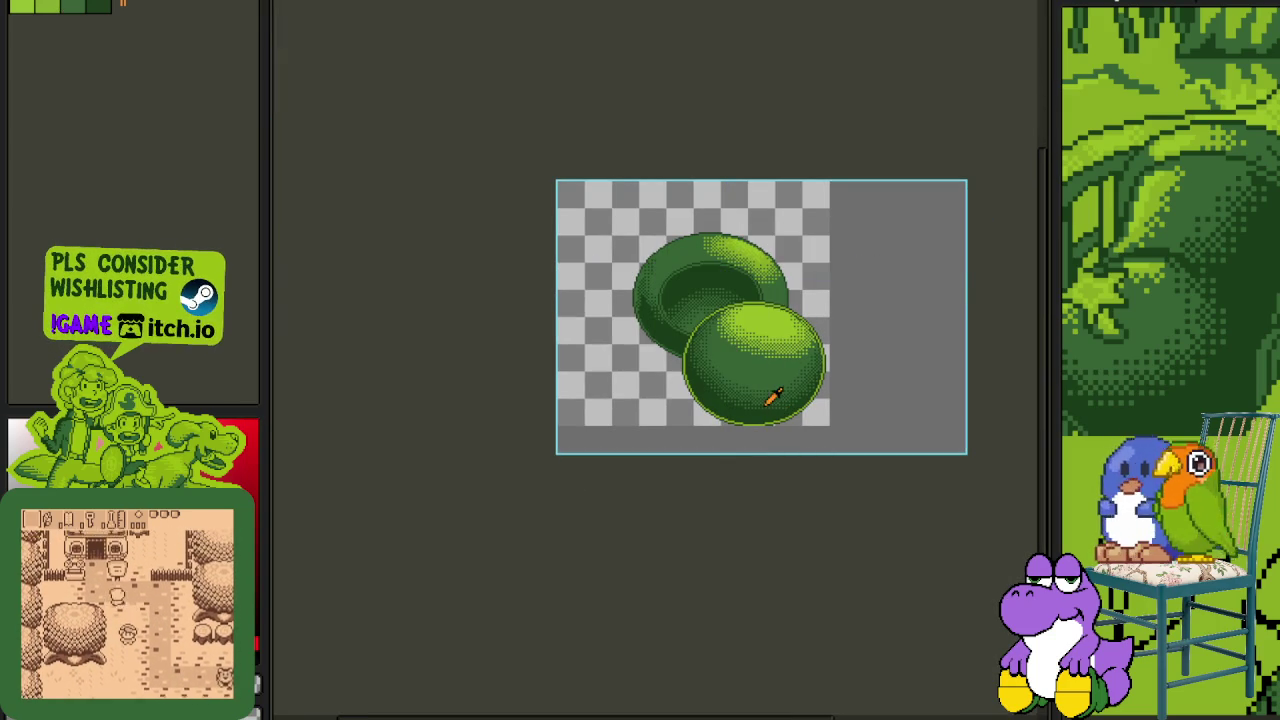
{"action": "key", "text": "Tab"}
- Merge Layer 1 into Canon, unhide 2 Sketch and drag it above cannon ball, then add a new layer
{"action": "right_click", "coordinate": [382, 662]}
{"action": "left_click", "coordinate": [442, 703]}
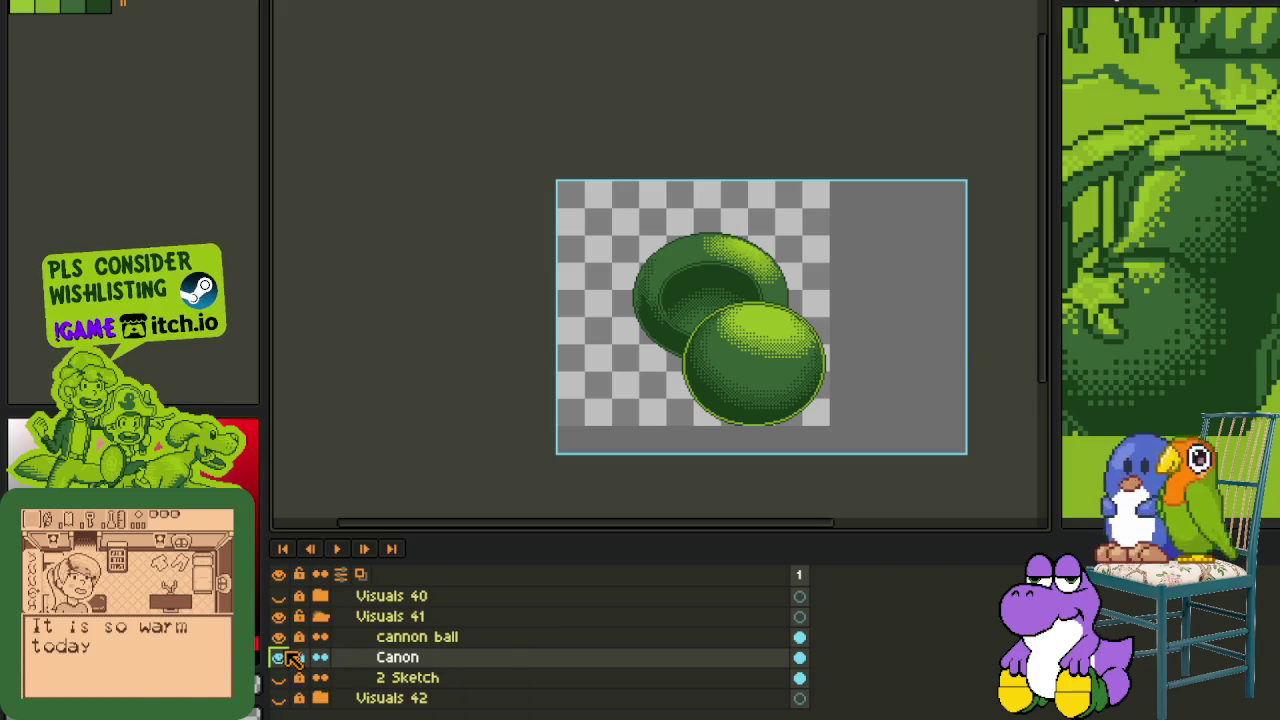
{"action": "left_click", "coordinate": [280, 678]}
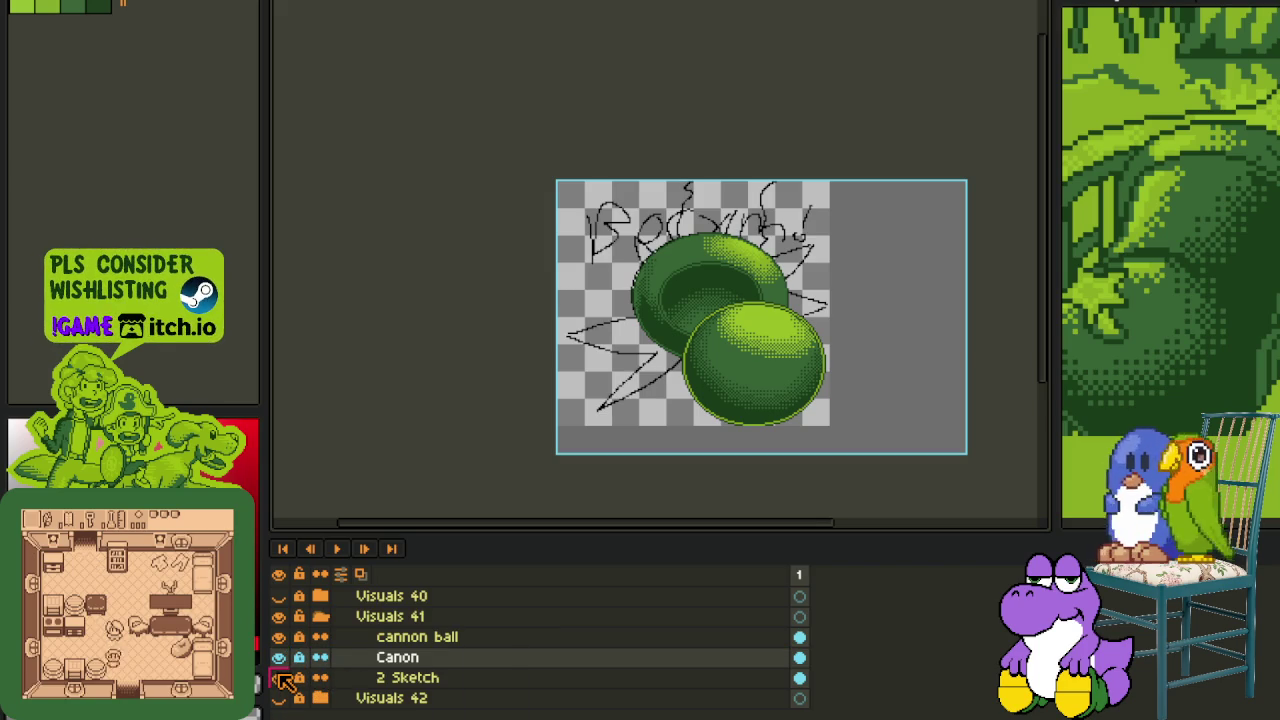
{"action": "left_click", "coordinate": [386, 678]}
{"action": "left_click_drag", "start_coordinate": [386, 678], "coordinate": [386, 632]}
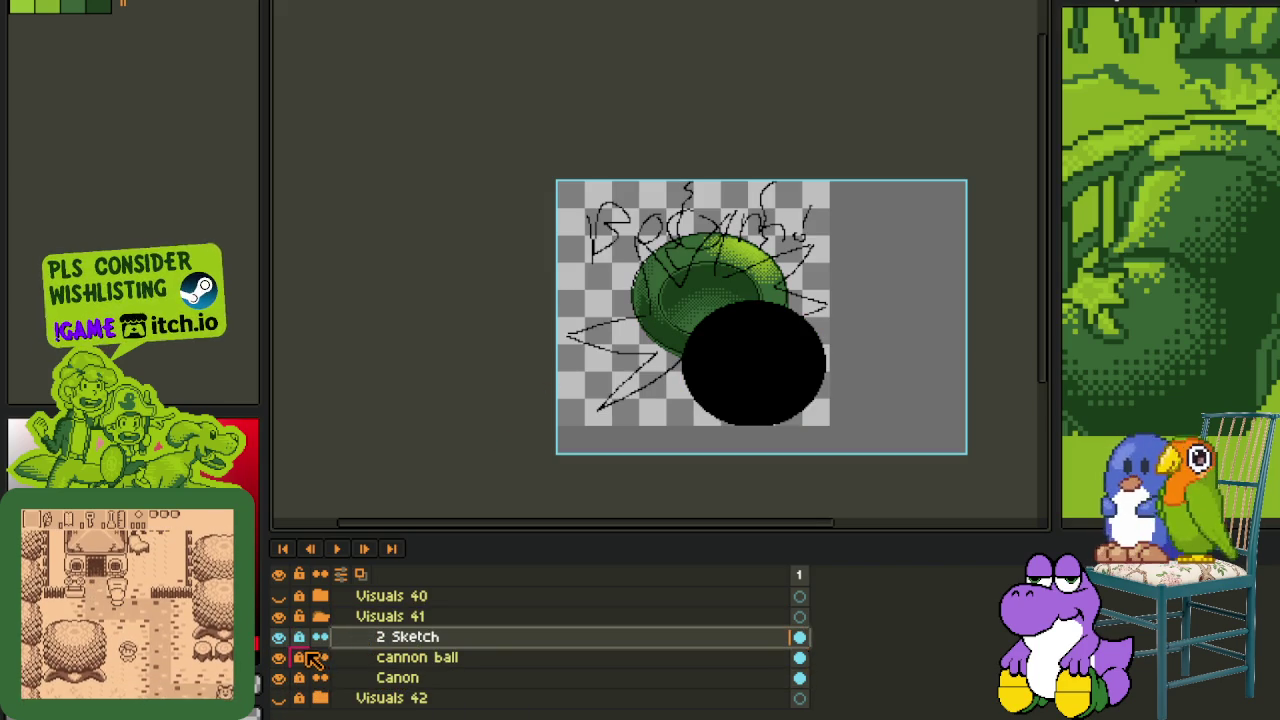
{"action": "right_click", "coordinate": [380, 645]}
{"action": "mouse_move", "coordinate": [430, 621]}
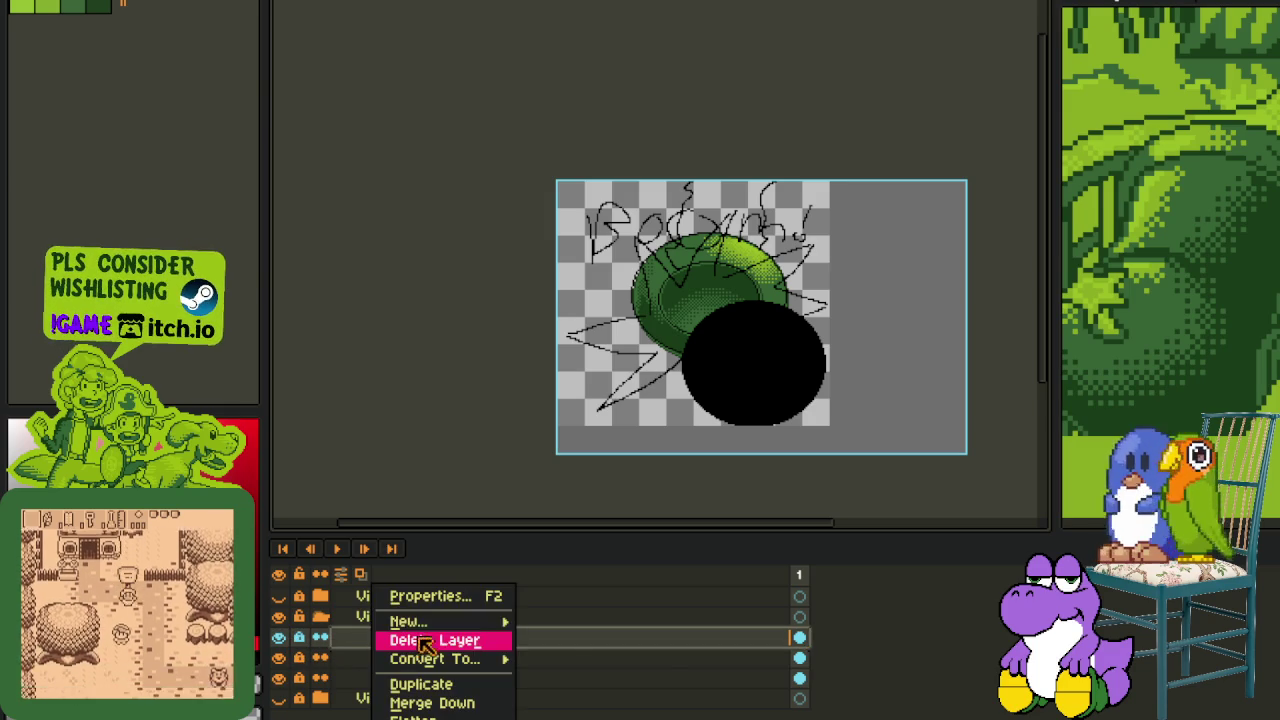
{"action": "left_click", "coordinate": [538, 622]}
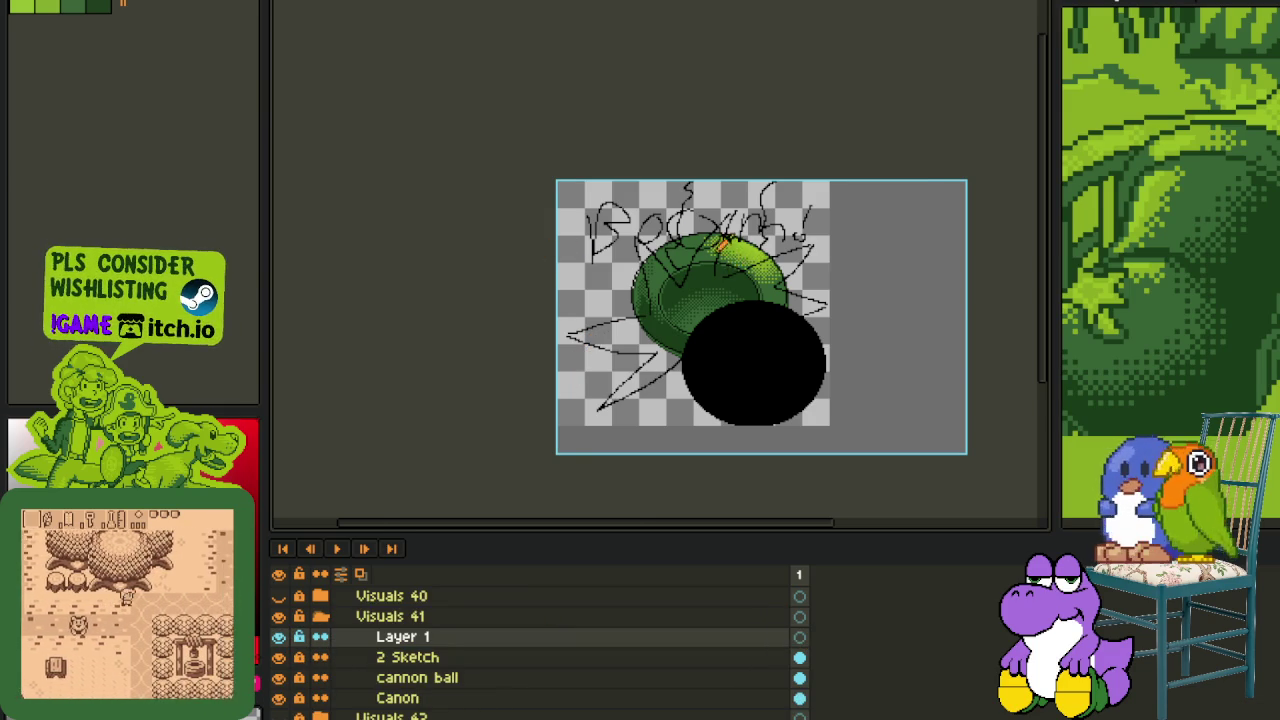
- Draw and bend a red curved stroke over the back cannonball at the sketch's upper left
{"action": "scroll", "coordinate": [680, 240], "scroll_direction": "up", "scroll_amount": 2}
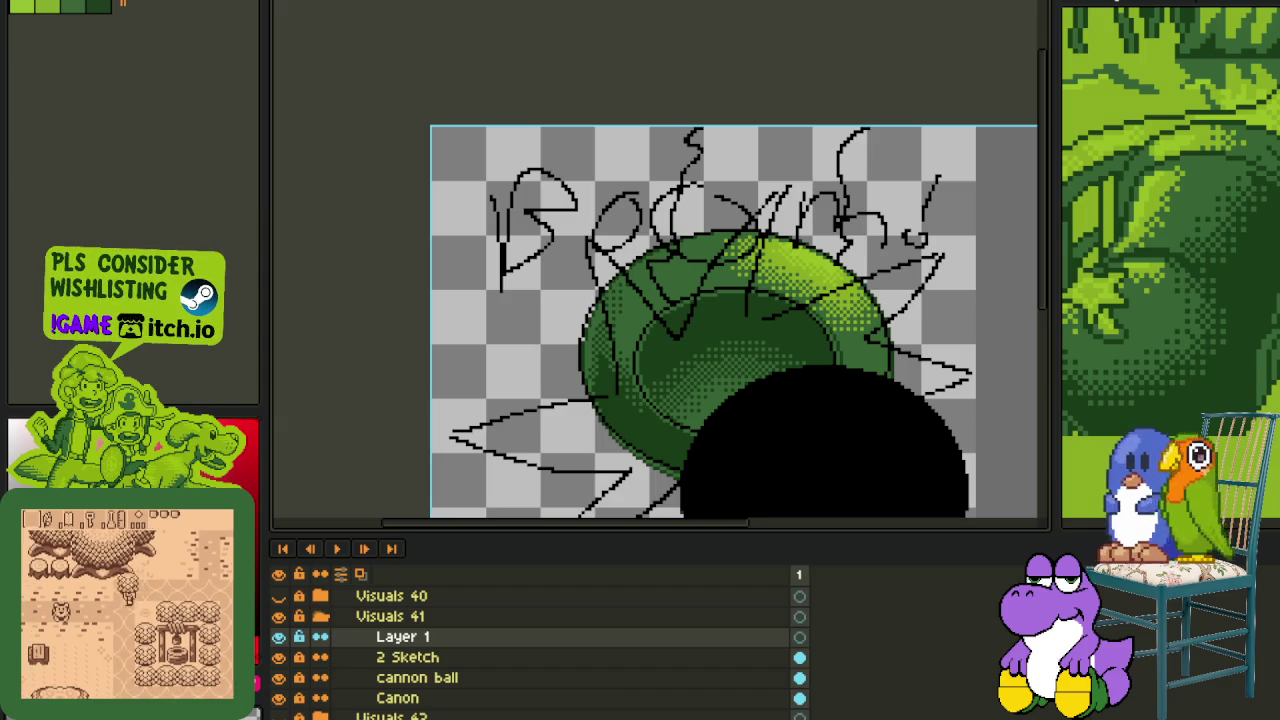
{"action": "left_click_drag", "start_coordinate": [731, 271], "coordinate": [629, 157]}
{"action": "scroll", "coordinate": [548, 147], "scroll_direction": "up", "scroll_amount": 2}
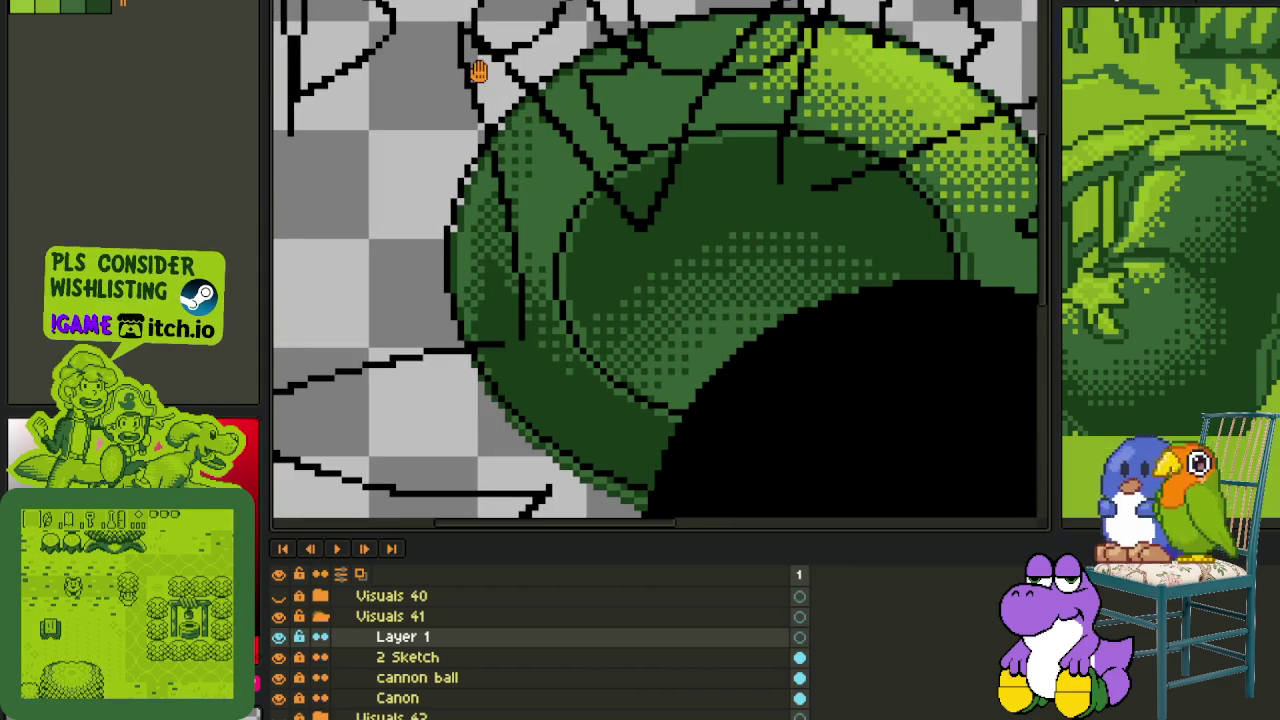
{"action": "left_click_drag", "start_coordinate": [478, 72], "coordinate": [508, 94]}
{"action": "mouse_move", "coordinate": [492, 50]}
{"action": "left_mouse_down"}
{"action": "mouse_move", "coordinate": [581, 314]}
{"action": "mouse_move", "coordinate": [655, 305]}
{"action": "left_mouse_up"}
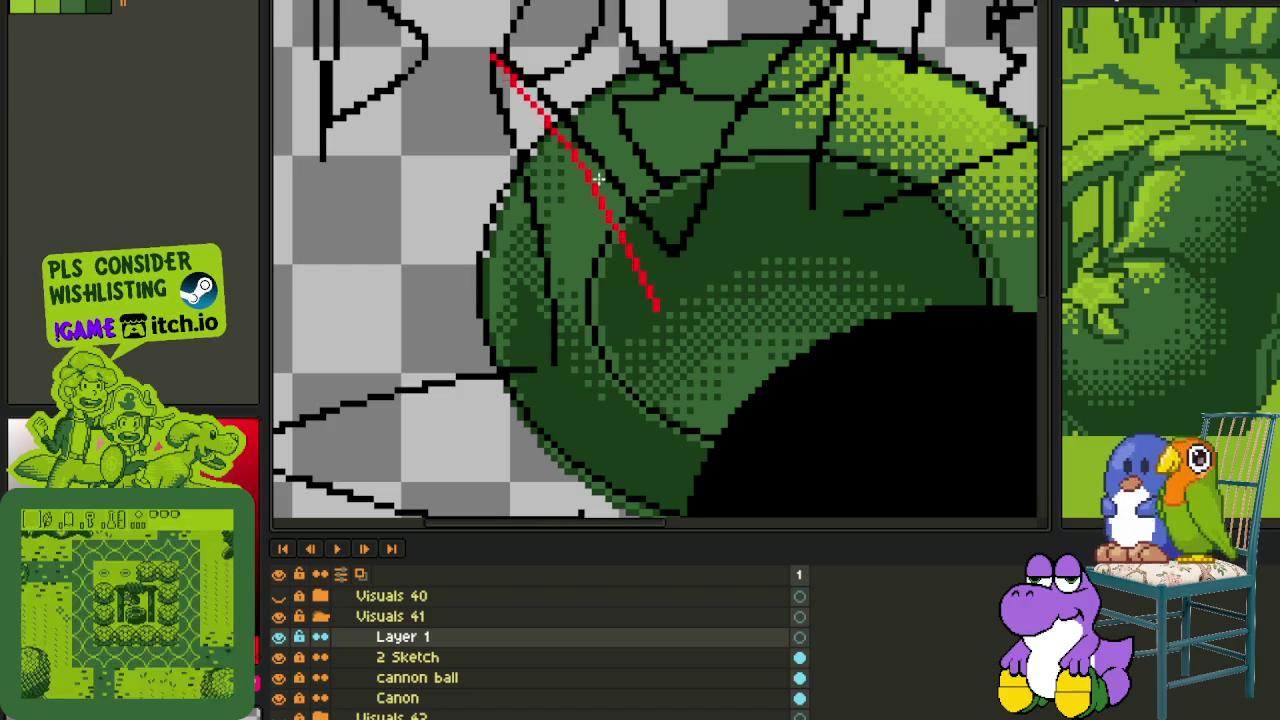
{"action": "left_click_drag", "start_coordinate": [625, 172], "coordinate": [640, 200]}
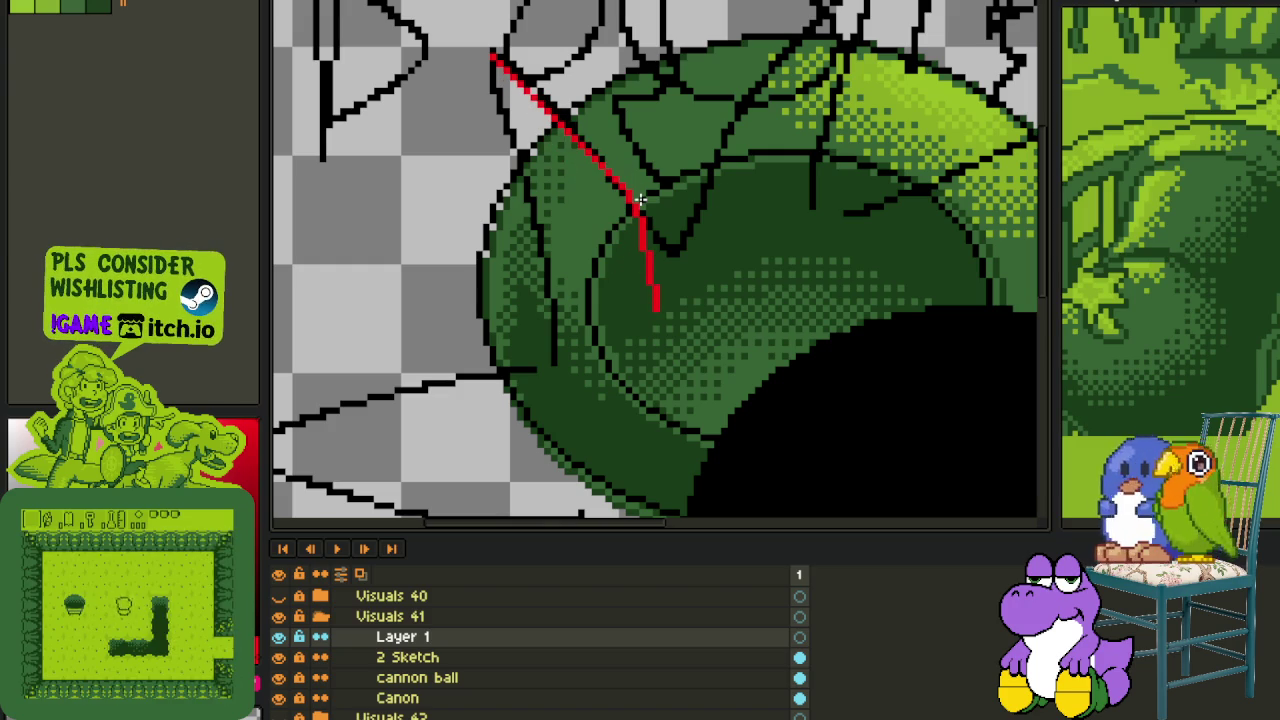
- Continue the red outline along the burst edge and the dome's lower-left side
{"action": "left_click_drag", "start_coordinate": [466, 354], "coordinate": [601, 294]}
{"action": "left_click", "coordinate": [524, 333]}
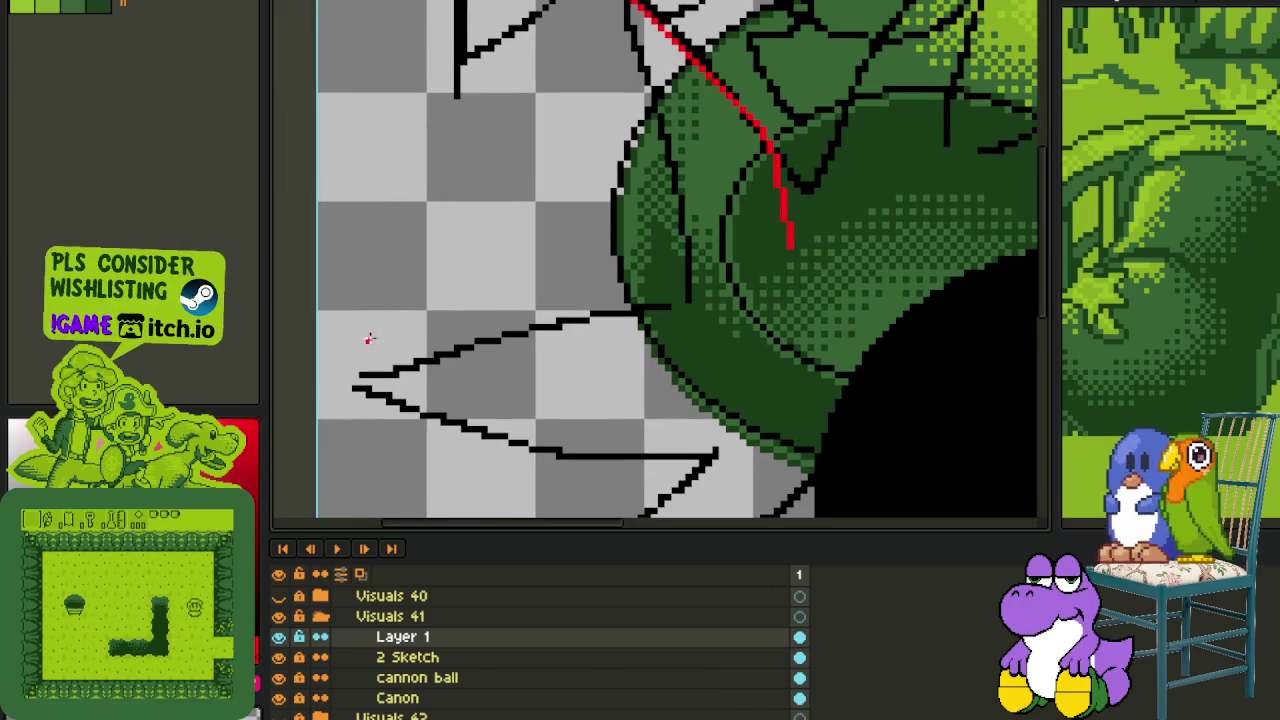
{"action": "mouse_move", "coordinate": [397, 341]}
{"action": "left_mouse_down"}
{"action": "mouse_move", "coordinate": [790, 245]}
{"action": "mouse_move", "coordinate": [665, 362]}
{"action": "mouse_move", "coordinate": [569, 314]}
{"action": "mouse_move", "coordinate": [566, 280]}
{"action": "mouse_move", "coordinate": [594, 264]}
{"action": "mouse_move", "coordinate": [582, 270]}
{"action": "left_mouse_up"}
{"action": "scroll", "coordinate": [603, 287], "scroll_direction": "up", "scroll_amount": 1}
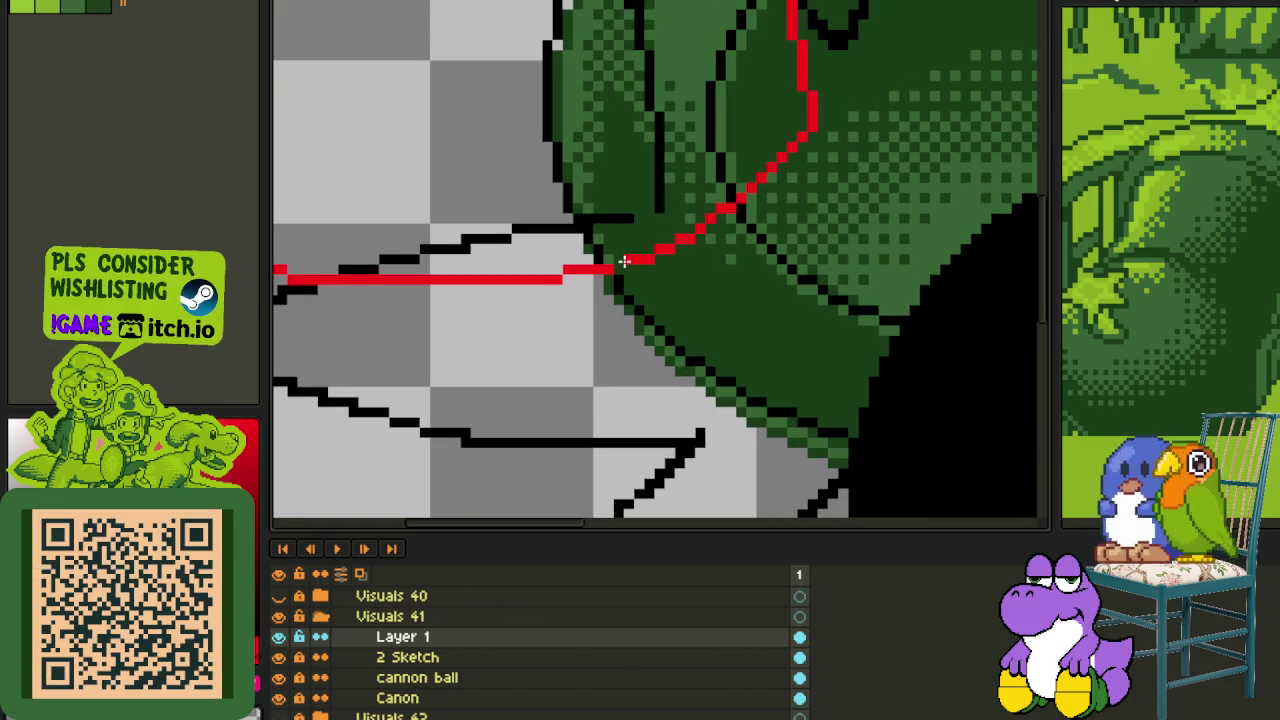
{"action": "scroll", "coordinate": [608, 262], "scroll_direction": "down", "scroll_amount": 2}
{"action": "scroll", "coordinate": [422, 271], "scroll_direction": "up", "scroll_amount": 2}
- Erase a stray red bit, extend the outline left and toward the lower burst spike
{"action": "left_click_drag", "start_coordinate": [403, 262], "coordinate": [332, 262]}
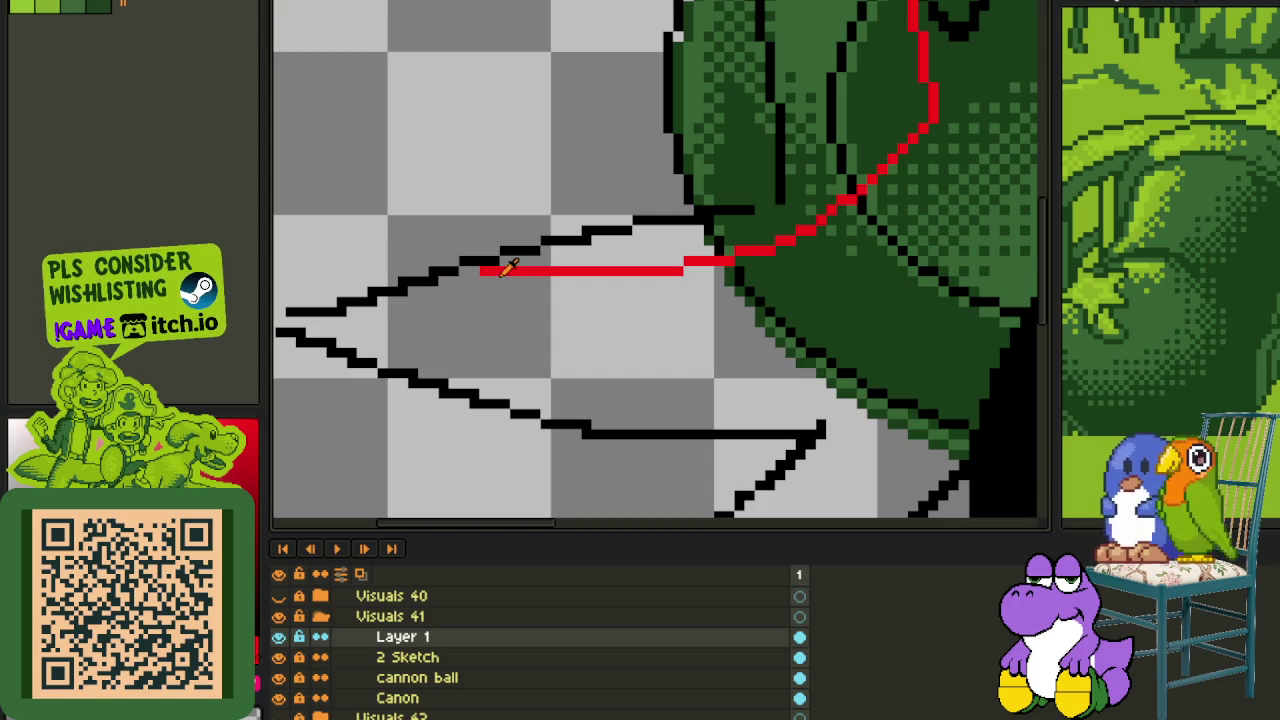
{"action": "left_click_drag", "start_coordinate": [441, 283], "coordinate": [416, 284]}
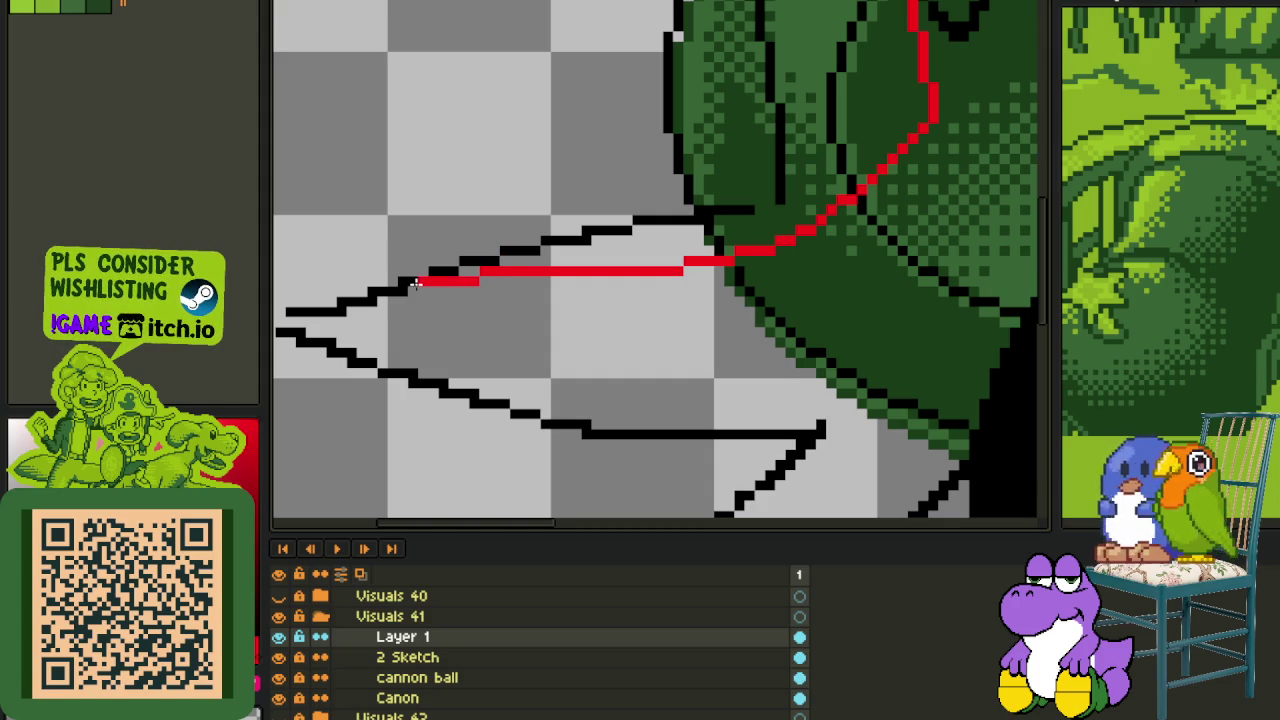
{"action": "scroll", "coordinate": [529, 308], "scroll_direction": "down", "scroll_amount": 1}
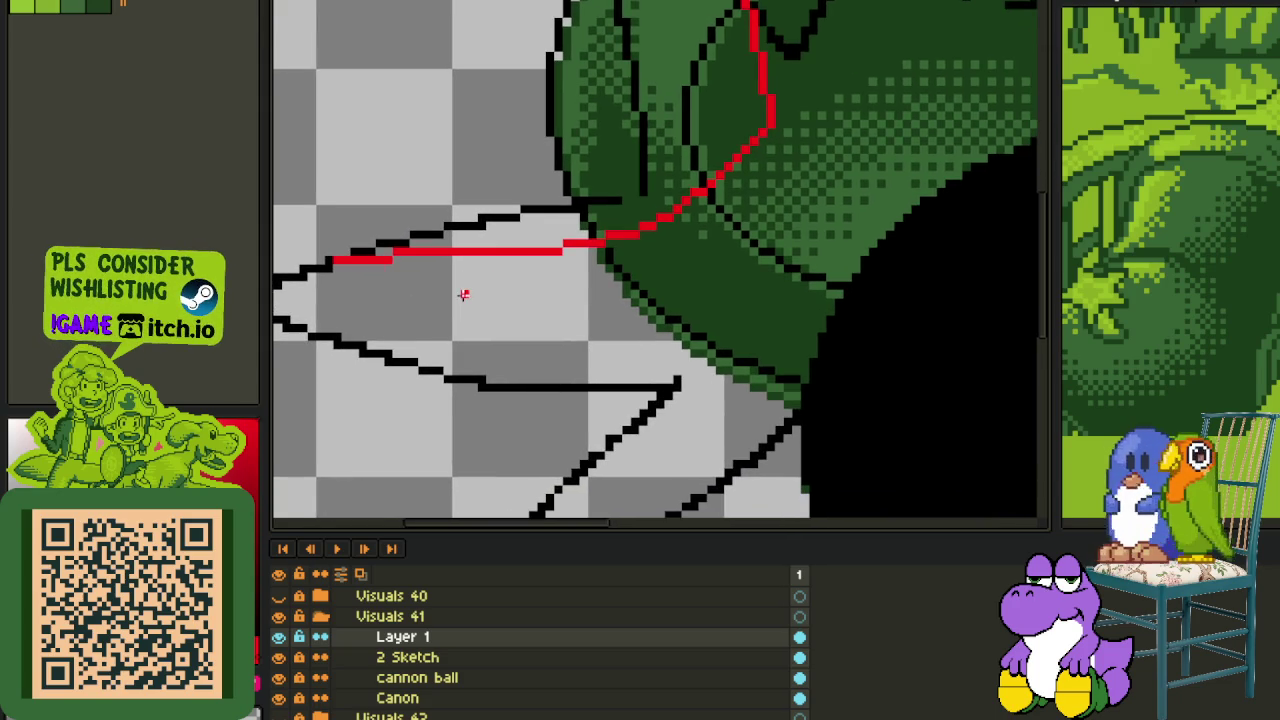
{"action": "scroll", "coordinate": [430, 293], "scroll_direction": "up", "scroll_amount": 1}
{"action": "mouse_move", "coordinate": [388, 262]}
{"action": "left_mouse_down"}
{"action": "mouse_move", "coordinate": [805, 478]}
{"action": "mouse_move", "coordinate": [827, 355]}
{"action": "left_mouse_up"}
{"action": "scroll", "coordinate": [824, 355], "scroll_direction": "down", "scroll_amount": 2}
{"action": "scroll", "coordinate": [820, 354], "scroll_direction": "down", "scroll_amount": 2}
{"action": "scroll", "coordinate": [823, 363], "scroll_direction": "up", "scroll_amount": 2}
{"action": "scroll", "coordinate": [640, 280], "scroll_direction": "up", "scroll_amount": 2}
{"action": "scroll", "coordinate": [640, 280], "scroll_direction": "up", "scroll_amount": 1}
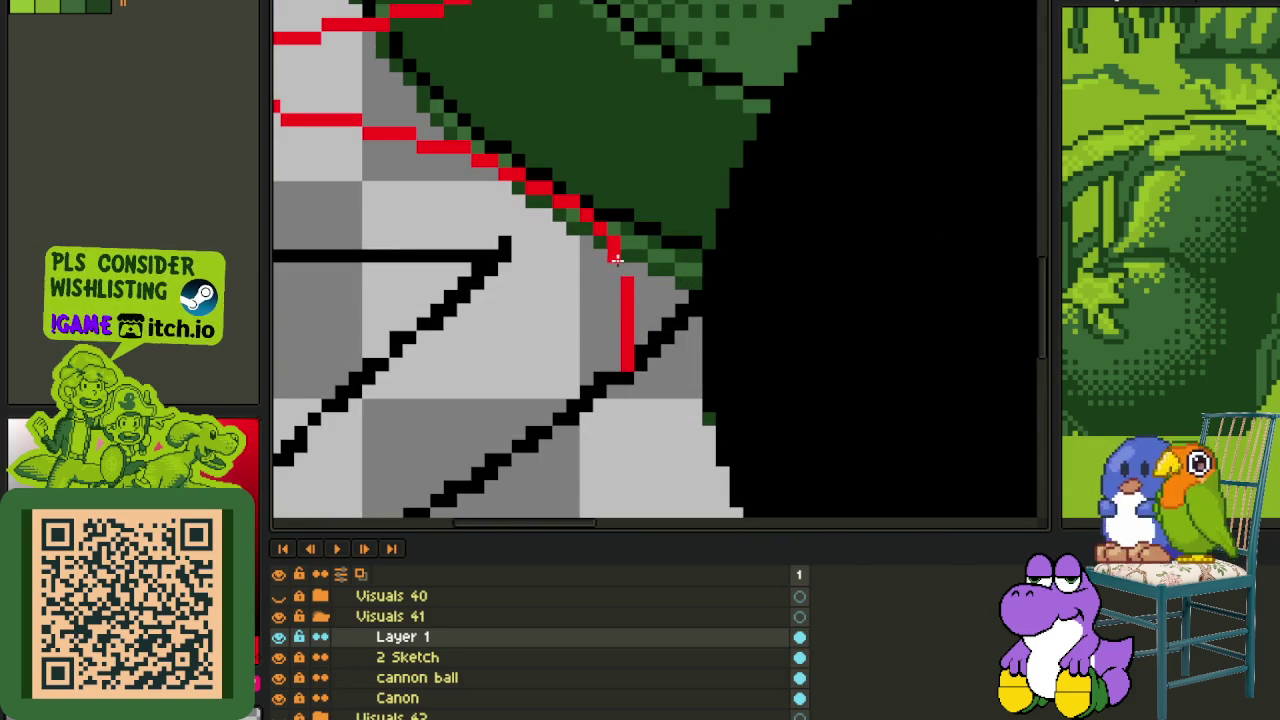
{"action": "scroll", "coordinate": [616, 266], "scroll_direction": "down", "scroll_amount": 3}
{"action": "scroll", "coordinate": [663, 263], "scroll_direction": "up", "scroll_amount": 1}
{"action": "scroll", "coordinate": [487, 237], "scroll_direction": "up", "scroll_amount": 2}
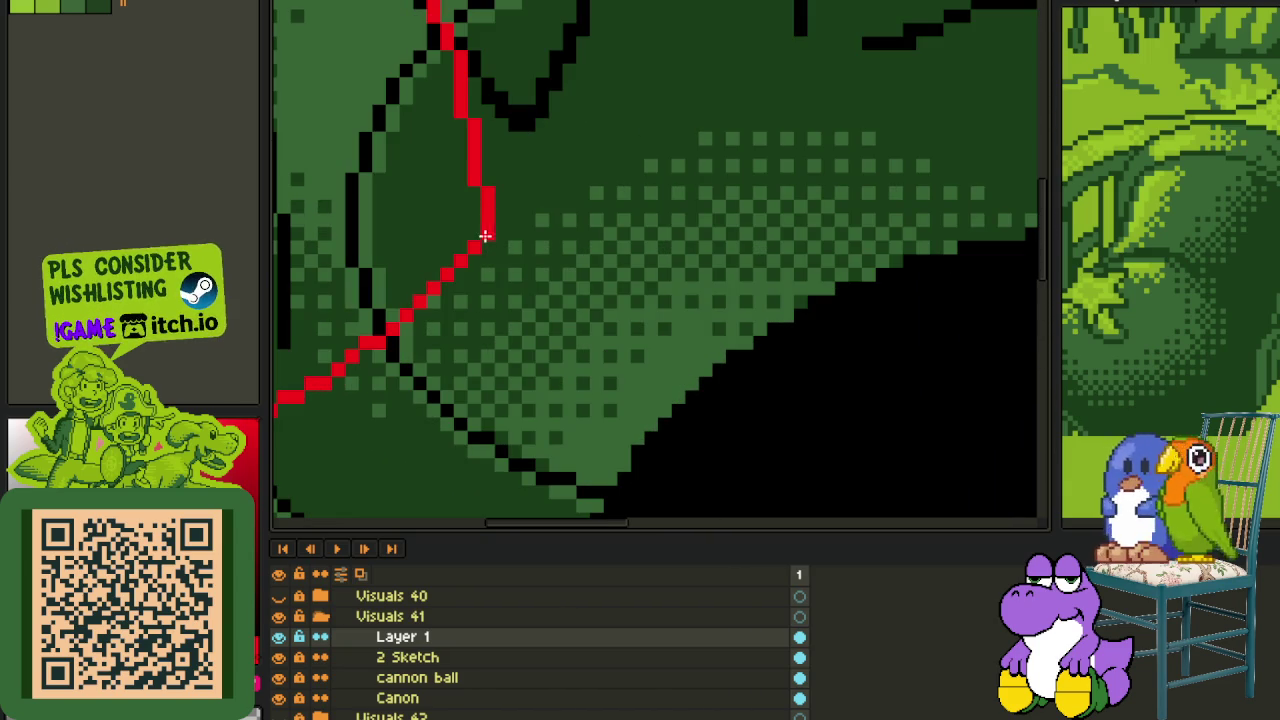
{"action": "scroll", "coordinate": [488, 250], "scroll_direction": "down", "scroll_amount": 3}
{"action": "scroll", "coordinate": [543, 331], "scroll_direction": "up", "scroll_amount": 1}
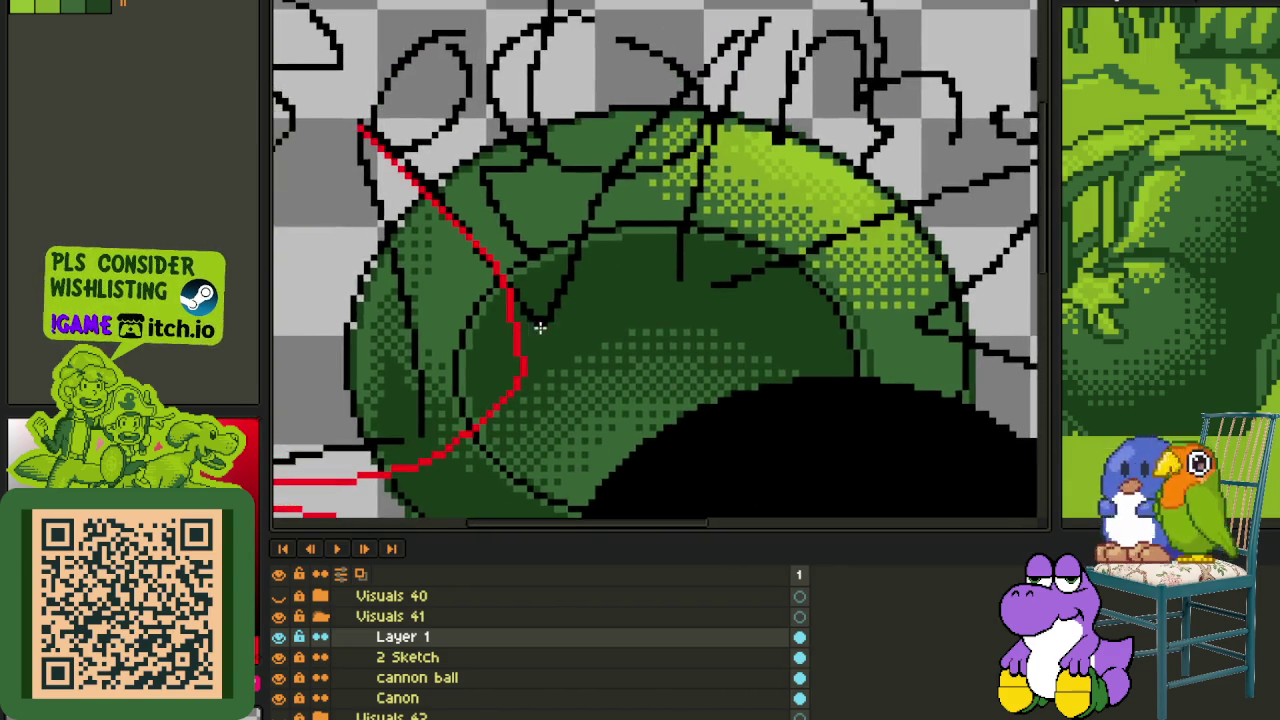
- Draw a red curve across the green dome's upper left
{"action": "scroll", "coordinate": [501, 360], "scroll_direction": "up", "scroll_amount": 2}
{"action": "scroll", "coordinate": [517, 376], "scroll_direction": "down", "scroll_amount": 2}
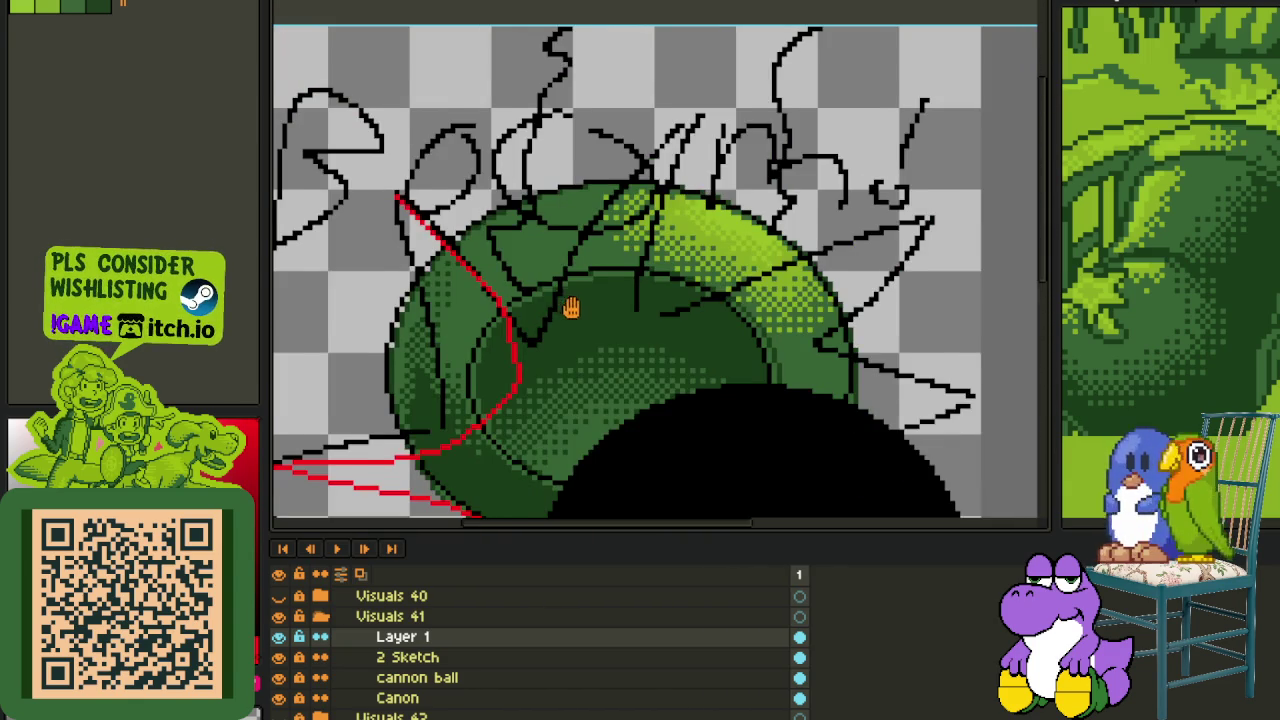
{"action": "scroll", "coordinate": [470, 230], "scroll_direction": "up", "scroll_amount": 1}
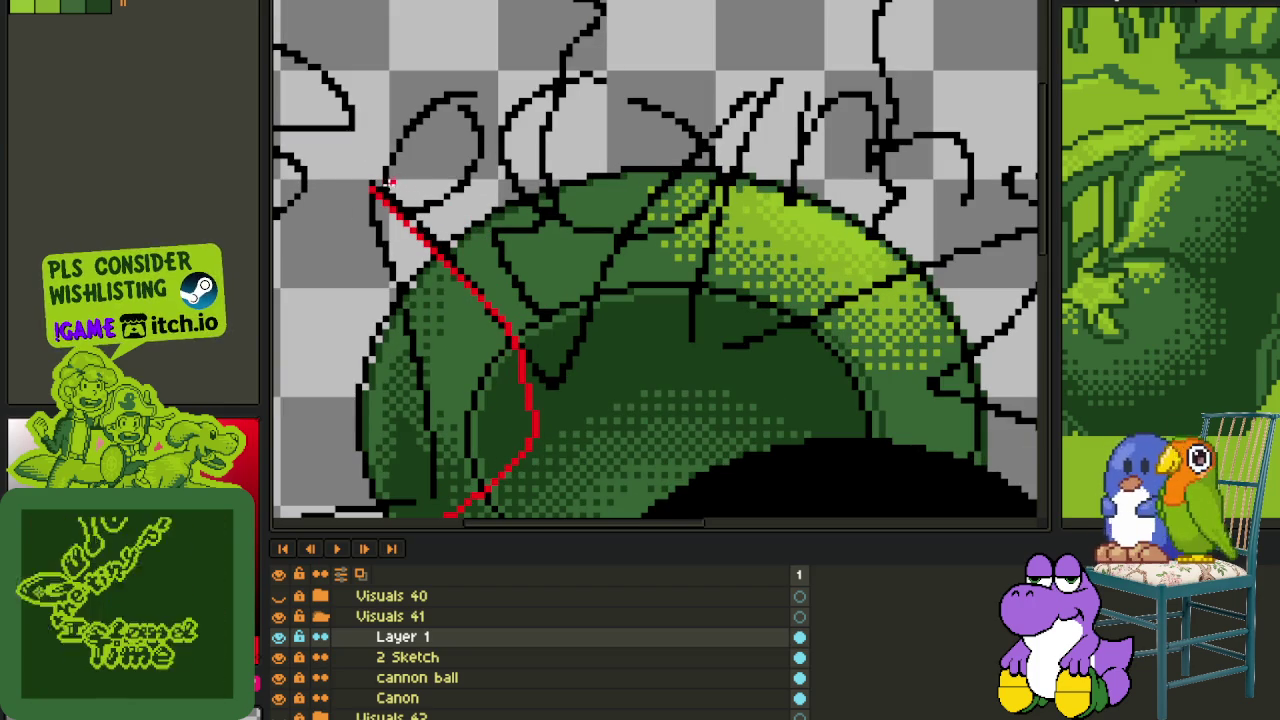
{"action": "left_click_drag", "start_coordinate": [370, 188], "coordinate": [750, 345]}
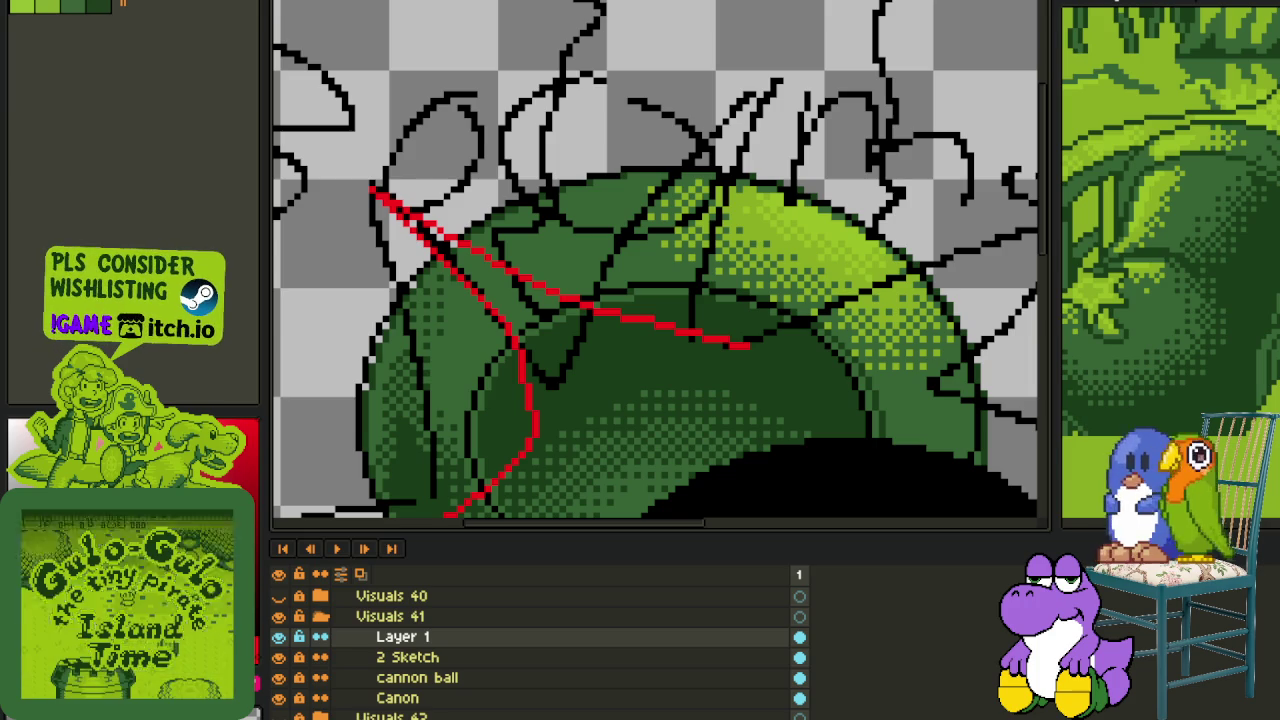
- Replace an undone freehand stroke with a curved red ray rising above the dome
{"action": "left_click_drag", "start_coordinate": [725, 247], "coordinate": [666, 294]}
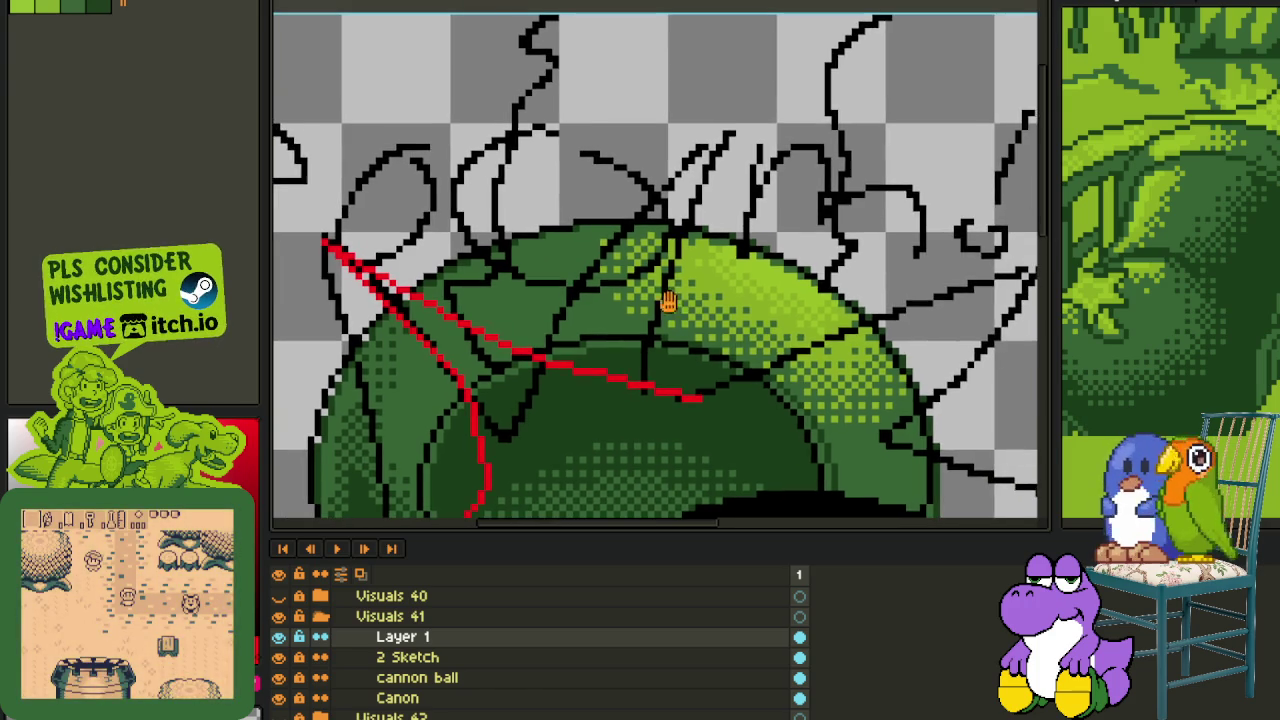
{"action": "scroll", "coordinate": [620, 125], "scroll_direction": "up", "scroll_amount": 1}
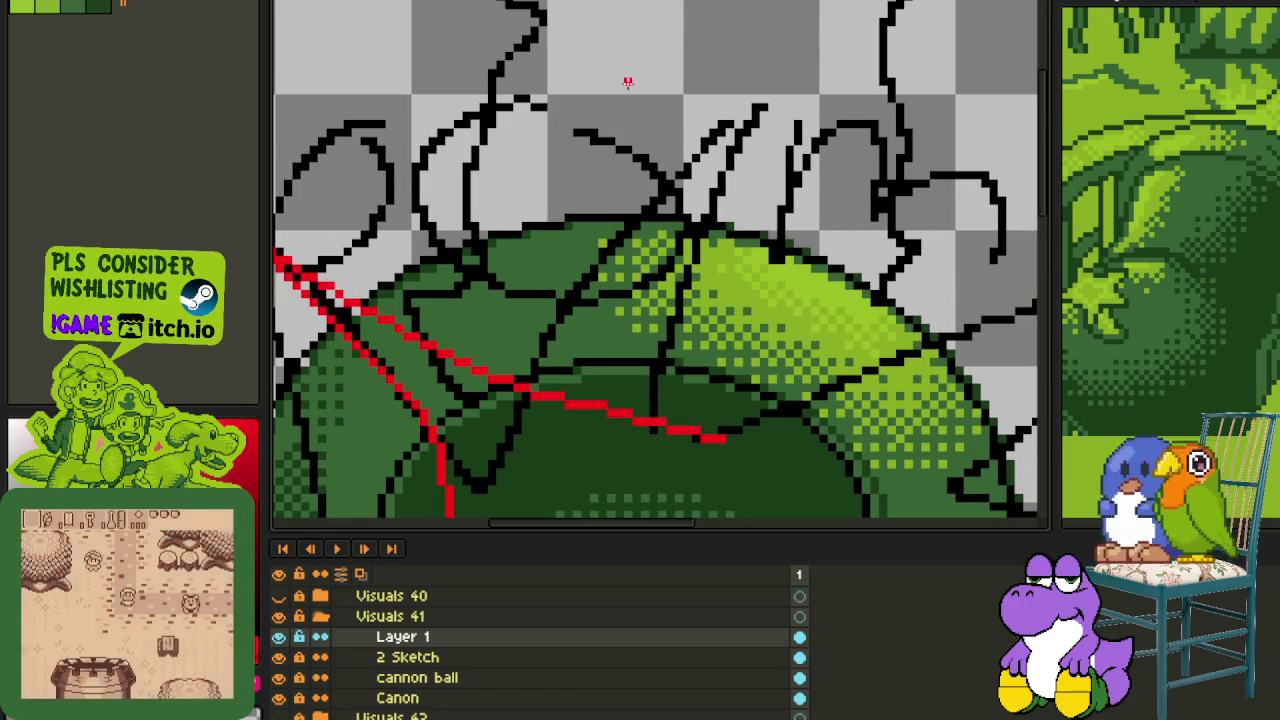
{"action": "scroll", "coordinate": [630, 85], "scroll_direction": "down", "scroll_amount": 1}
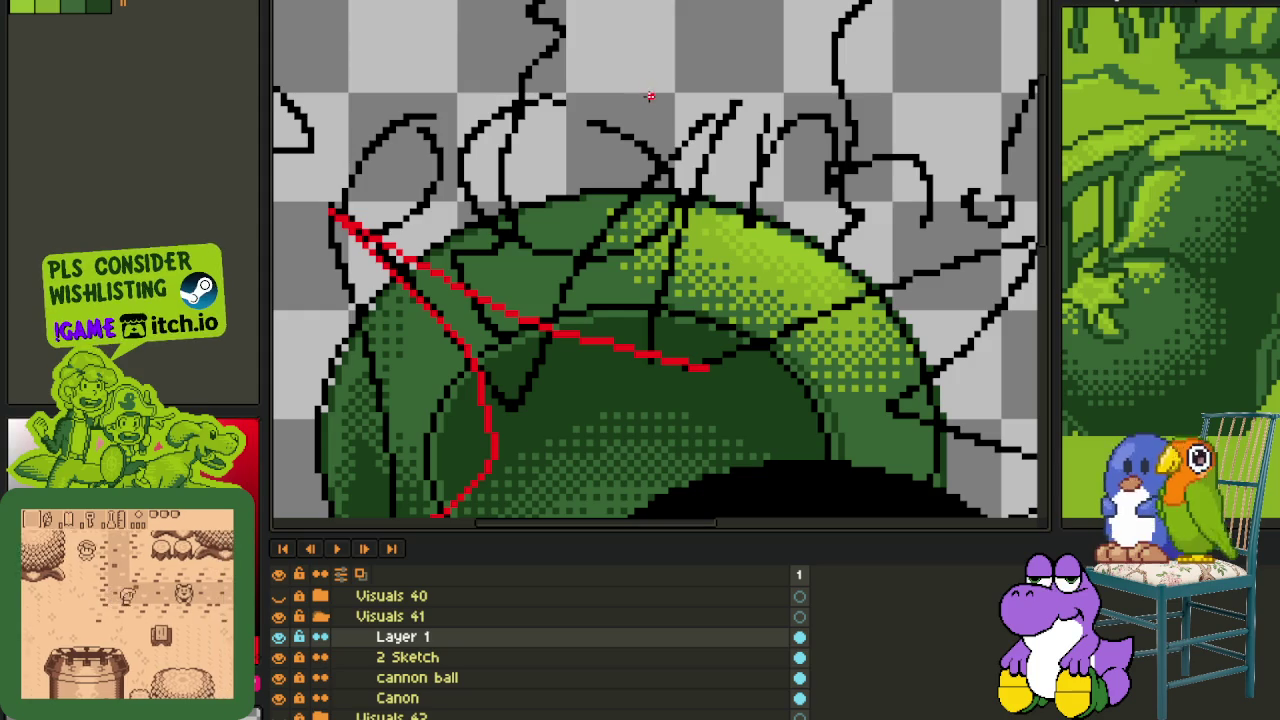
{"action": "mouse_move", "coordinate": [651, 40]}
{"action": "left_mouse_down"}
{"action": "mouse_move", "coordinate": [650, 100]}
{"action": "mouse_move", "coordinate": [566, 310]}
{"action": "mouse_move", "coordinate": [545, 328]}
{"action": "mouse_move", "coordinate": [684, 254]}
{"action": "left_mouse_up"}
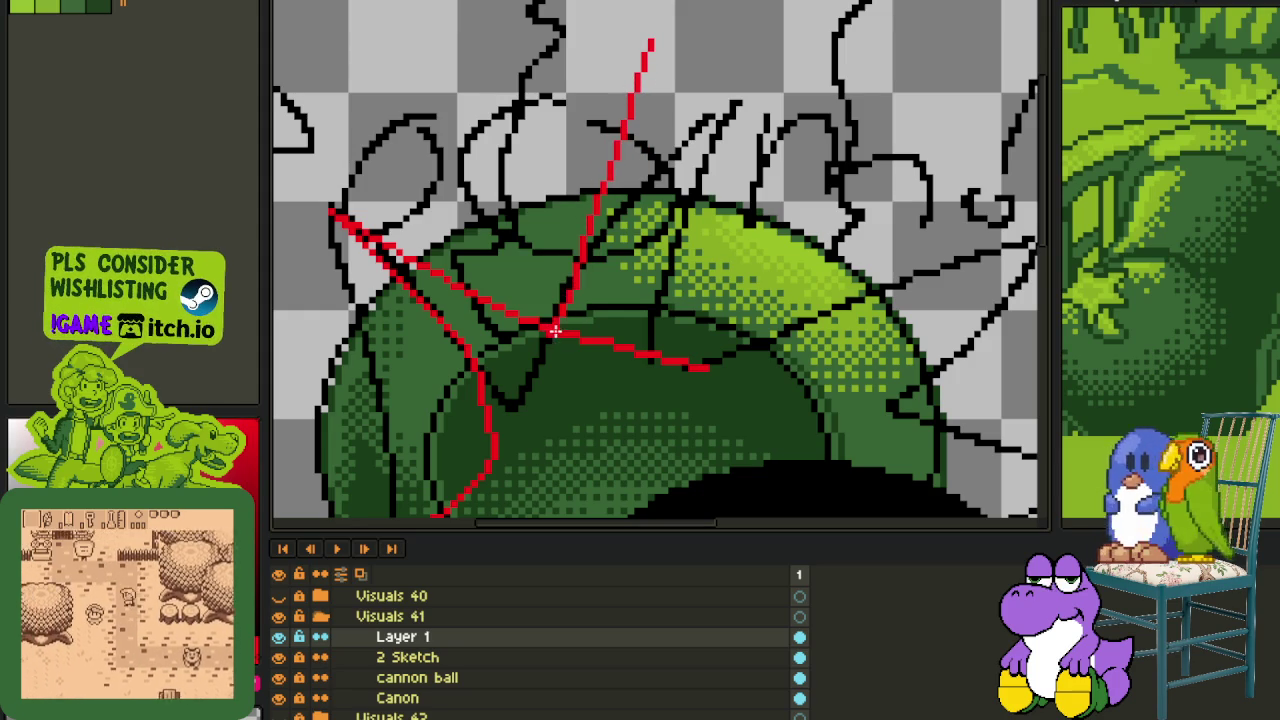
{"action": "key", "text": "ctrl+z"}
{"action": "key", "text": "ctrl+z"}
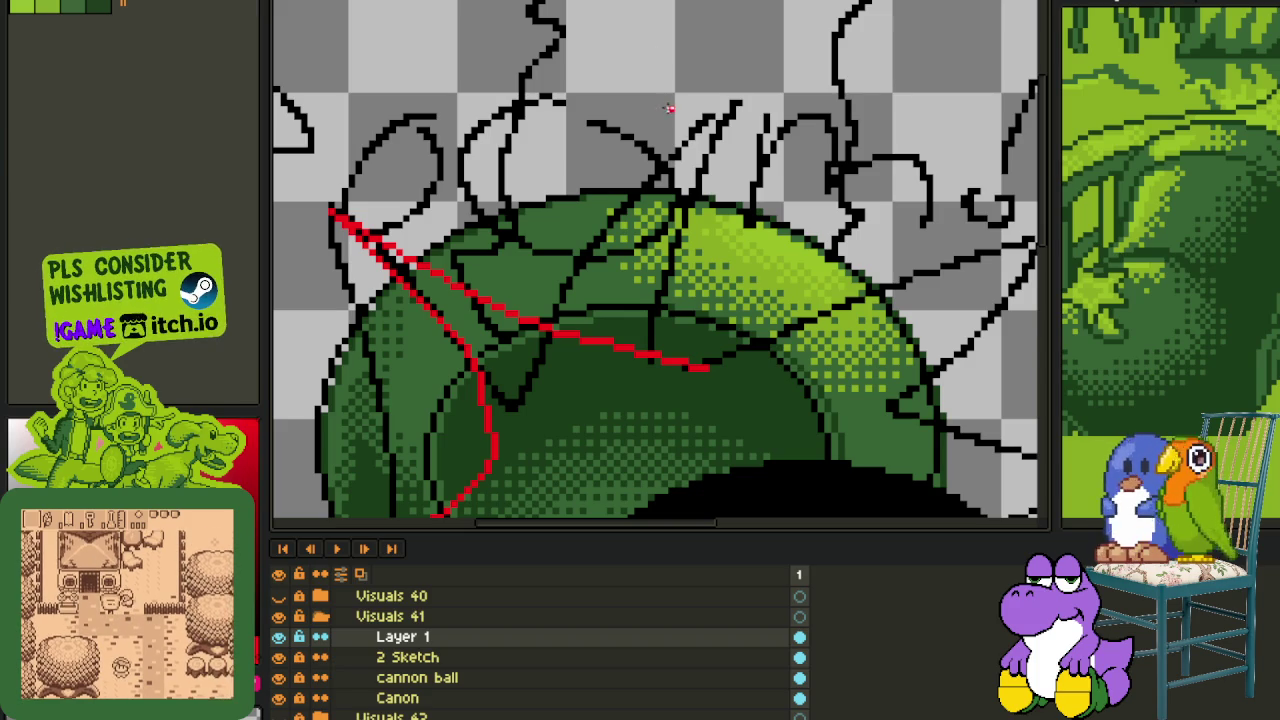
{"action": "scroll", "coordinate": [666, 123], "scroll_direction": "up", "scroll_amount": 3}
{"action": "mouse_move", "coordinate": [690, 118]}
{"action": "left_mouse_down"}
{"action": "mouse_move", "coordinate": [577, 380]}
{"action": "mouse_move", "coordinate": [706, 290]}
{"action": "mouse_move", "coordinate": [677, 340]}
{"action": "mouse_move", "coordinate": [664, 325]}
{"action": "left_mouse_up"}
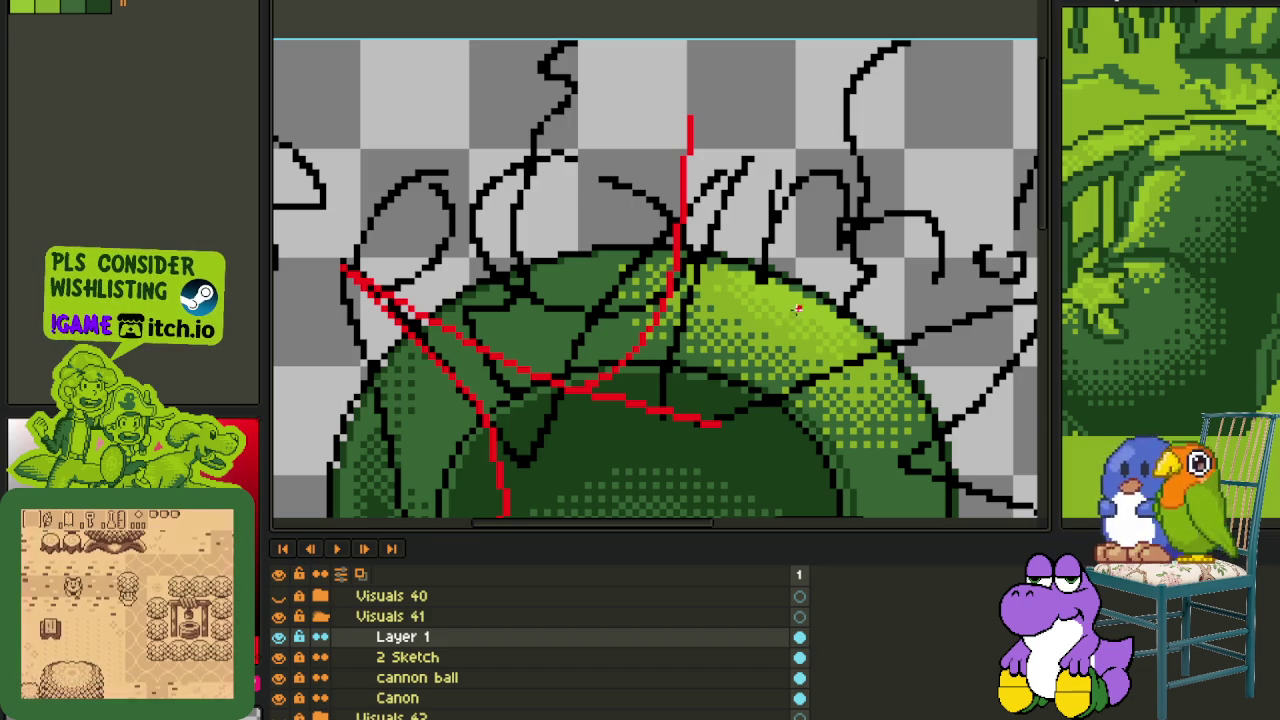
- Add curved red spike lines running down toward the dome's right side
{"action": "left_click_drag", "start_coordinate": [741, 251], "coordinate": [560, 143]}
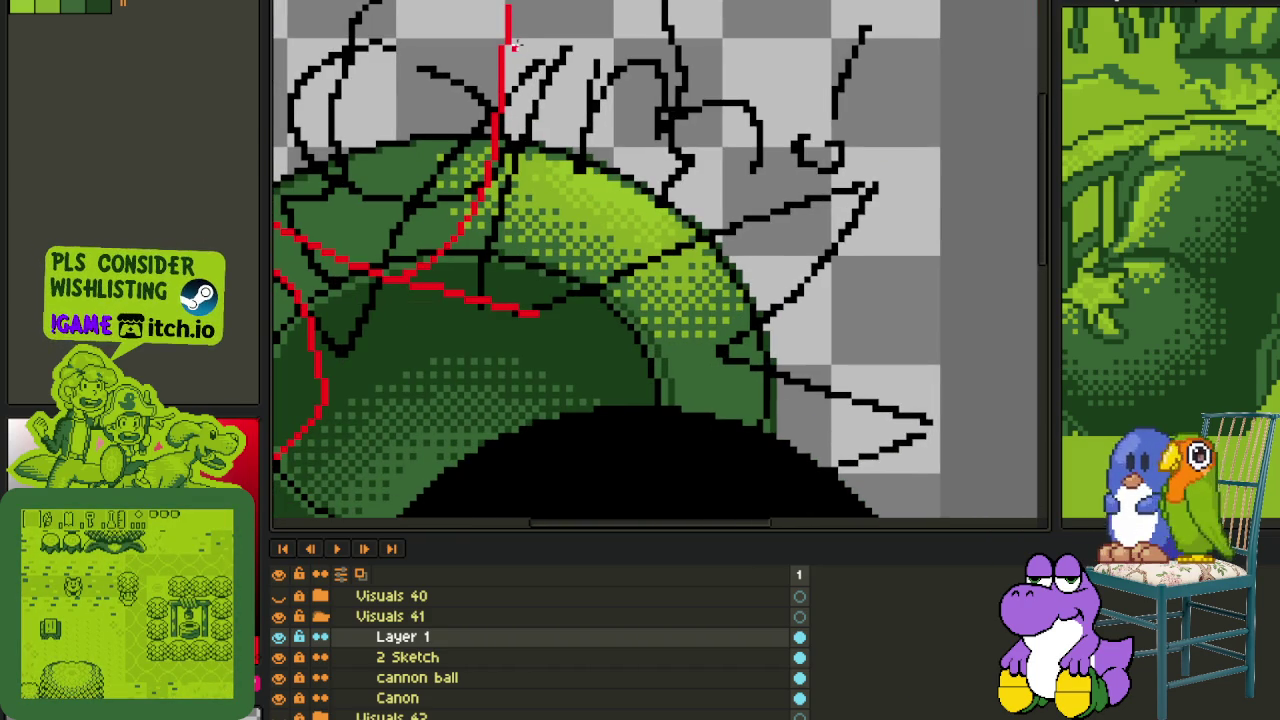
{"action": "mouse_move", "coordinate": [513, 45]}
{"action": "left_mouse_down"}
{"action": "mouse_move", "coordinate": [710, 305]}
{"action": "mouse_move", "coordinate": [545, 265]}
{"action": "left_mouse_up"}
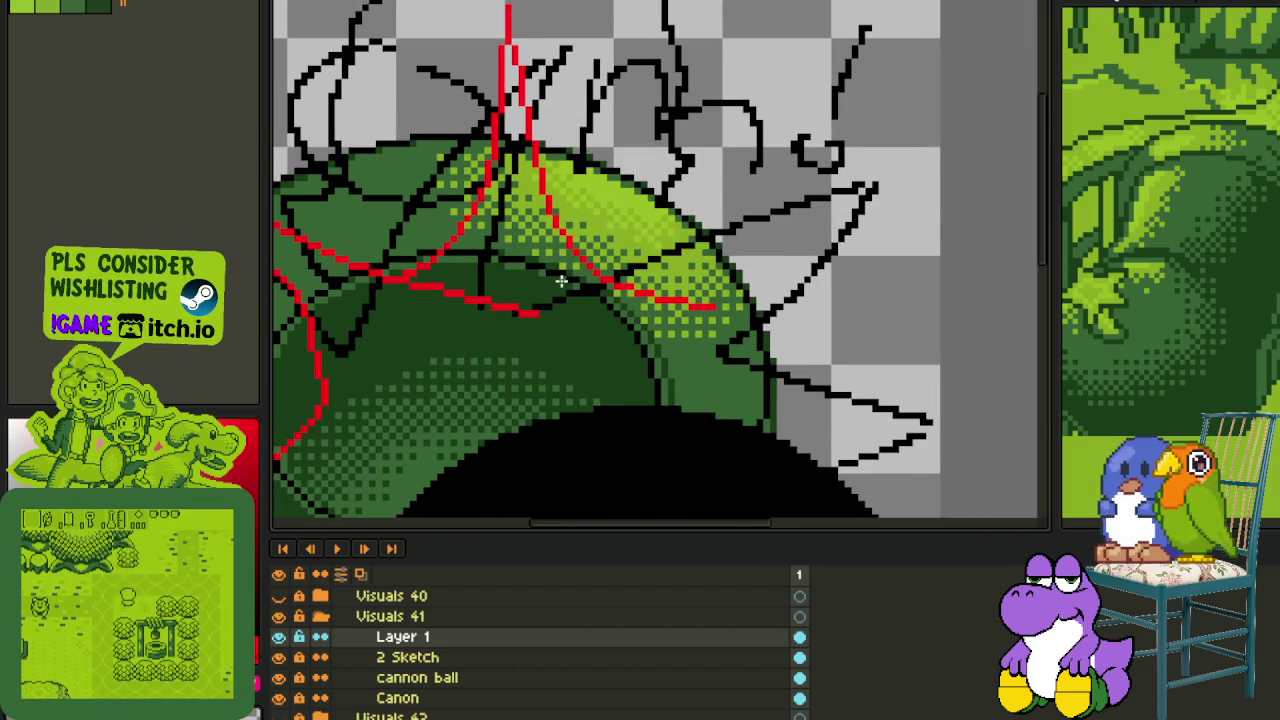
{"action": "left_click_drag", "start_coordinate": [907, 172], "coordinate": [605, 277]}
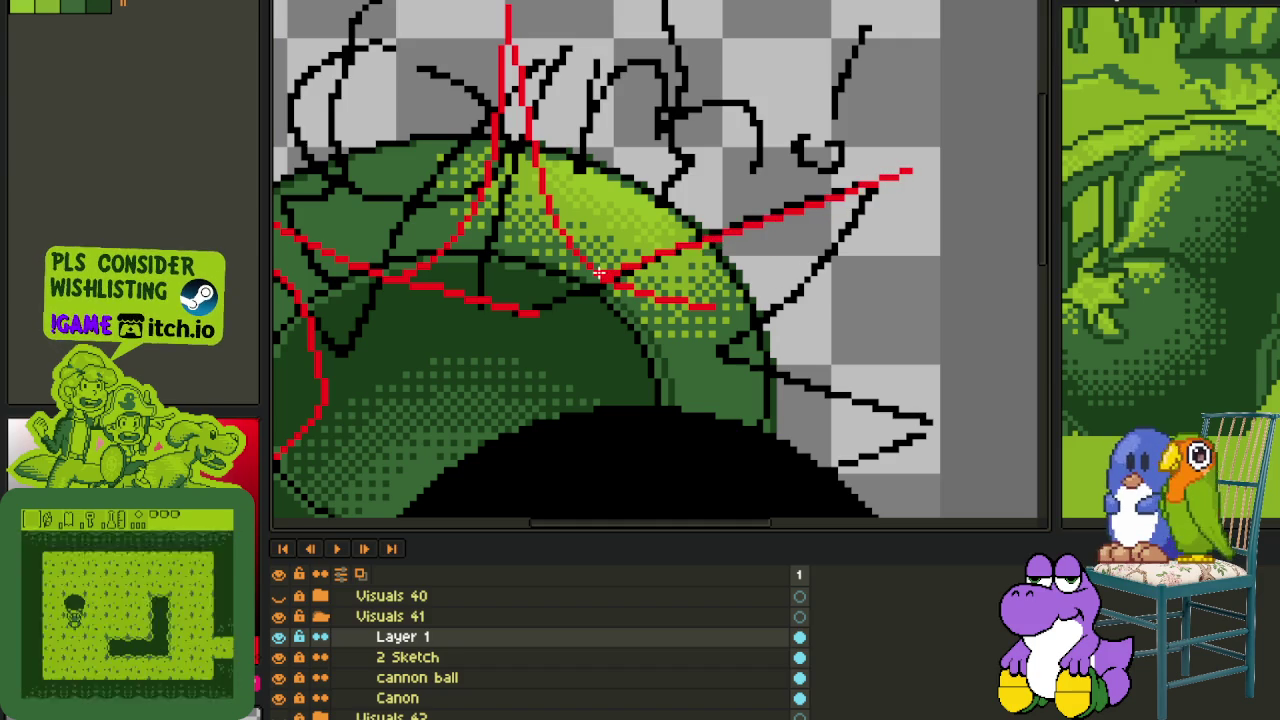
{"action": "left_click_drag", "start_coordinate": [718, 245], "coordinate": [766, 270]}
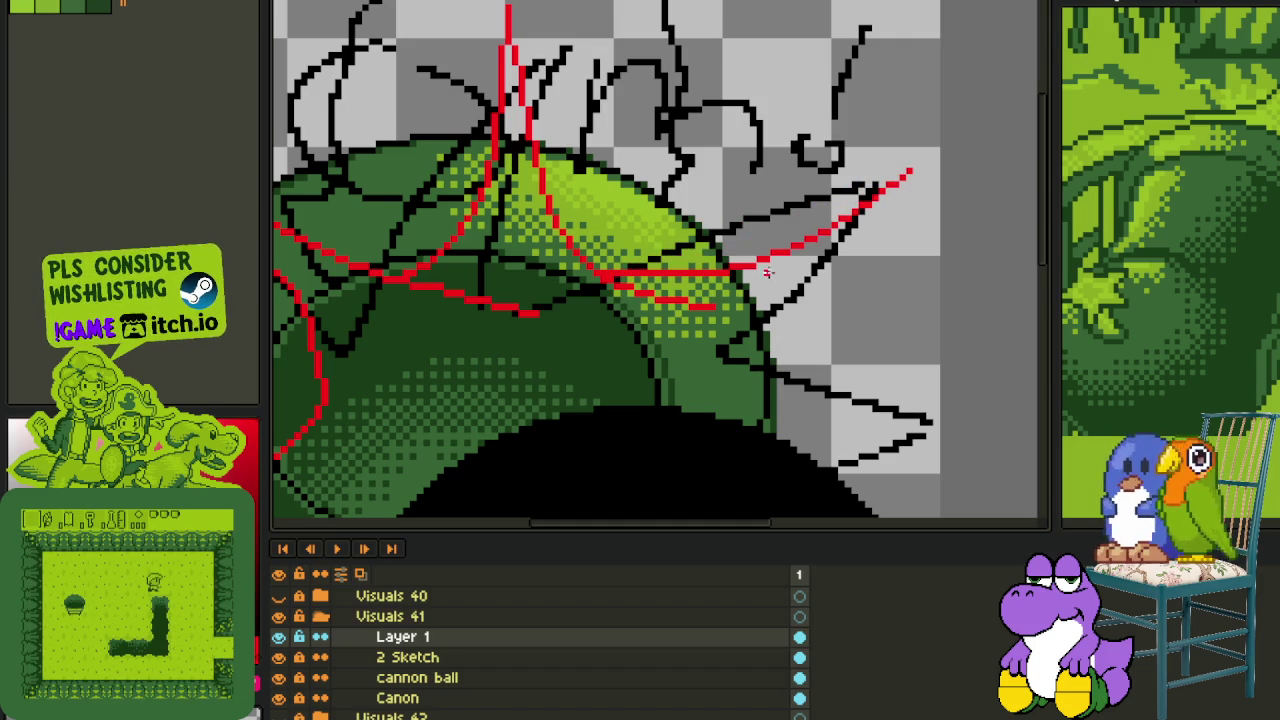
{"action": "scroll", "coordinate": [891, 283], "scroll_direction": "up", "scroll_amount": 1}
{"action": "scroll", "coordinate": [889, 93], "scroll_direction": "up", "scroll_amount": 1}
{"action": "left_click_drag", "start_coordinate": [878, 84], "coordinate": [755, 358]}
{"action": "mouse_move", "coordinate": [735, 232]}
{"action": "left_mouse_down"}
{"action": "mouse_move", "coordinate": [706, 248]}
{"action": "mouse_move", "coordinate": [716, 254]}
{"action": "left_mouse_up"}
{"action": "scroll", "coordinate": [716, 254], "scroll_direction": "down", "scroll_amount": 3}
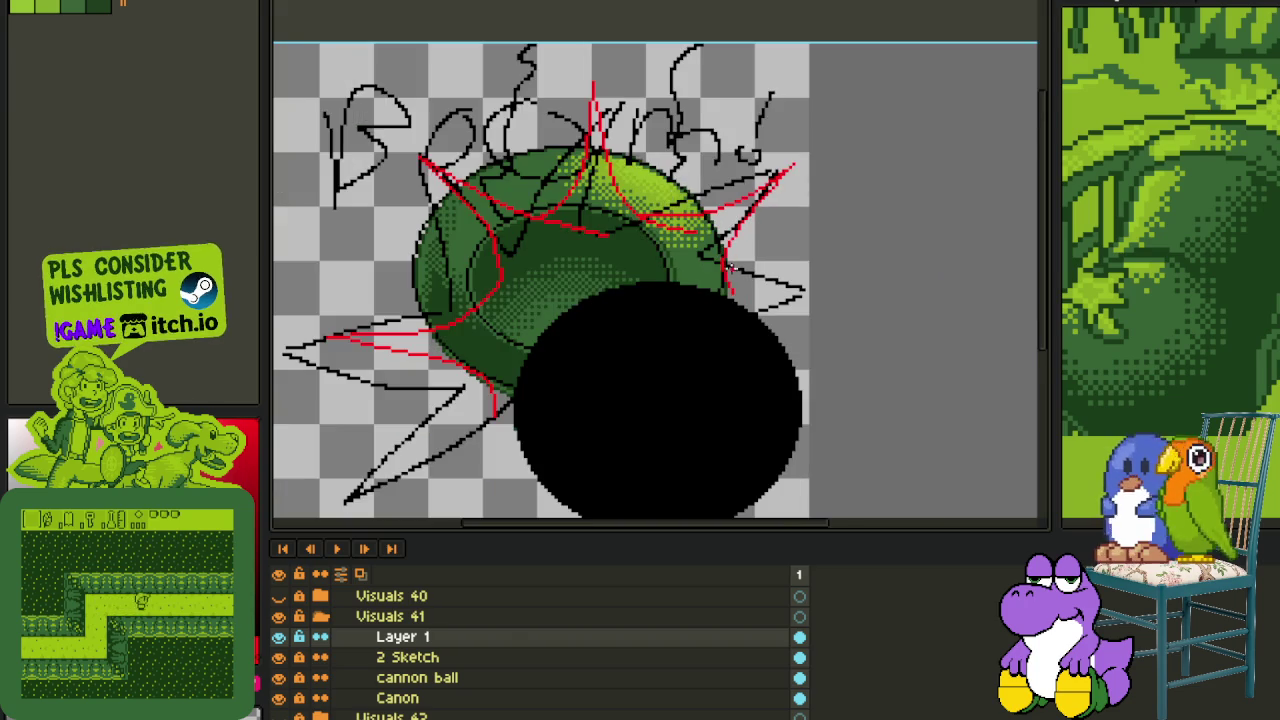
- Draw a red line up from the canvas bottom, undoing and redrawing its lower curve
{"action": "scroll", "coordinate": [735, 277], "scroll_direction": "up", "scroll_amount": 1}
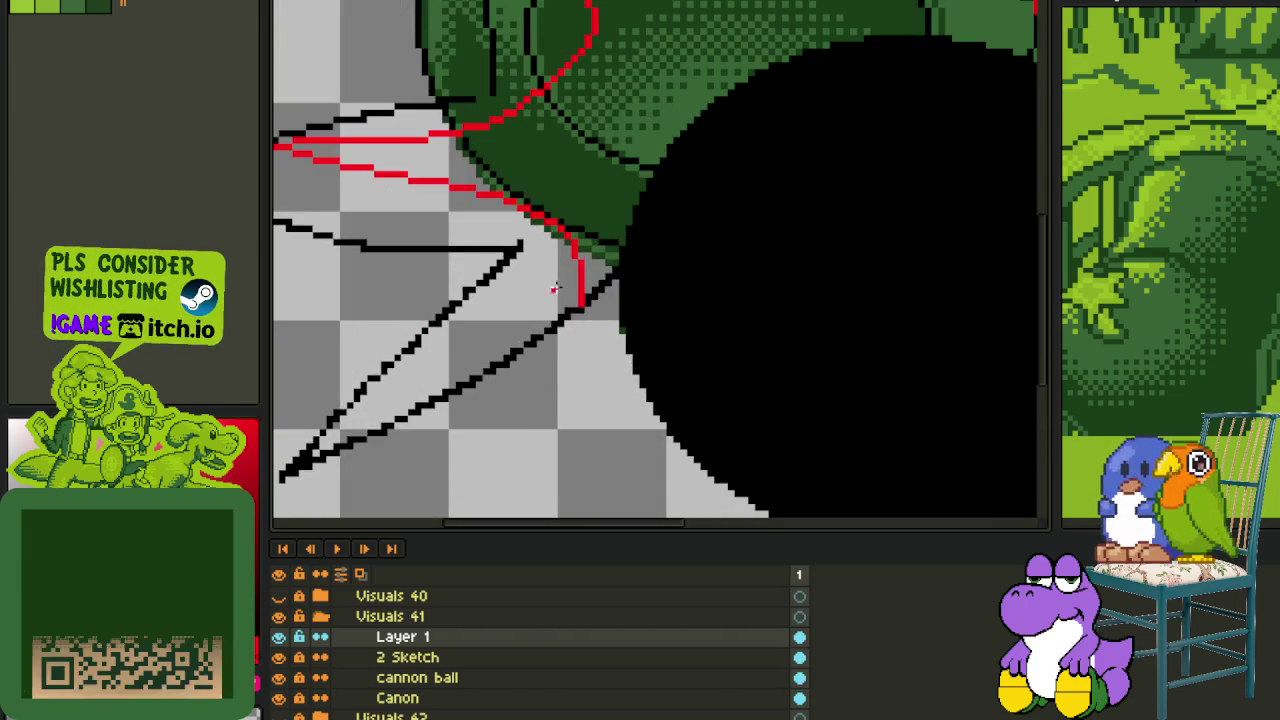
{"action": "scroll", "coordinate": [532, 424], "scroll_direction": "up", "scroll_amount": 2}
{"action": "scroll", "coordinate": [532, 424], "scroll_direction": "down", "scroll_amount": 2}
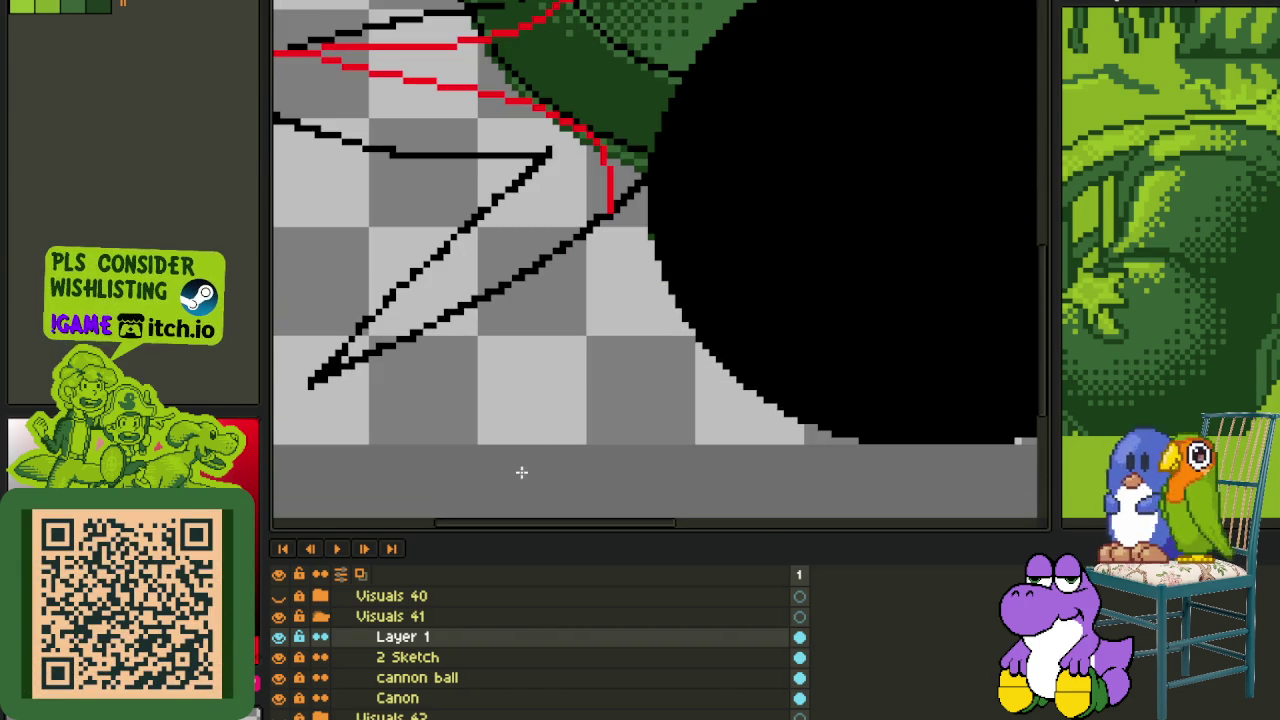
{"action": "left_click_drag", "start_coordinate": [548, 442], "coordinate": [613, 165]}
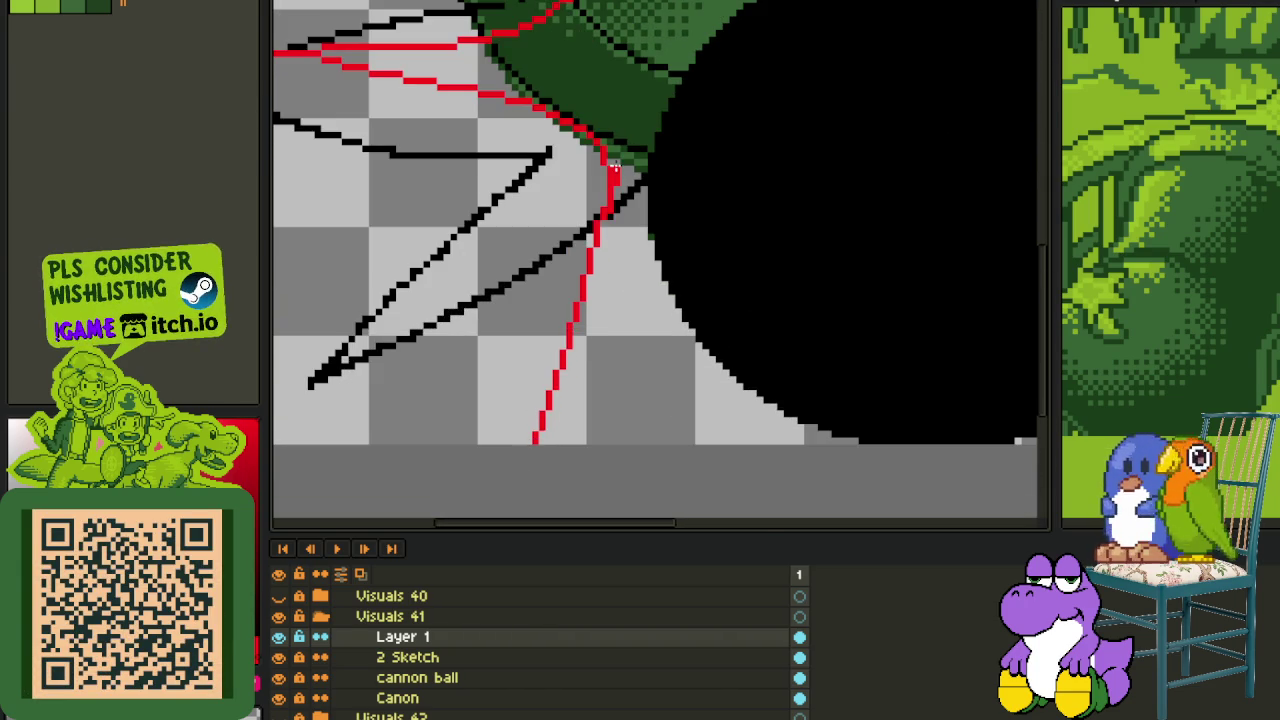
{"action": "left_click_drag", "start_coordinate": [613, 337], "coordinate": [630, 358]}
{"action": "scroll", "coordinate": [630, 354], "scroll_direction": "down", "scroll_amount": 2}
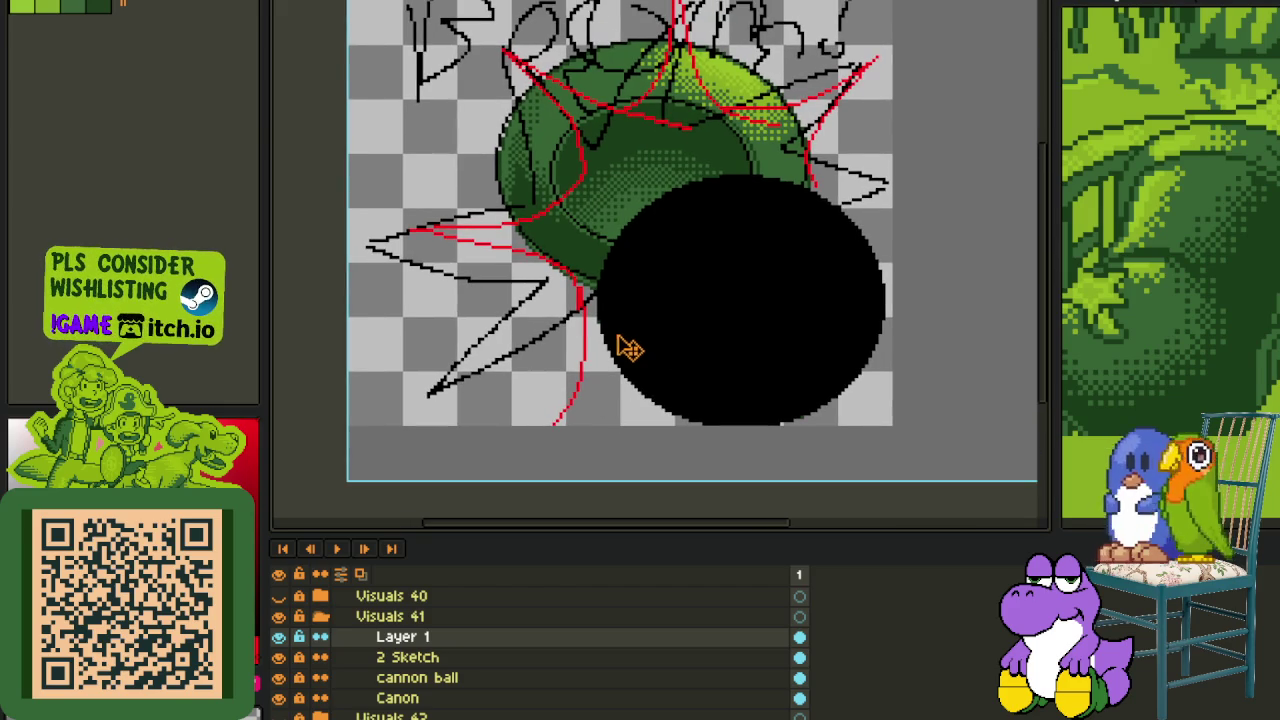
{"action": "key", "text": "ctrl+z"}
{"action": "left_click_drag", "start_coordinate": [575, 270], "coordinate": [588, 340]}
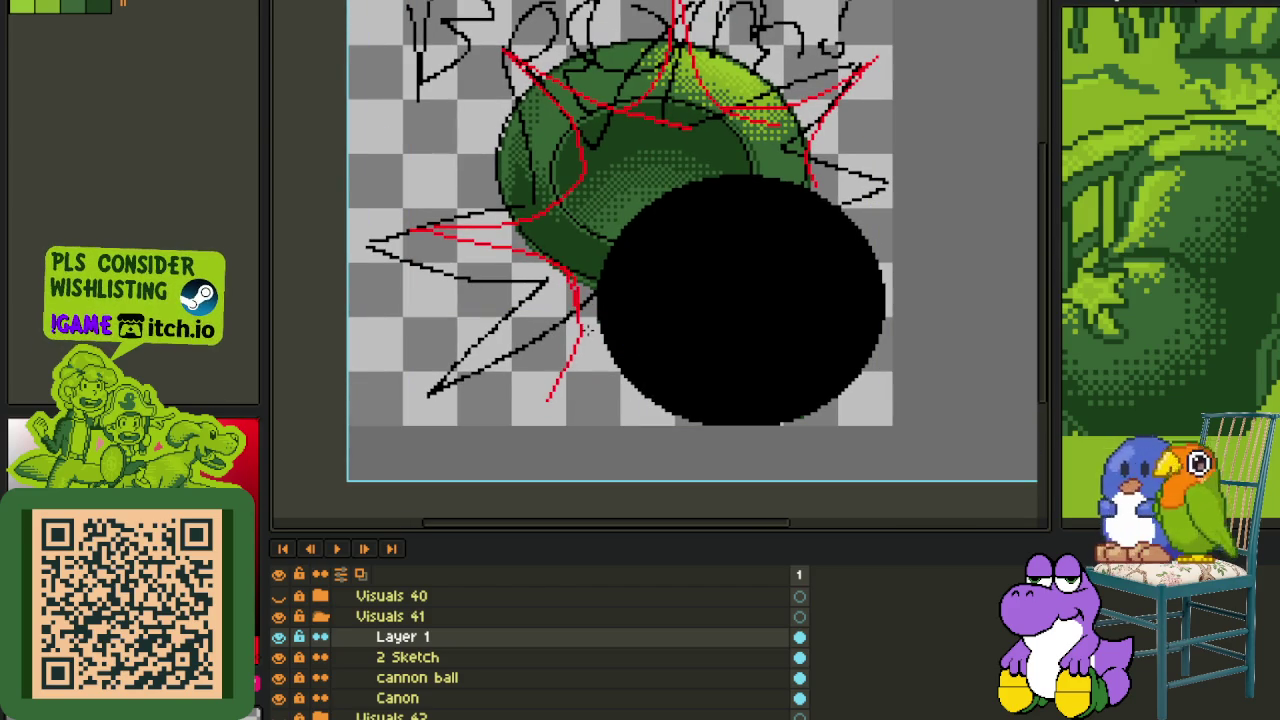
{"action": "scroll", "coordinate": [556, 392], "scroll_direction": "up", "scroll_amount": 2}
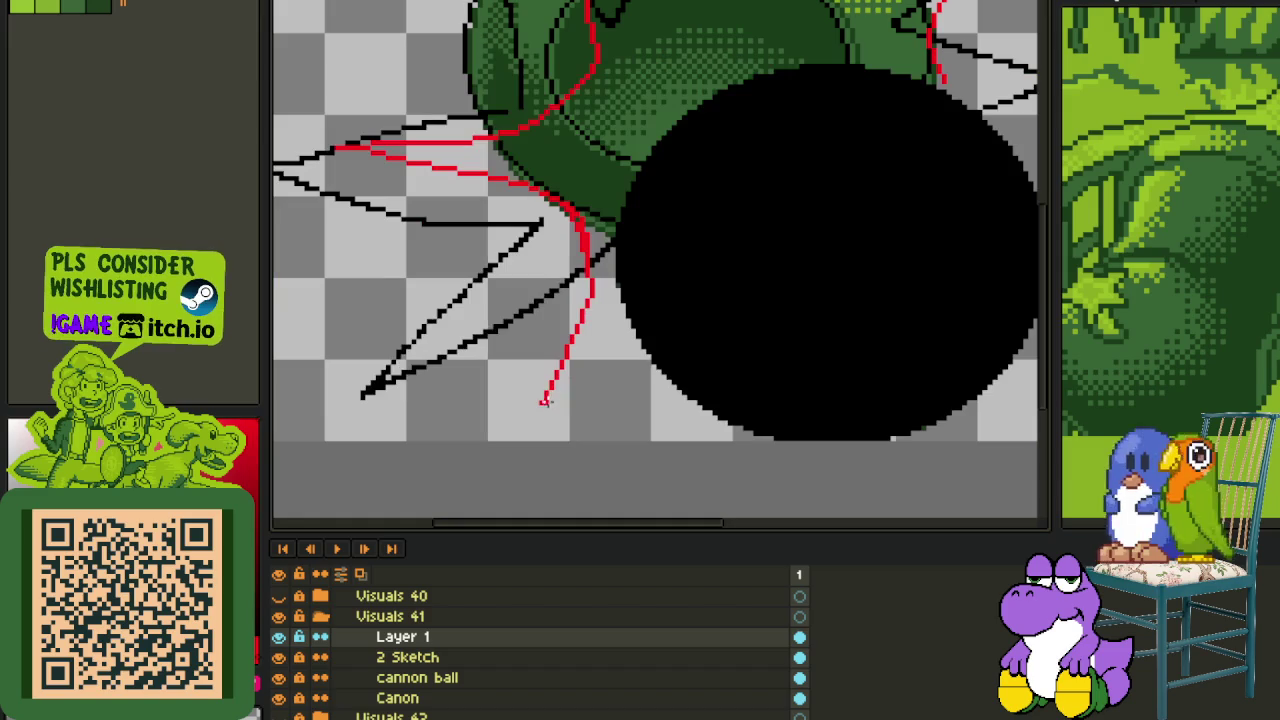
- Sketch red curves down across the black cannonball, undoing the last extension
{"action": "mouse_move", "coordinate": [595, 340]}
{"action": "left_mouse_down"}
{"action": "mouse_move", "coordinate": [814, 190]}
{"action": "mouse_move", "coordinate": [670, 221]}
{"action": "left_mouse_up"}
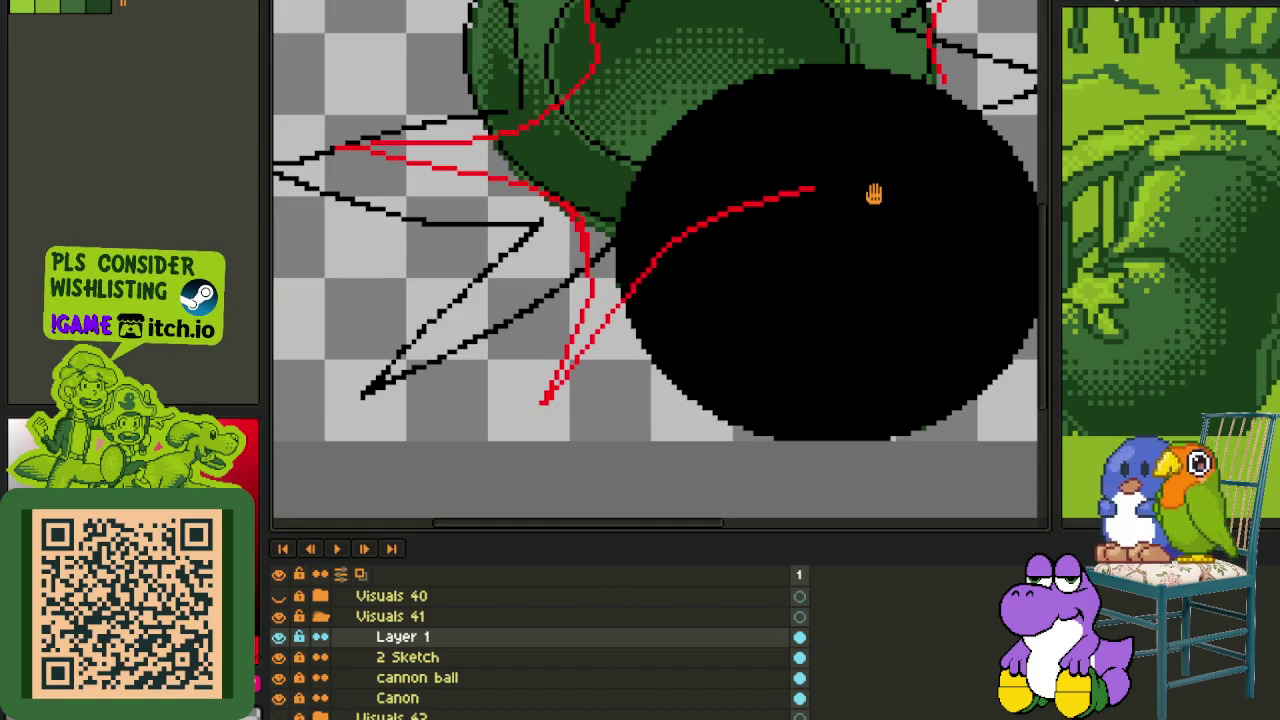
{"action": "left_click_drag", "start_coordinate": [873, 195], "coordinate": [609, 283]}
{"action": "mouse_move", "coordinate": [620, 340]}
{"action": "left_mouse_down"}
{"action": "mouse_move", "coordinate": [775, 472]}
{"action": "mouse_move", "coordinate": [646, 340]}
{"action": "left_mouse_up"}
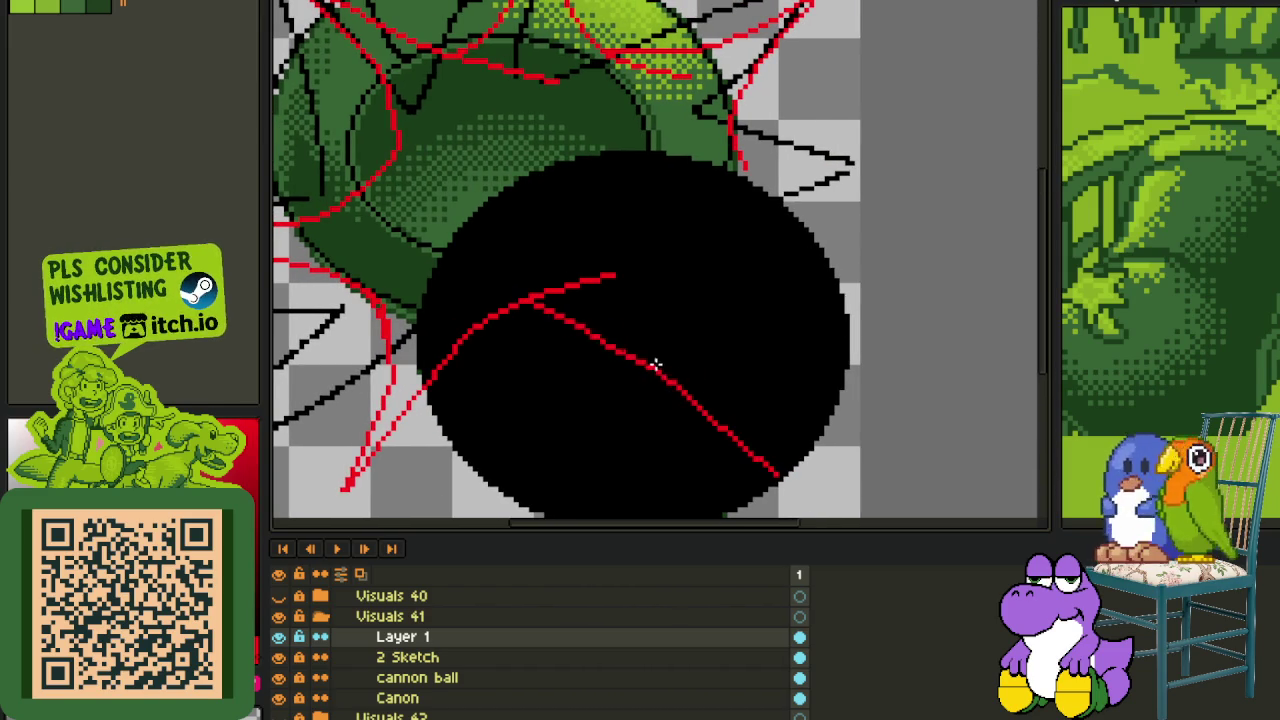
{"action": "mouse_move", "coordinate": [823, 205]}
{"action": "left_mouse_down"}
{"action": "mouse_move", "coordinate": [858, 210]}
{"action": "mouse_move", "coordinate": [785, 224]}
{"action": "left_mouse_up"}
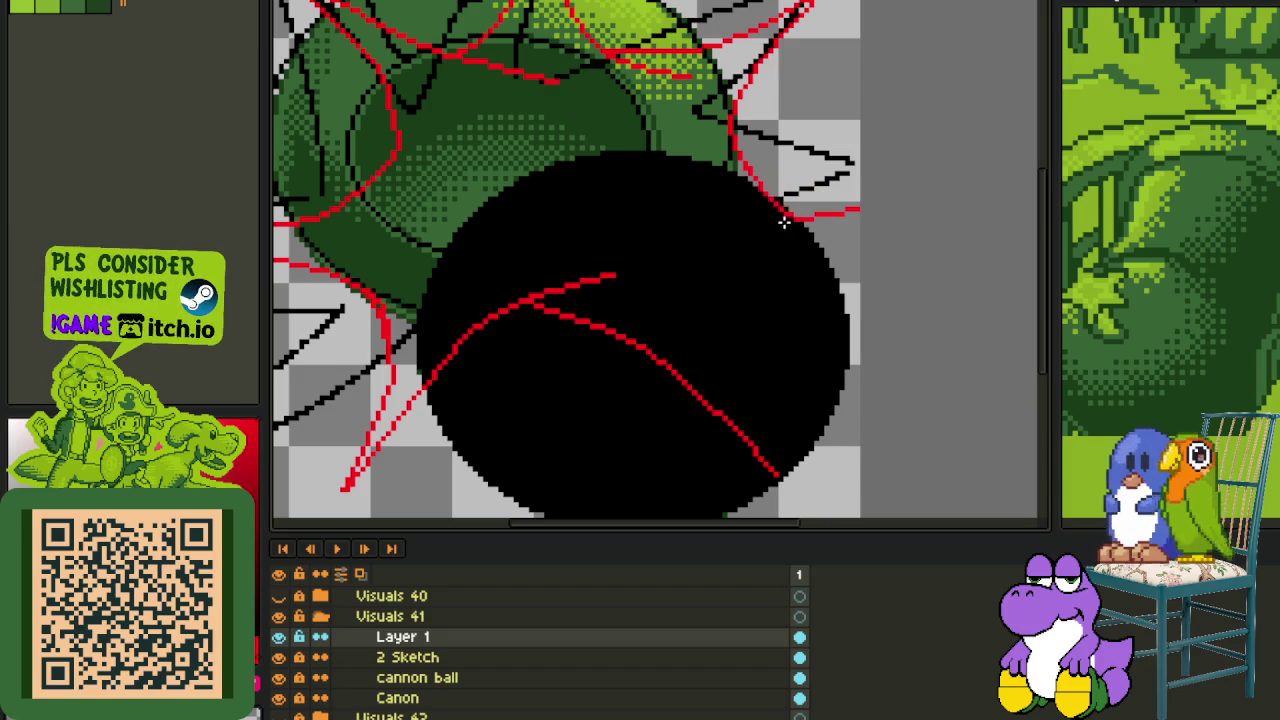
{"action": "key", "text": "ctrl+z"}
- Draw curved red lines along the ball's upper right, lower right and right side
{"action": "left_click_drag", "start_coordinate": [860, 295], "coordinate": [732, 140]}
{"action": "left_click_drag", "start_coordinate": [796, 218], "coordinate": [766, 261]}
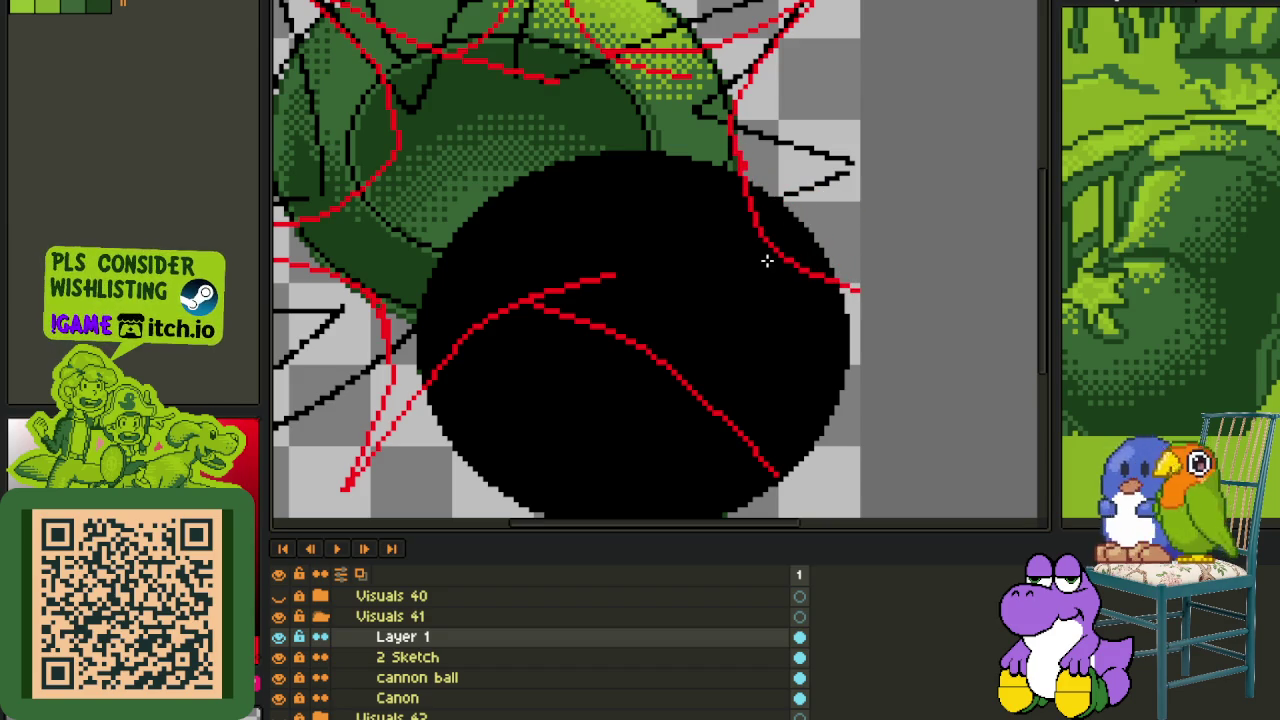
{"action": "left_click_drag", "start_coordinate": [775, 470], "coordinate": [735, 237]}
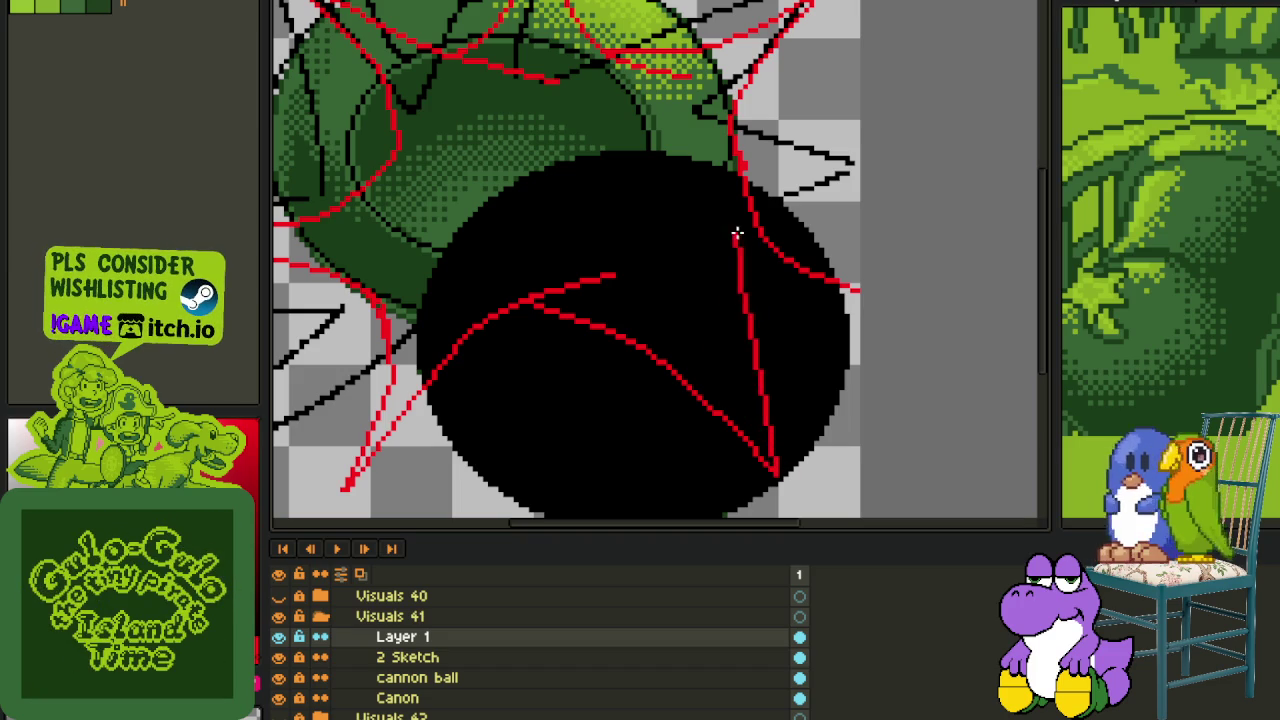
{"action": "key", "text": "ctrl+z"}
{"action": "left_click_drag", "start_coordinate": [775, 468], "coordinate": [756, 230]}
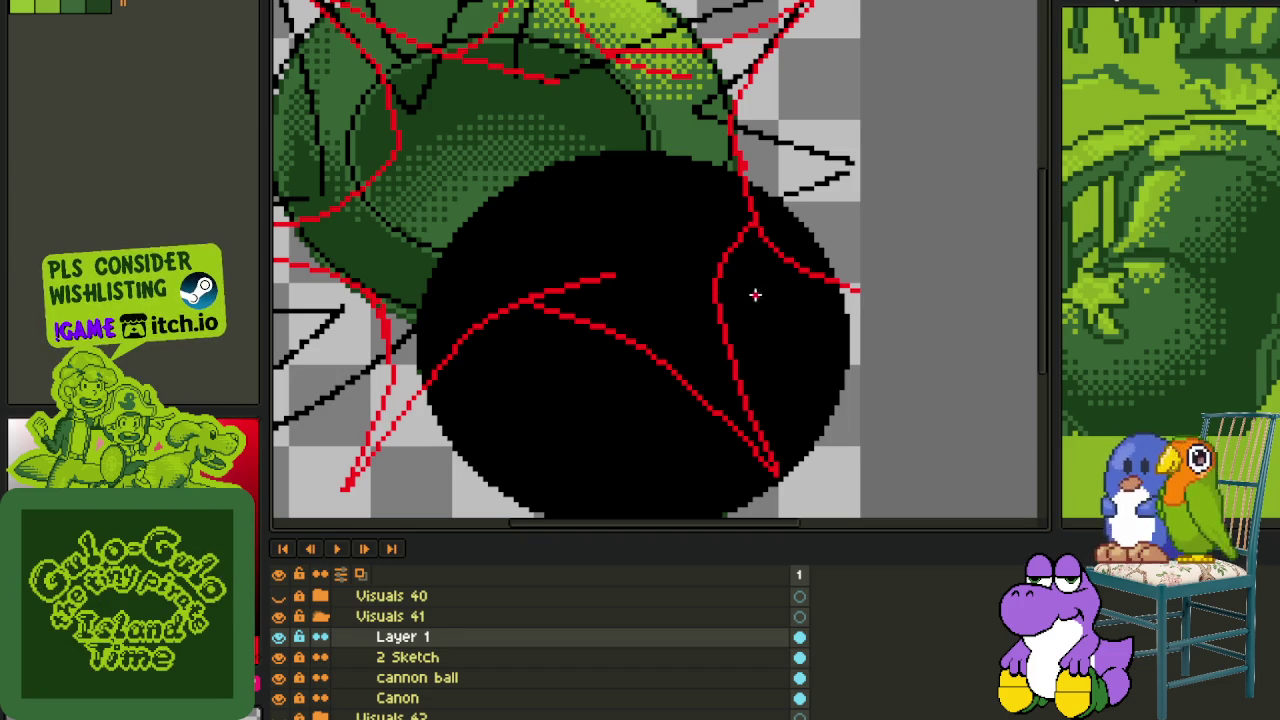
{"action": "left_click_drag", "start_coordinate": [740, 285], "coordinate": [713, 290]}
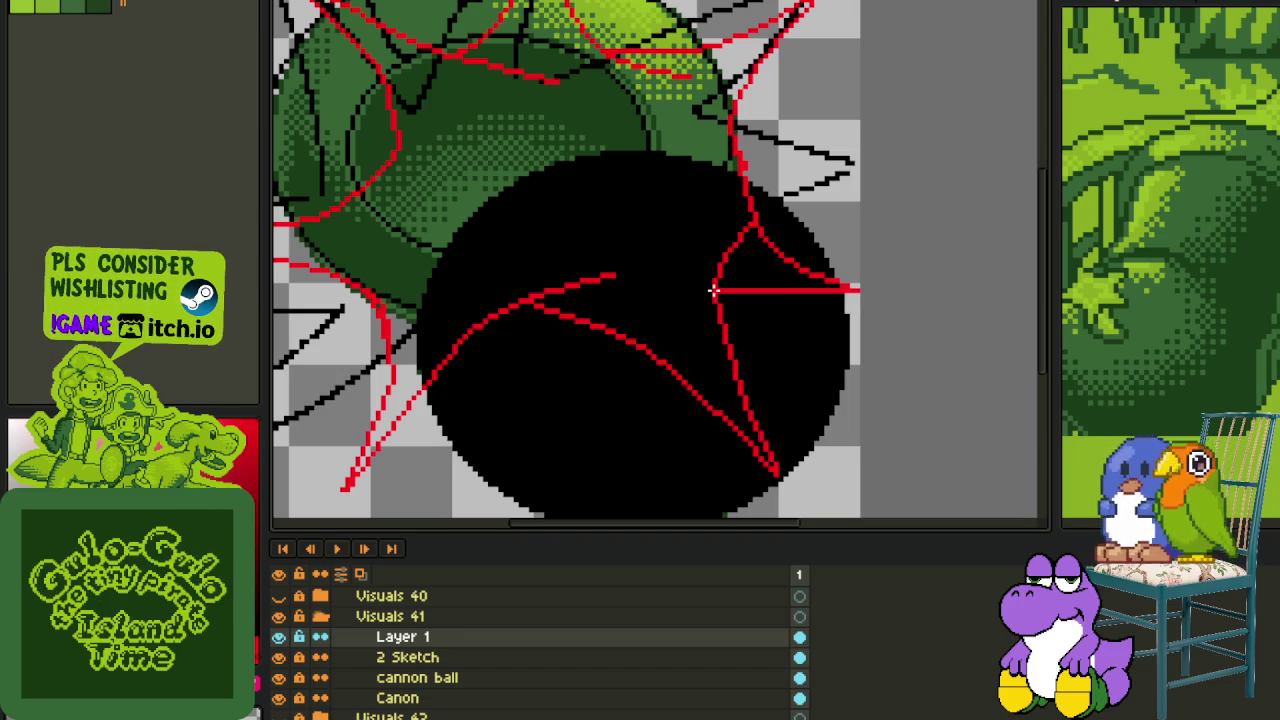
{"action": "scroll", "coordinate": [713, 290], "scroll_direction": "down", "scroll_amount": 3}
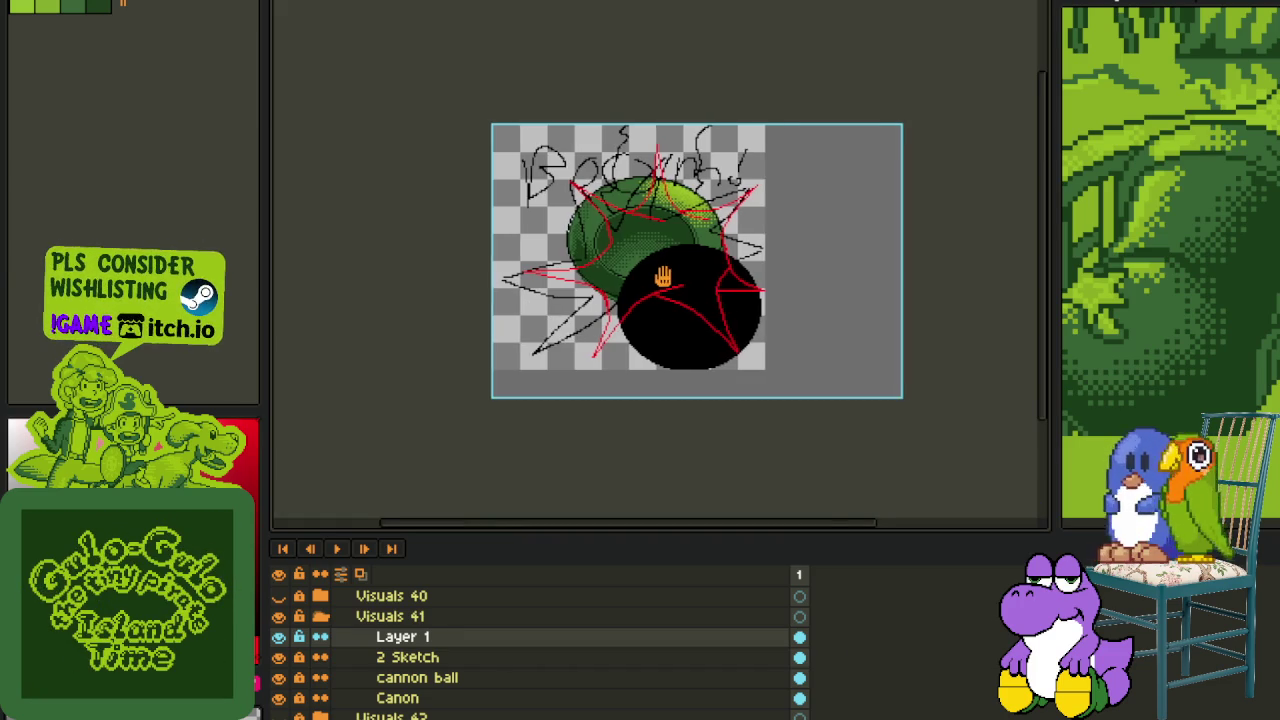
- Zoom into the lower-left spike and patch gap pixels between the double red lines in purple
{"action": "scroll", "coordinate": [650, 297], "scroll_direction": "up", "scroll_amount": 5}
{"action": "left_click_drag", "start_coordinate": [585, 390], "coordinate": [626, 350]}
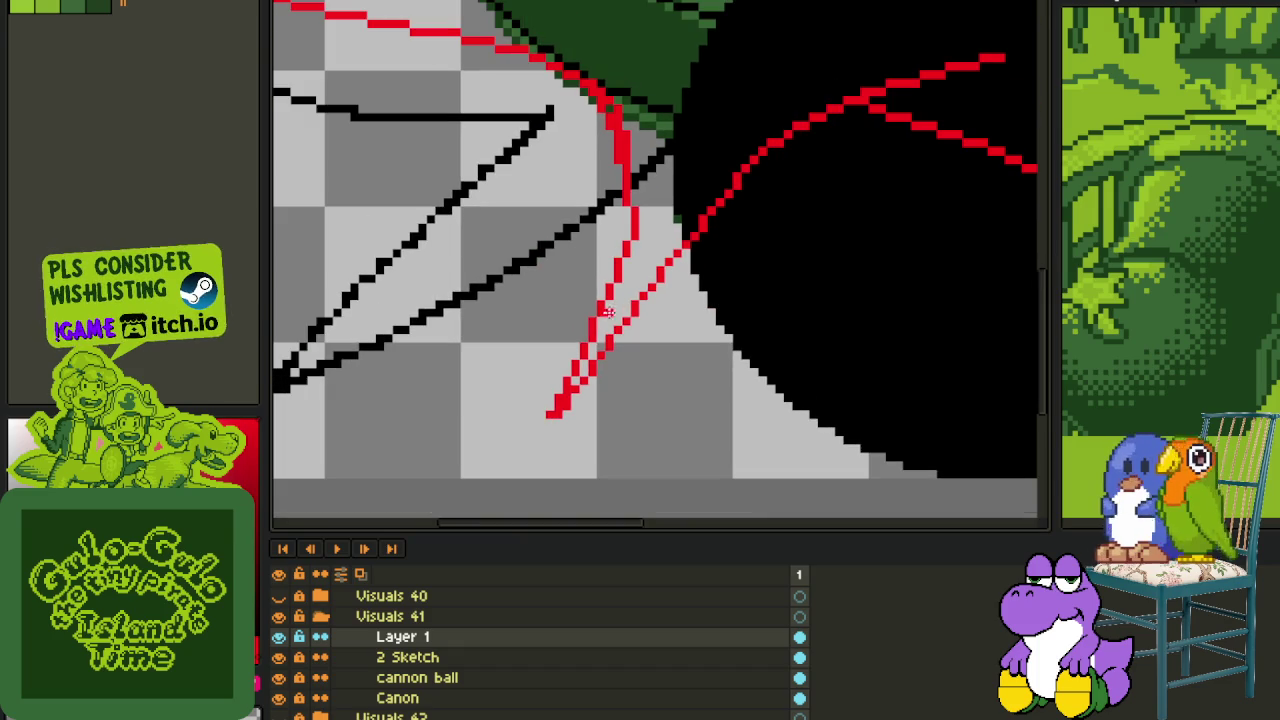
{"action": "scroll", "coordinate": [565, 375], "scroll_direction": "up", "scroll_amount": 2}
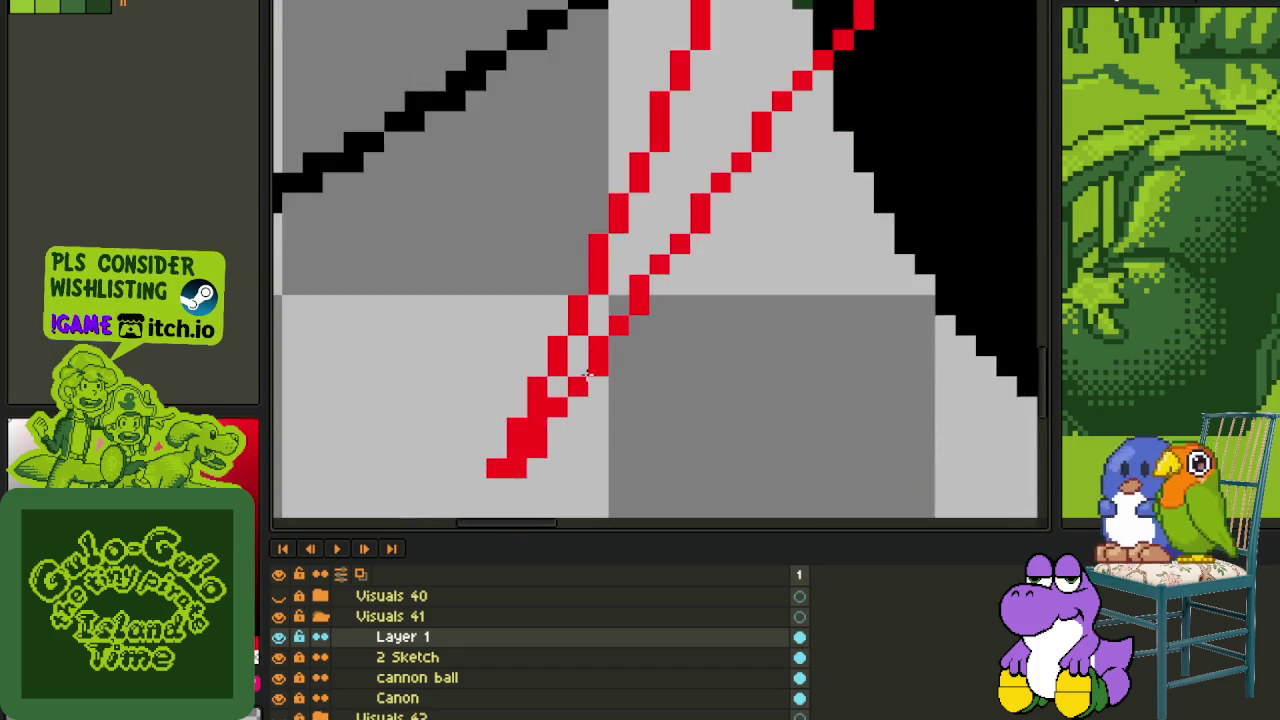
{"action": "scroll", "coordinate": [545, 385], "scroll_direction": "up", "scroll_amount": 2}
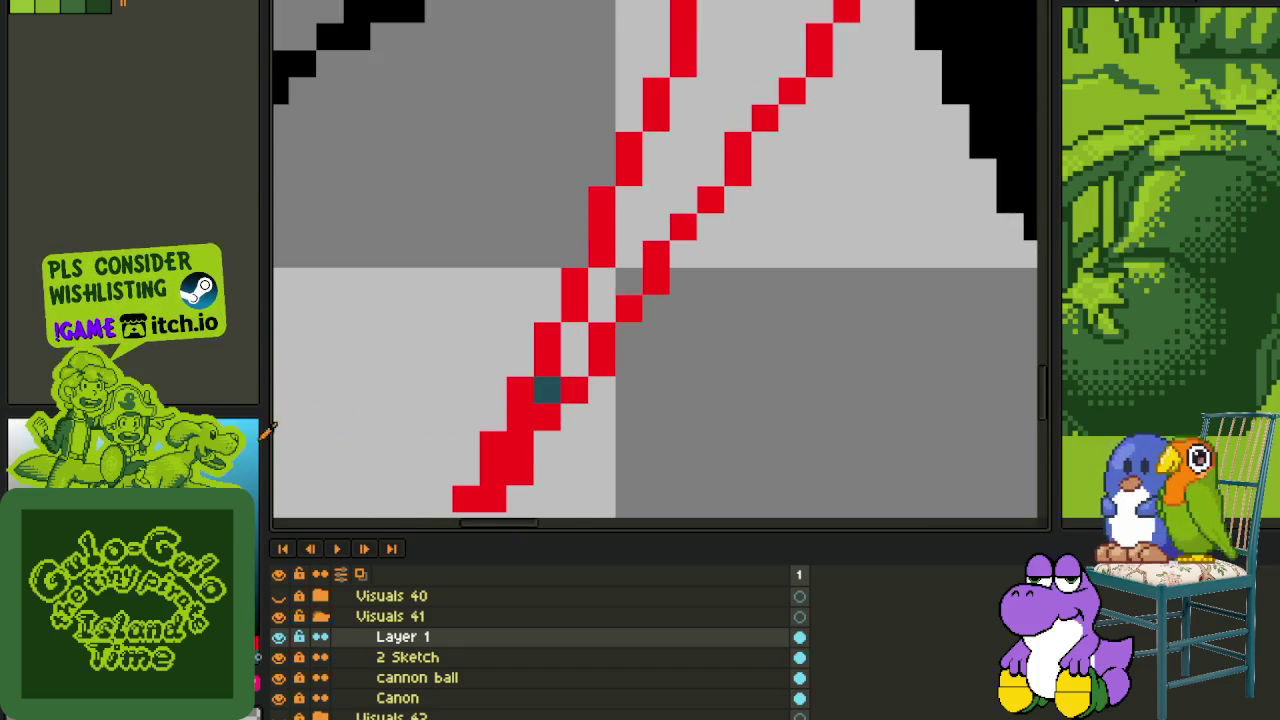
{"action": "left_click", "coordinate": [547, 390]}
{"action": "left_click_drag", "start_coordinate": [574, 362], "coordinate": [574, 335]}
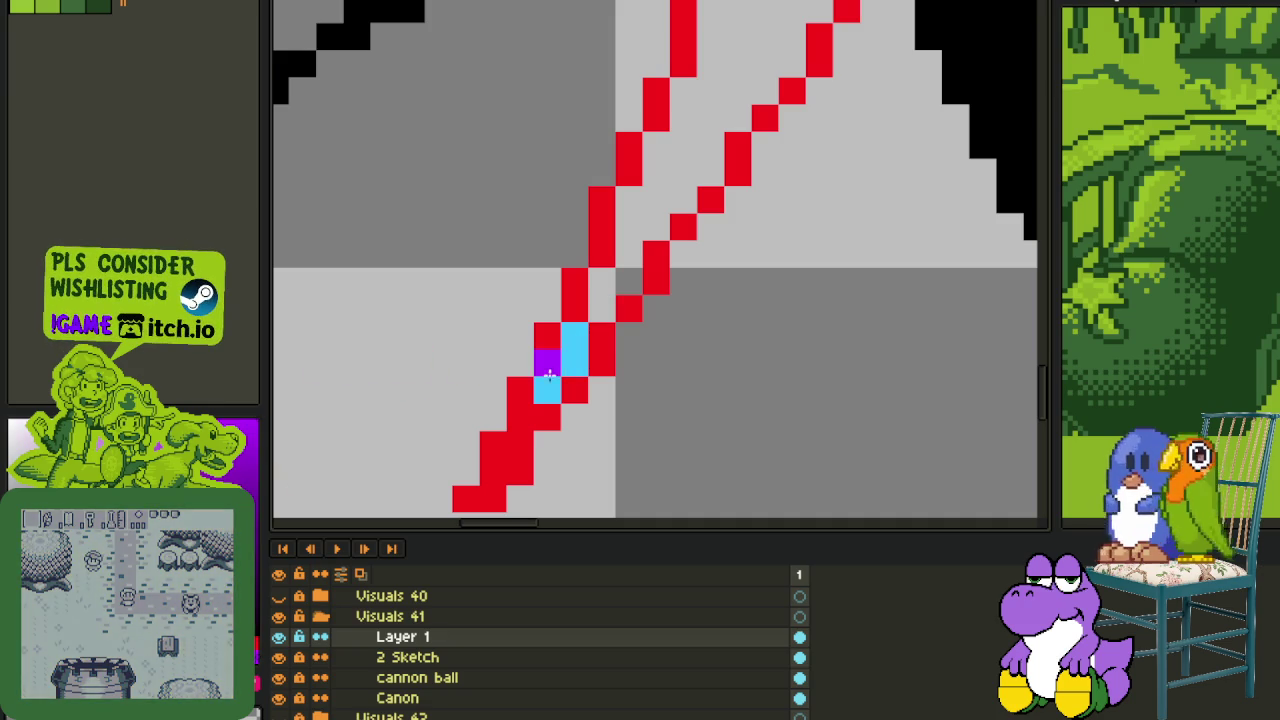
{"action": "left_click", "coordinate": [547, 390]}
{"action": "left_click_drag", "start_coordinate": [574, 336], "coordinate": [576, 354]}
{"action": "scroll", "coordinate": [576, 354], "scroll_direction": "down", "scroll_amount": 1}
{"action": "scroll", "coordinate": [576, 356], "scroll_direction": "down", "scroll_amount": 2}
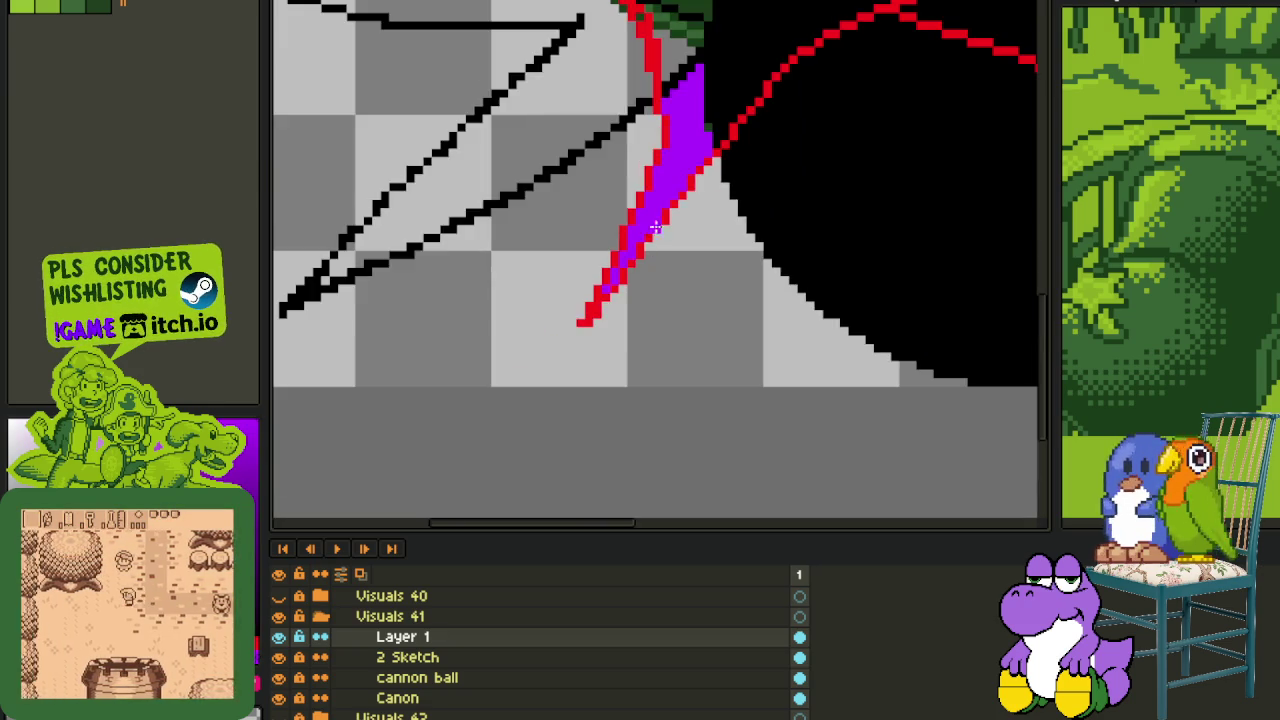
{"action": "scroll", "coordinate": [576, 357], "scroll_direction": "up", "scroll_amount": 1}
{"action": "scroll", "coordinate": [576, 358], "scroll_direction": "up", "scroll_amount": 2}
- Bucket-fill the black area above the red line purple and cover the red staircase edge
{"action": "key", "text": "g"}
{"action": "left_click", "coordinate": [549, 380]}
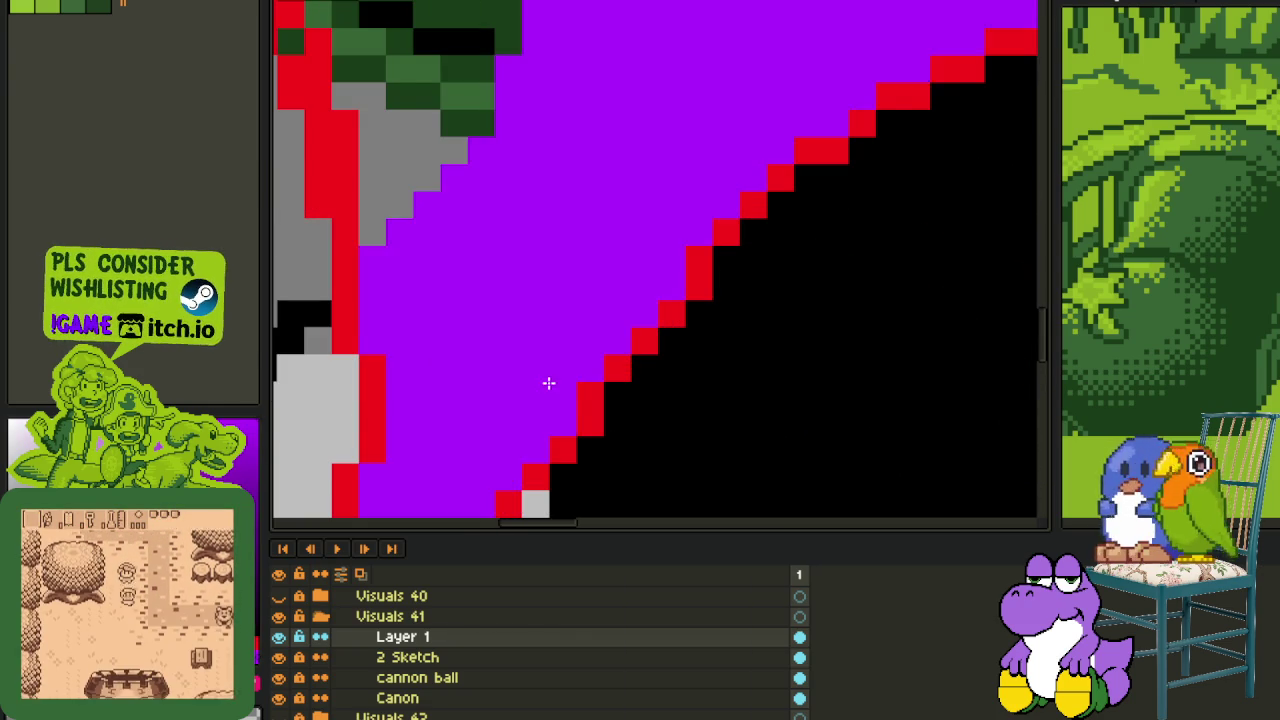
{"action": "scroll", "coordinate": [523, 300], "scroll_direction": "down", "scroll_amount": 3}
{"action": "scroll", "coordinate": [601, 263], "scroll_direction": "up", "scroll_amount": 1}
{"action": "scroll", "coordinate": [608, 354], "scroll_direction": "up", "scroll_amount": 1}
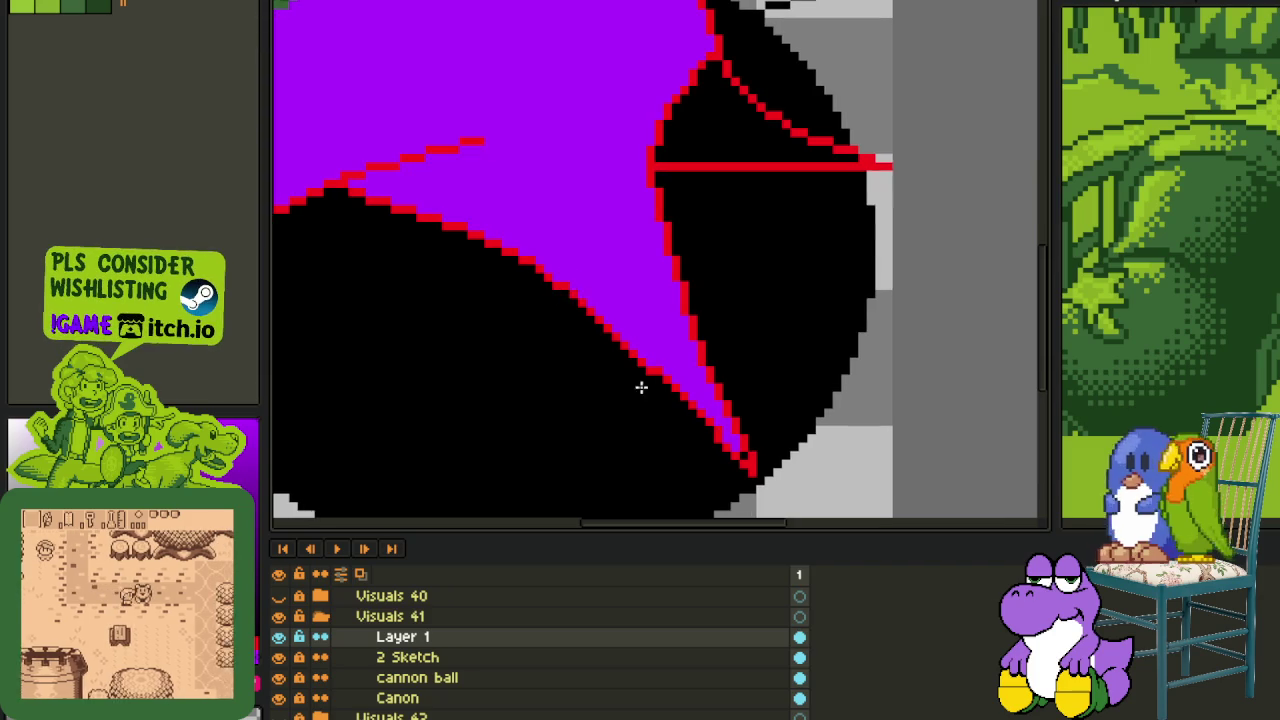
{"action": "scroll", "coordinate": [608, 343], "scroll_direction": "up", "scroll_amount": 1}
{"action": "scroll", "coordinate": [766, 451], "scroll_direction": "up", "scroll_amount": 1}
{"action": "scroll", "coordinate": [470, 112], "scroll_direction": "down", "scroll_amount": 3}
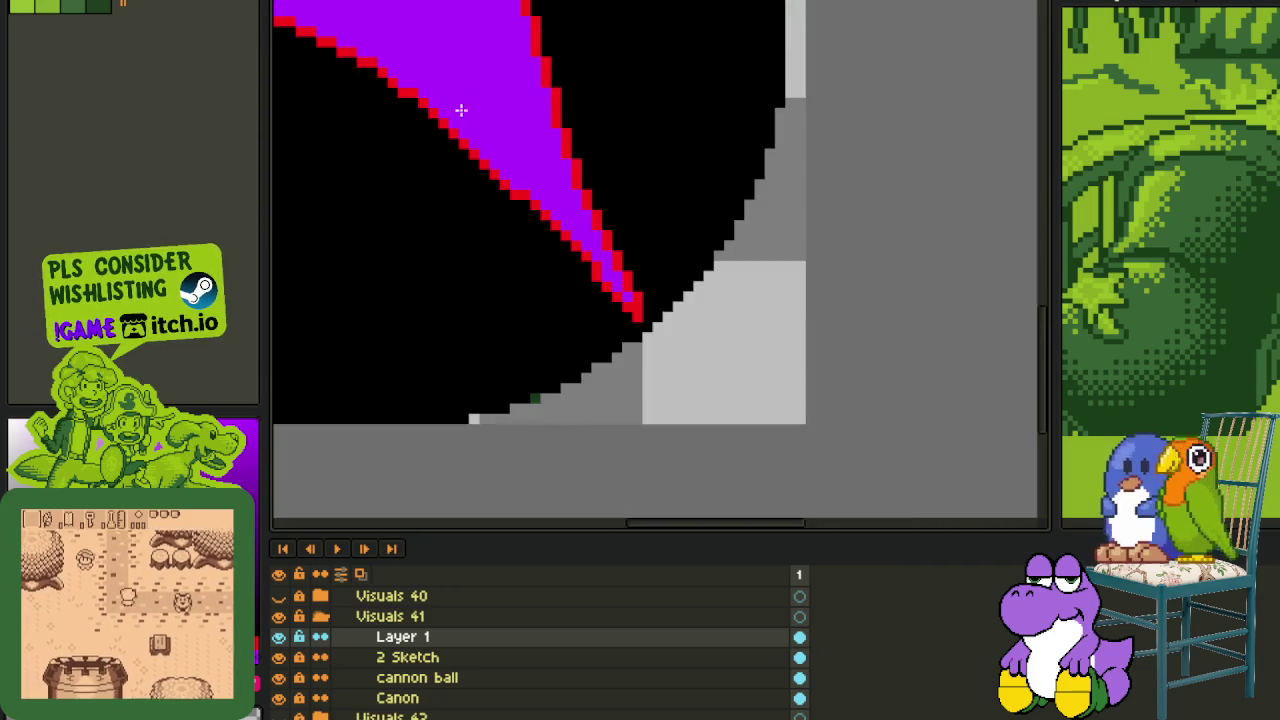
{"action": "scroll", "coordinate": [674, 320], "scroll_direction": "up", "scroll_amount": 1}
{"action": "scroll", "coordinate": [481, 229], "scroll_direction": "up", "scroll_amount": 1}
{"action": "scroll", "coordinate": [450, 221], "scroll_direction": "up", "scroll_amount": 1}
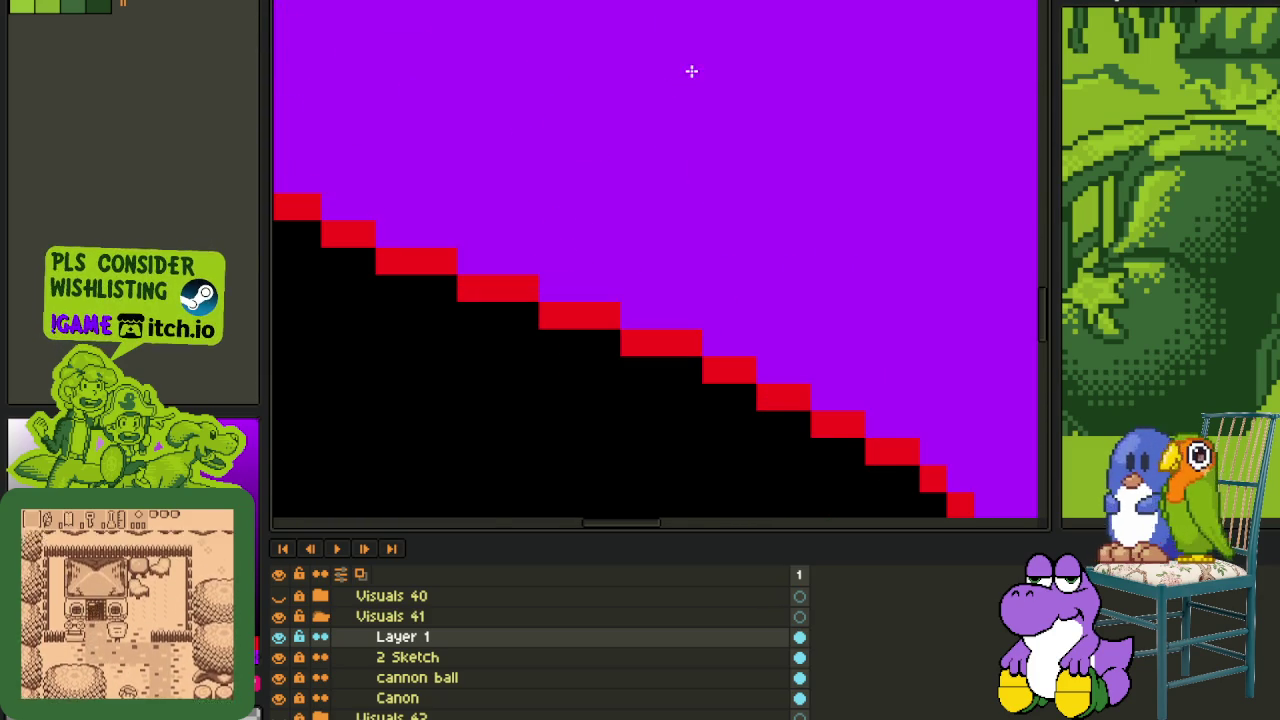
{"action": "scroll", "coordinate": [691, 71], "scroll_direction": "down", "scroll_amount": 2}
{"action": "scroll", "coordinate": [571, 251], "scroll_direction": "up", "scroll_amount": 1}
{"action": "scroll", "coordinate": [520, 303], "scroll_direction": "up", "scroll_amount": 1}
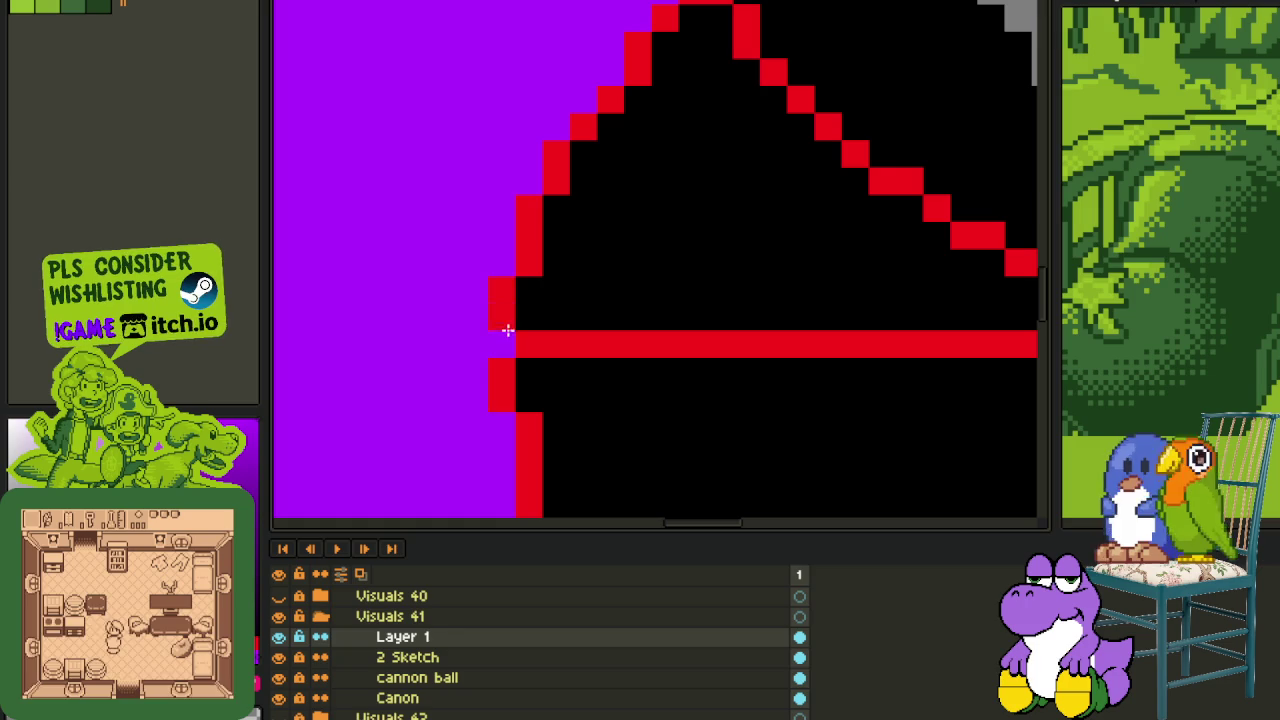
{"action": "left_click_drag", "start_coordinate": [562, 167], "coordinate": [656, 34]}
{"action": "scroll", "coordinate": [634, 150], "scroll_direction": "down", "scroll_amount": 1}
{"action": "scroll", "coordinate": [640, 271], "scroll_direction": "down", "scroll_amount": 1}
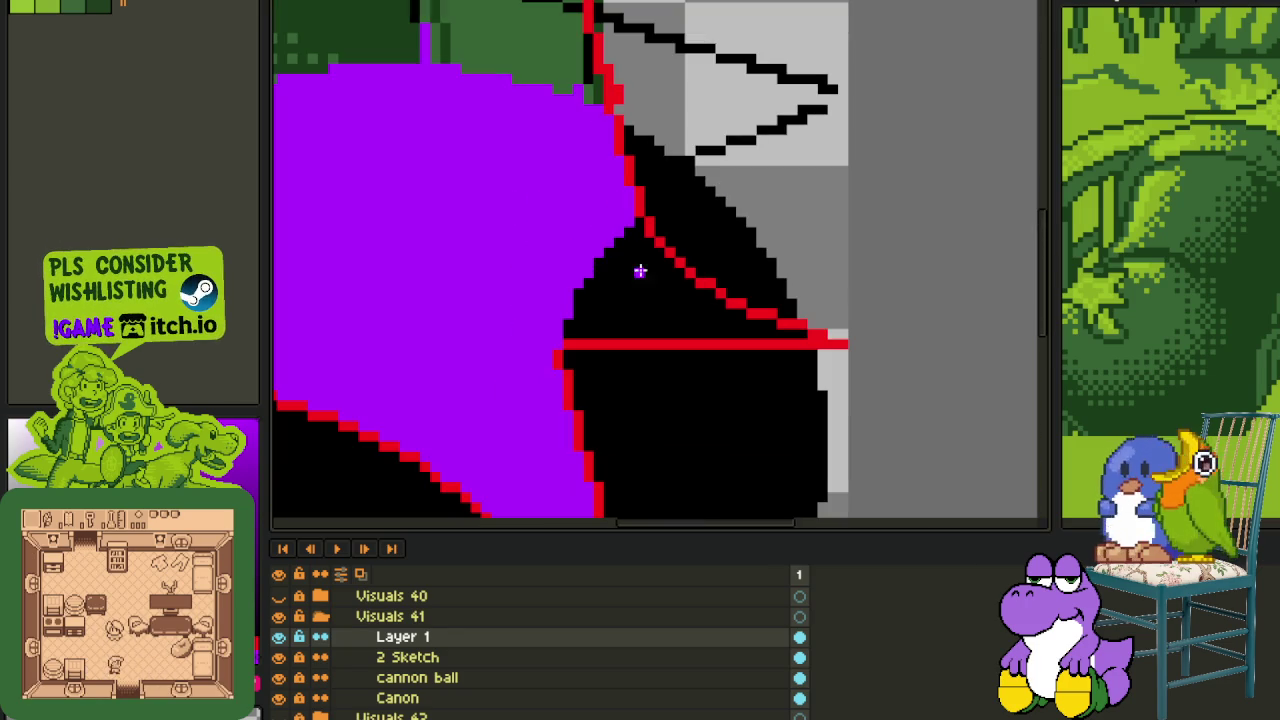
- Fill the black triangle and green patch inside the spike purple, repainting red-edge pixels
{"action": "left_click", "coordinate": [683, 316]}
{"action": "scroll", "coordinate": [589, 271], "scroll_direction": "up", "scroll_amount": 1}
{"action": "scroll", "coordinate": [586, 323], "scroll_direction": "up", "scroll_amount": 1}
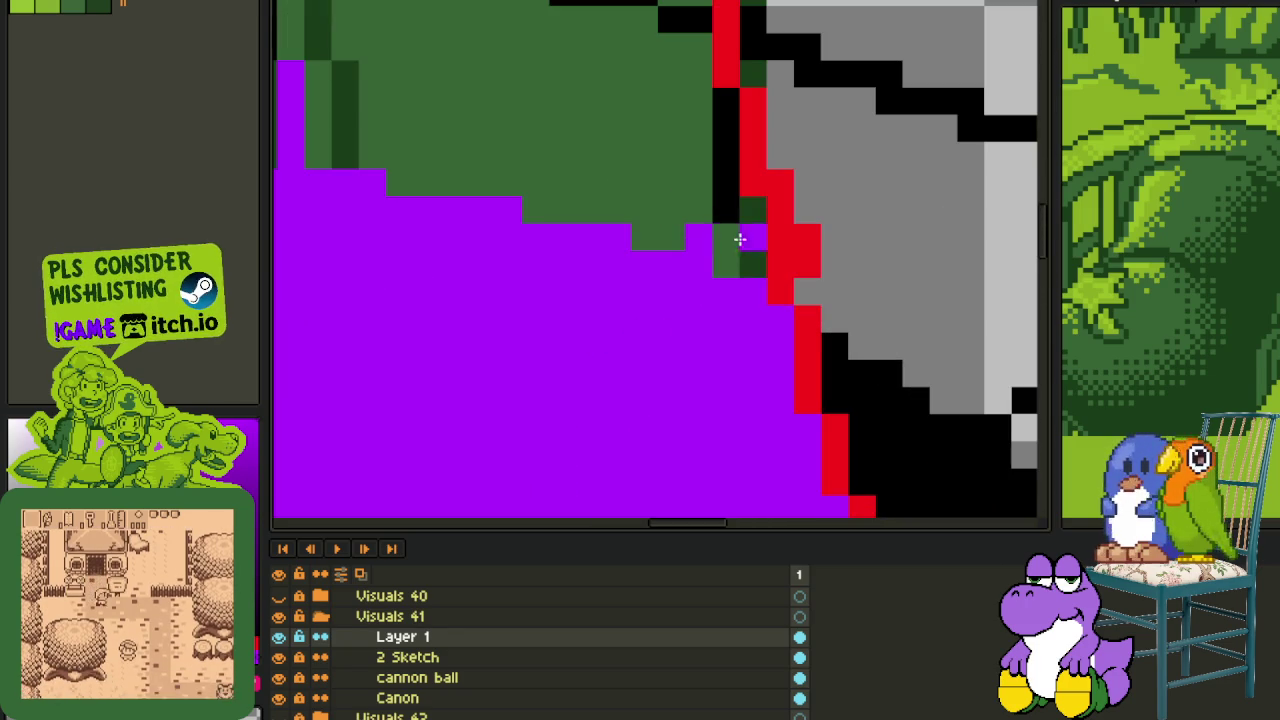
{"action": "left_click_drag", "start_coordinate": [737, 240], "coordinate": [720, 200]}
{"action": "left_click", "coordinate": [666, 190]}
- Fill the remaining black, green, grey and diagonal pixels of the spike purple
{"action": "left_click_drag", "start_coordinate": [583, 137], "coordinate": [615, 340]}
{"action": "left_click", "coordinate": [669, 290]}
{"action": "left_click", "coordinate": [590, 268]}
{"action": "left_click", "coordinate": [600, 180]}
{"action": "left_click", "coordinate": [617, 231]}
{"action": "left_click", "coordinate": [706, 228]}
{"action": "mouse_move", "coordinate": [706, 228]}
{"action": "left_mouse_down"}
{"action": "mouse_move", "coordinate": [726, 134]}
{"action": "mouse_move", "coordinate": [623, 460]}
{"action": "left_mouse_up"}
{"action": "mouse_move", "coordinate": [581, 418]}
{"action": "left_mouse_down"}
{"action": "mouse_move", "coordinate": [503, 303]}
{"action": "mouse_move", "coordinate": [513, 273]}
{"action": "left_mouse_up"}
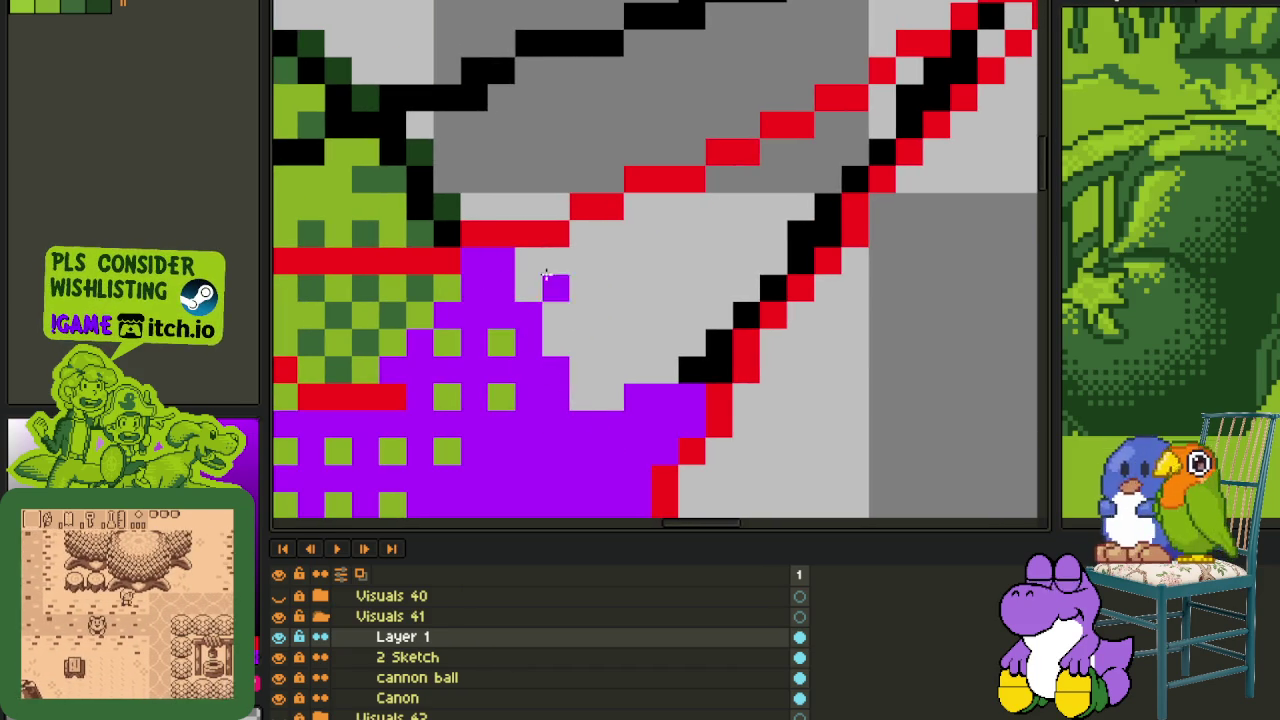
{"action": "left_click", "coordinate": [513, 273]}
- Bucket-fill the purple region green, then refill it with the dark green swatch
{"action": "mouse_move", "coordinate": [749, 251]}
{"action": "left_mouse_down"}
{"action": "mouse_move", "coordinate": [640, 457]}
{"action": "mouse_move", "coordinate": [766, 343]}
{"action": "mouse_move", "coordinate": [758, 350]}
{"action": "mouse_move", "coordinate": [789, 272]}
{"action": "mouse_move", "coordinate": [866, 243]}
{"action": "left_mouse_up"}
{"action": "scroll", "coordinate": [898, 215], "scroll_direction": "down", "scroll_amount": 3}
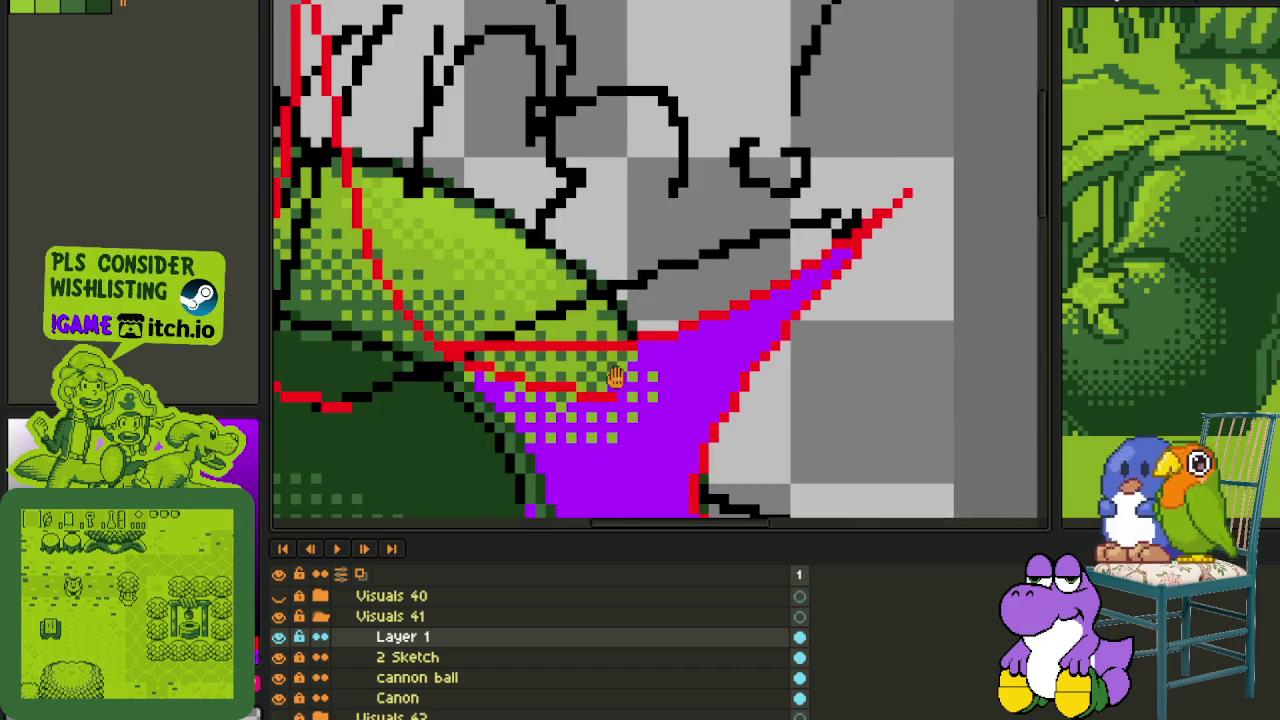
{"action": "scroll", "coordinate": [850, 250], "scroll_direction": "down", "scroll_amount": 1}
{"action": "scroll", "coordinate": [795, 281], "scroll_direction": "up", "scroll_amount": 4}
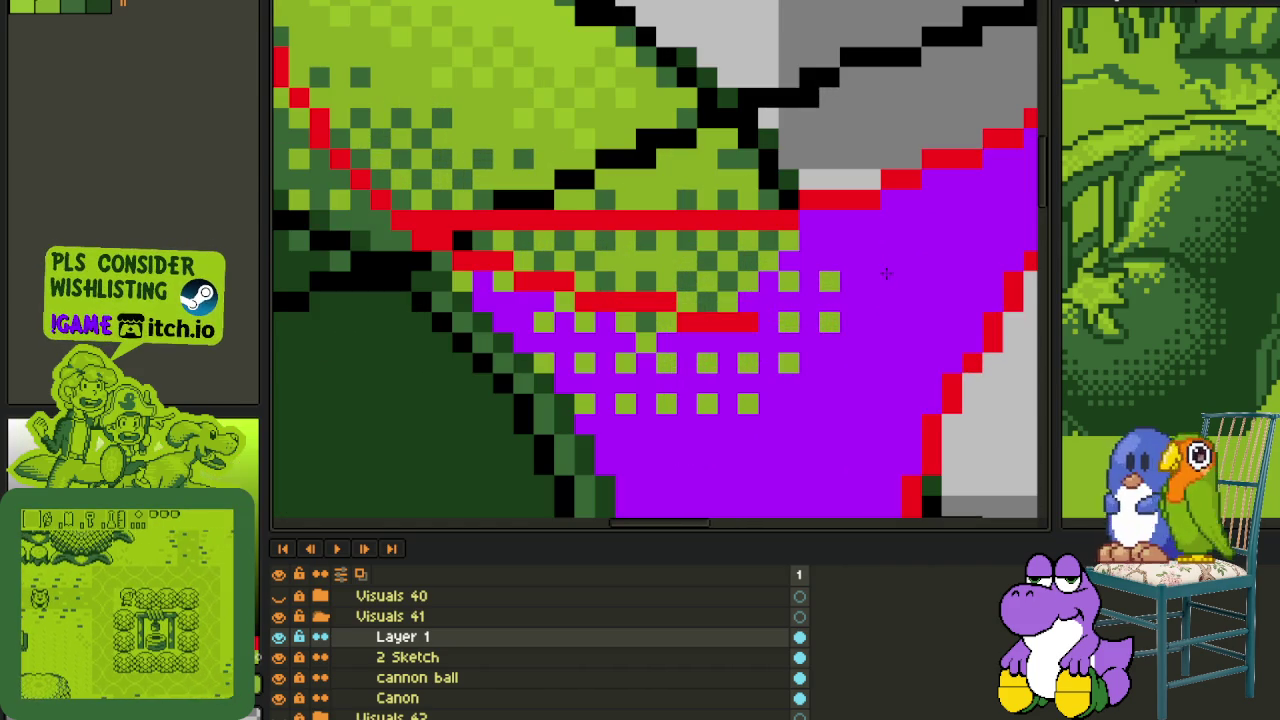
{"action": "key", "text": "g"}
{"action": "left_click", "coordinate": [788, 288]}
{"action": "left_click", "coordinate": [786, 291]}
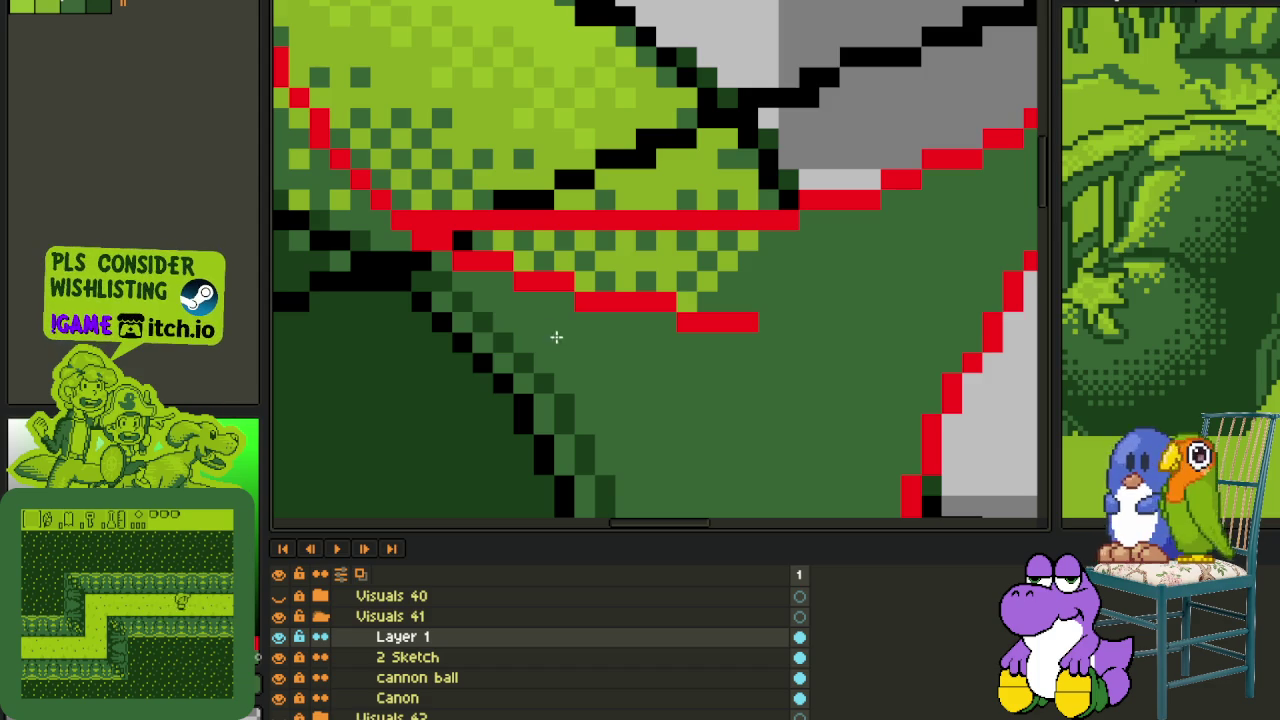
- Fill the dark green region light green and clear its leftover dark checker squares
{"action": "scroll", "coordinate": [744, 278], "scroll_direction": "up", "scroll_amount": 2}
{"action": "left_click", "coordinate": [793, 315]}
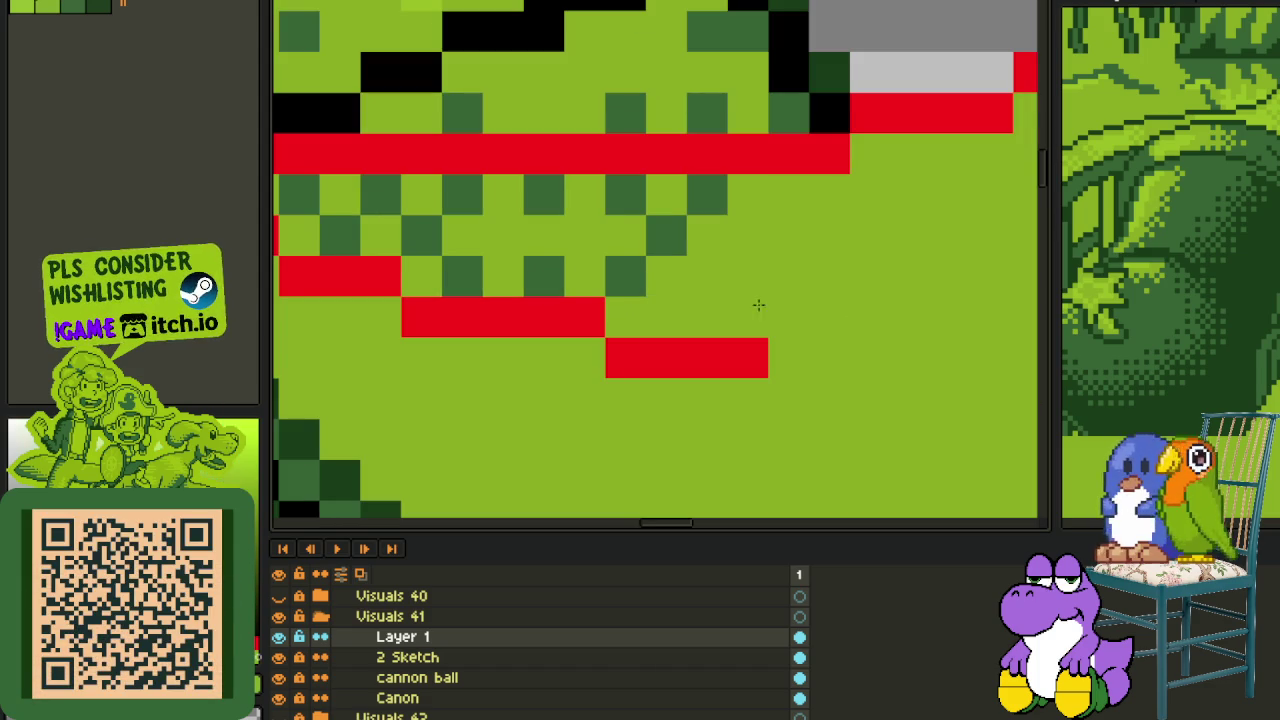
{"action": "left_click", "coordinate": [712, 280]}
{"action": "left_click", "coordinate": [713, 269]}
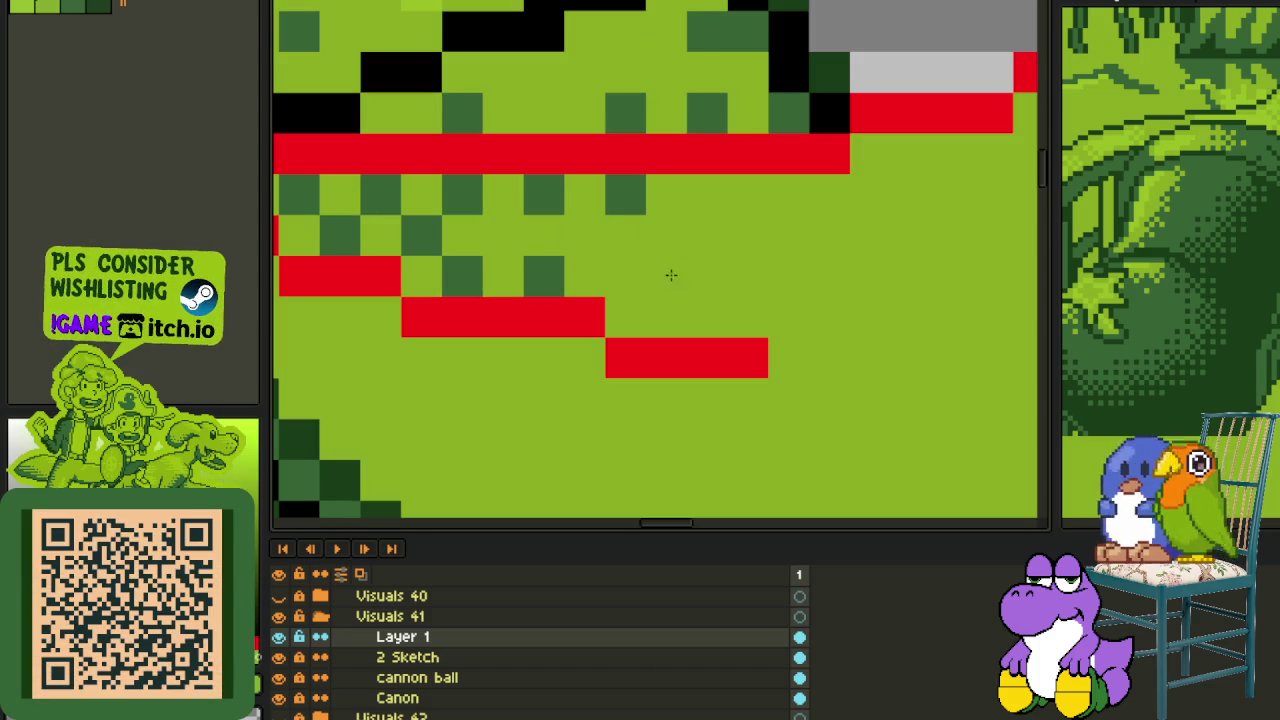
{"action": "left_click", "coordinate": [643, 274]}
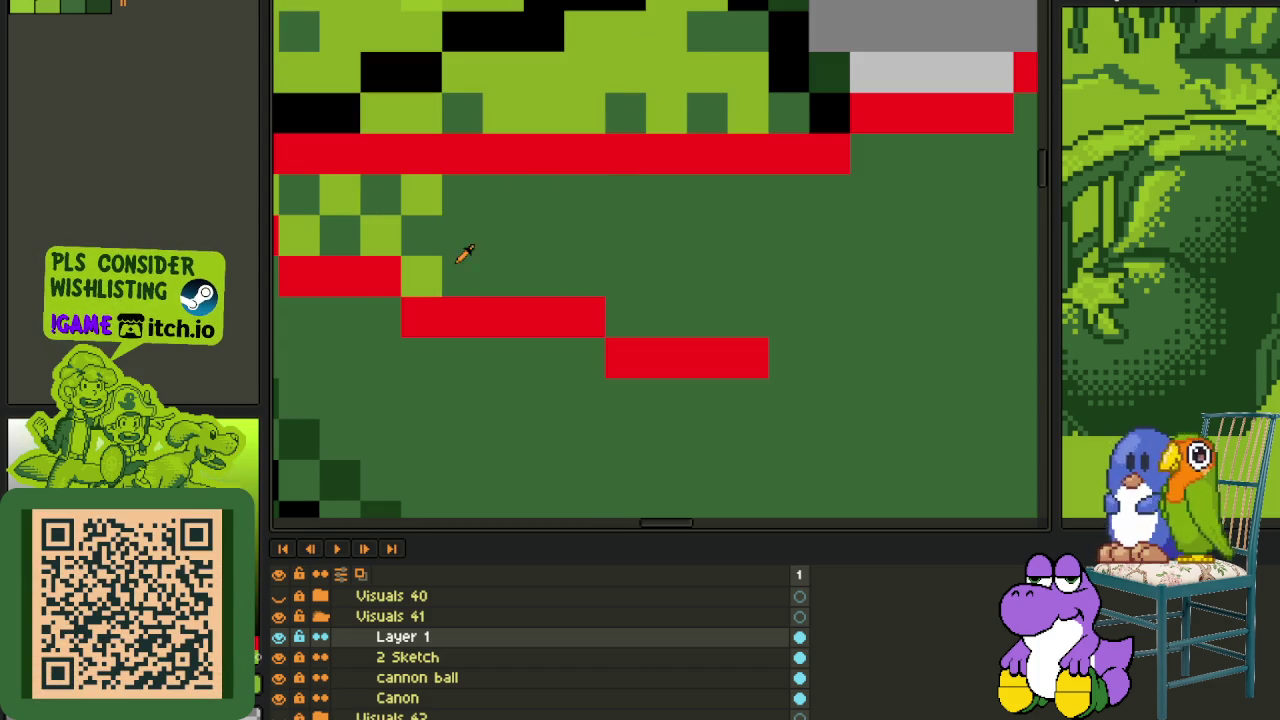
{"action": "left_click", "coordinate": [396, 229]}
{"action": "left_click", "coordinate": [369, 195]}
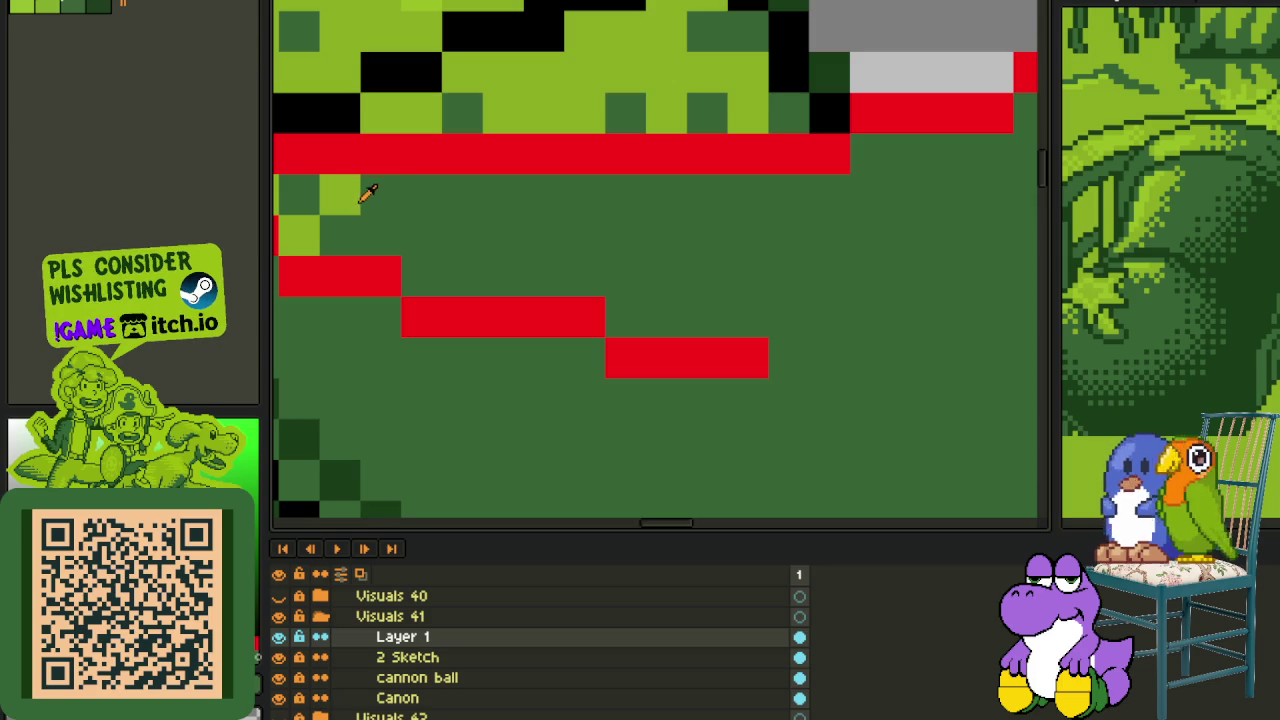
{"action": "left_click", "coordinate": [402, 212]}
- Recolour a stray dark-green pixel along the red line light green
{"action": "left_click_drag", "start_coordinate": [322, 205], "coordinate": [528, 267]}
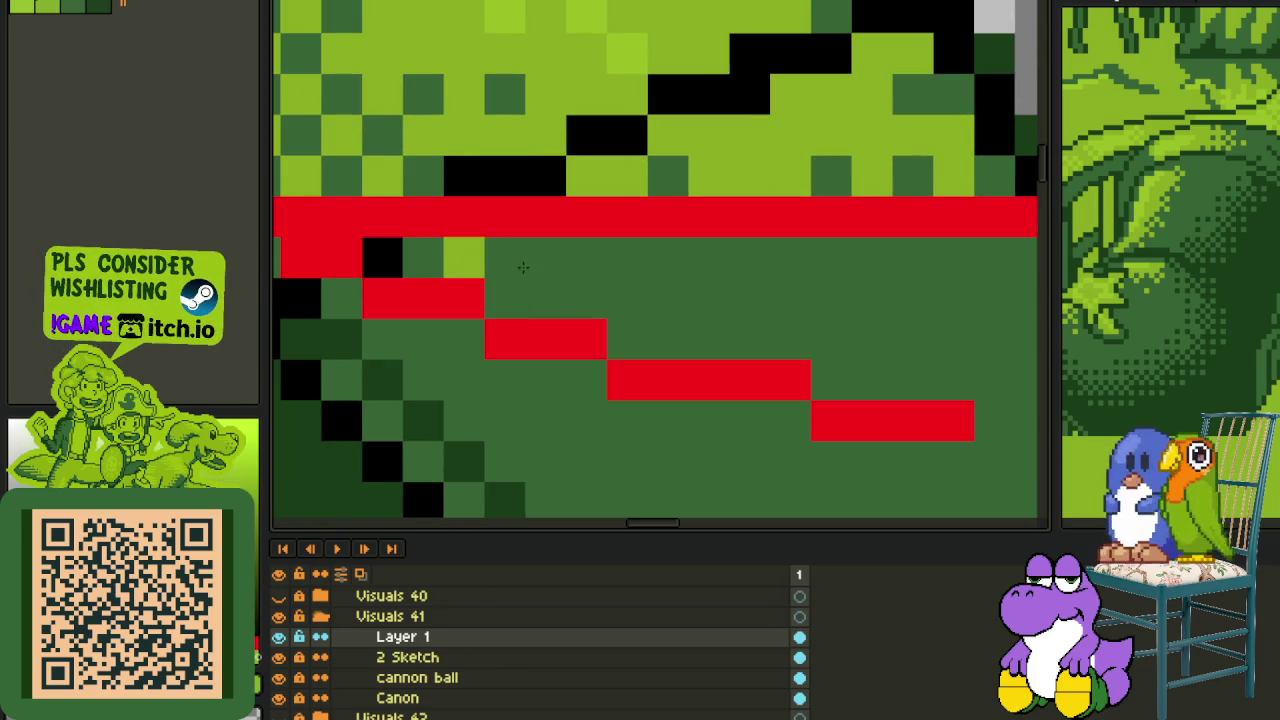
{"action": "left_click", "coordinate": [506, 258]}
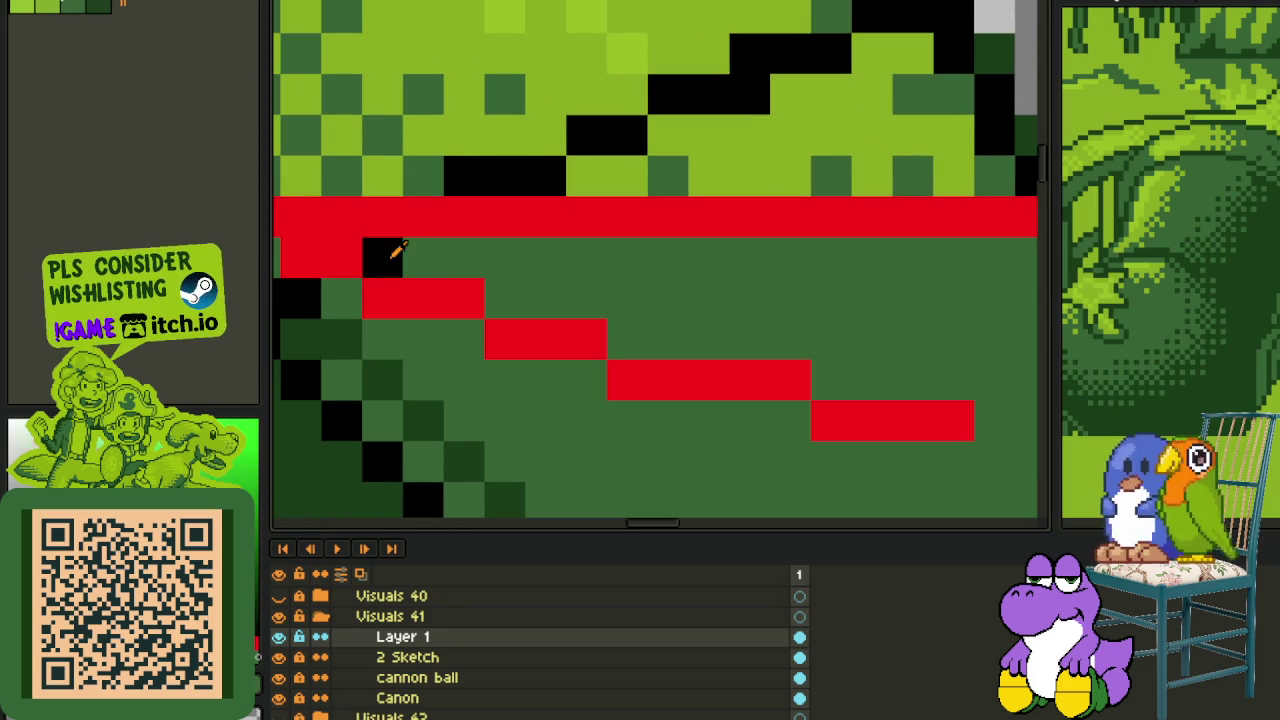
{"action": "scroll", "coordinate": [436, 271], "scroll_direction": "down", "scroll_amount": 2}
{"action": "scroll", "coordinate": [436, 271], "scroll_direction": "down", "scroll_amount": 1}
{"action": "scroll", "coordinate": [526, 420], "scroll_direction": "down", "scroll_amount": 1}
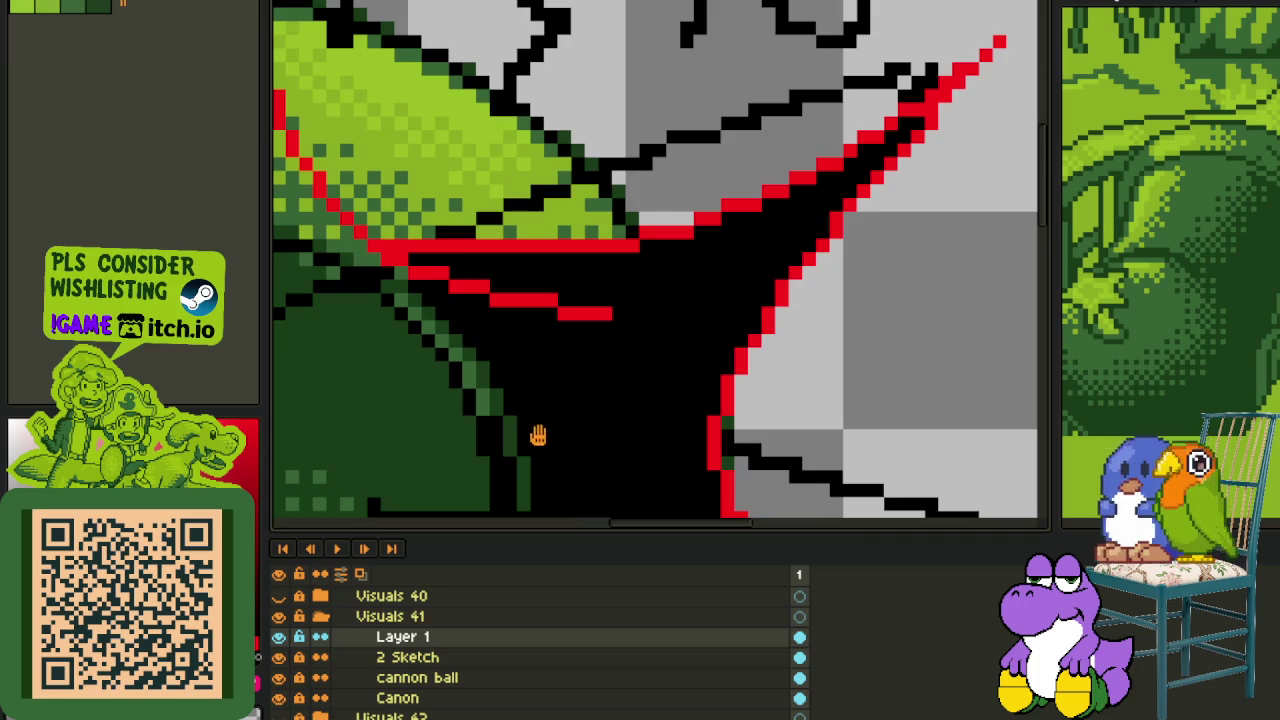
{"action": "scroll", "coordinate": [640, 363], "scroll_direction": "up", "scroll_amount": 1}
{"action": "scroll", "coordinate": [648, 398], "scroll_direction": "up", "scroll_amount": 2}
- Try an enclosed-area dark green fill right of the edge, then undo the dark green fills
{"action": "key", "text": "g"}
{"action": "left_click", "coordinate": [726, 327]}
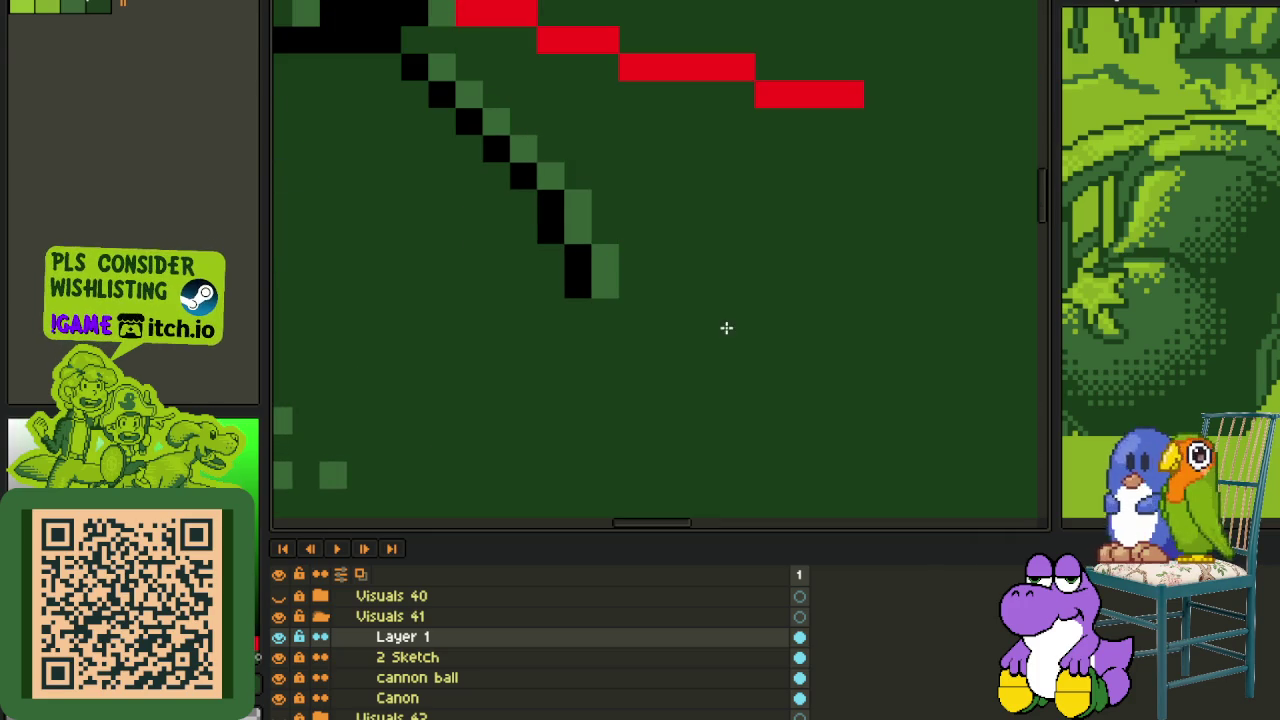
{"action": "scroll", "coordinate": [640, 277], "scroll_direction": "down", "scroll_amount": 2}
{"action": "scroll", "coordinate": [600, 268], "scroll_direction": "up", "scroll_amount": 2}
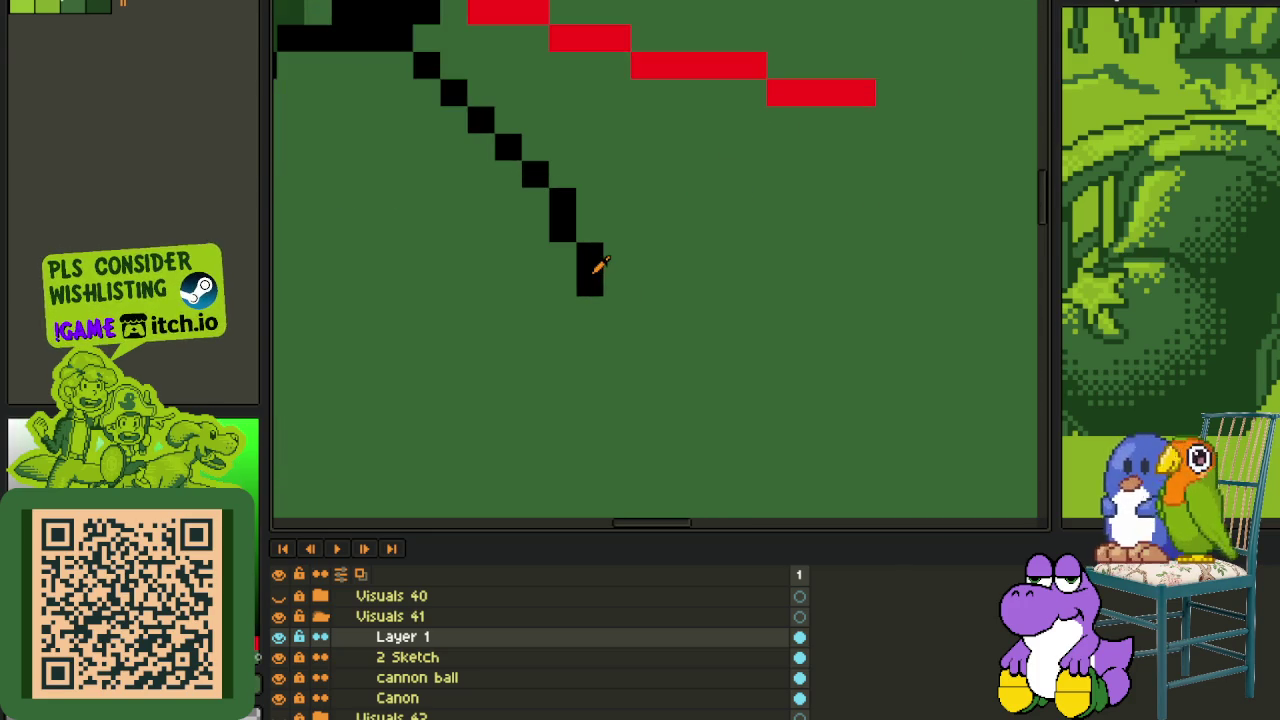
{"action": "key", "text": "ctrl+z"}
{"action": "scroll", "coordinate": [630, 282], "scroll_direction": "down", "scroll_amount": 2}
{"action": "scroll", "coordinate": [578, 294], "scroll_direction": "down", "scroll_amount": 1}
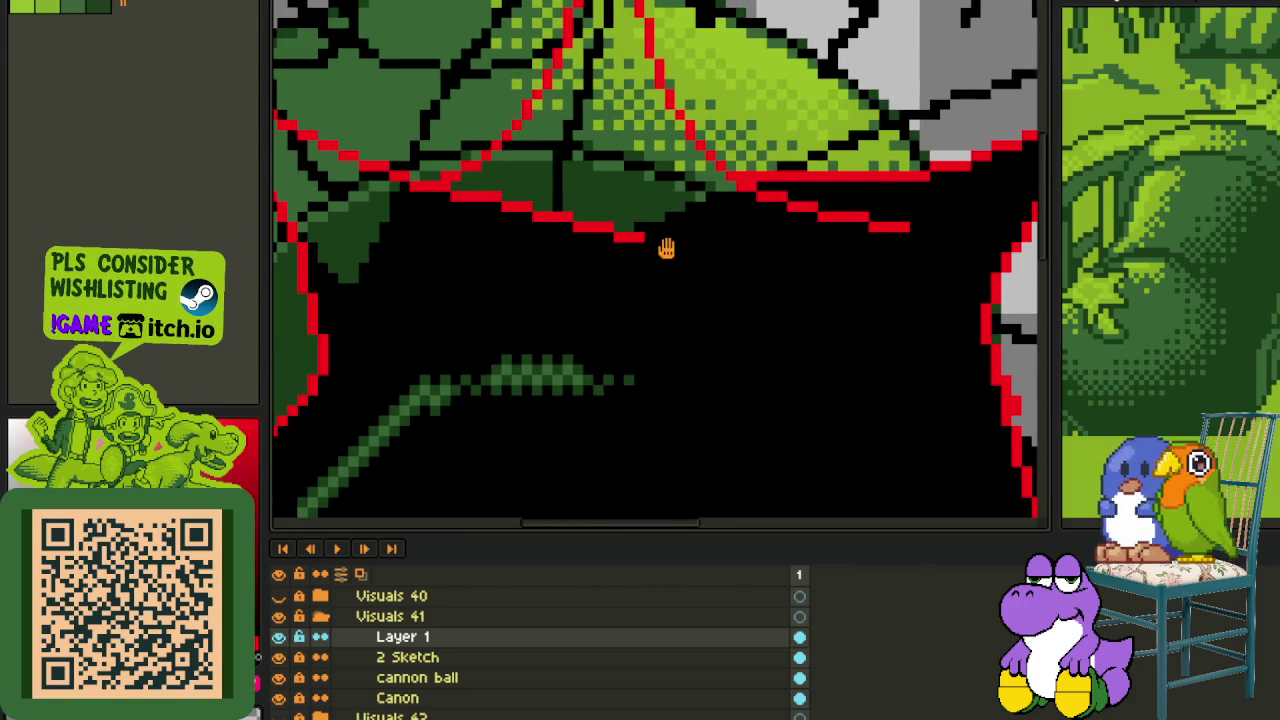
{"action": "scroll", "coordinate": [666, 246], "scroll_direction": "up", "scroll_amount": 1}
{"action": "scroll", "coordinate": [663, 266], "scroll_direction": "up", "scroll_amount": 1}
{"action": "scroll", "coordinate": [709, 286], "scroll_direction": "up", "scroll_amount": 1}
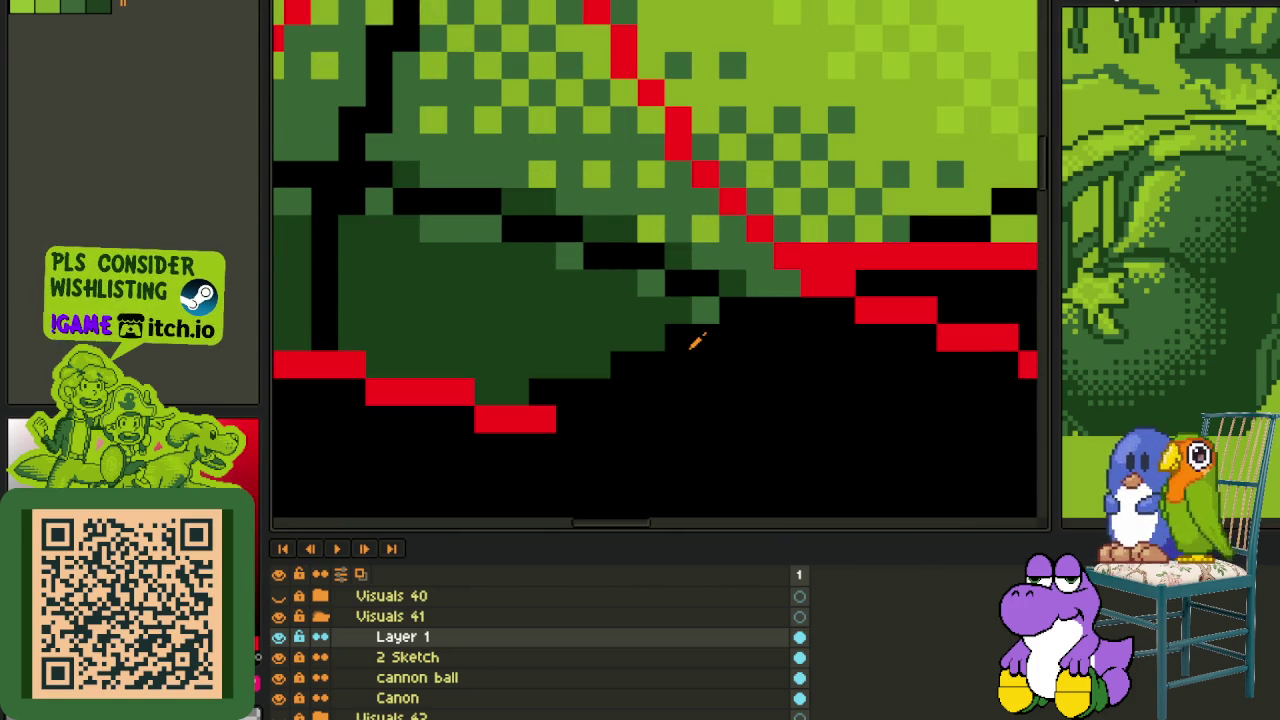
{"action": "key", "text": "ctrl+z"}
- Fill the region below the leaf light green and the area between the red lines dark green
{"action": "left_click", "coordinate": [705, 355]}
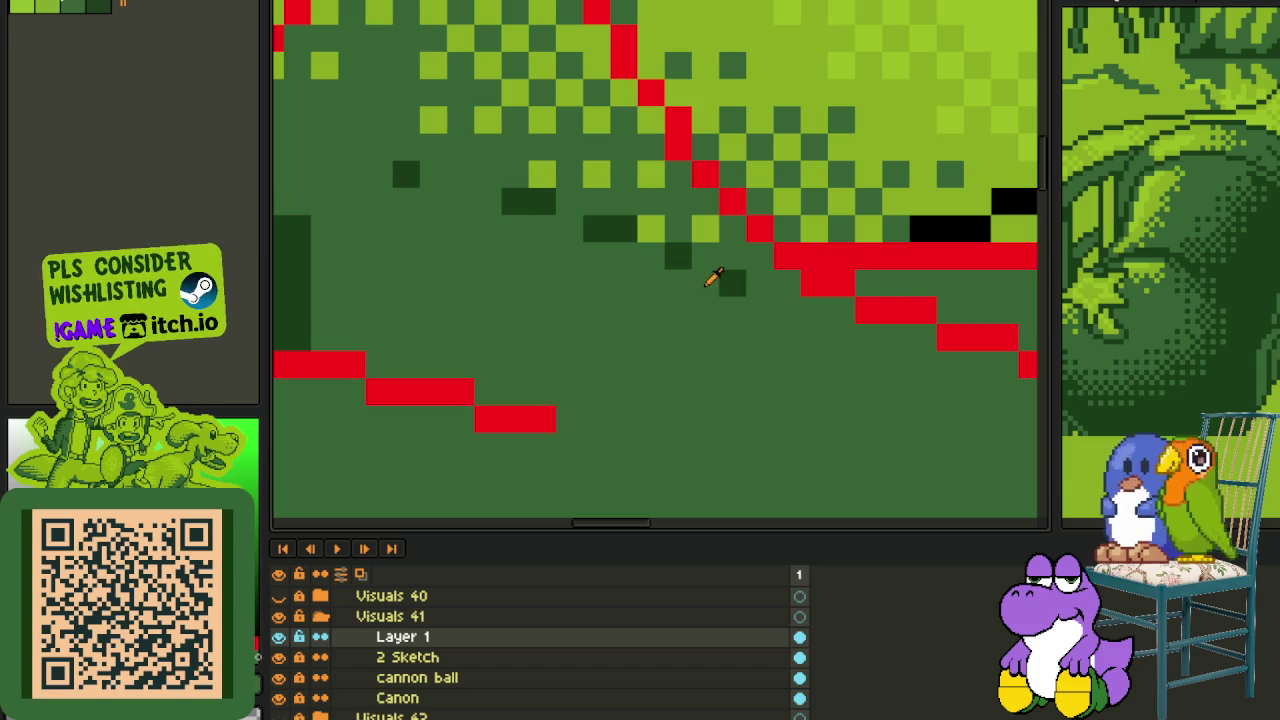
{"action": "key", "text": "ctrl+z"}
{"action": "left_click", "coordinate": [631, 271]}
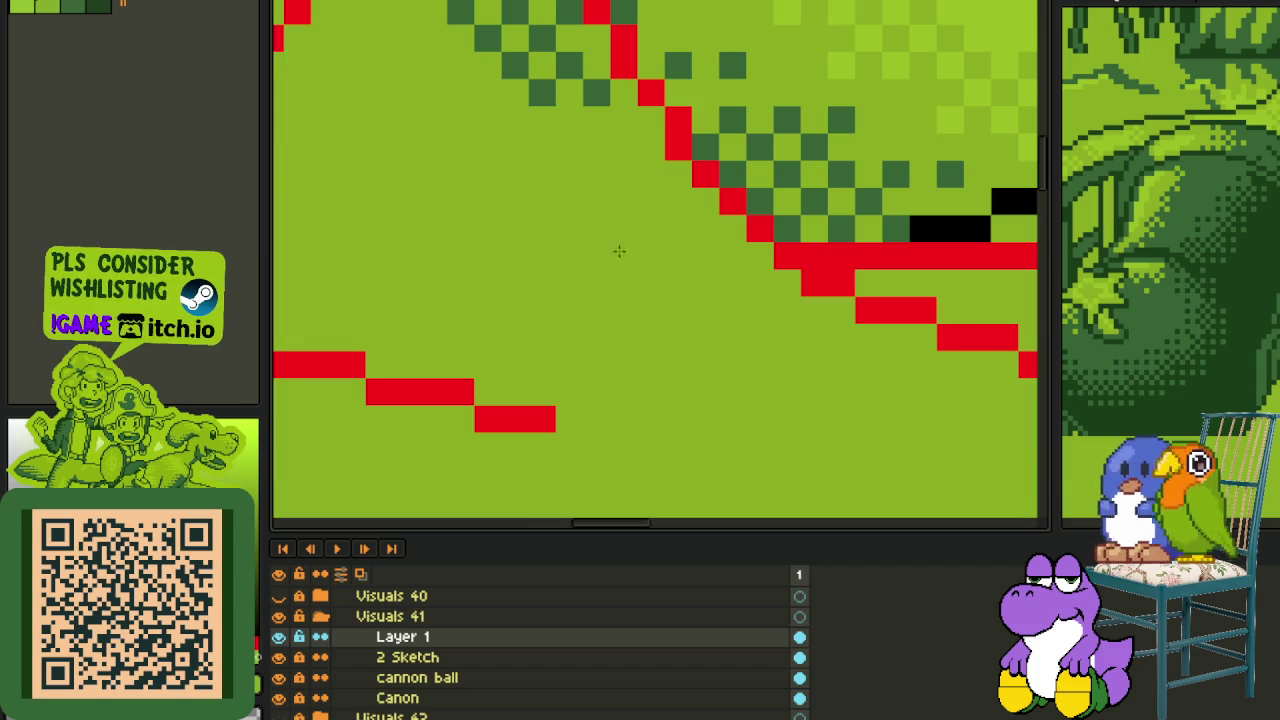
{"action": "left_click_drag", "start_coordinate": [594, 214], "coordinate": [687, 470]}
{"action": "left_click", "coordinate": [612, 391]}
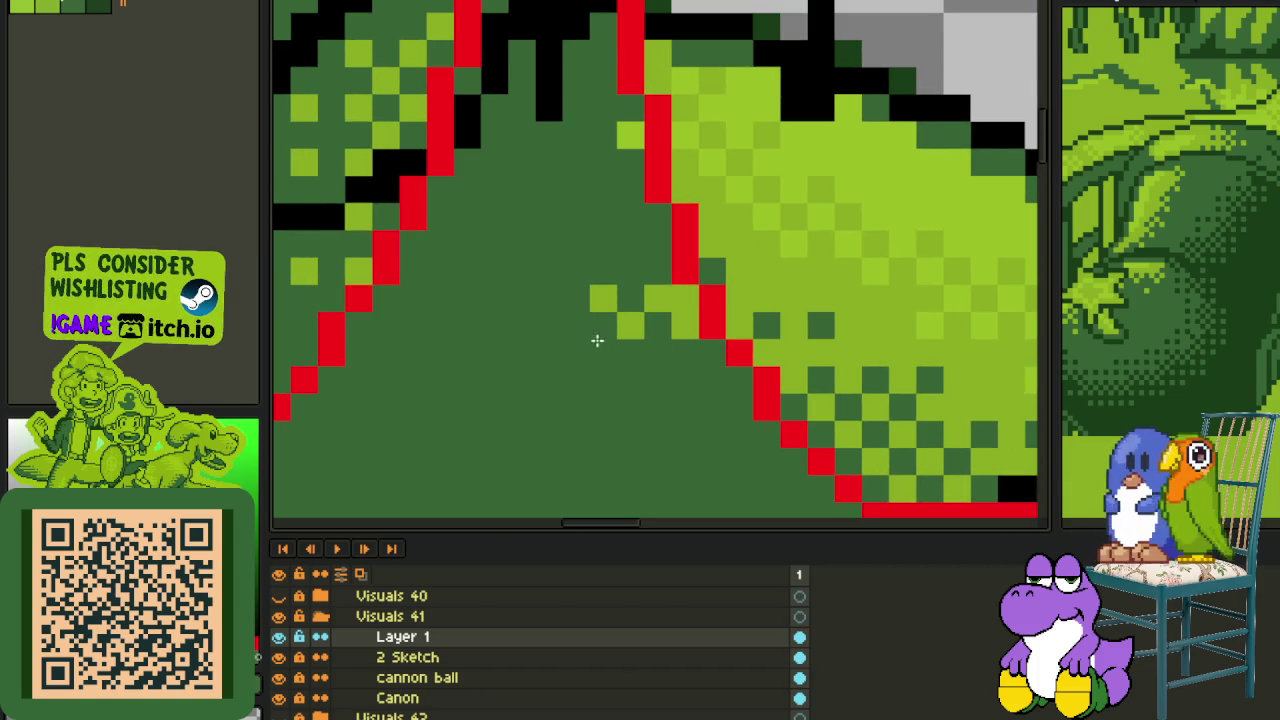
- Undo the last green fill and fill the strips between the red lines black and green
{"action": "key", "text": "ctrl+z"}
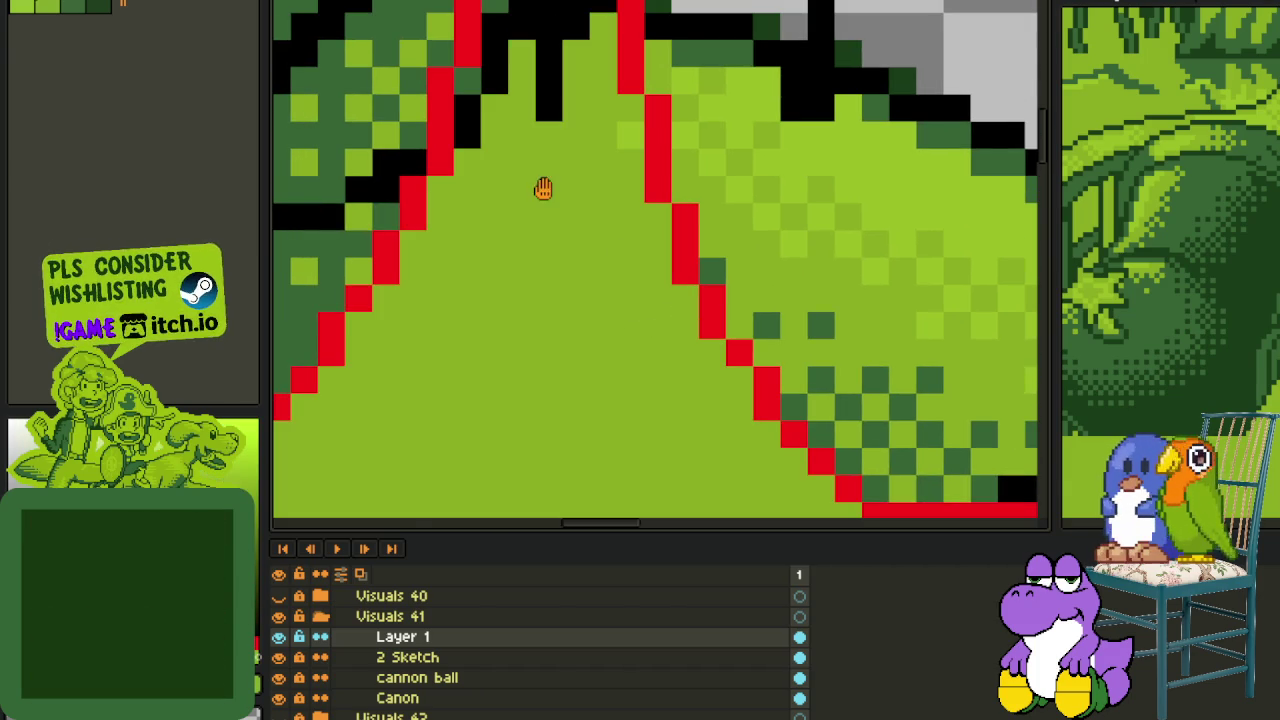
{"action": "left_click_drag", "start_coordinate": [560, 160], "coordinate": [638, 362]}
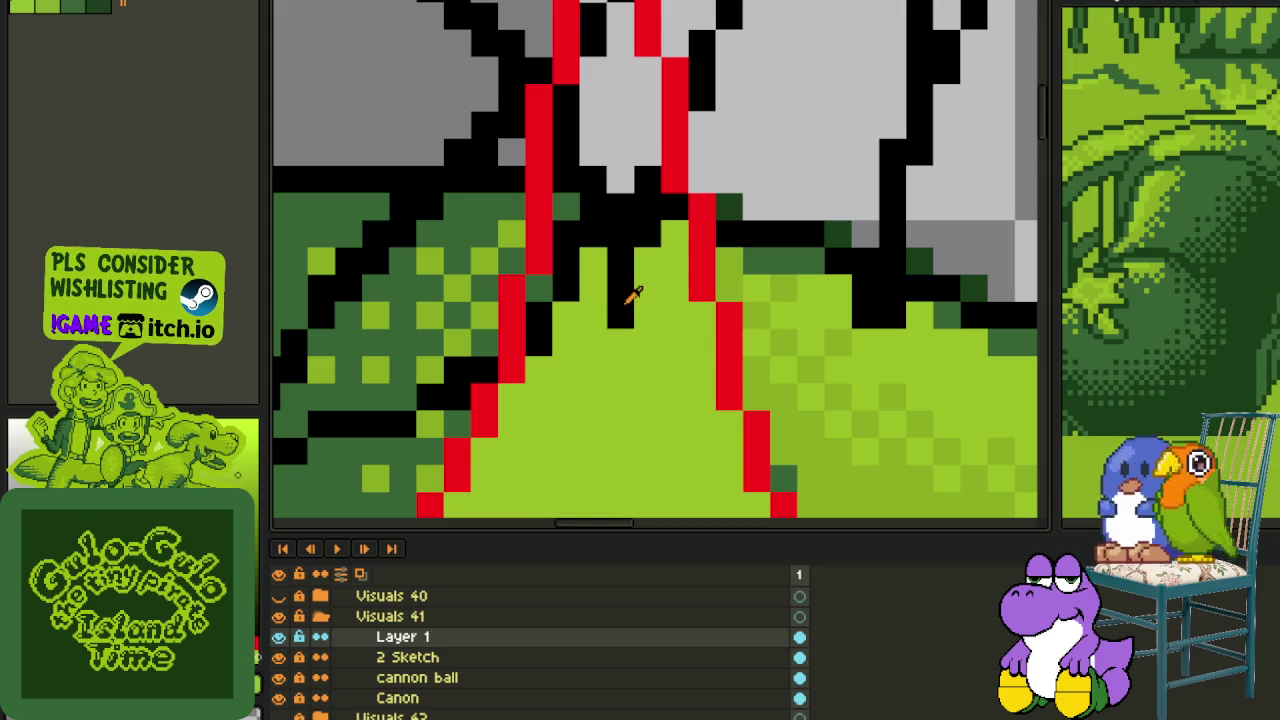
{"action": "left_click", "coordinate": [637, 350]}
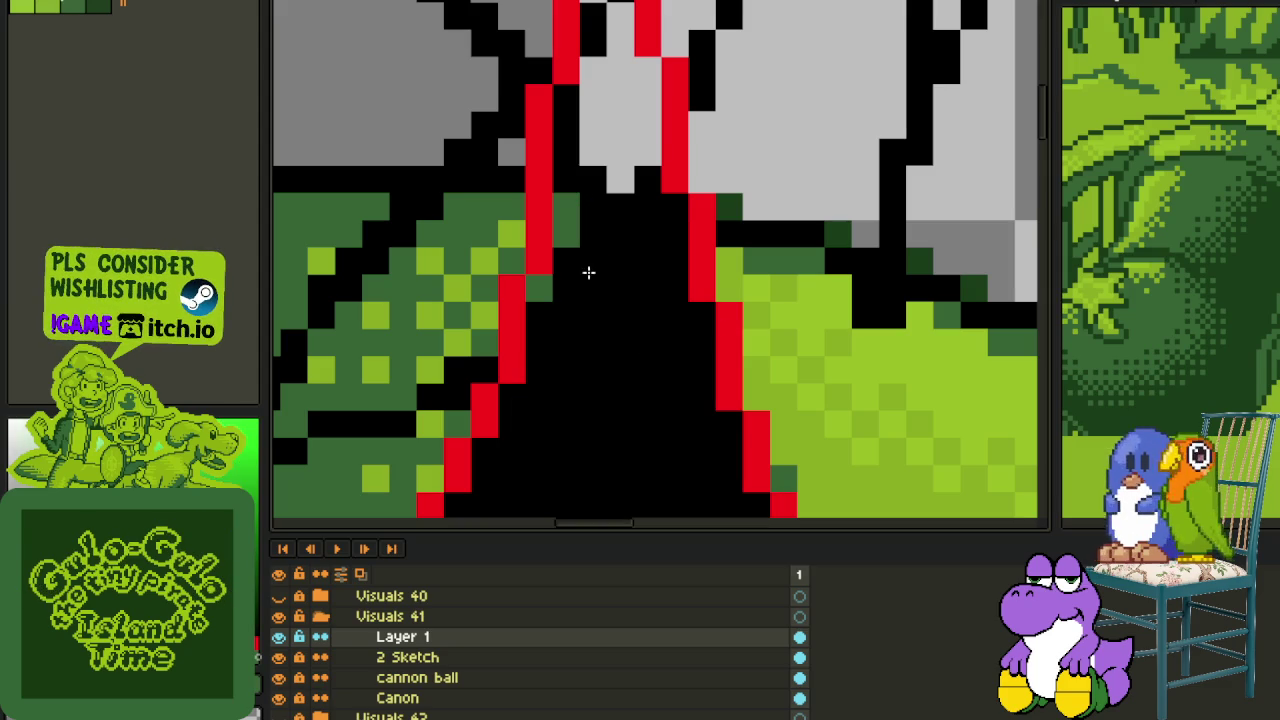
{"action": "left_click", "coordinate": [589, 272]}
{"action": "left_click_drag", "start_coordinate": [591, 191], "coordinate": [594, 337]}
{"action": "left_click", "coordinate": [596, 330]}
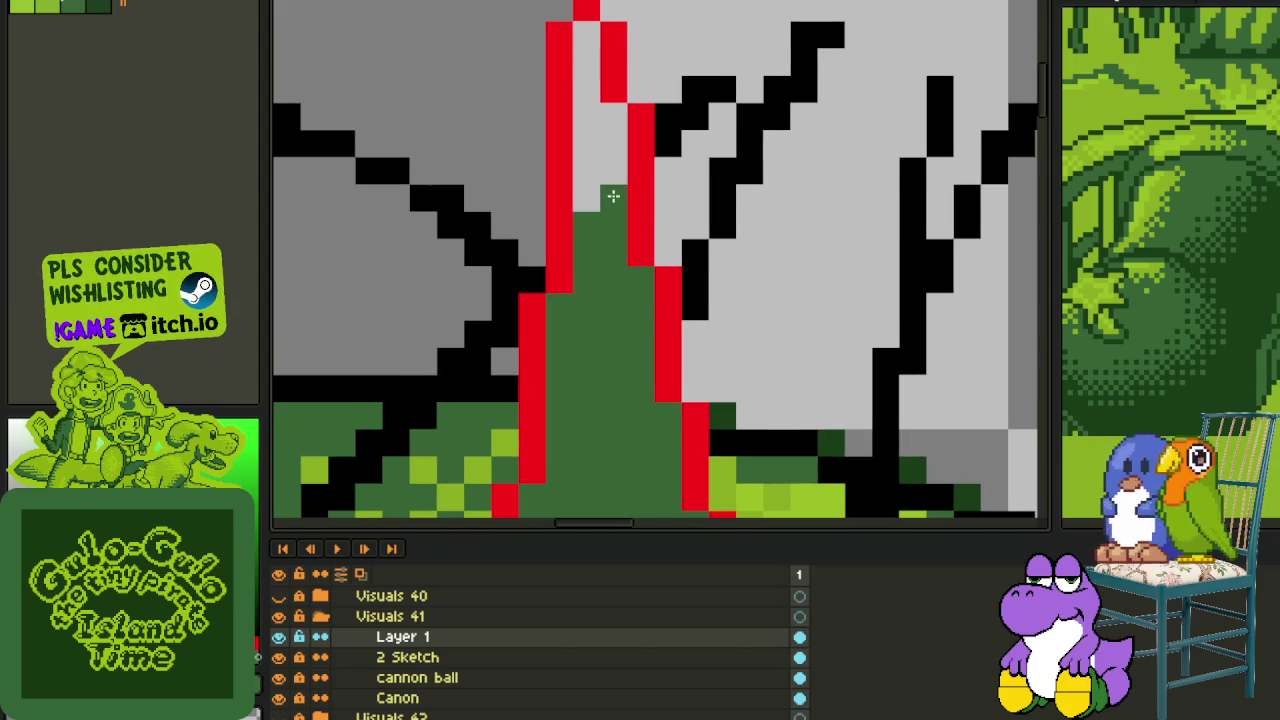
{"action": "left_click", "coordinate": [606, 192]}
- Fill the dark green strip between the red lines black, retracting a trial black stroke
{"action": "scroll", "coordinate": [600, 414], "scroll_direction": "down", "scroll_amount": 2}
{"action": "scroll", "coordinate": [686, 255], "scroll_direction": "up", "scroll_amount": 1}
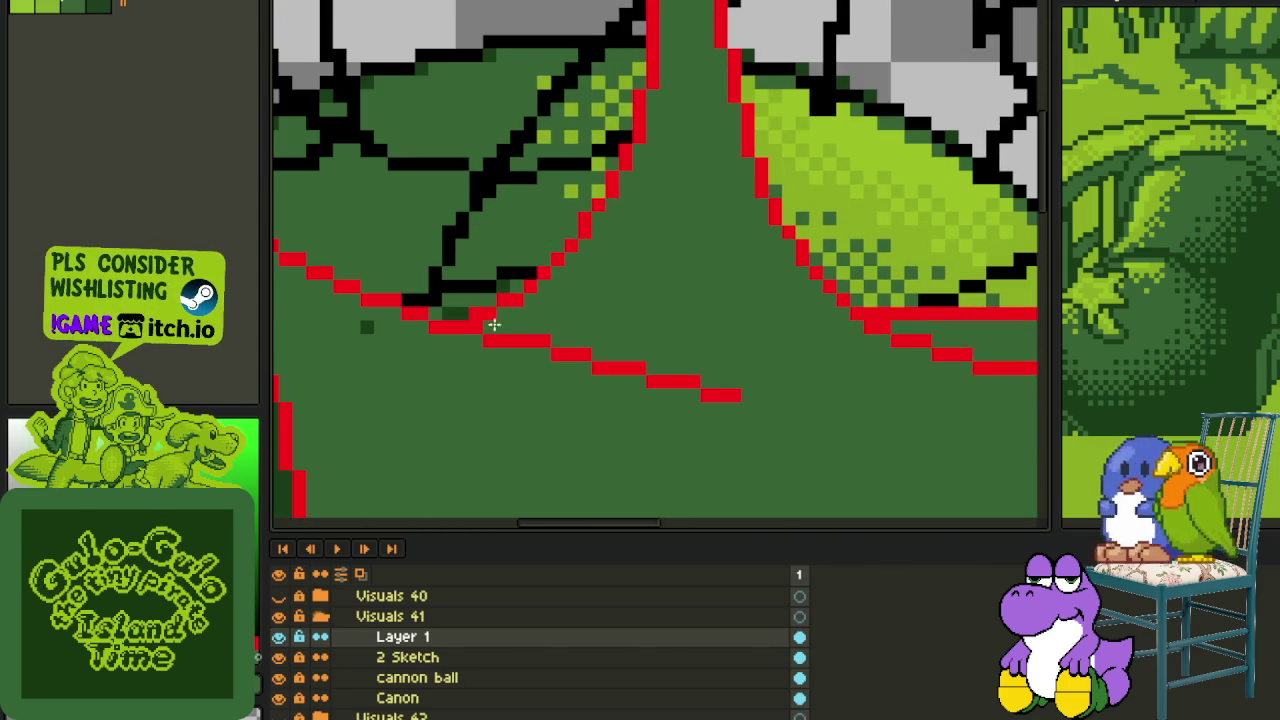
{"action": "scroll", "coordinate": [376, 322], "scroll_direction": "down", "scroll_amount": 1}
{"action": "scroll", "coordinate": [366, 323], "scroll_direction": "down", "scroll_amount": 1}
{"action": "scroll", "coordinate": [414, 351], "scroll_direction": "down", "scroll_amount": 1}
{"action": "left_click_drag", "start_coordinate": [433, 414], "coordinate": [723, 491]}
{"action": "scroll", "coordinate": [591, 366], "scroll_direction": "up", "scroll_amount": 1}
{"action": "scroll", "coordinate": [596, 387], "scroll_direction": "up", "scroll_amount": 2}
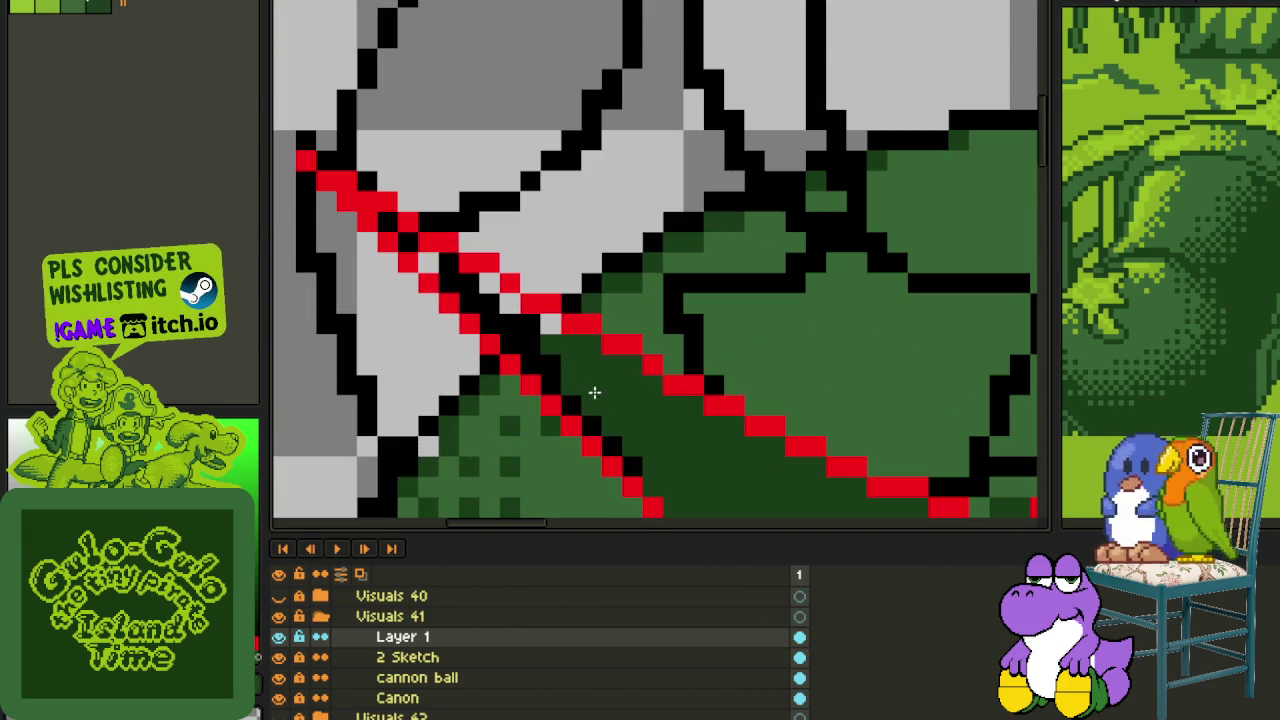
{"action": "left_click", "coordinate": [569, 351]}
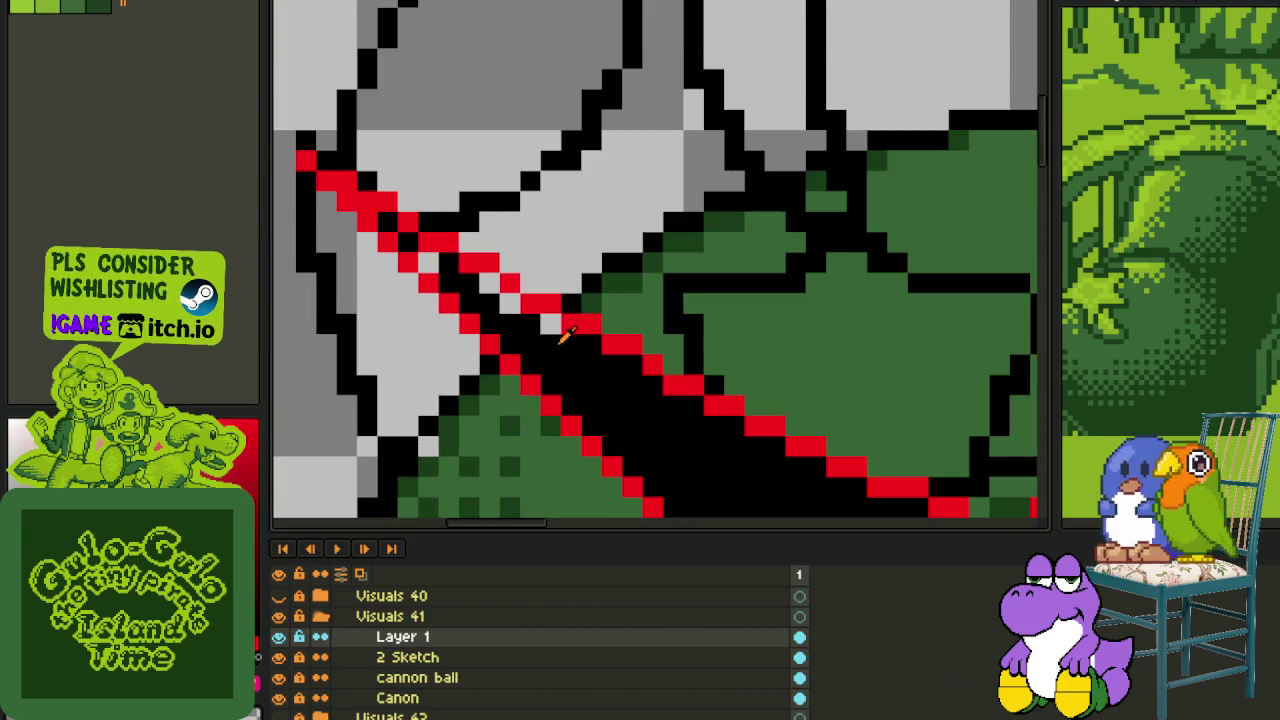
{"action": "left_click_drag", "start_coordinate": [523, 305], "coordinate": [513, 302]}
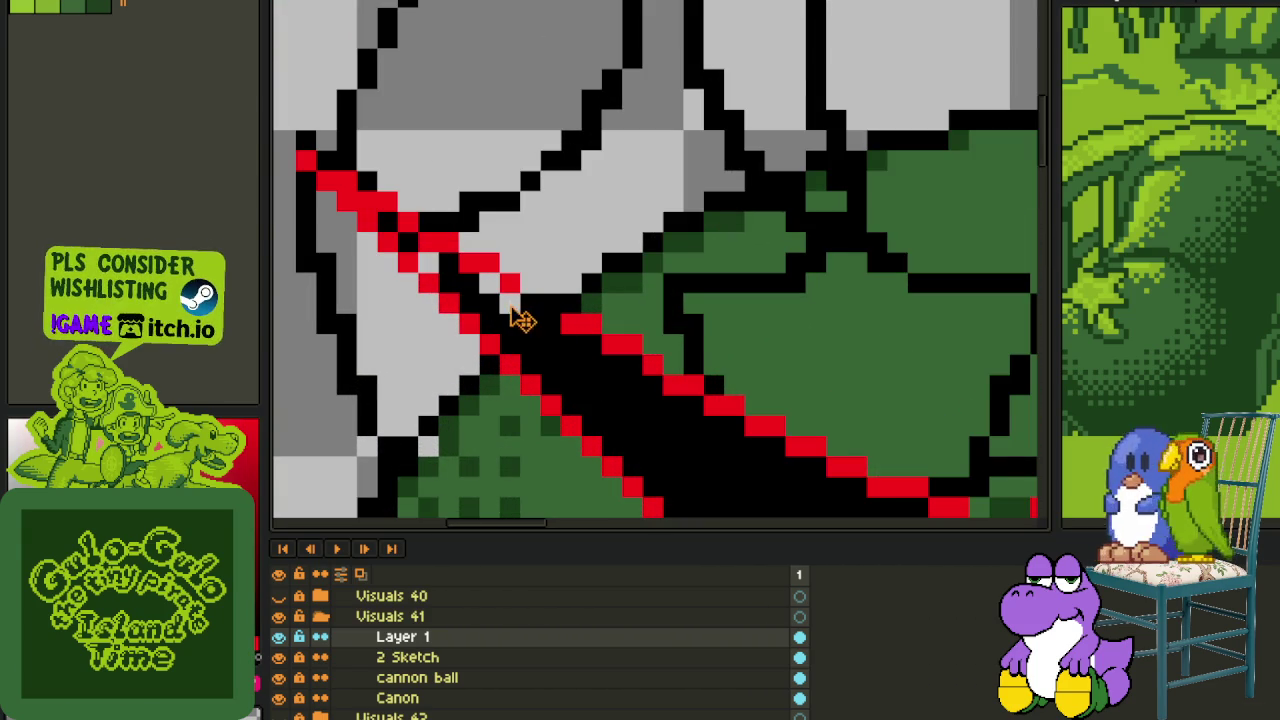
{"action": "key", "text": "ctrl+z"}
- Paint out the stray red diagonal and staircase line segments in black
{"action": "scroll", "coordinate": [709, 449], "scroll_direction": "down", "scroll_amount": 3}
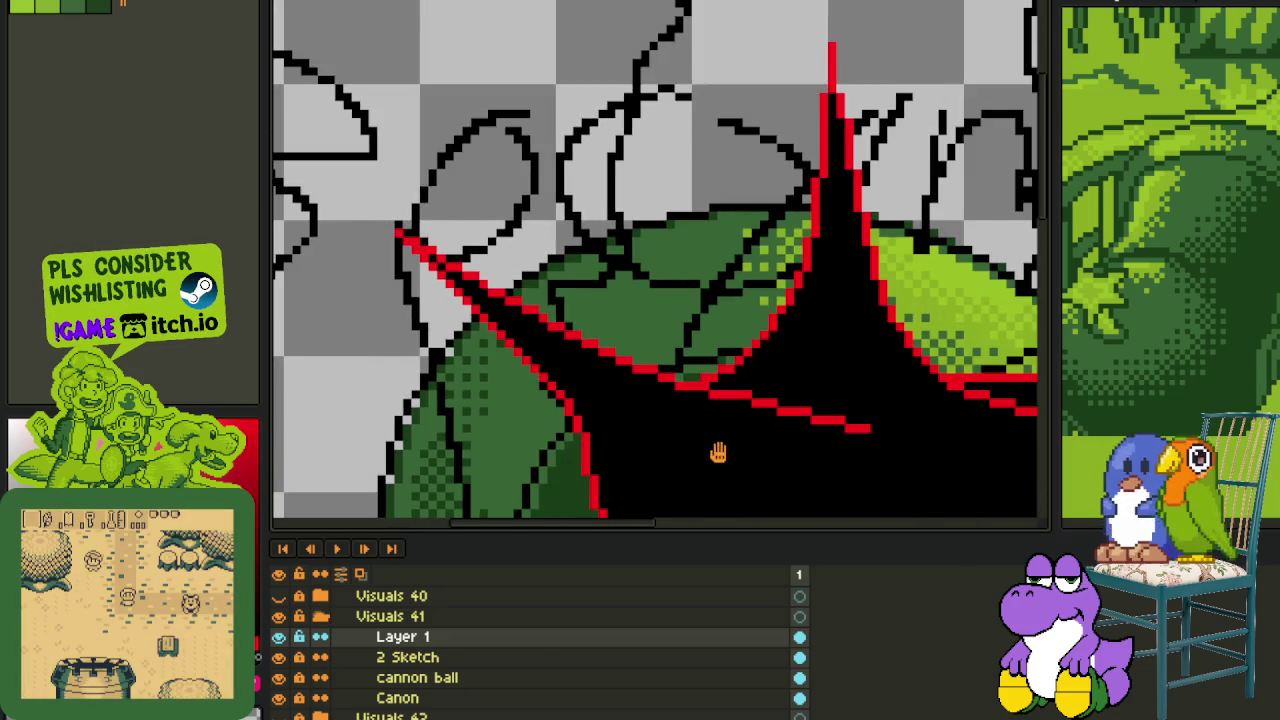
{"action": "scroll", "coordinate": [600, 343], "scroll_direction": "down", "scroll_amount": 1}
{"action": "scroll", "coordinate": [556, 287], "scroll_direction": "up", "scroll_amount": 4}
{"action": "scroll", "coordinate": [556, 287], "scroll_direction": "up", "scroll_amount": 2}
{"action": "mouse_move", "coordinate": [529, 223]}
{"action": "left_mouse_down"}
{"action": "mouse_move", "coordinate": [597, 223]}
{"action": "mouse_move", "coordinate": [834, 280]}
{"action": "left_mouse_up"}
{"action": "mouse_move", "coordinate": [918, 296]}
{"action": "left_mouse_down"}
{"action": "mouse_move", "coordinate": [834, 309]}
{"action": "mouse_move", "coordinate": [678, 251]}
{"action": "left_mouse_up"}
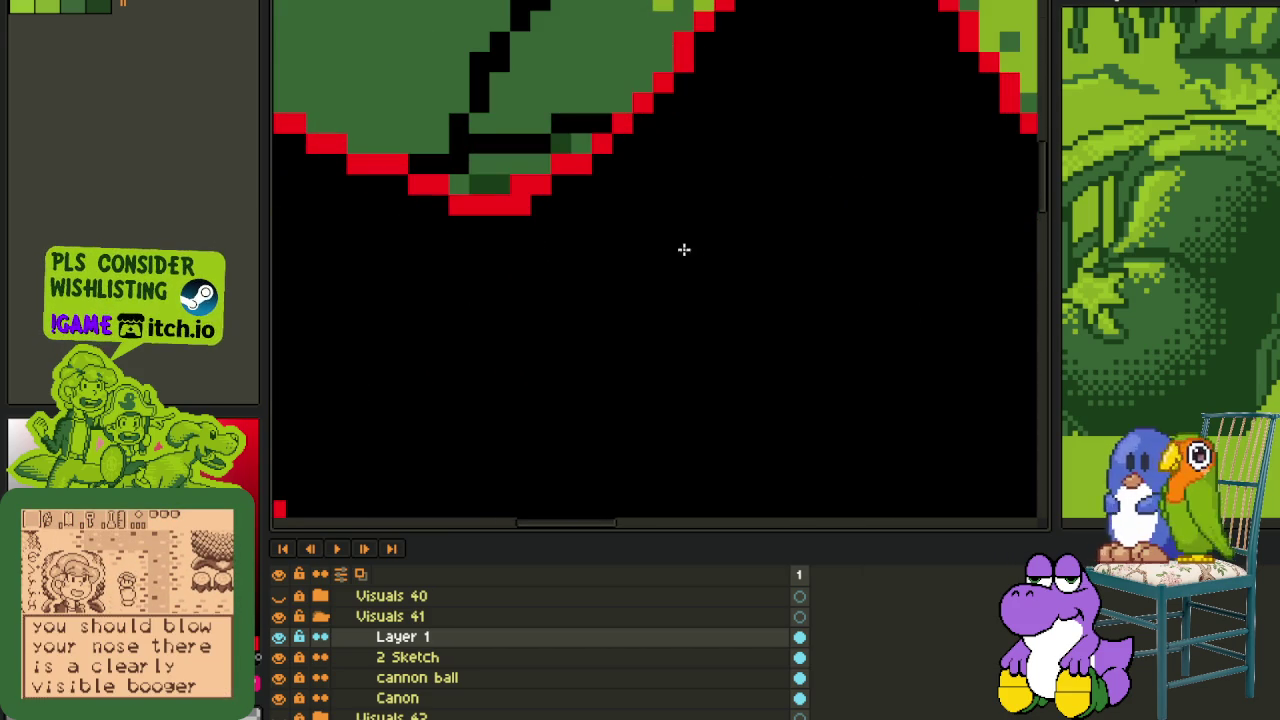
{"action": "scroll", "coordinate": [669, 269], "scroll_direction": "down", "scroll_amount": 3}
{"action": "scroll", "coordinate": [569, 297], "scroll_direction": "down", "scroll_amount": 1}
{"action": "scroll", "coordinate": [763, 291], "scroll_direction": "up", "scroll_amount": 4}
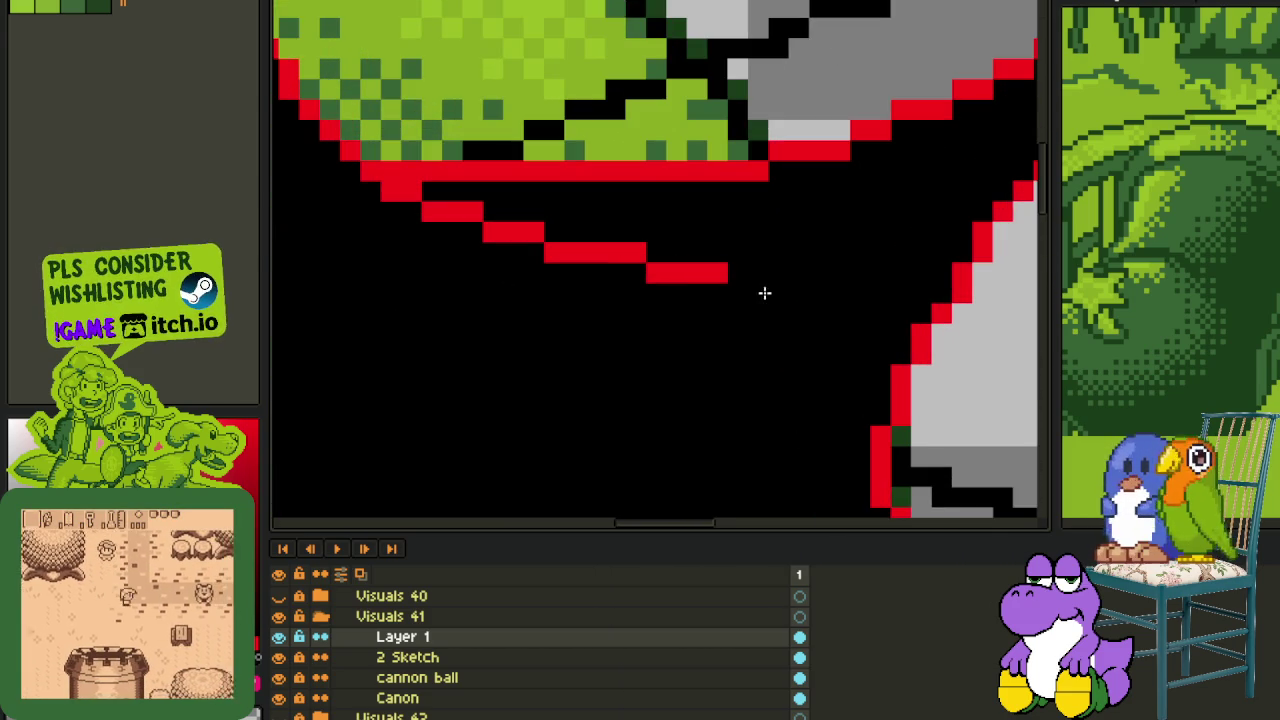
{"action": "mouse_move", "coordinate": [727, 271]}
{"action": "left_mouse_down"}
{"action": "mouse_move", "coordinate": [484, 233]}
{"action": "mouse_move", "coordinate": [500, 229]}
{"action": "mouse_move", "coordinate": [386, 191]}
{"action": "left_mouse_up"}
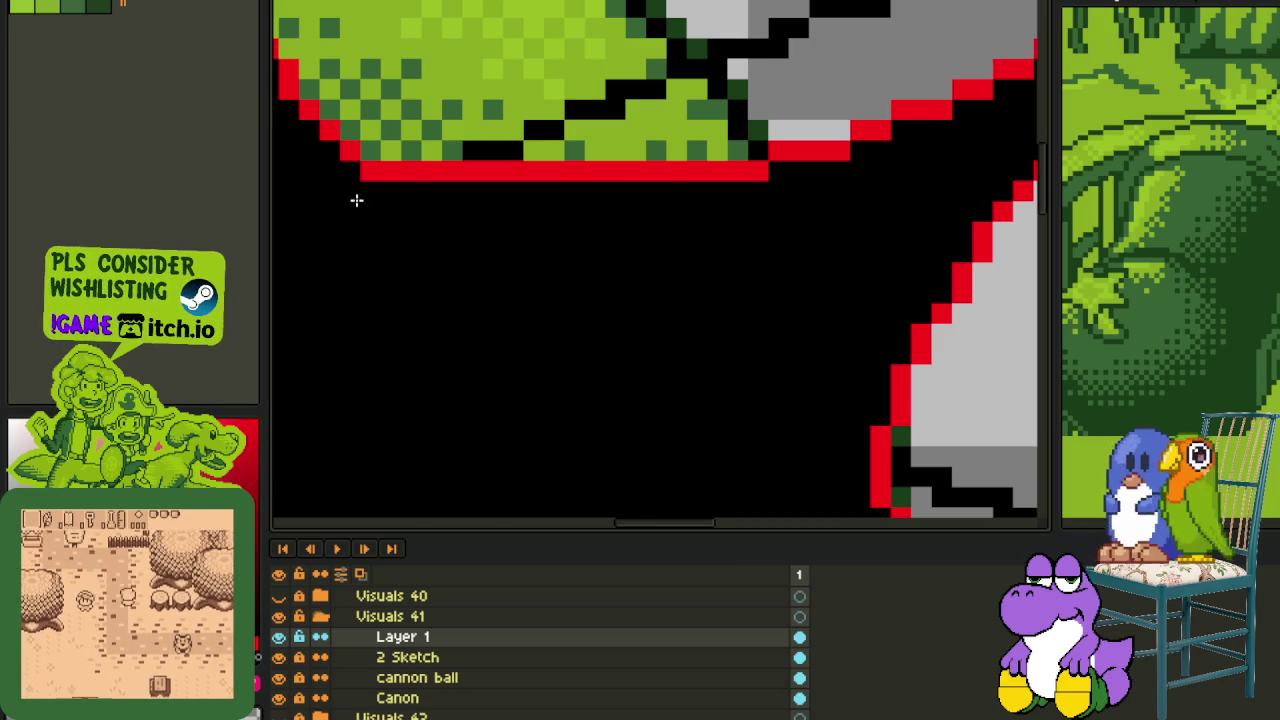
{"action": "scroll", "coordinate": [360, 196], "scroll_direction": "down", "scroll_amount": 3}
{"action": "scroll", "coordinate": [377, 291], "scroll_direction": "up", "scroll_amount": 1}
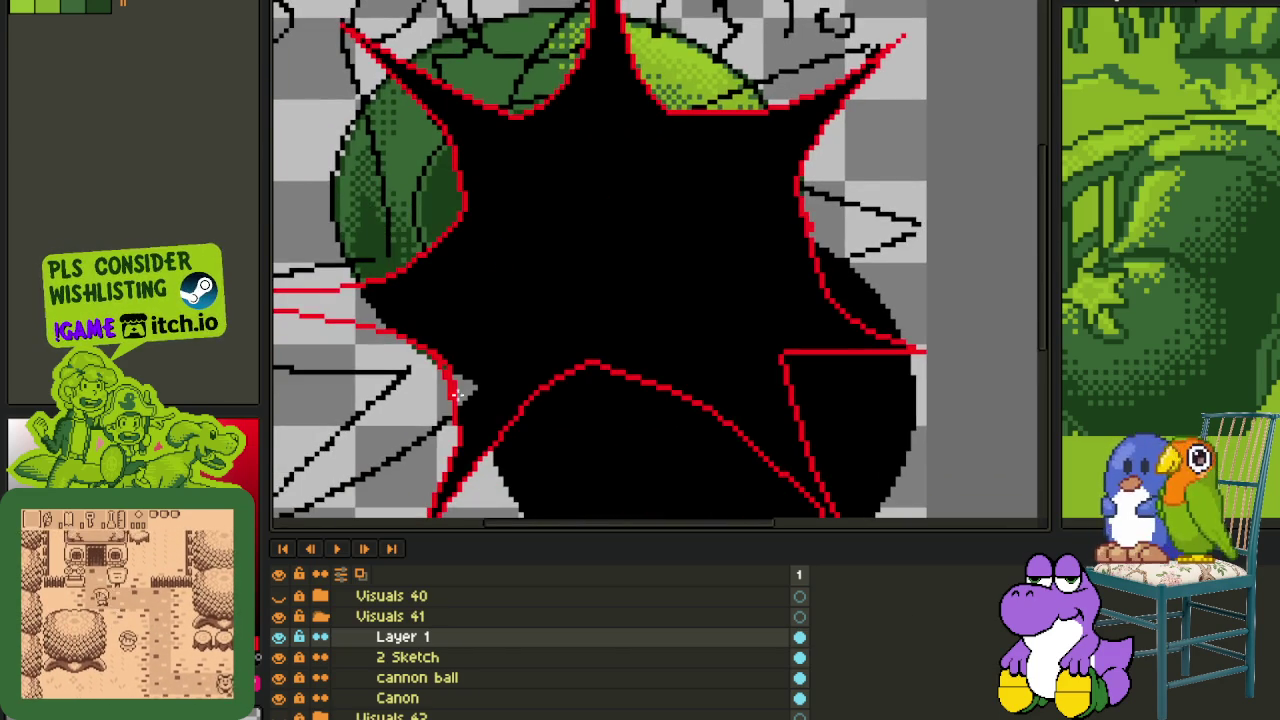
{"action": "scroll", "coordinate": [455, 392], "scroll_direction": "up", "scroll_amount": 1}
{"action": "scroll", "coordinate": [494, 296], "scroll_direction": "up", "scroll_amount": 1}
{"action": "scroll", "coordinate": [734, 443], "scroll_direction": "up", "scroll_amount": 1}
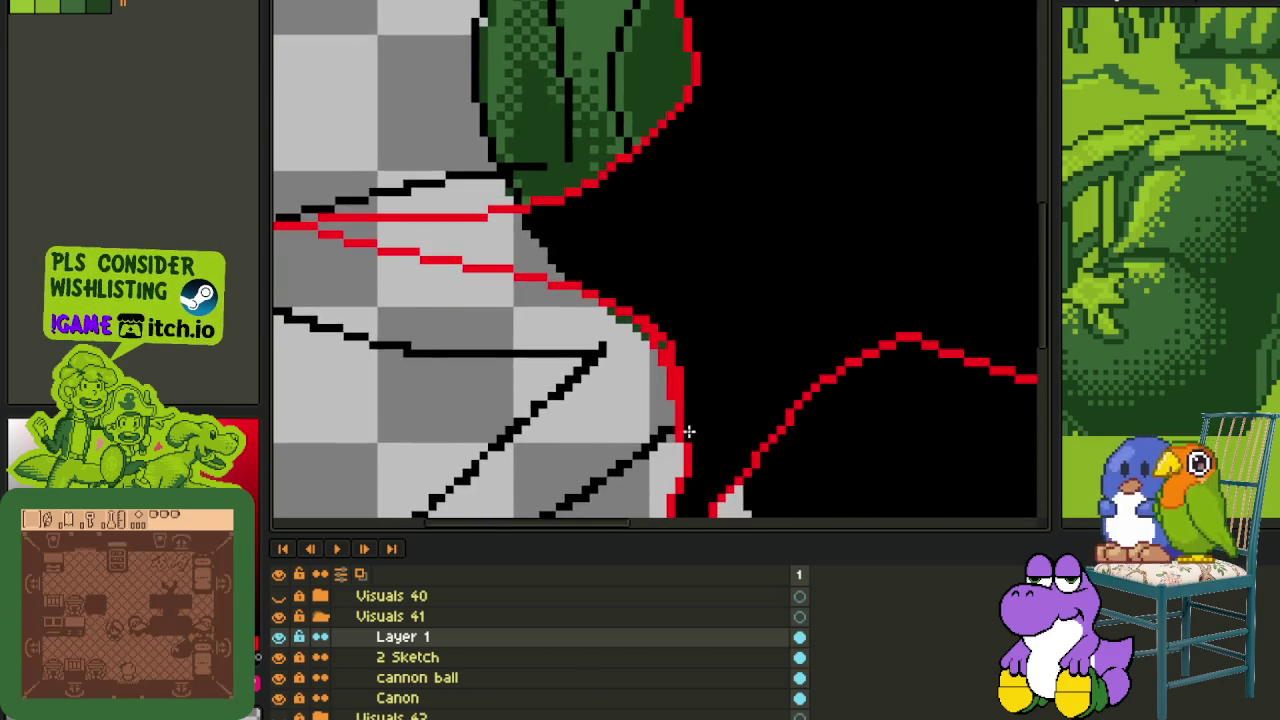
{"action": "scroll", "coordinate": [683, 423], "scroll_direction": "up", "scroll_amount": 1}
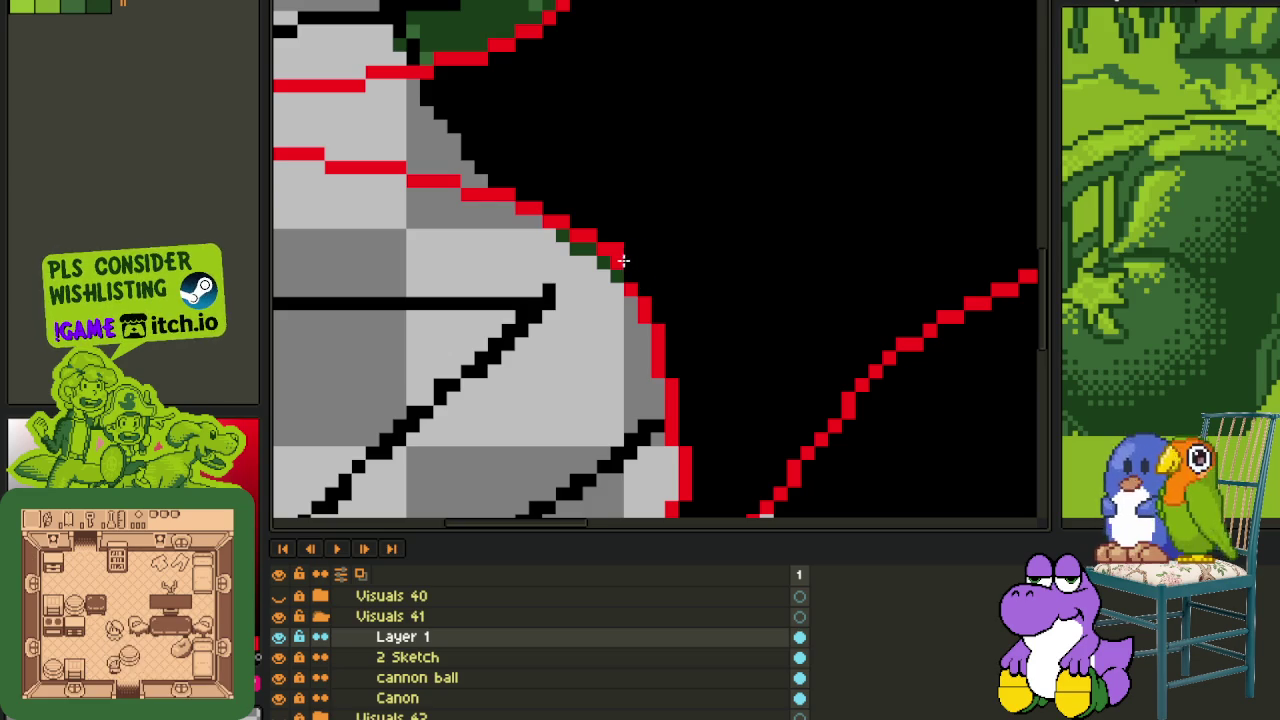
{"action": "scroll", "coordinate": [623, 260], "scroll_direction": "up", "scroll_amount": 1}
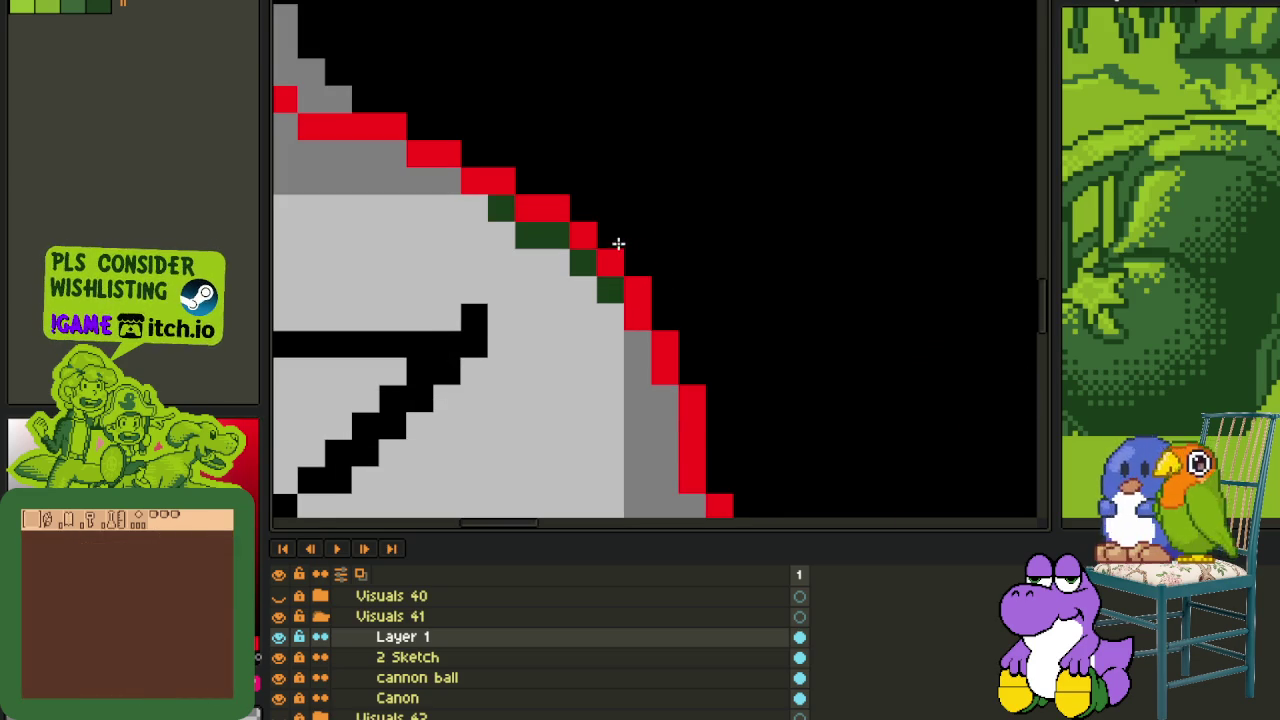
{"action": "scroll", "coordinate": [618, 243], "scroll_direction": "down", "scroll_amount": 3}
{"action": "scroll", "coordinate": [866, 368], "scroll_direction": "up", "scroll_amount": 1}
{"action": "scroll", "coordinate": [766, 354], "scroll_direction": "down", "scroll_amount": 1}
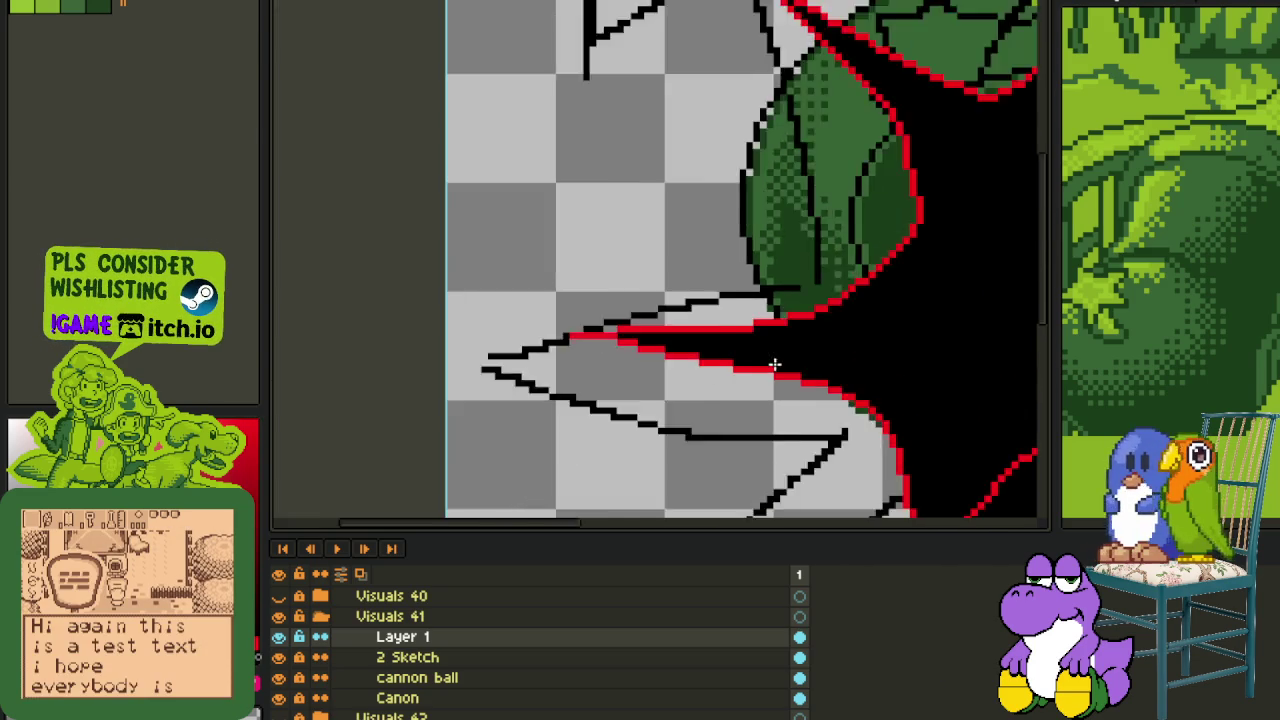
{"action": "scroll", "coordinate": [816, 412], "scroll_direction": "down", "scroll_amount": 1}
{"action": "scroll", "coordinate": [743, 337], "scroll_direction": "up", "scroll_amount": 1}
{"action": "scroll", "coordinate": [752, 338], "scroll_direction": "up", "scroll_amount": 2}
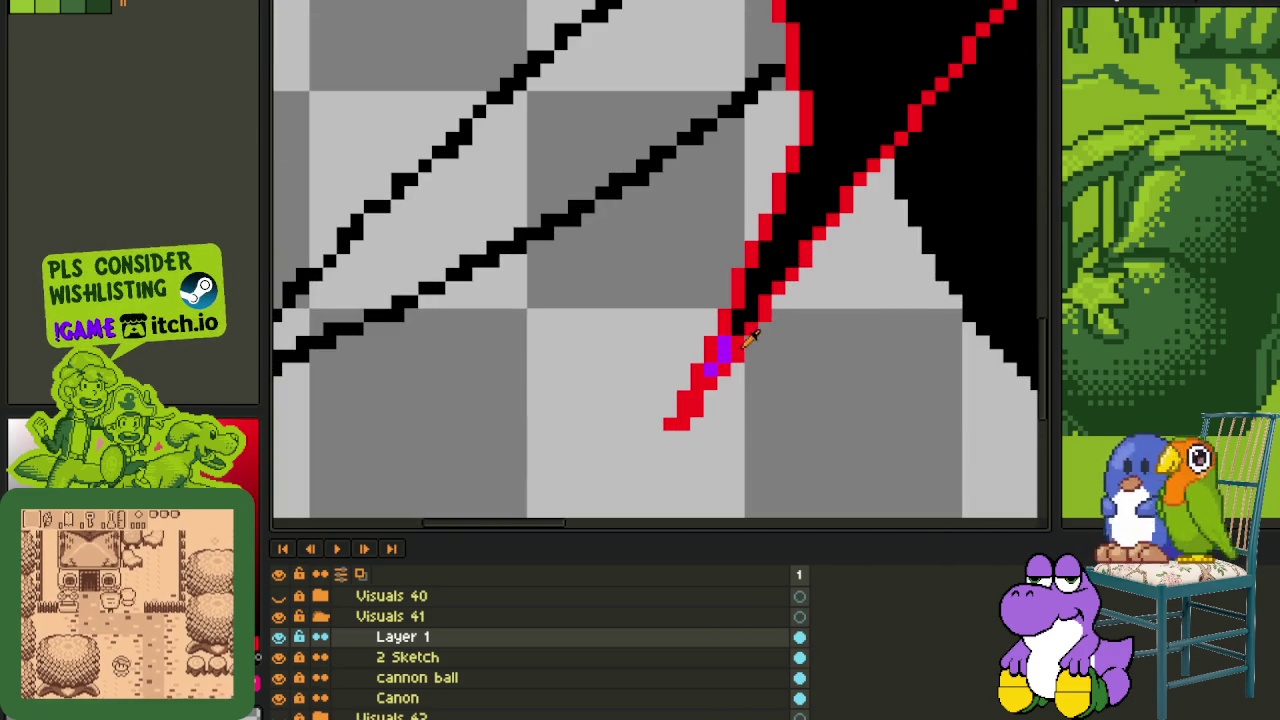
{"action": "scroll", "coordinate": [720, 355], "scroll_direction": "down", "scroll_amount": 1}
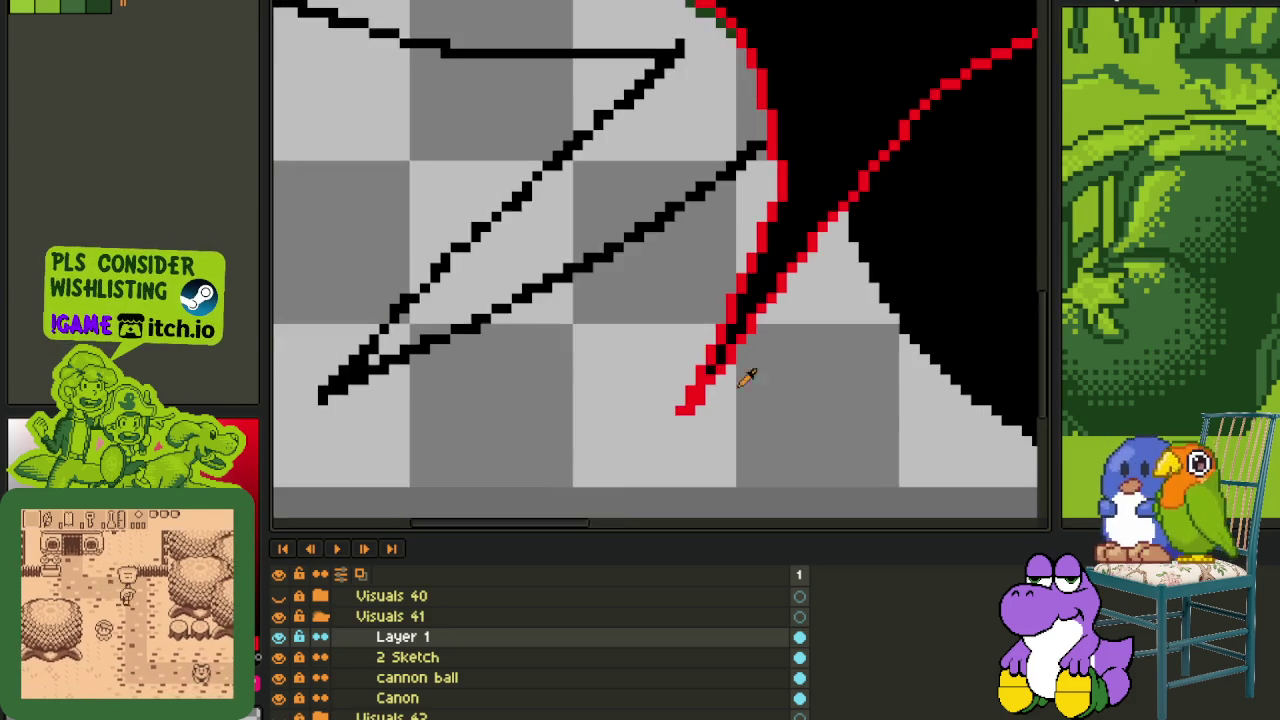
{"action": "scroll", "coordinate": [740, 370], "scroll_direction": "down", "scroll_amount": 1}
{"action": "scroll", "coordinate": [770, 340], "scroll_direction": "down", "scroll_amount": 1}
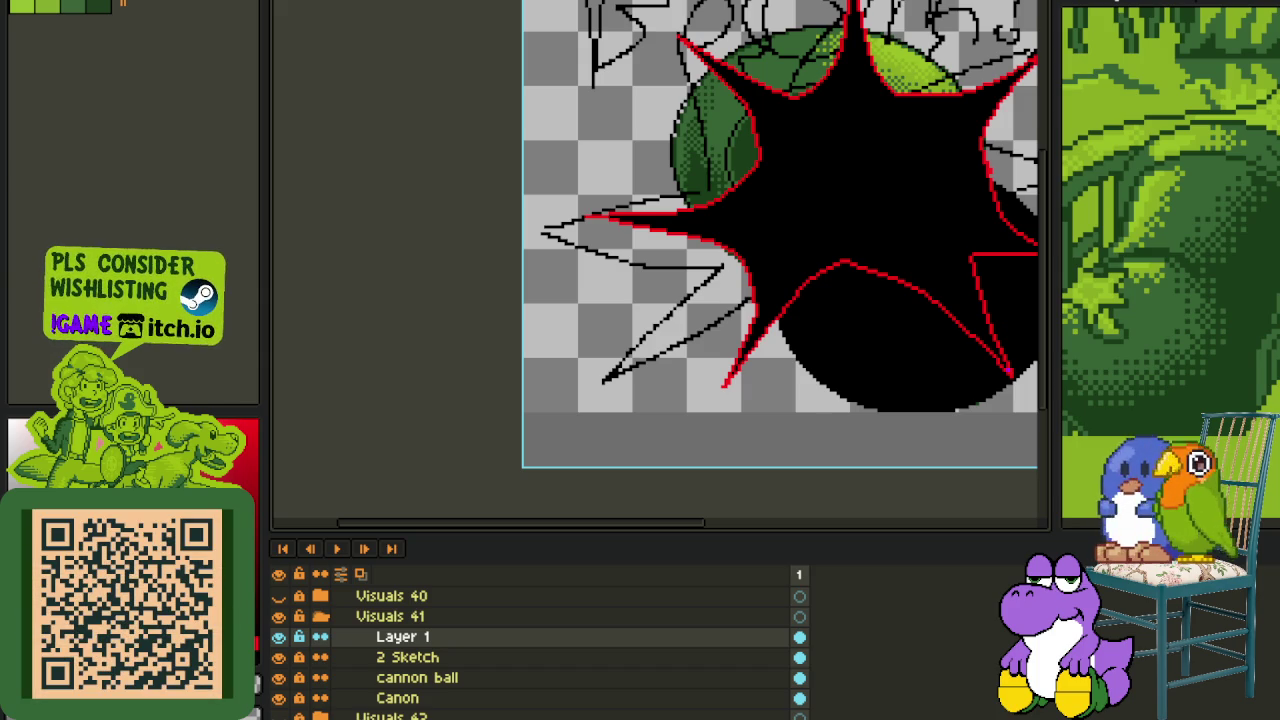
{"action": "left_click", "coordinate": [855, 520]}
- Flag mines and reveal safe cells around the existing flags and to their right
{"action": "right_click", "coordinate": [825, 543]}
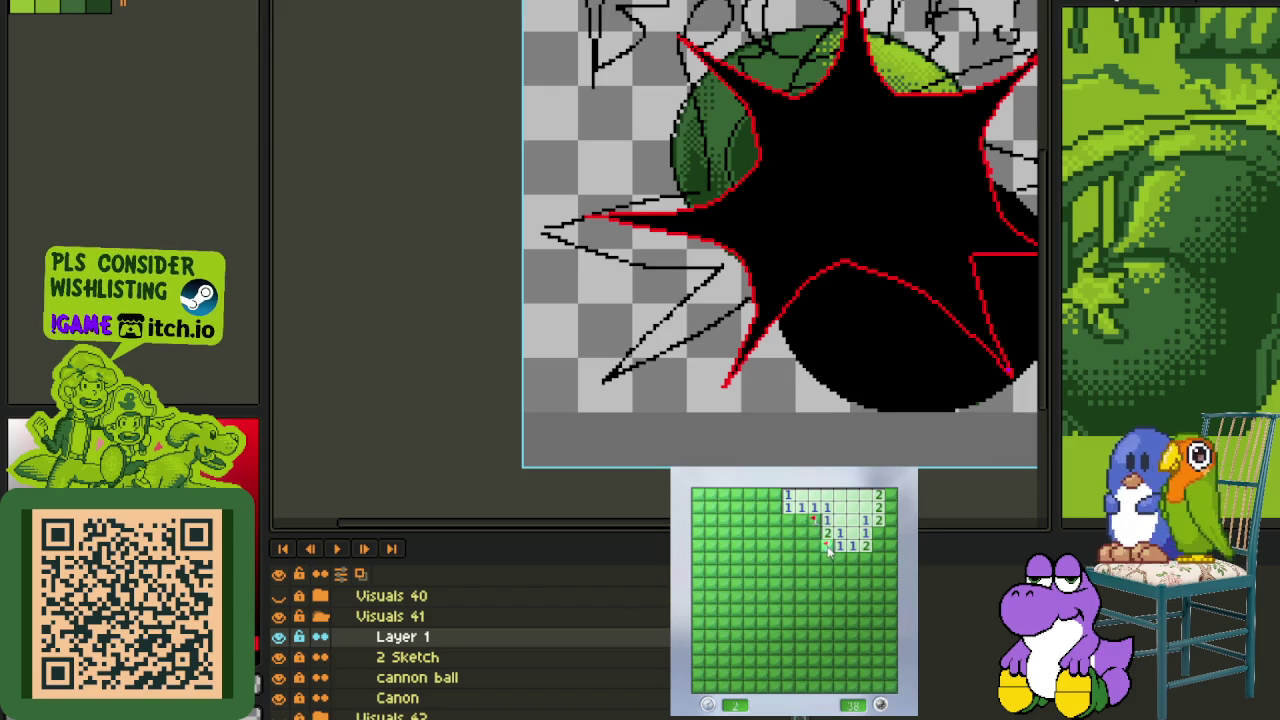
{"action": "left_click", "coordinate": [801, 531]}
{"action": "left_click", "coordinate": [814, 556]}
{"action": "left_click", "coordinate": [787, 531]}
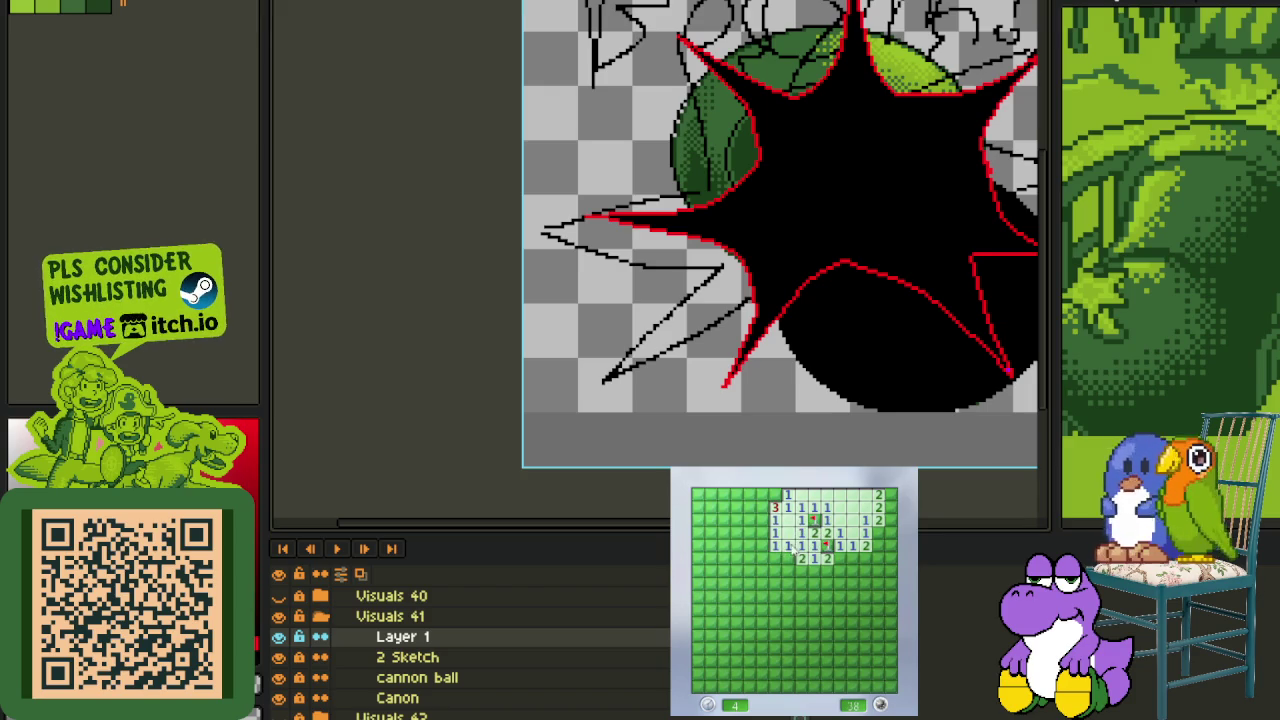
{"action": "left_click", "coordinate": [801, 558]}
{"action": "left_click", "coordinate": [772, 549]}
{"action": "right_click", "coordinate": [776, 570]}
{"action": "left_click", "coordinate": [812, 574]}
{"action": "left_click", "coordinate": [850, 548]}
{"action": "right_click", "coordinate": [841, 570]}
{"action": "right_click", "coordinate": [864, 558]}
{"action": "left_click", "coordinate": [873, 574]}
{"action": "left_click", "coordinate": [892, 521]}
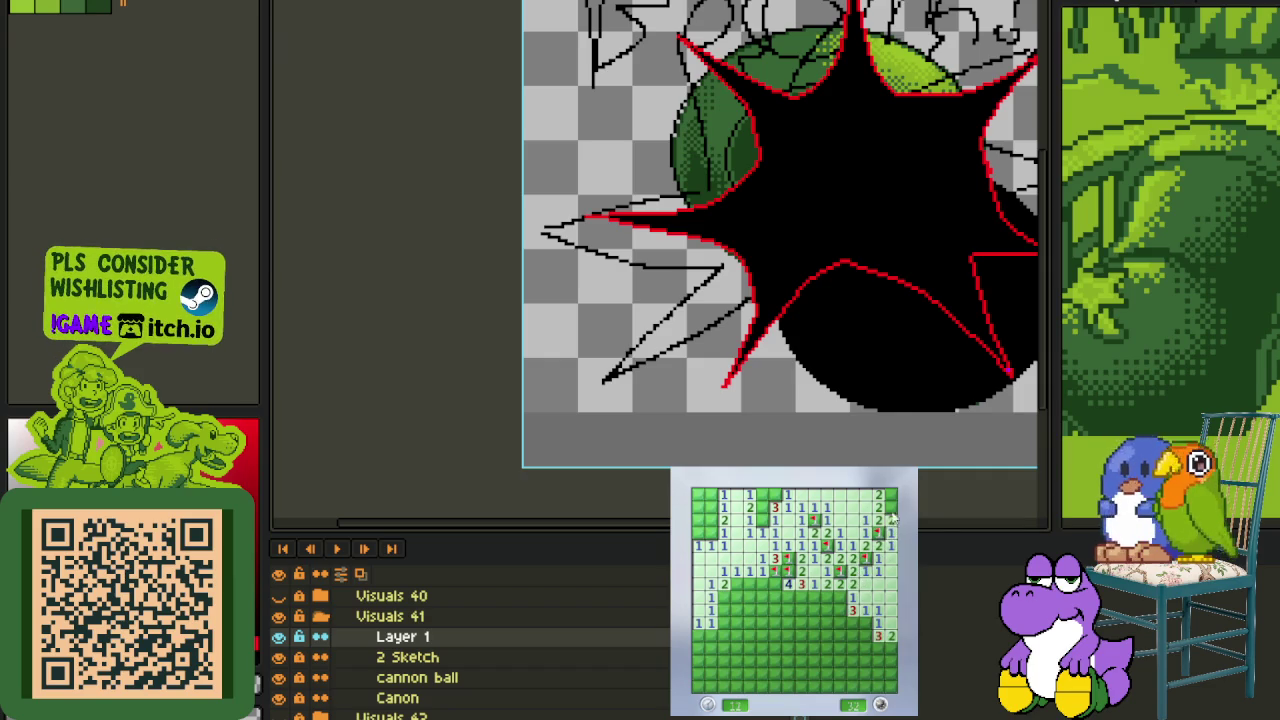
- Flag four mines near the top-left and open the left column and lower area
{"action": "right_click", "coordinate": [762, 520]}
{"action": "right_click", "coordinate": [775, 494]}
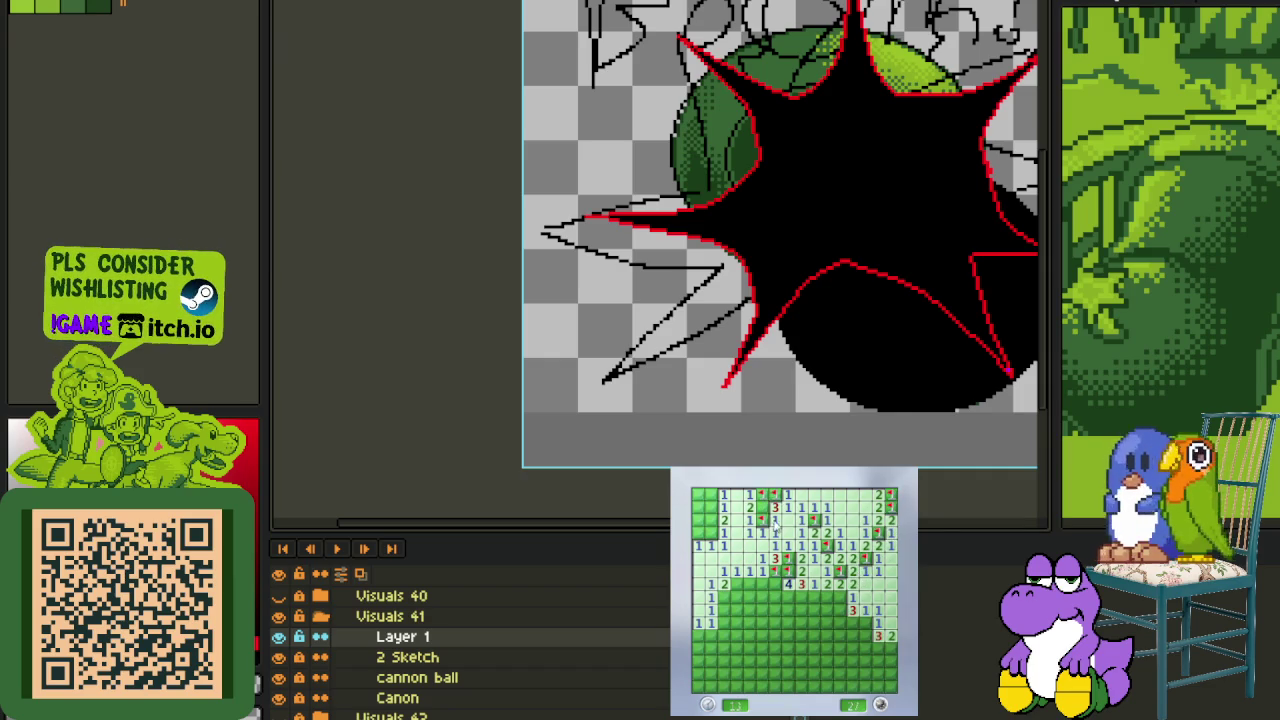
{"action": "right_click", "coordinate": [712, 533]}
{"action": "right_click", "coordinate": [712, 507]}
{"action": "left_click", "coordinate": [705, 520]}
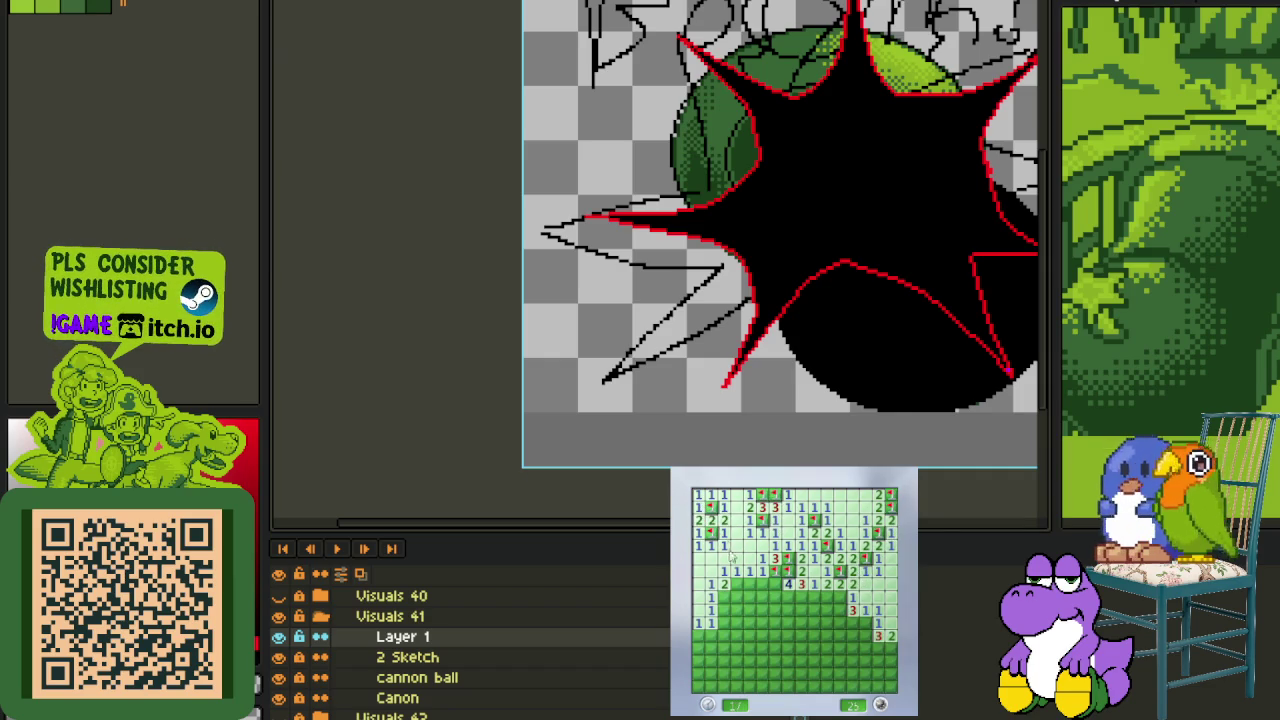
{"action": "left_click", "coordinate": [736, 596]}
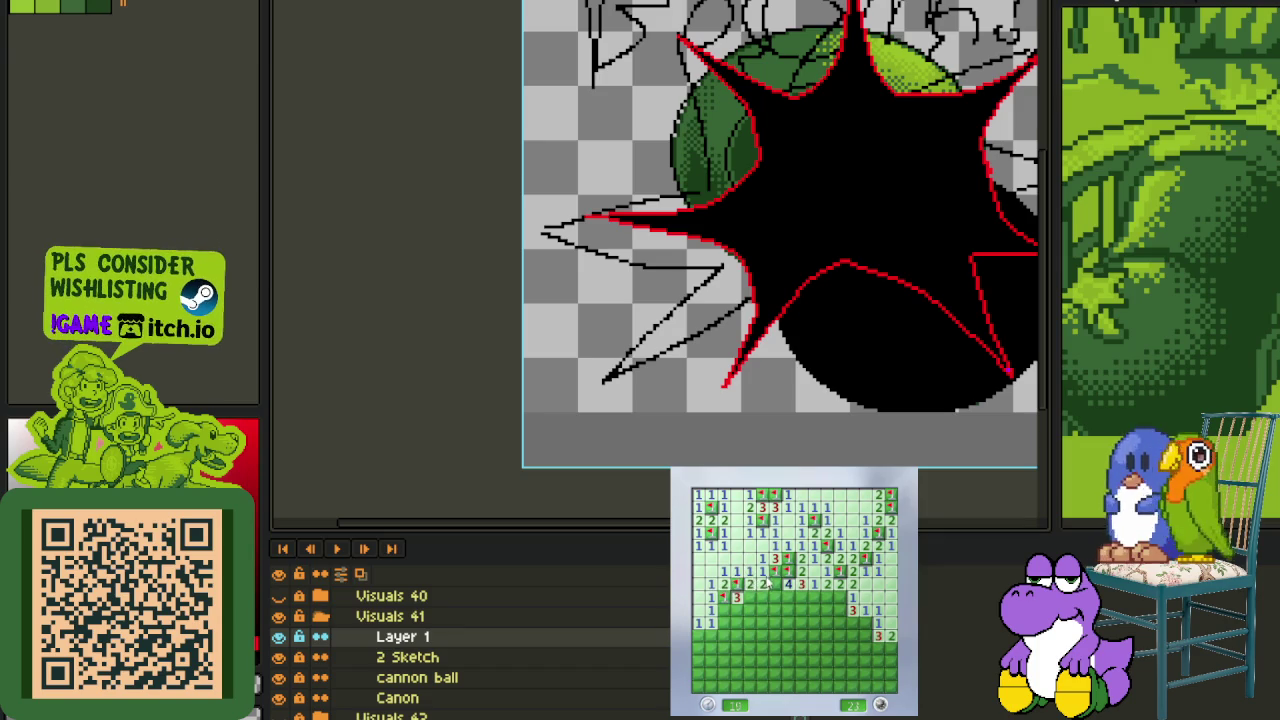
{"action": "left_click", "coordinate": [716, 618]}
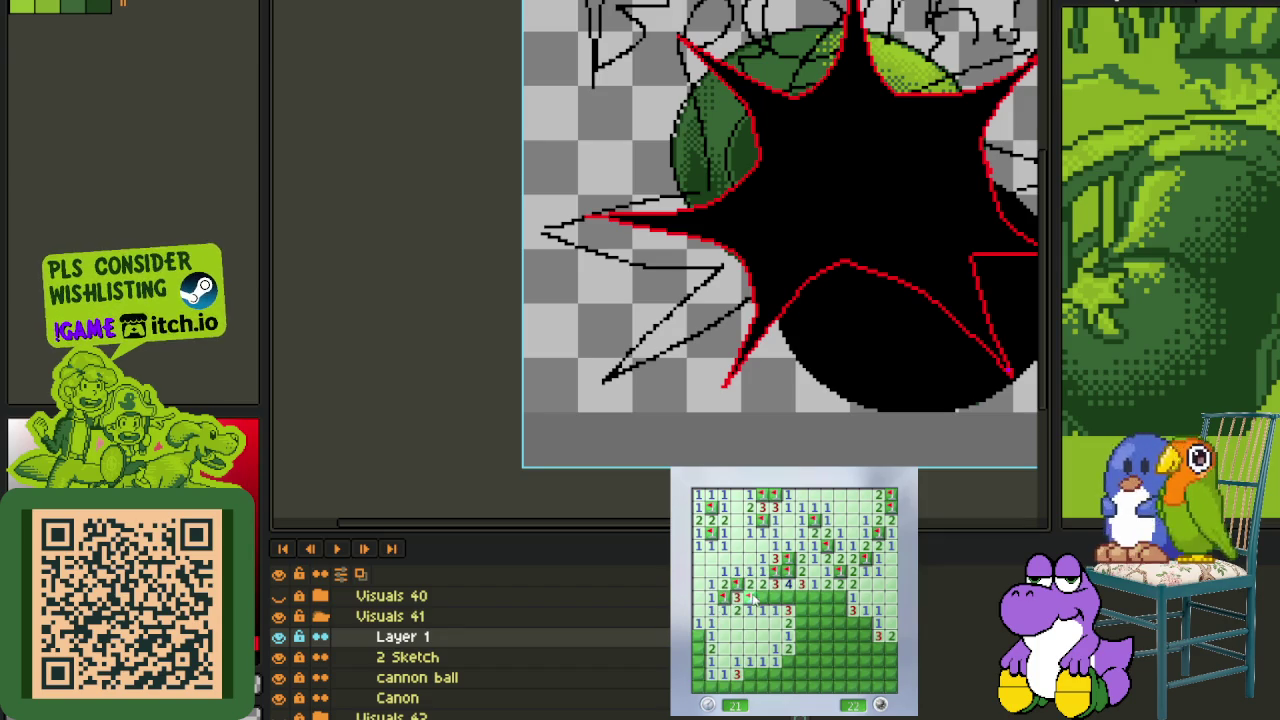
{"action": "left_click", "coordinate": [812, 592]}
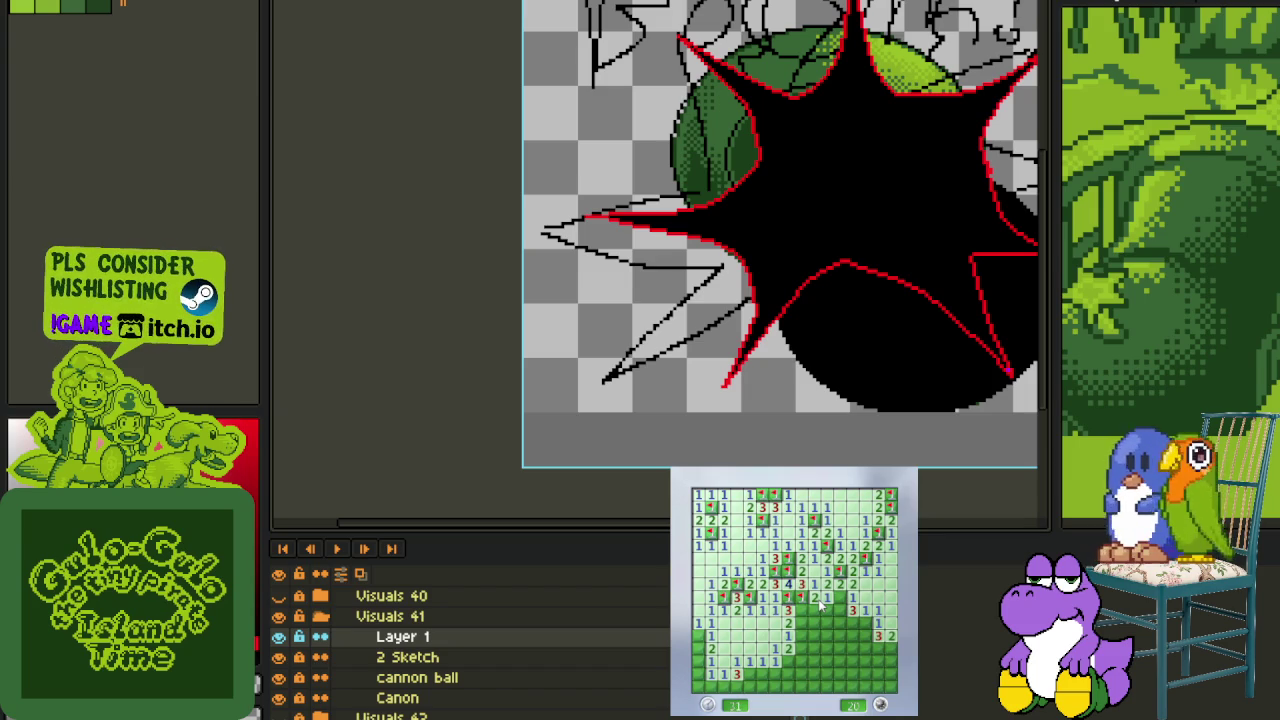
- Clear the lower rows, flagging the mines around the 3s and 5 until the counter reaches 0
{"action": "left_click", "coordinate": [826, 610]}
{"action": "left_click", "coordinate": [853, 623]}
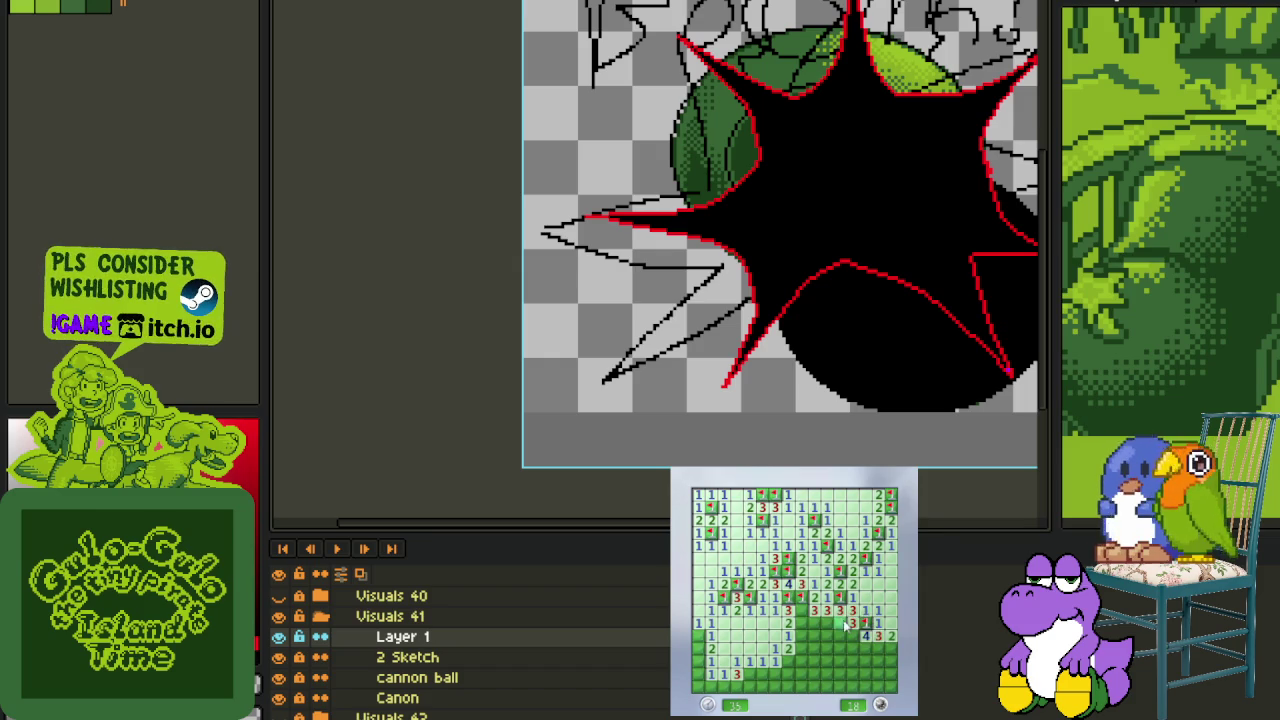
{"action": "right_click", "coordinate": [836, 624]}
{"action": "right_click", "coordinate": [806, 612]}
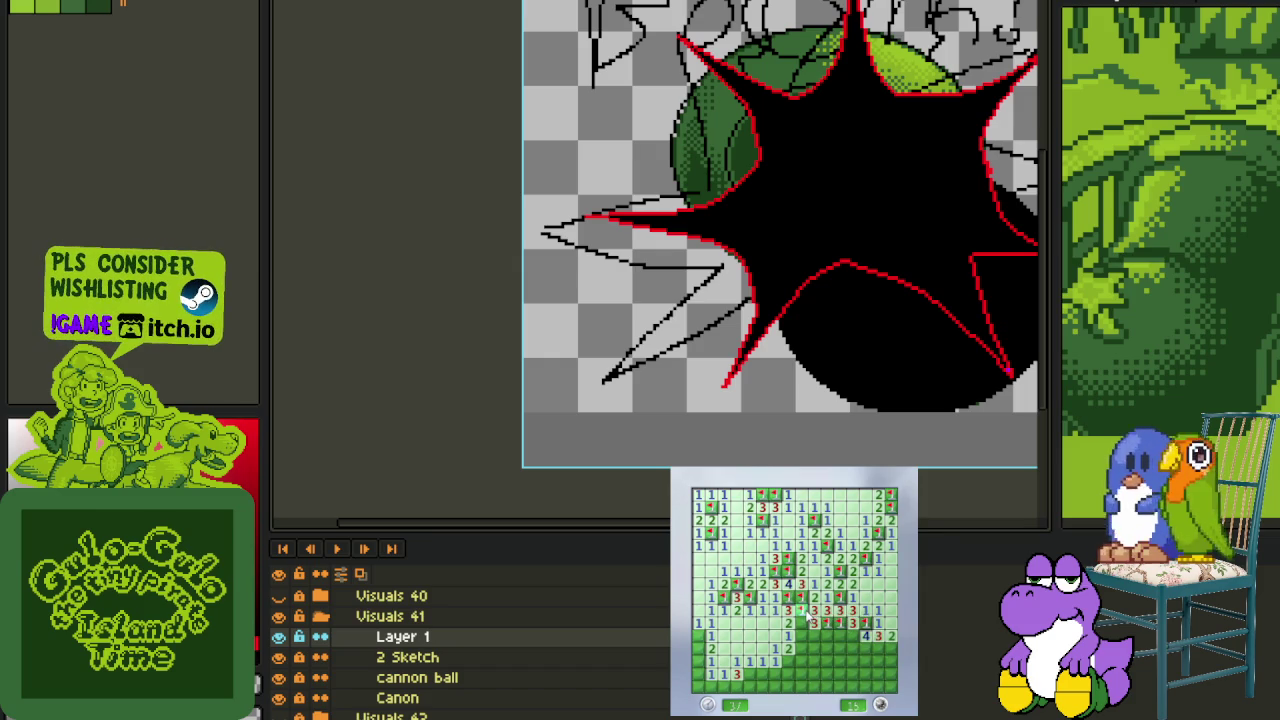
{"action": "left_click", "coordinate": [801, 646]}
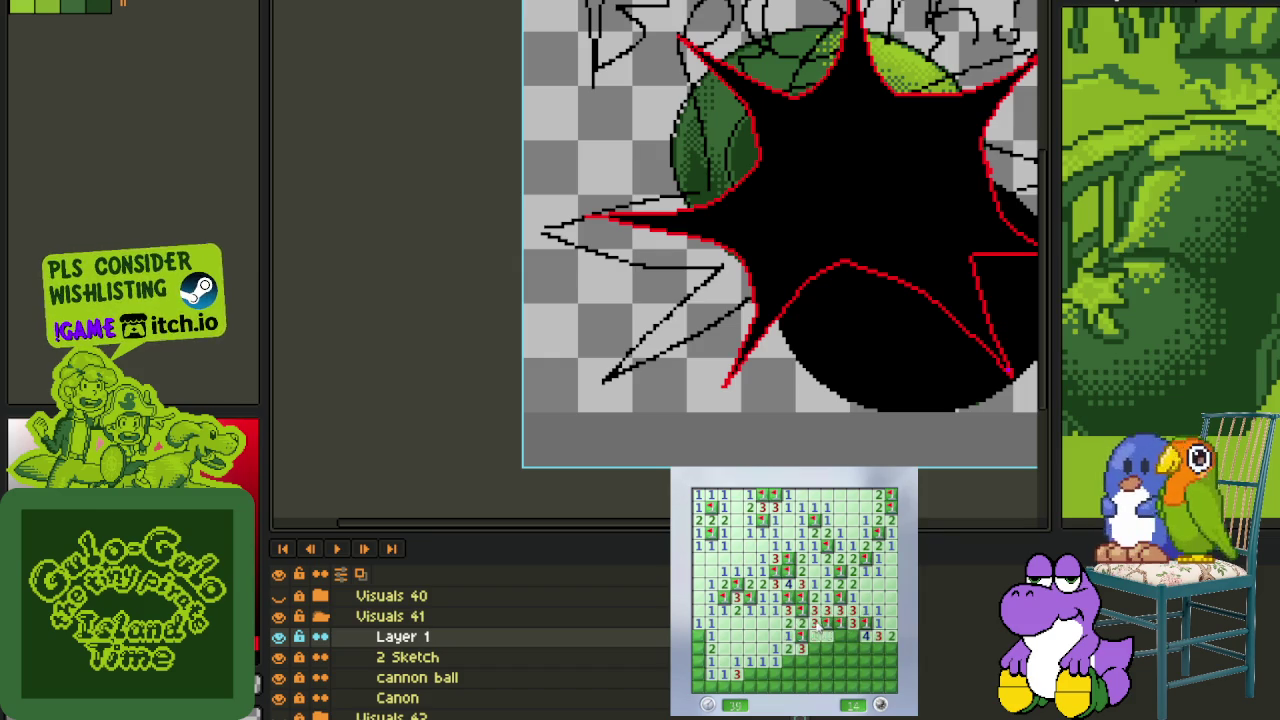
{"action": "left_click", "coordinate": [788, 662]}
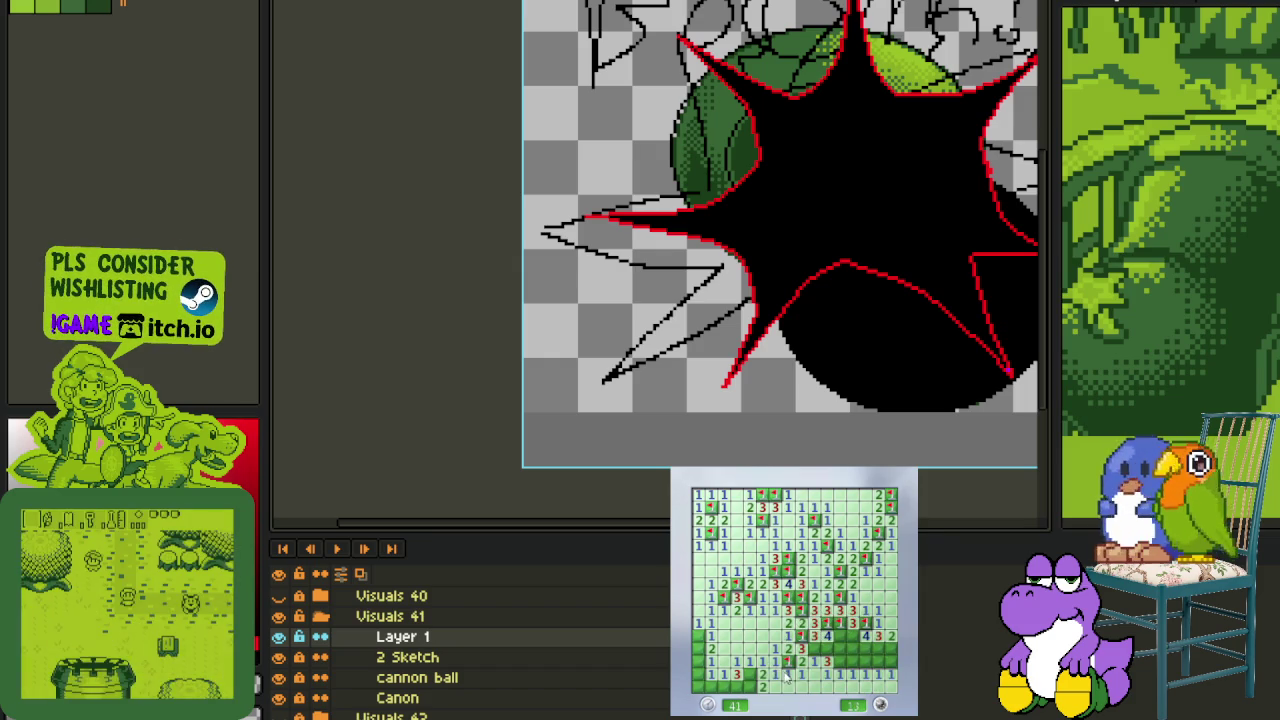
{"action": "right_click", "coordinate": [822, 650]}
{"action": "left_click", "coordinate": [838, 637]}
{"action": "right_click", "coordinate": [854, 637]}
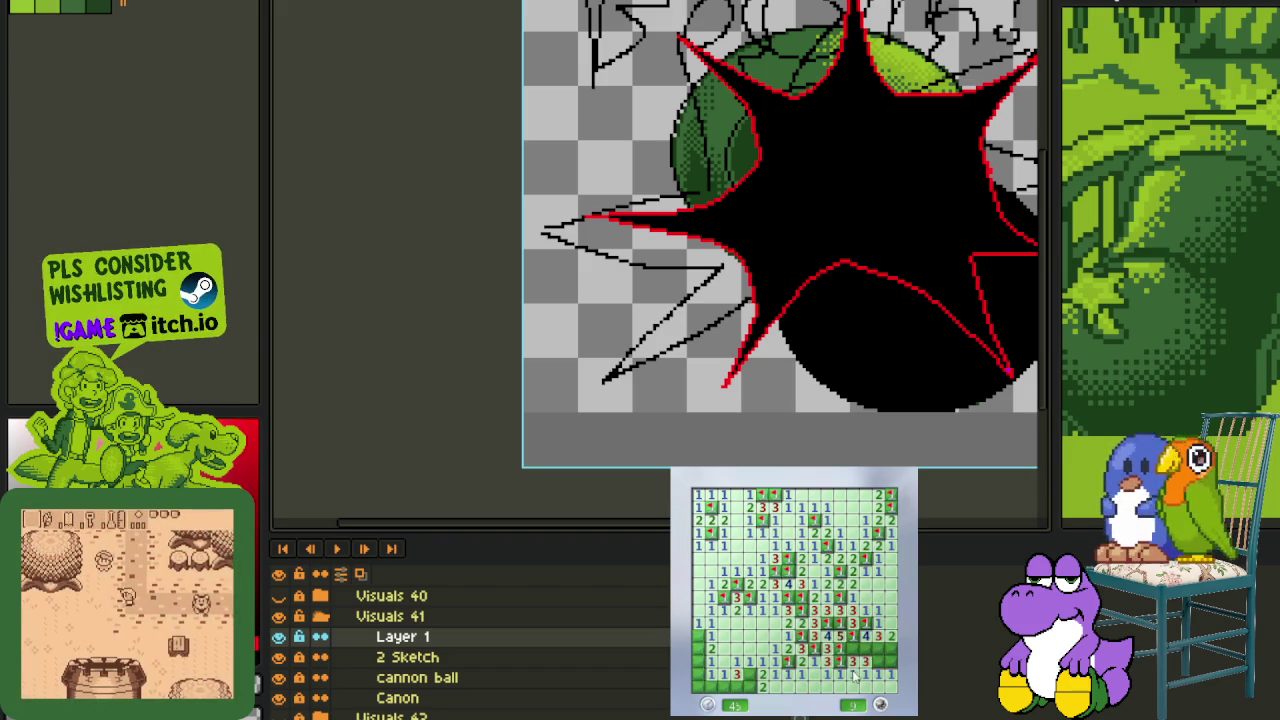
{"action": "left_click", "coordinate": [856, 662]}
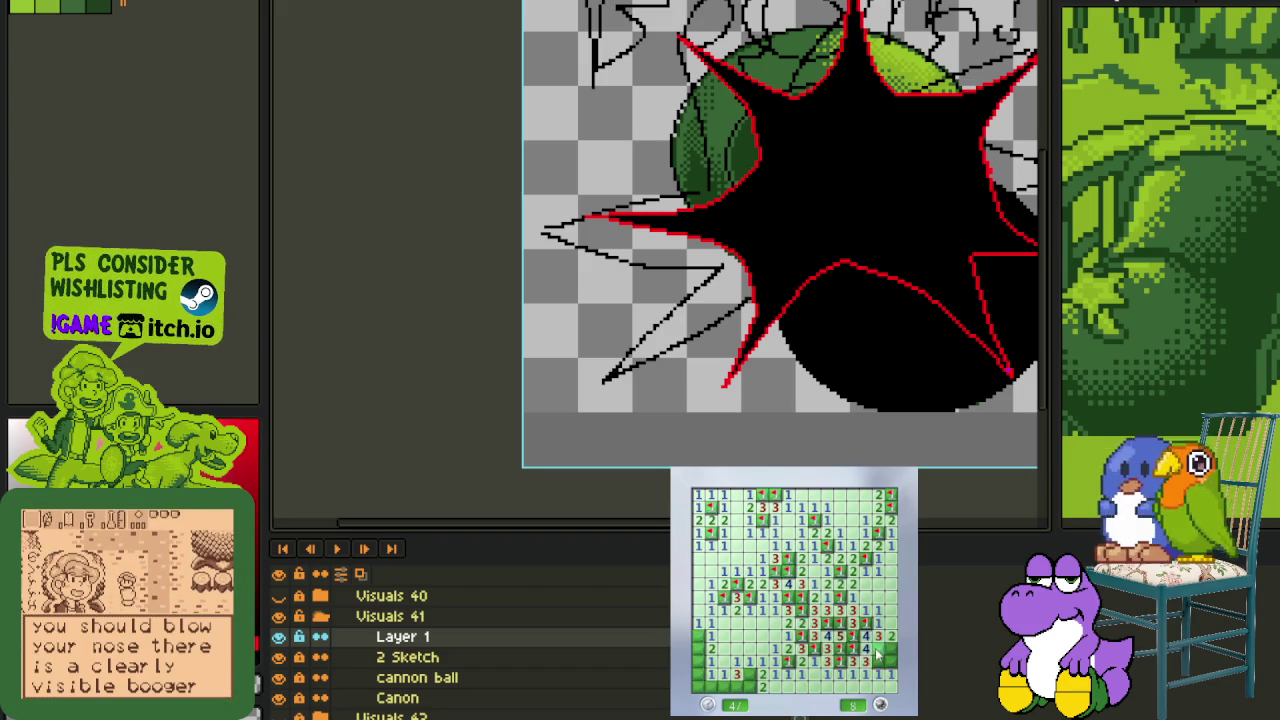
{"action": "right_click", "coordinate": [770, 676]}
{"action": "right_click", "coordinate": [762, 678]}
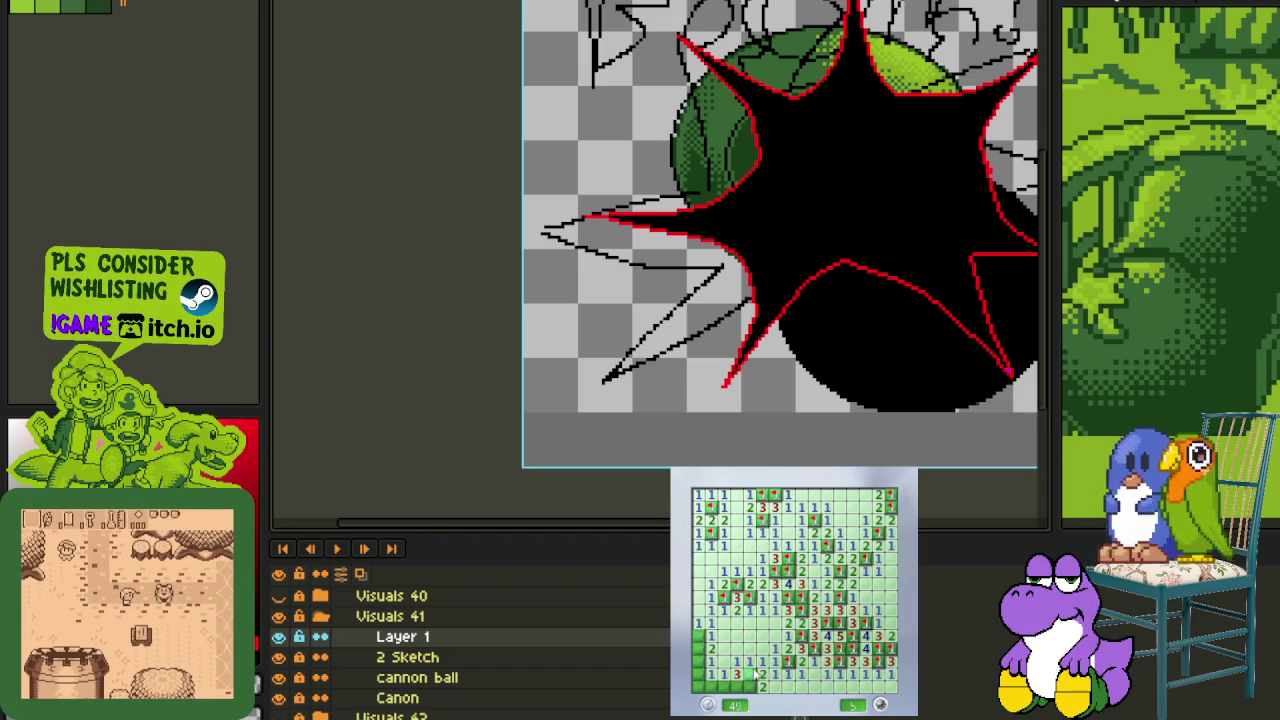
{"action": "left_click", "coordinate": [700, 668]}
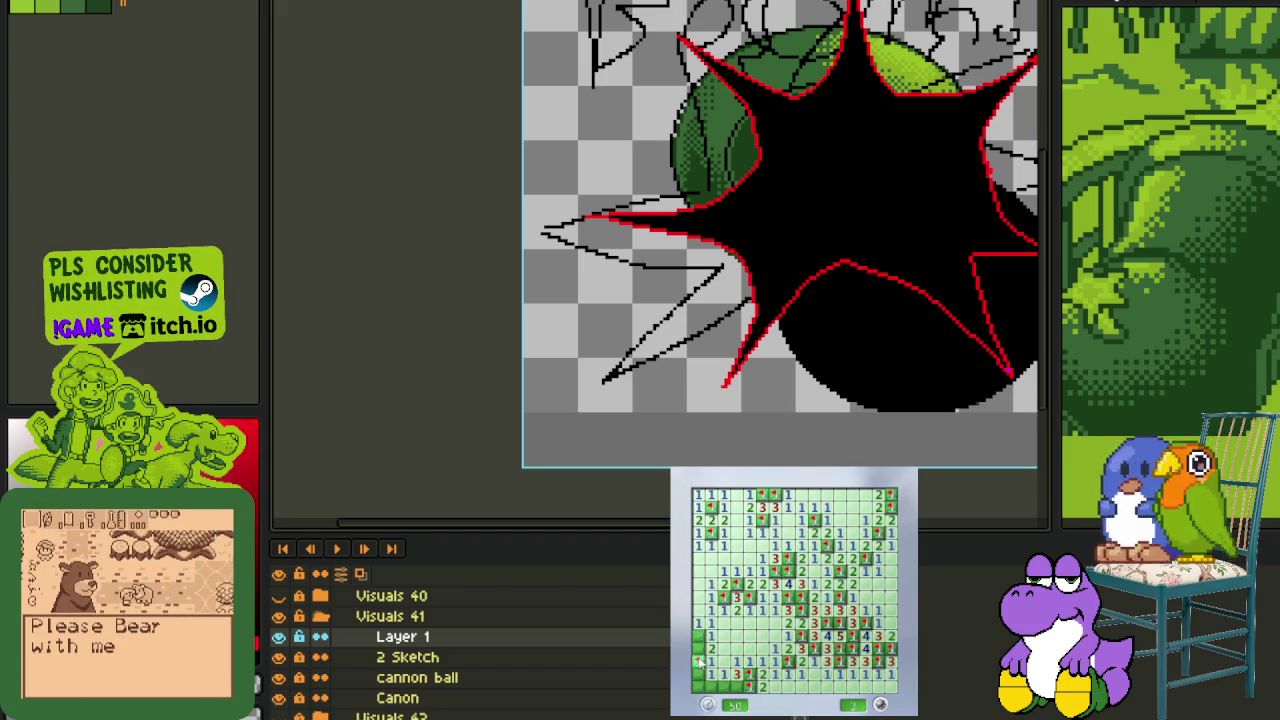
- Start a new game, opening the first area and flagging one mine
{"action": "key", "text": "F2"}
{"action": "left_click", "coordinate": [805, 648]}
{"action": "right_click", "coordinate": [814, 620]}
- Open the right columns and flag the mines down the left edge of the opening
{"action": "left_click", "coordinate": [801, 622]}
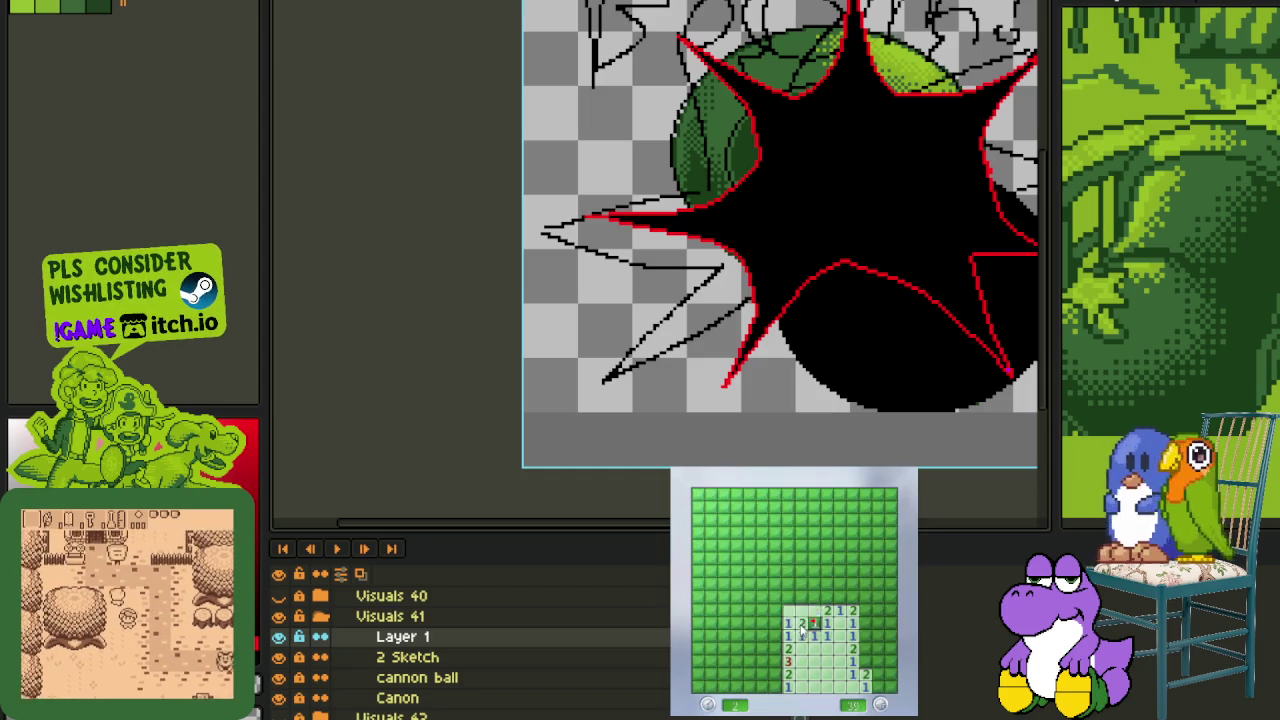
{"action": "left_click", "coordinate": [866, 660]}
{"action": "right_click", "coordinate": [866, 636]}
{"action": "left_click", "coordinate": [868, 622]}
{"action": "left_click", "coordinate": [878, 650]}
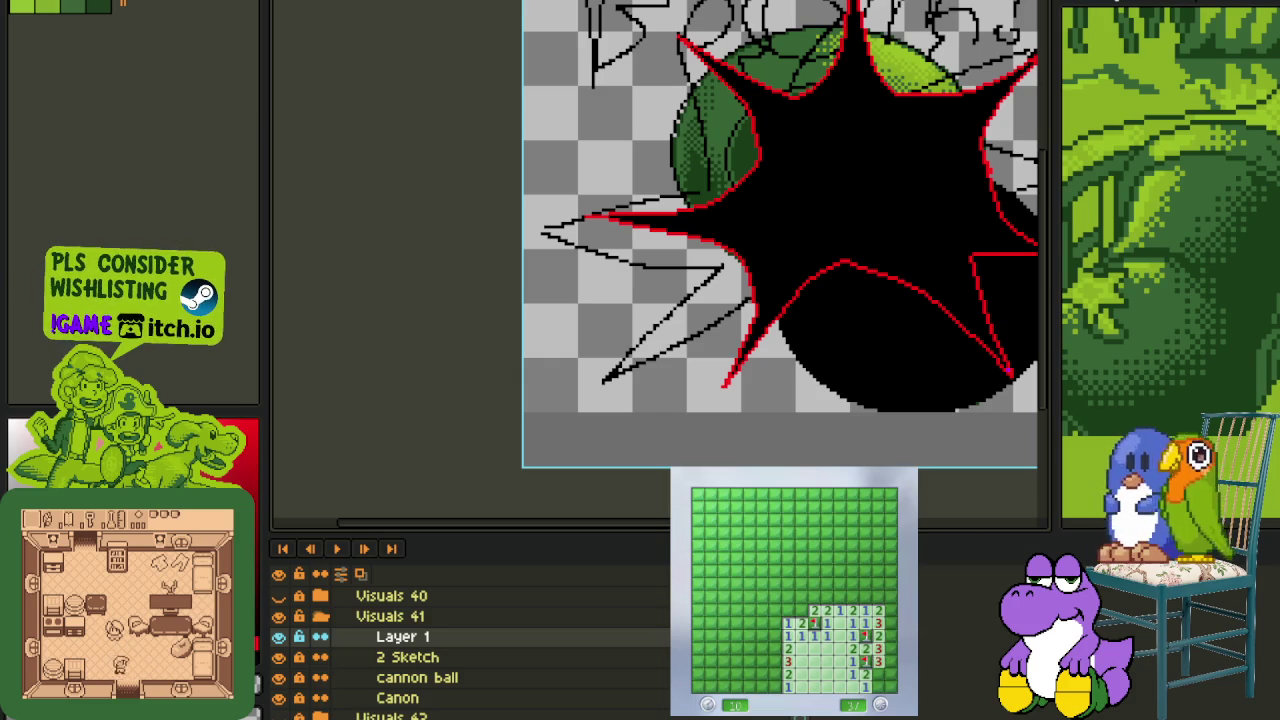
{"action": "right_click", "coordinate": [774, 648]}
{"action": "right_click", "coordinate": [774, 673]}
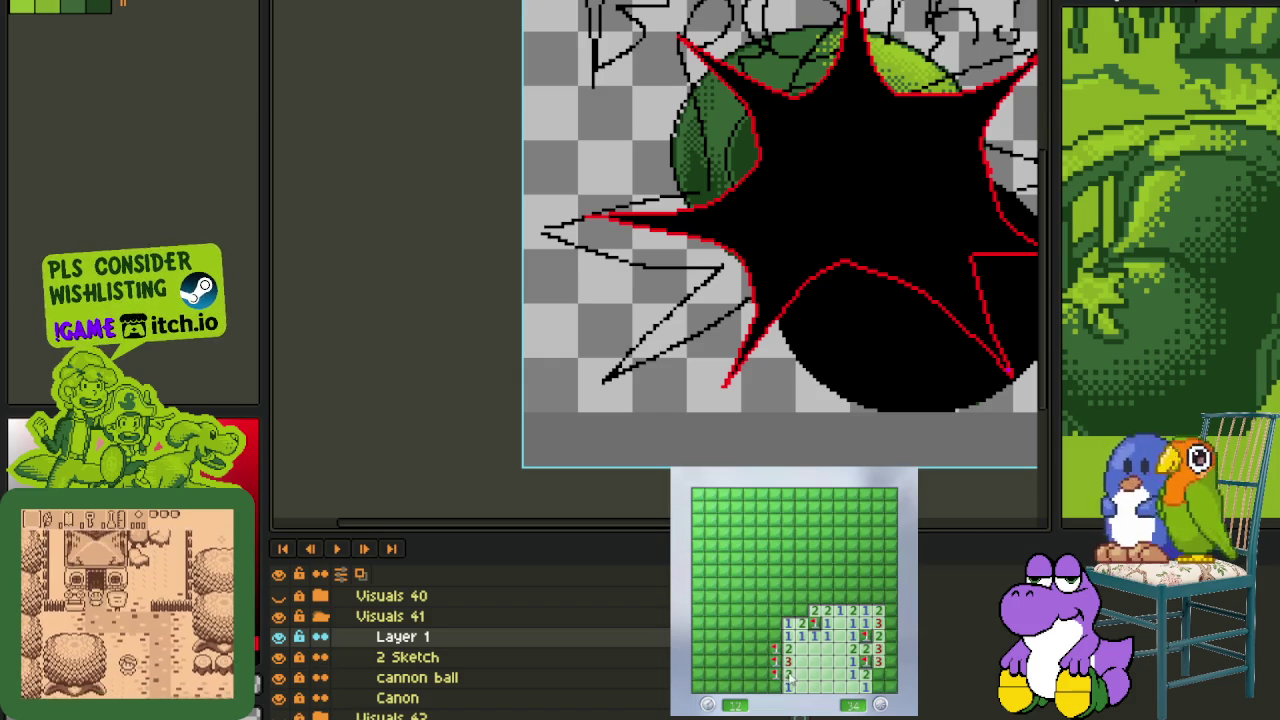
{"action": "left_click", "coordinate": [766, 686]}
{"action": "left_click", "coordinate": [761, 648]}
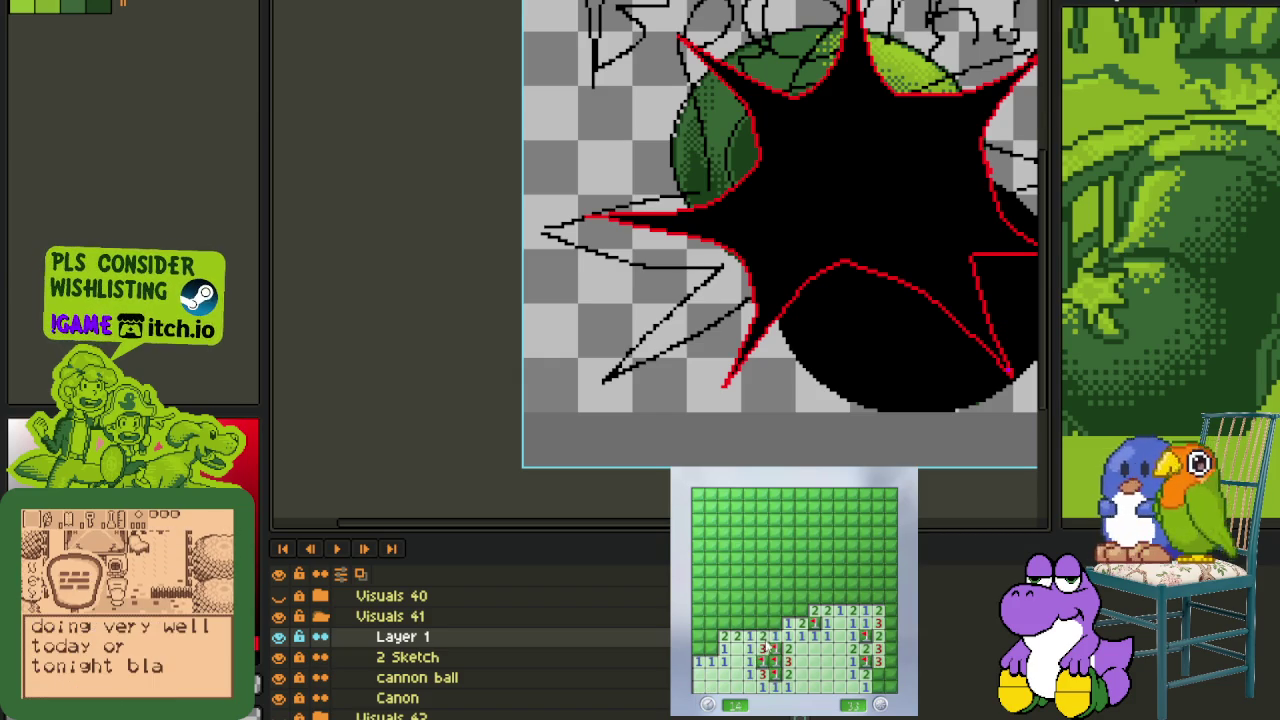
- Clear the top-left block, flagging its mines
{"action": "right_click", "coordinate": [724, 622]}
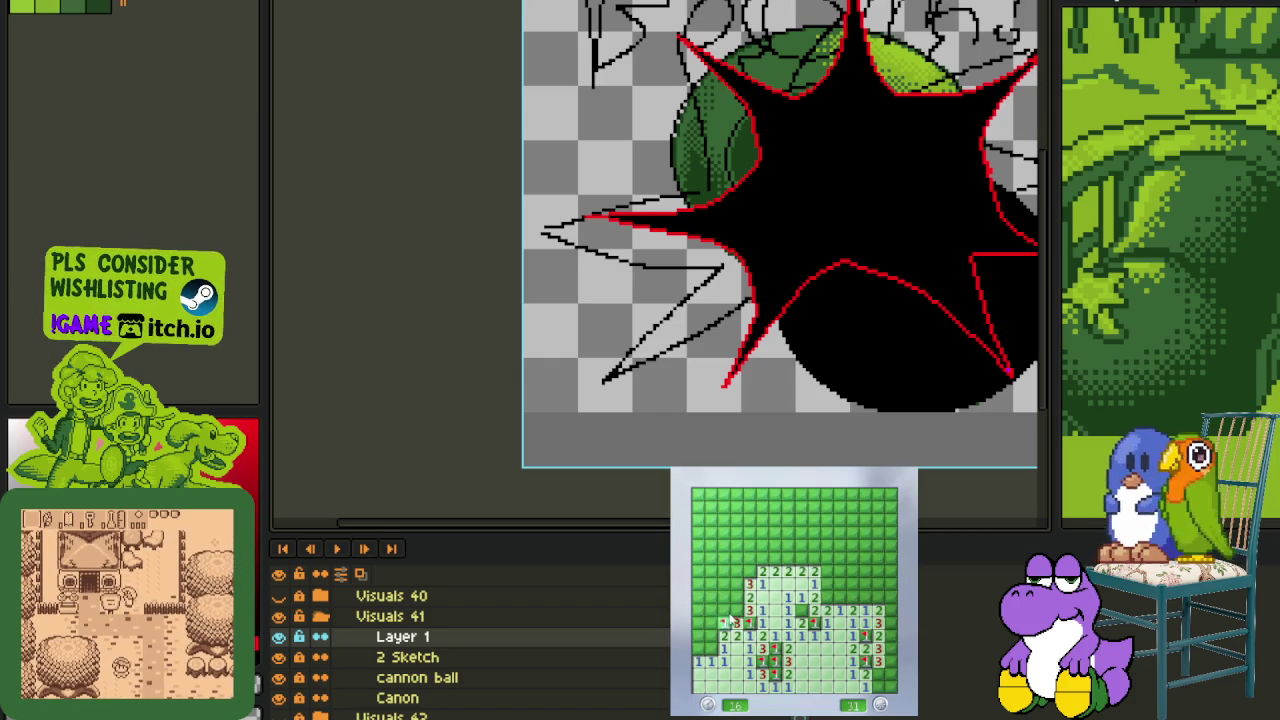
{"action": "left_click", "coordinate": [736, 596]}
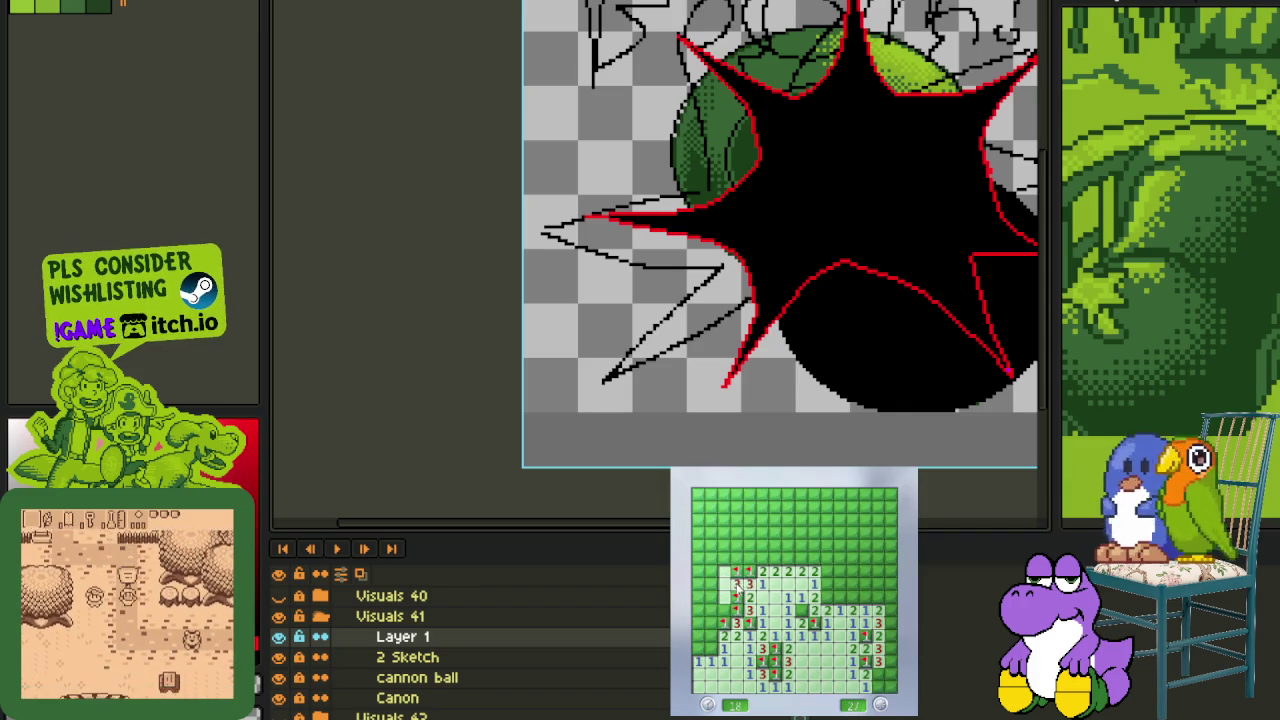
{"action": "left_click", "coordinate": [722, 528]}
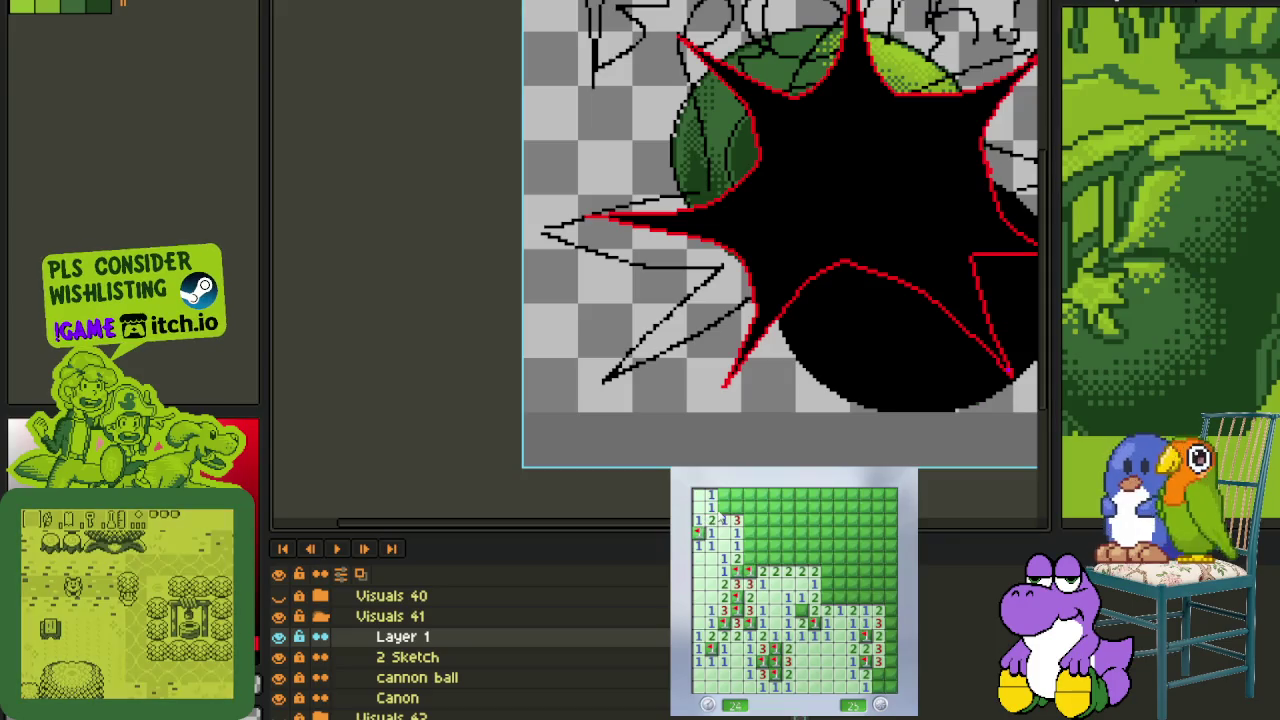
{"action": "left_click", "coordinate": [724, 494]}
{"action": "right_click", "coordinate": [748, 494]}
{"action": "left_click", "coordinate": [748, 507]}
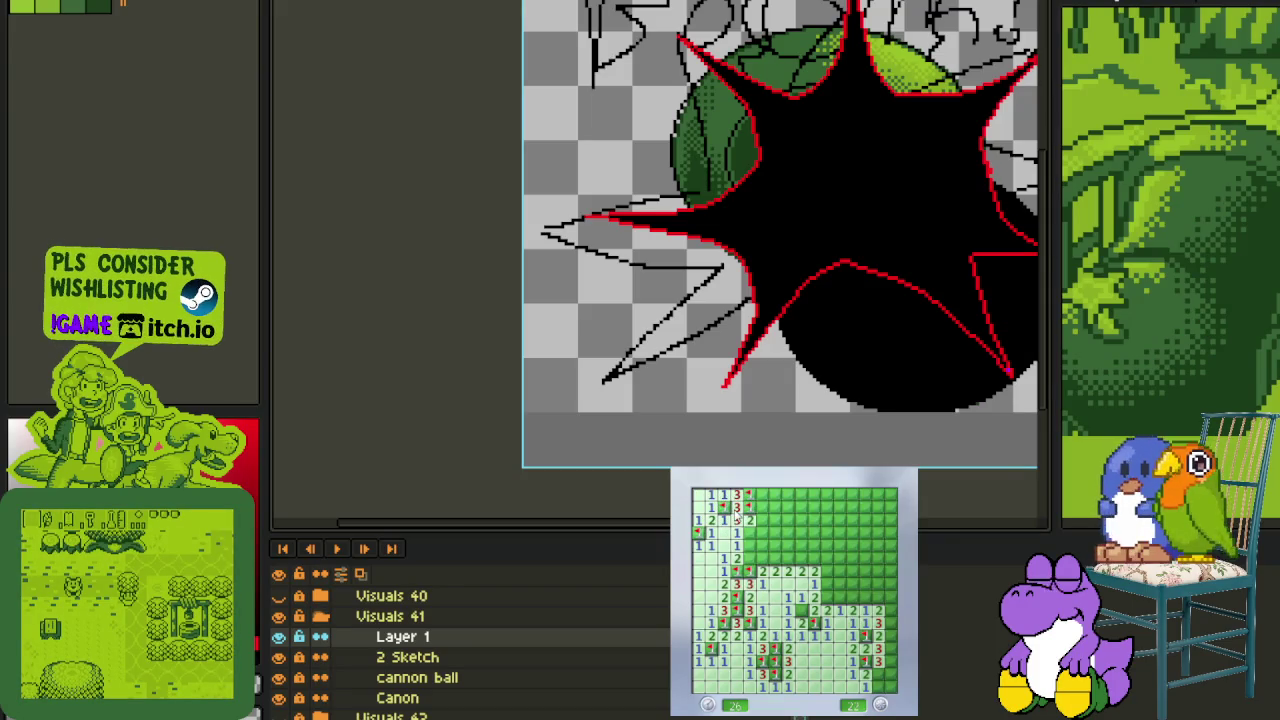
{"action": "right_click", "coordinate": [750, 536]}
{"action": "left_click", "coordinate": [766, 533]}
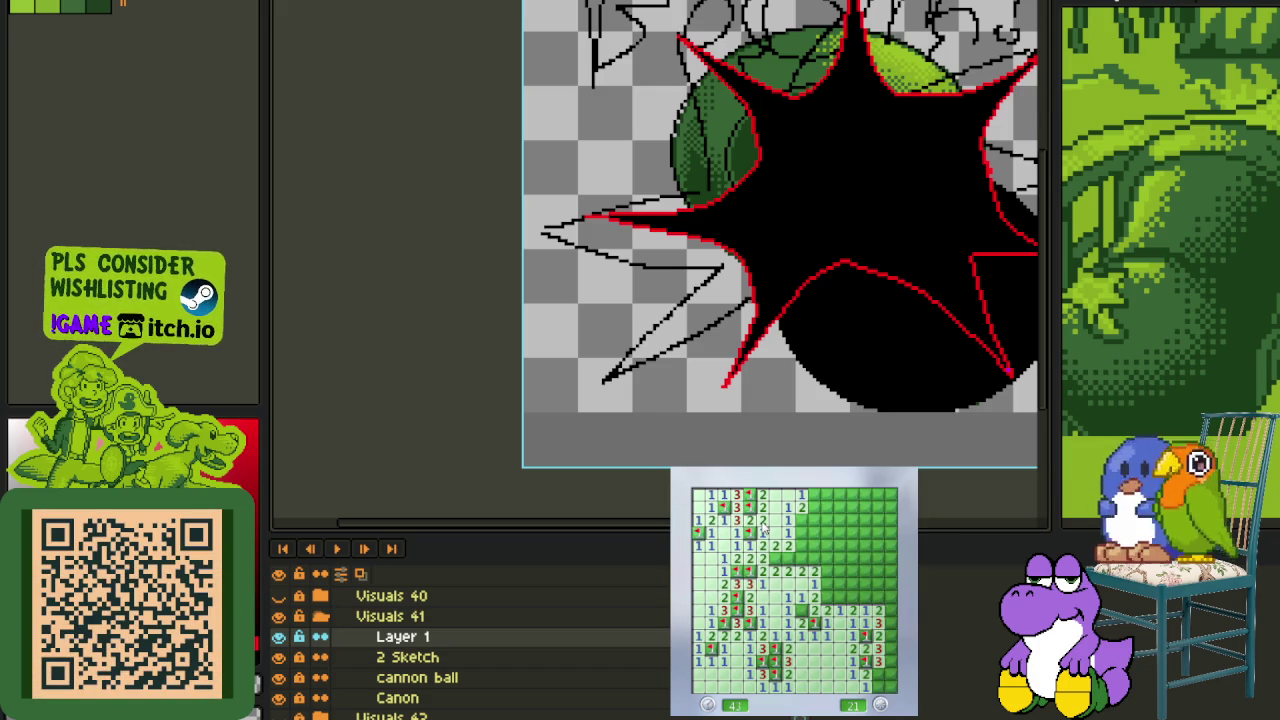
- Flag the cluster of mines in the middle of the grid and open the cells around them
{"action": "right_click", "coordinate": [825, 584]}
{"action": "right_click", "coordinate": [814, 617]}
{"action": "right_click", "coordinate": [834, 597]}
{"action": "left_click", "coordinate": [840, 600]}
{"action": "right_click", "coordinate": [864, 597]}
{"action": "left_click", "coordinate": [870, 612]}
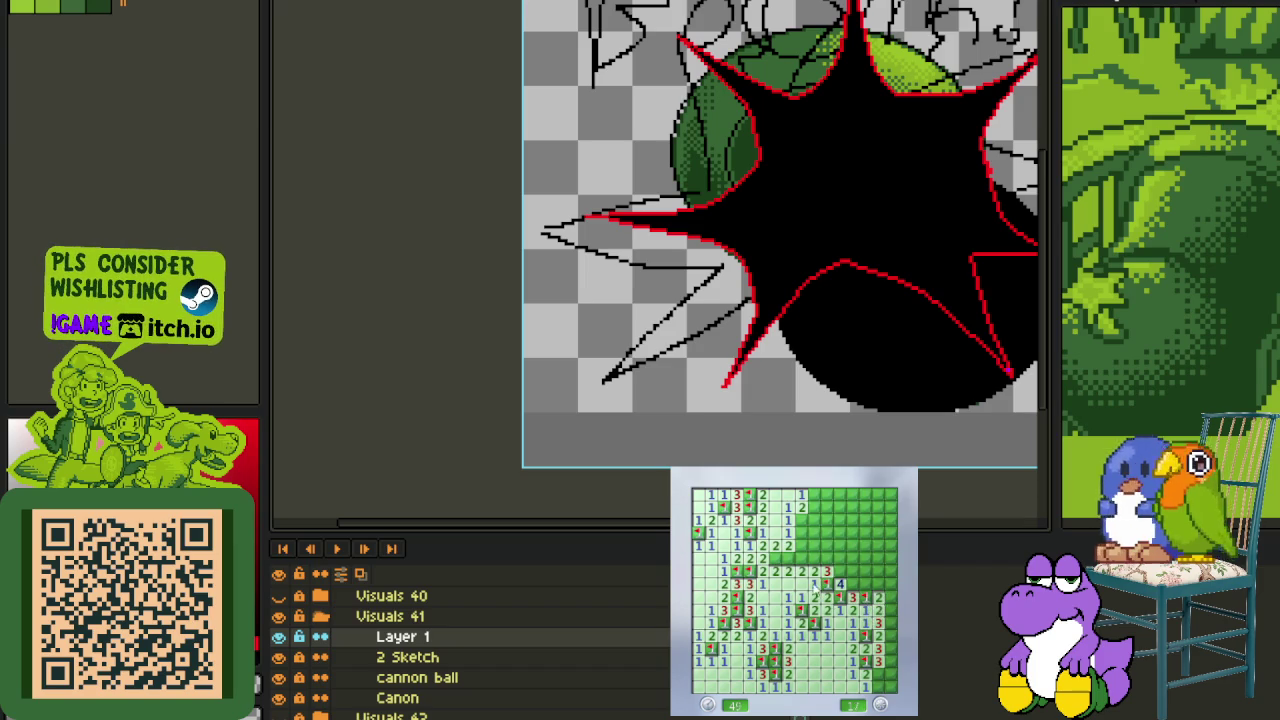
{"action": "right_click", "coordinate": [787, 563]}
{"action": "left_click", "coordinate": [800, 548]}
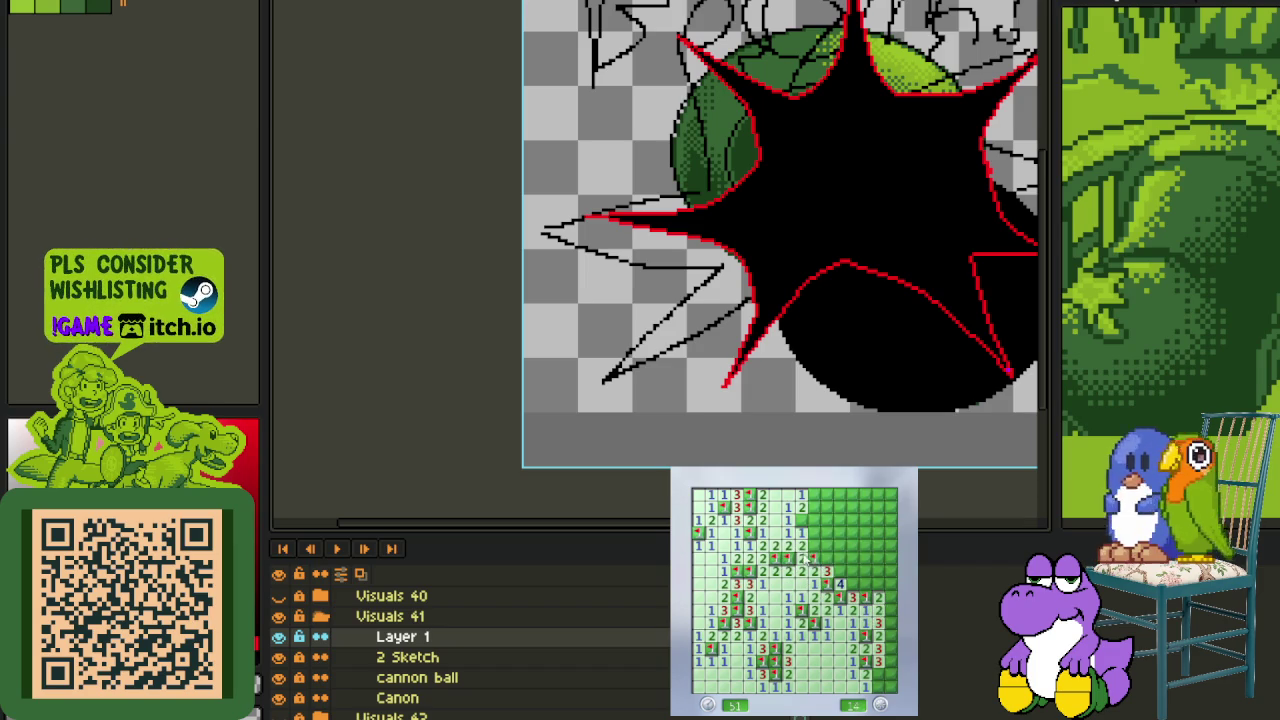
{"action": "right_click", "coordinate": [820, 550]}
{"action": "left_click", "coordinate": [814, 518]}
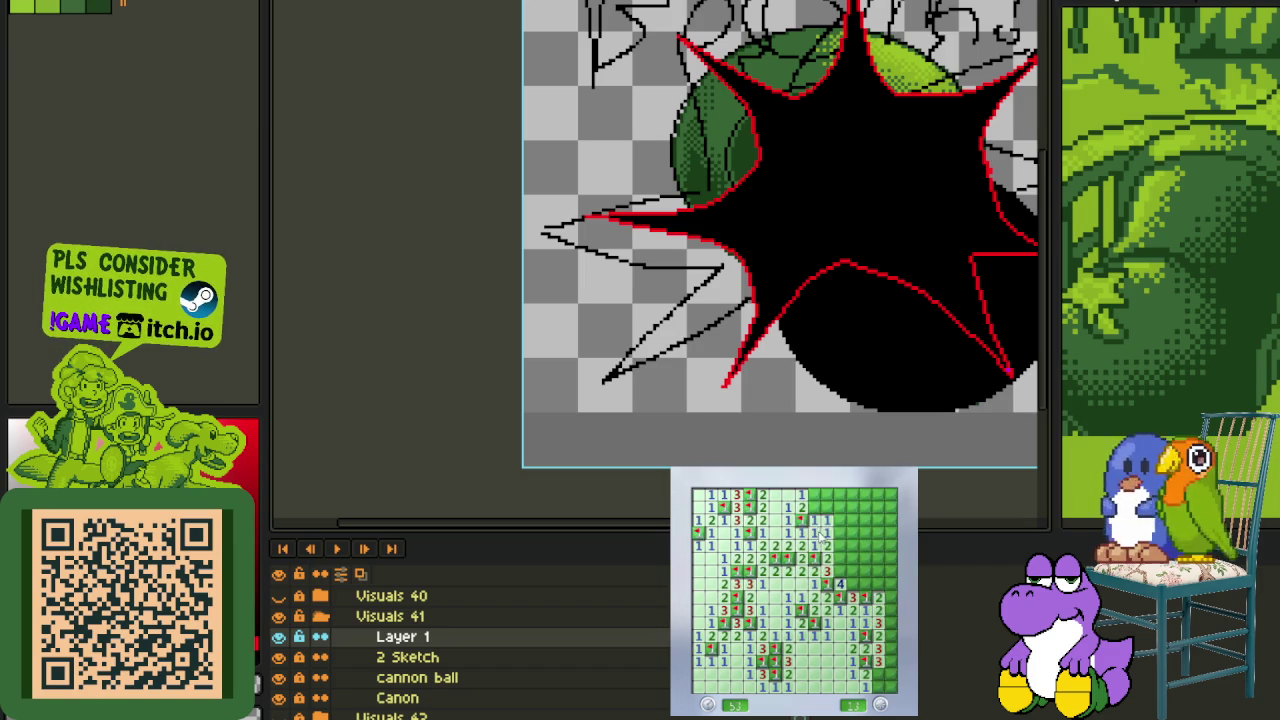
- Flag mines in the top rows and right side, opening the safe cells between them
{"action": "right_click", "coordinate": [825, 495]}
{"action": "right_click", "coordinate": [813, 494]}
{"action": "left_click", "coordinate": [836, 507]}
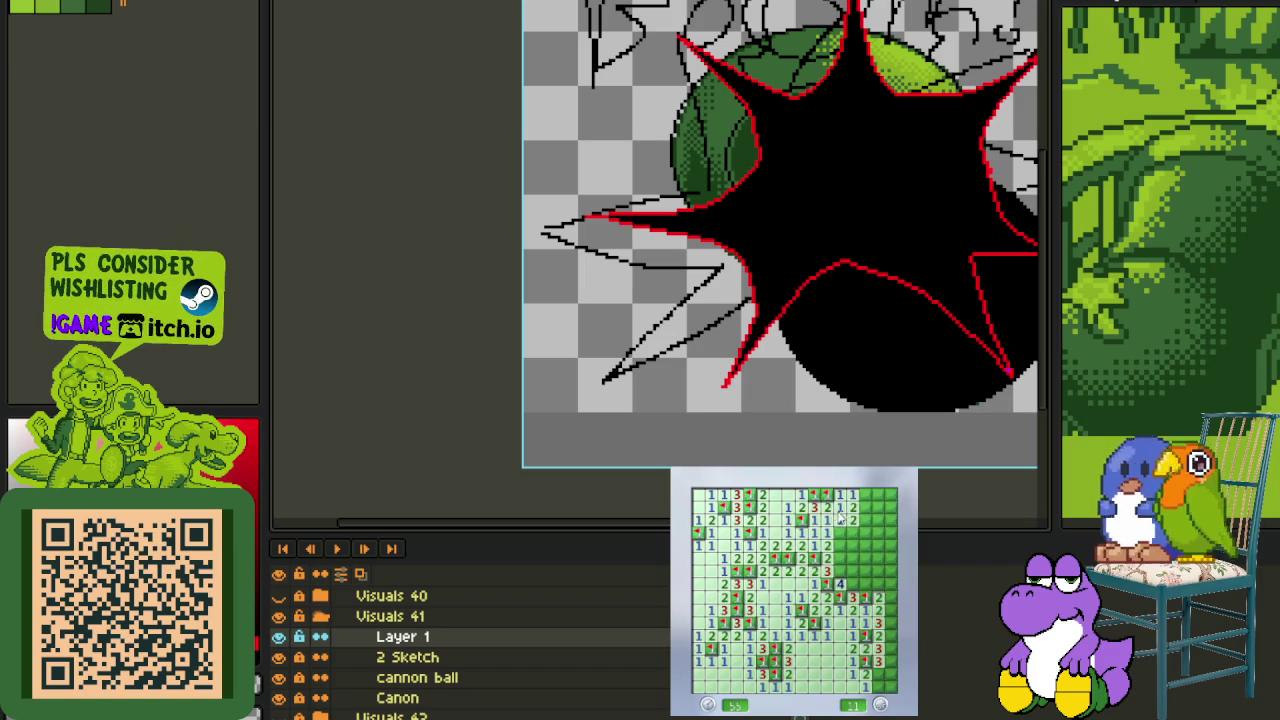
{"action": "left_click", "coordinate": [834, 544]}
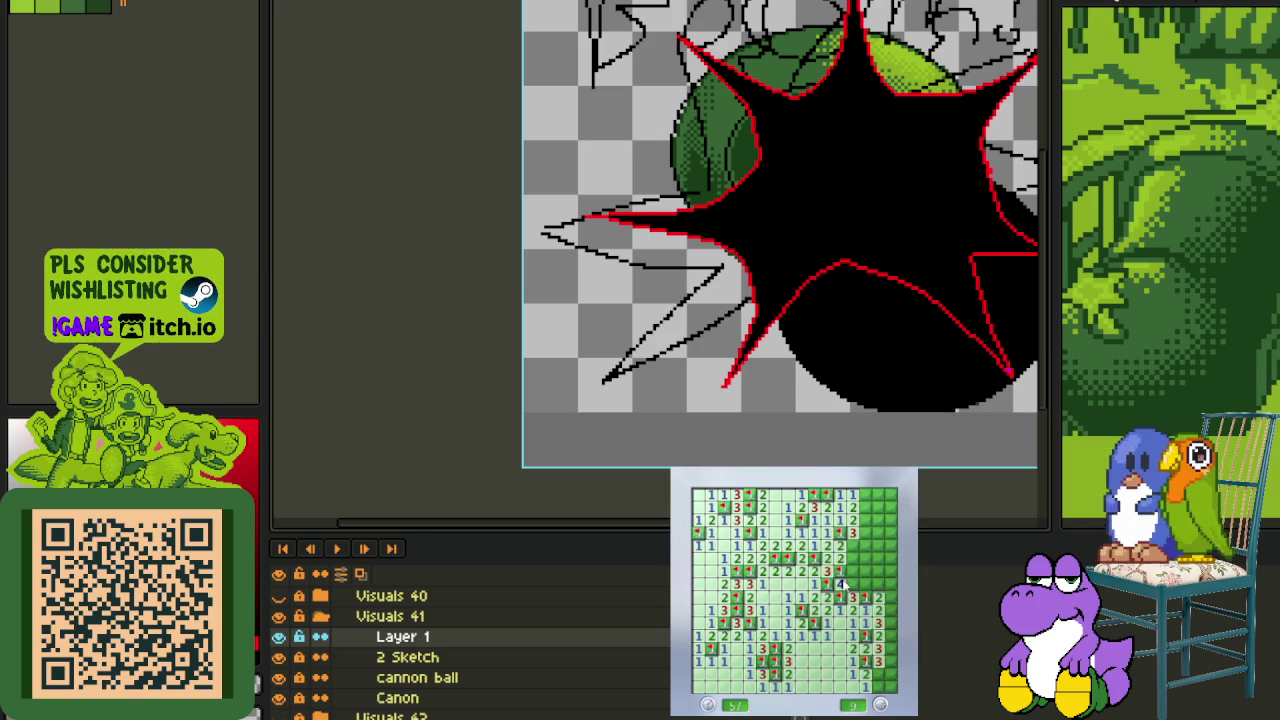
{"action": "right_click", "coordinate": [847, 584]}
{"action": "left_click", "coordinate": [852, 571]}
{"action": "right_click", "coordinate": [866, 584]}
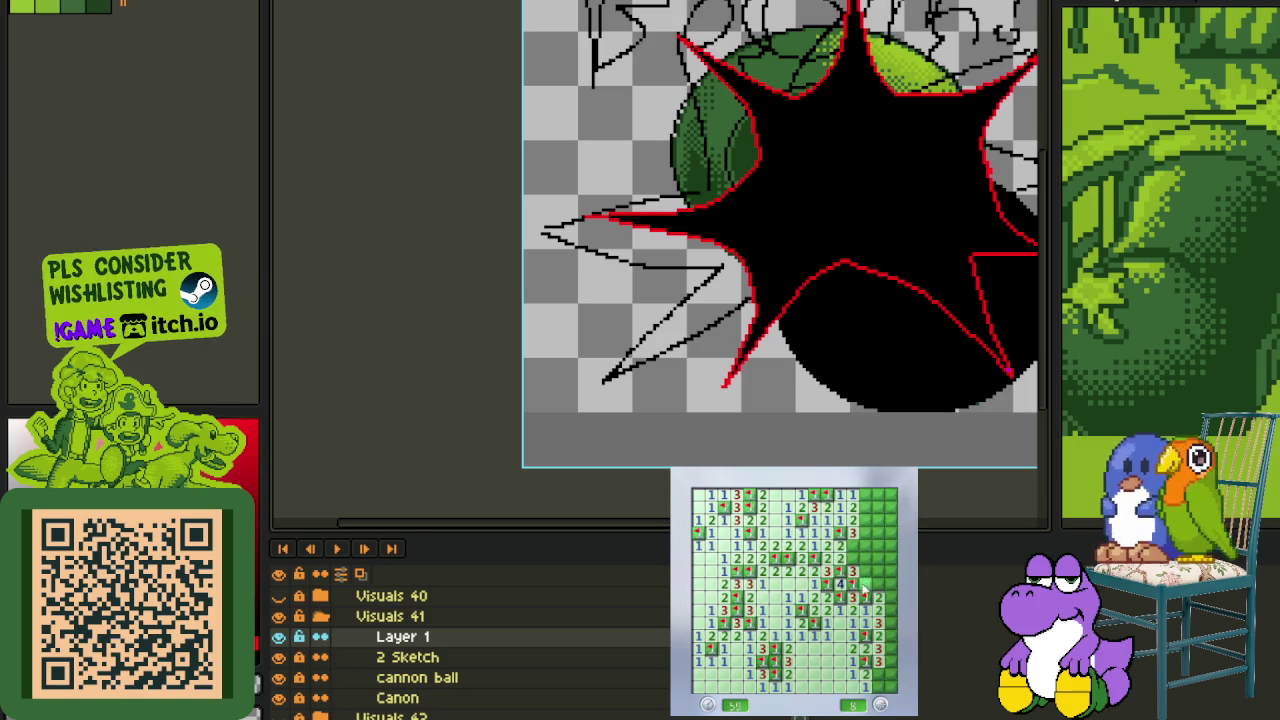
{"action": "left_click", "coordinate": [874, 586]}
{"action": "right_click", "coordinate": [866, 550]}
{"action": "left_click", "coordinate": [853, 557]}
- Flag the last mines in the right column and bottom-right, then start another game
{"action": "left_click", "coordinate": [886, 620]}
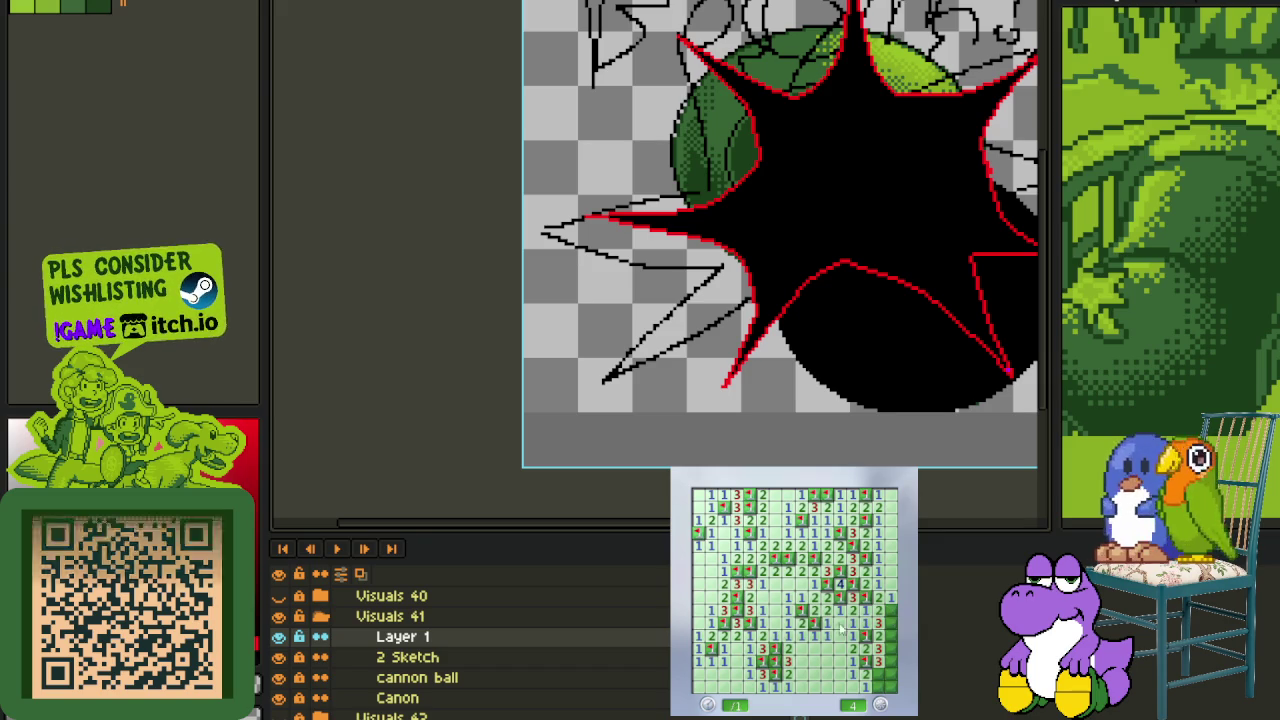
{"action": "right_click", "coordinate": [884, 620]}
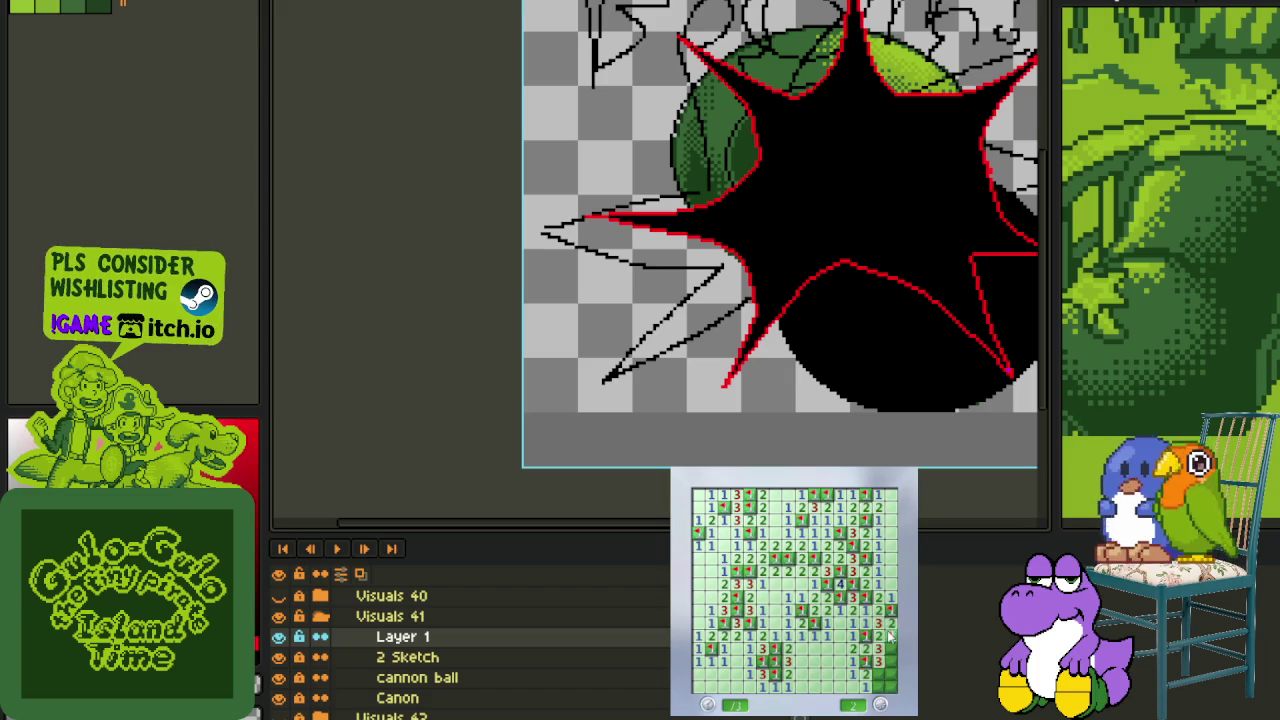
{"action": "right_click", "coordinate": [885, 678]}
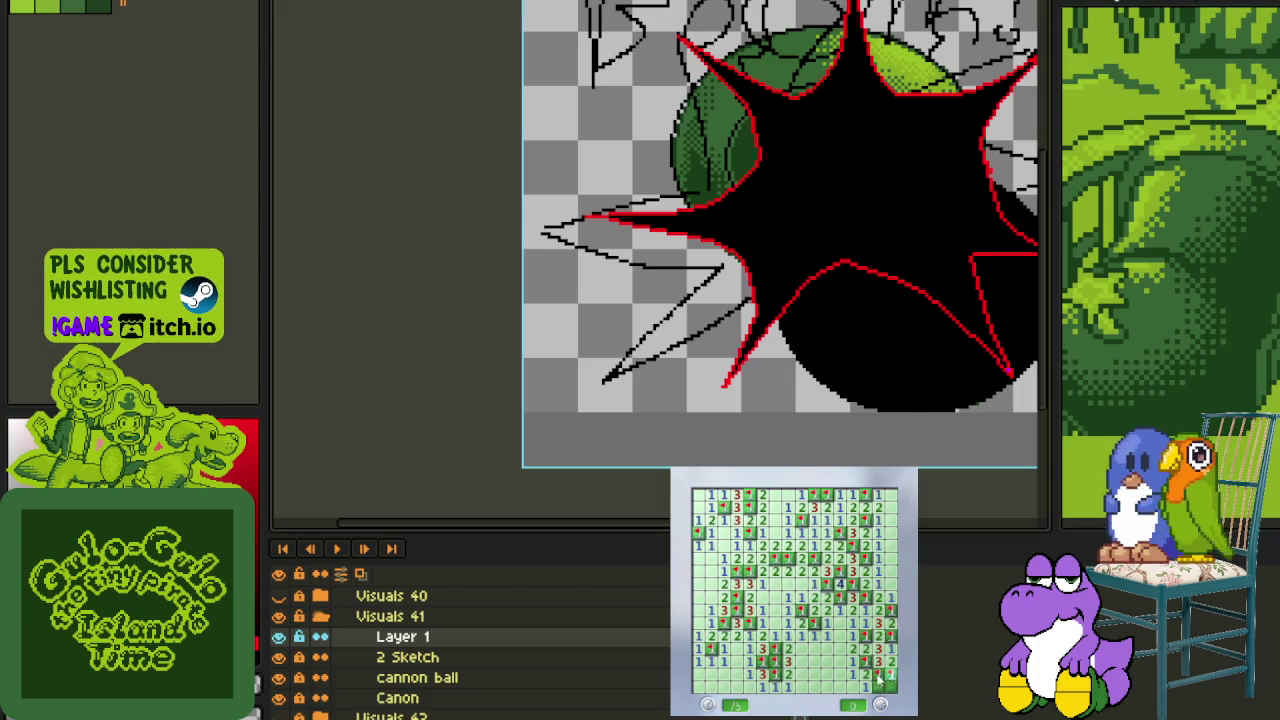
{"action": "key", "text": "F2"}
{"action": "left_click", "coordinate": [853, 651]}
- Flag the mines along the top rows and right column, revealing the safe numbers there
{"action": "left_click", "coordinate": [881, 636]}
{"action": "right_click", "coordinate": [879, 621]}
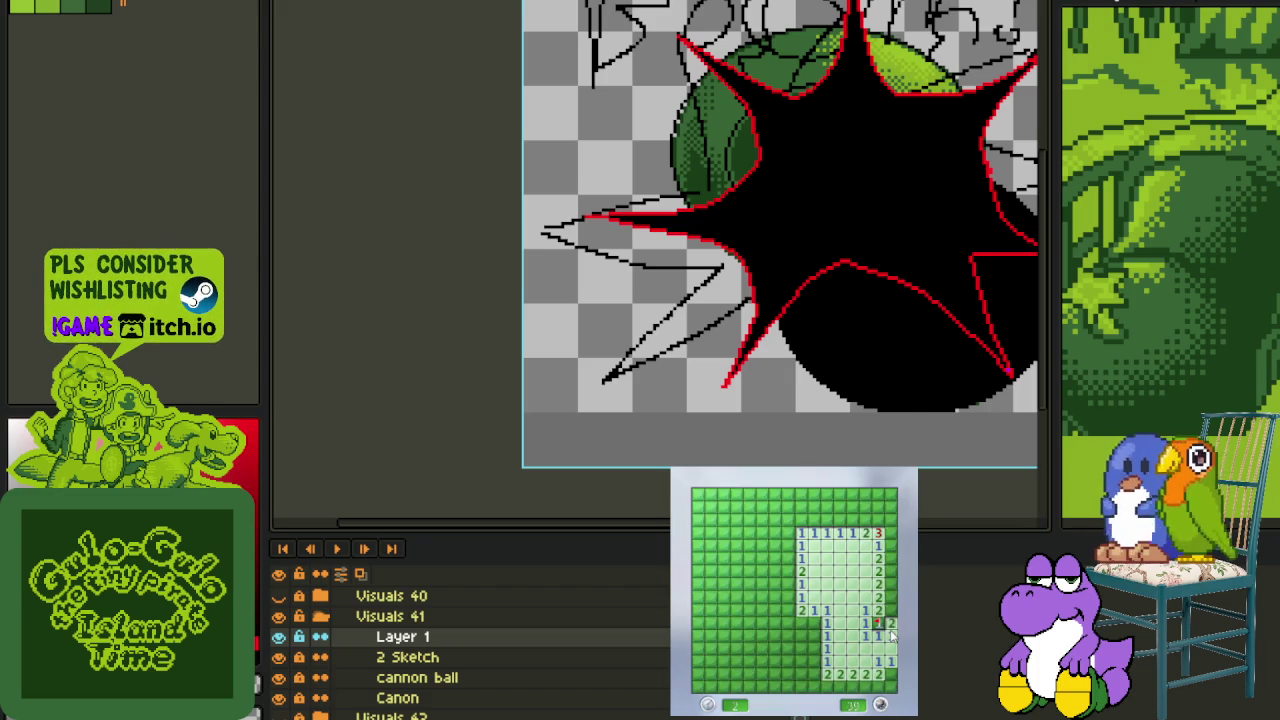
{"action": "right_click", "coordinate": [891, 571]}
{"action": "left_click", "coordinate": [891, 533]}
{"action": "right_click", "coordinate": [891, 520]}
{"action": "right_click", "coordinate": [879, 520]}
{"action": "left_click", "coordinate": [853, 520]}
{"action": "right_click", "coordinate": [814, 520]}
{"action": "left_click", "coordinate": [827, 507]}
{"action": "right_click", "coordinate": [852, 507]}
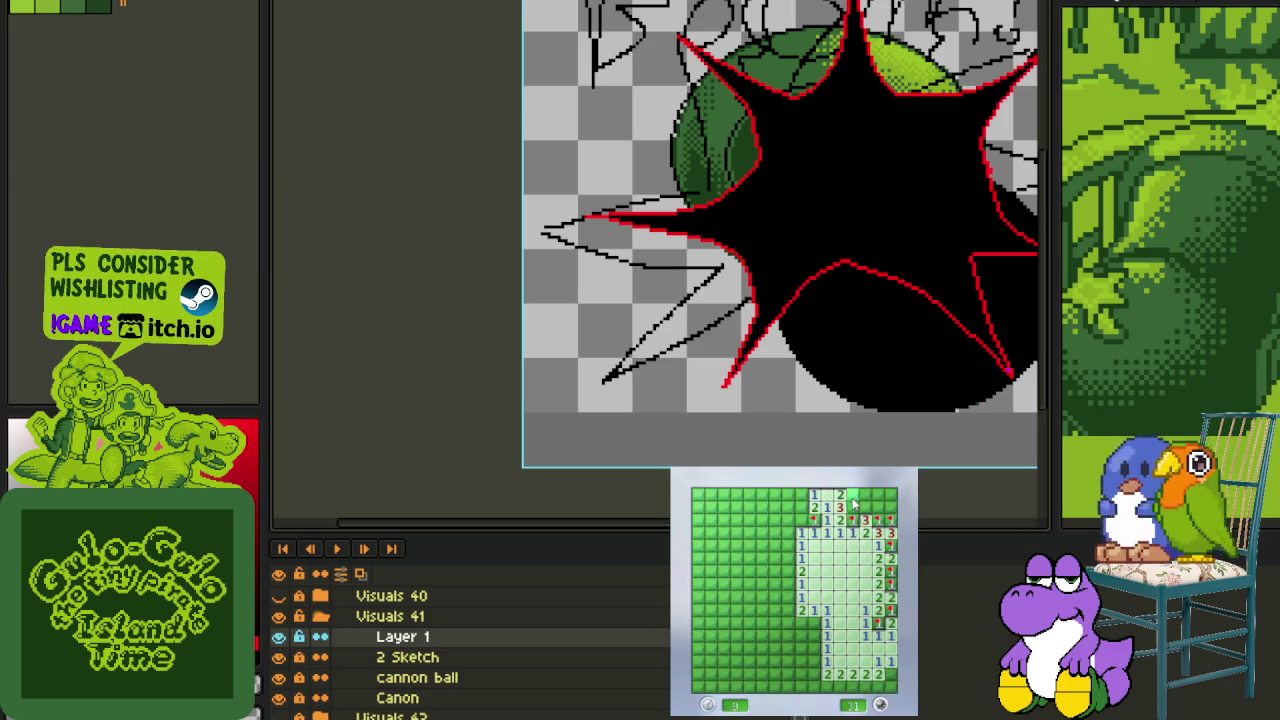
{"action": "left_click", "coordinate": [865, 507]}
{"action": "right_click", "coordinate": [884, 520]}
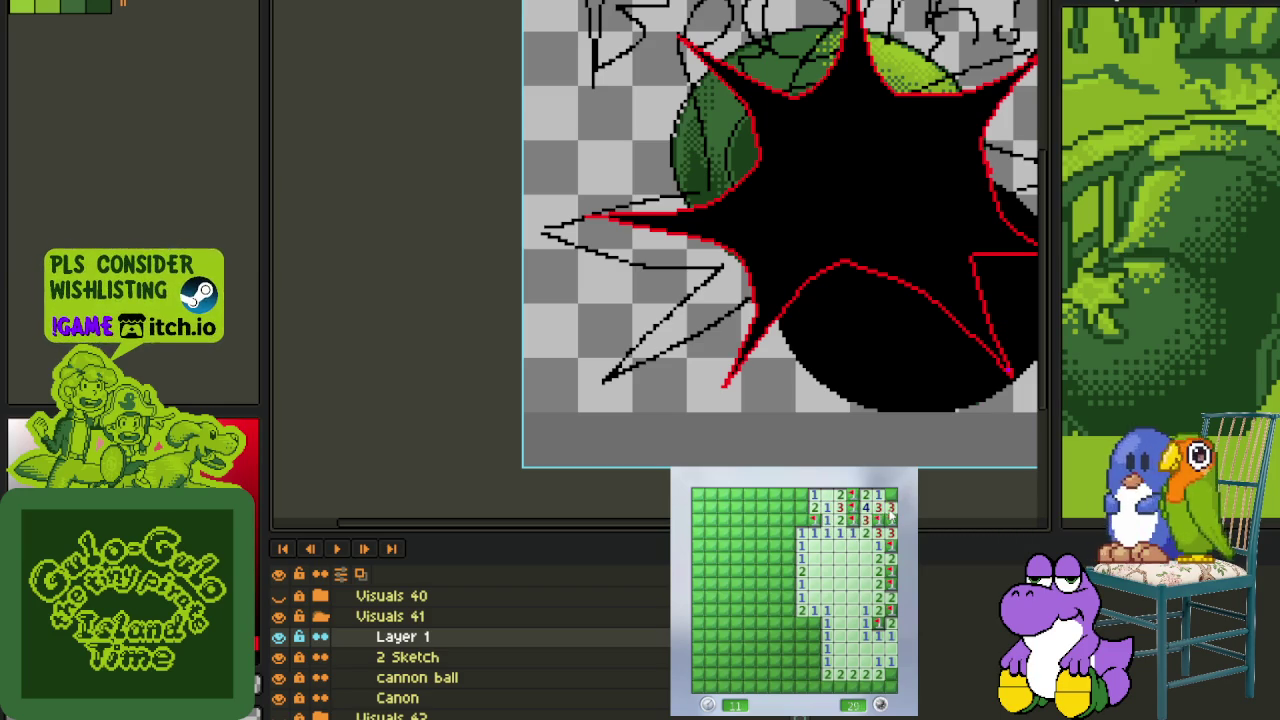
{"action": "right_click", "coordinate": [808, 520]}
- Open the left area and flag the mine cluster in the middle of the board
{"action": "left_click", "coordinate": [788, 533]}
{"action": "right_click", "coordinate": [801, 494]}
{"action": "left_click", "coordinate": [775, 507]}
{"action": "right_click", "coordinate": [749, 507]}
{"action": "right_click", "coordinate": [723, 507]}
{"action": "left_click", "coordinate": [736, 507]}
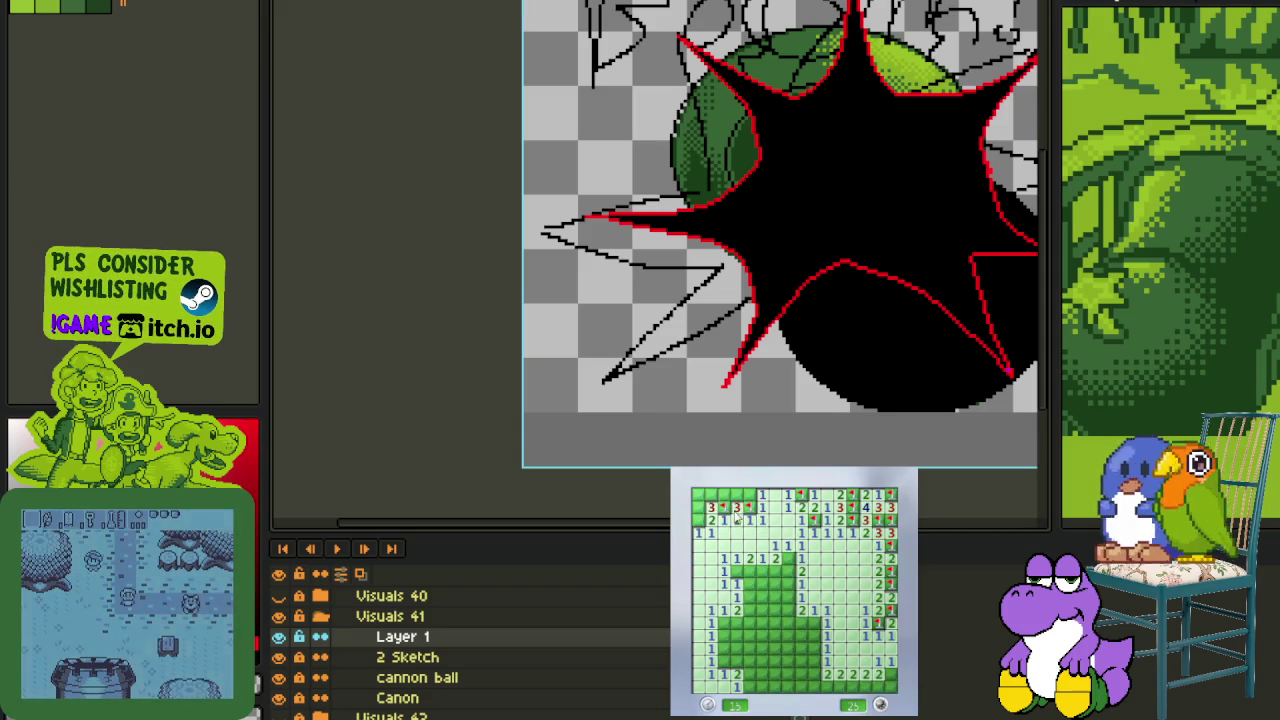
{"action": "left_click", "coordinate": [749, 500]}
{"action": "right_click", "coordinate": [723, 494]}
{"action": "left_click", "coordinate": [710, 494]}
{"action": "right_click", "coordinate": [697, 520]}
{"action": "right_click", "coordinate": [749, 572]}
{"action": "left_click", "coordinate": [775, 572]}
{"action": "right_click", "coordinate": [788, 559]}
{"action": "right_click", "coordinate": [788, 585]}
{"action": "left_click", "coordinate": [801, 585]}
{"action": "right_click", "coordinate": [762, 585]}
{"action": "left_click", "coordinate": [775, 598]}
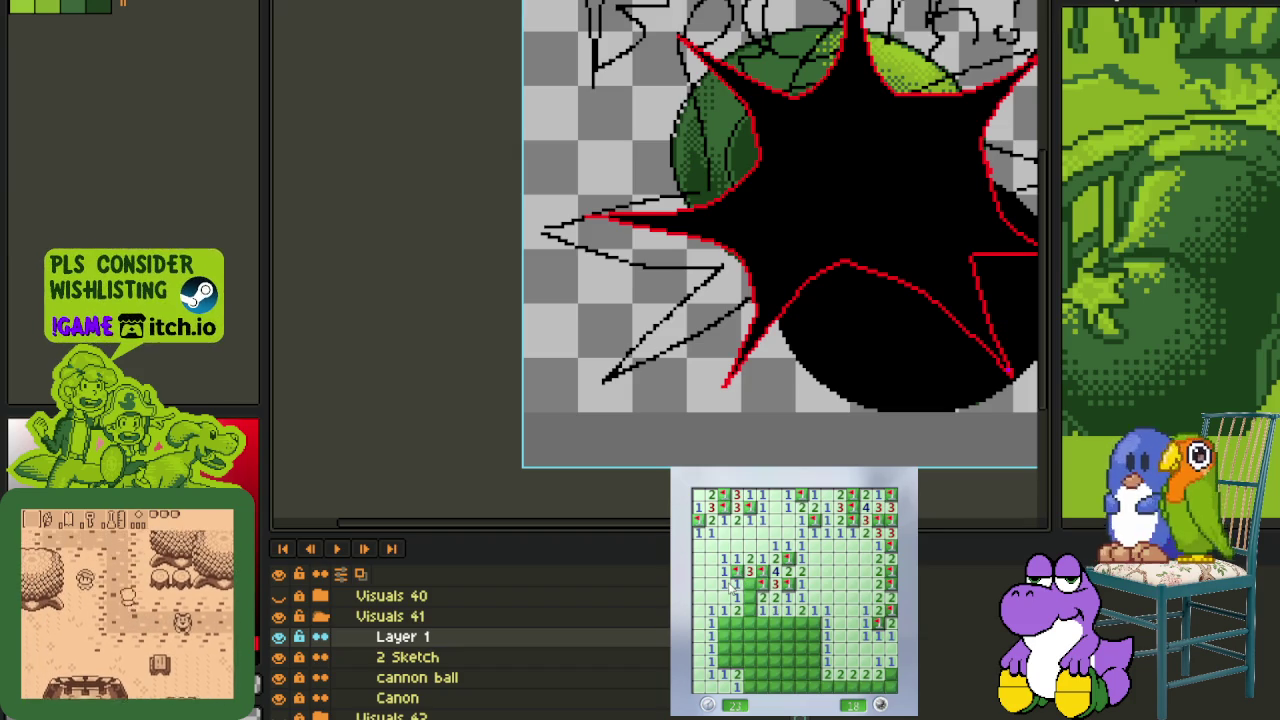
- Reveal the remaining safe cells lower down and flag the last corner and bottom mines
{"action": "left_click", "coordinate": [762, 622]}
{"action": "left_click", "coordinate": [721, 640]}
{"action": "left_click", "coordinate": [734, 648]}
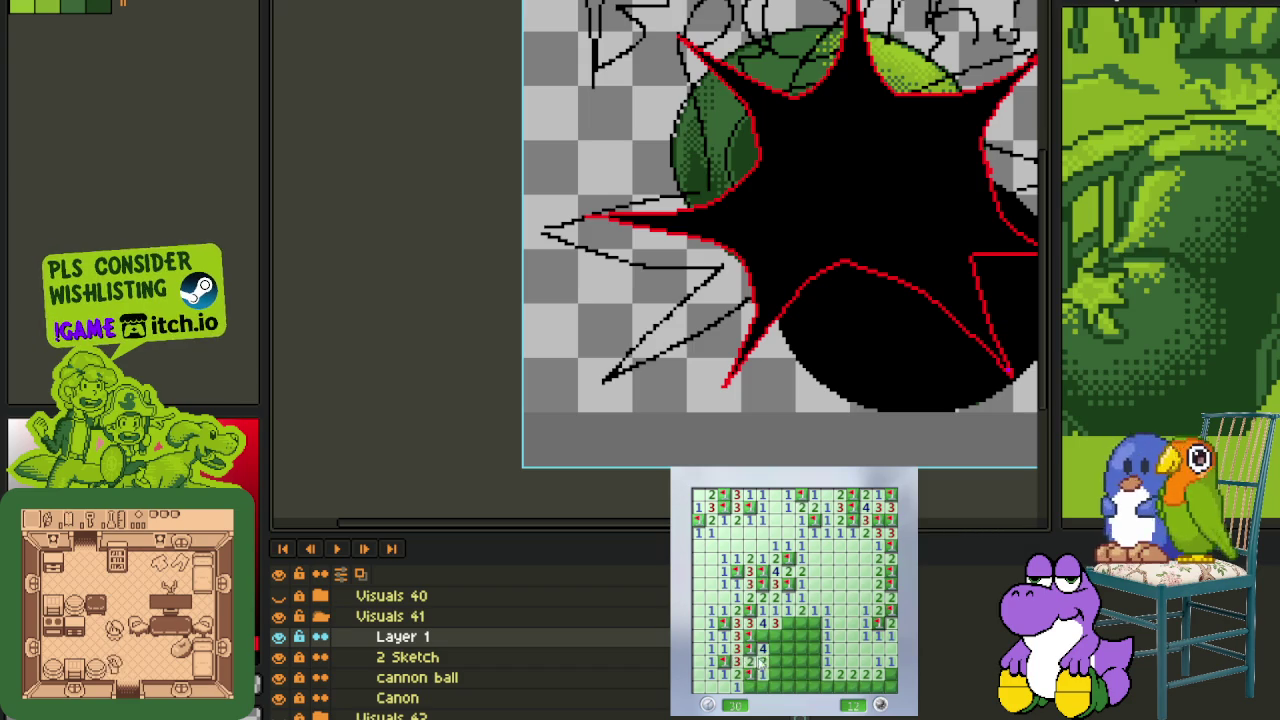
{"action": "left_click", "coordinate": [766, 676]}
{"action": "right_click", "coordinate": [789, 630]}
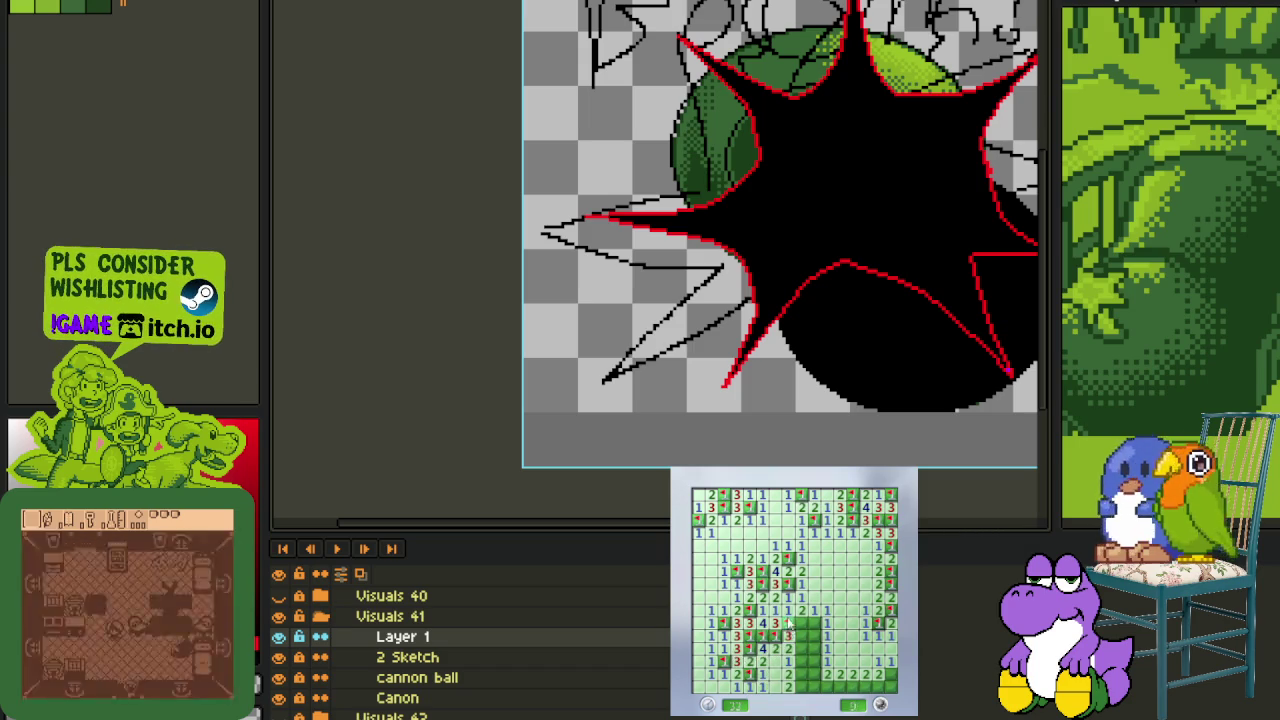
{"action": "right_click", "coordinate": [826, 636]}
{"action": "left_click", "coordinate": [818, 623]}
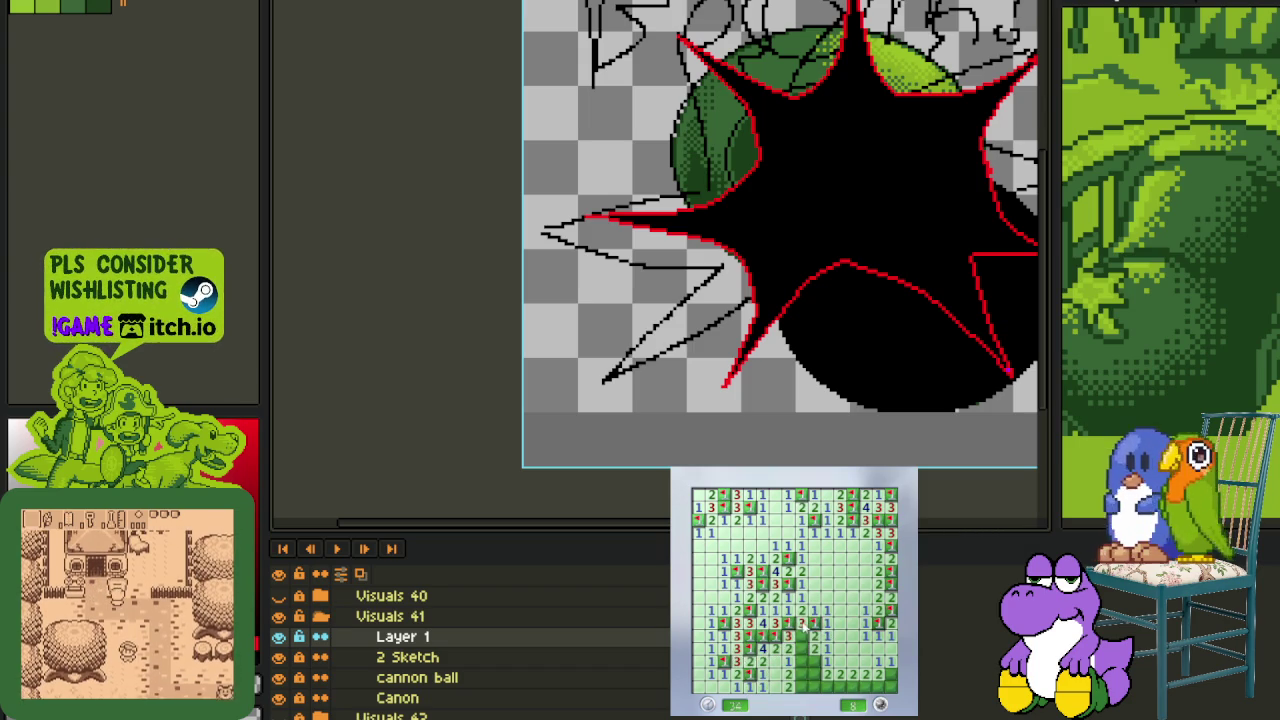
{"action": "right_click", "coordinate": [801, 648]}
{"action": "right_click", "coordinate": [813, 672]}
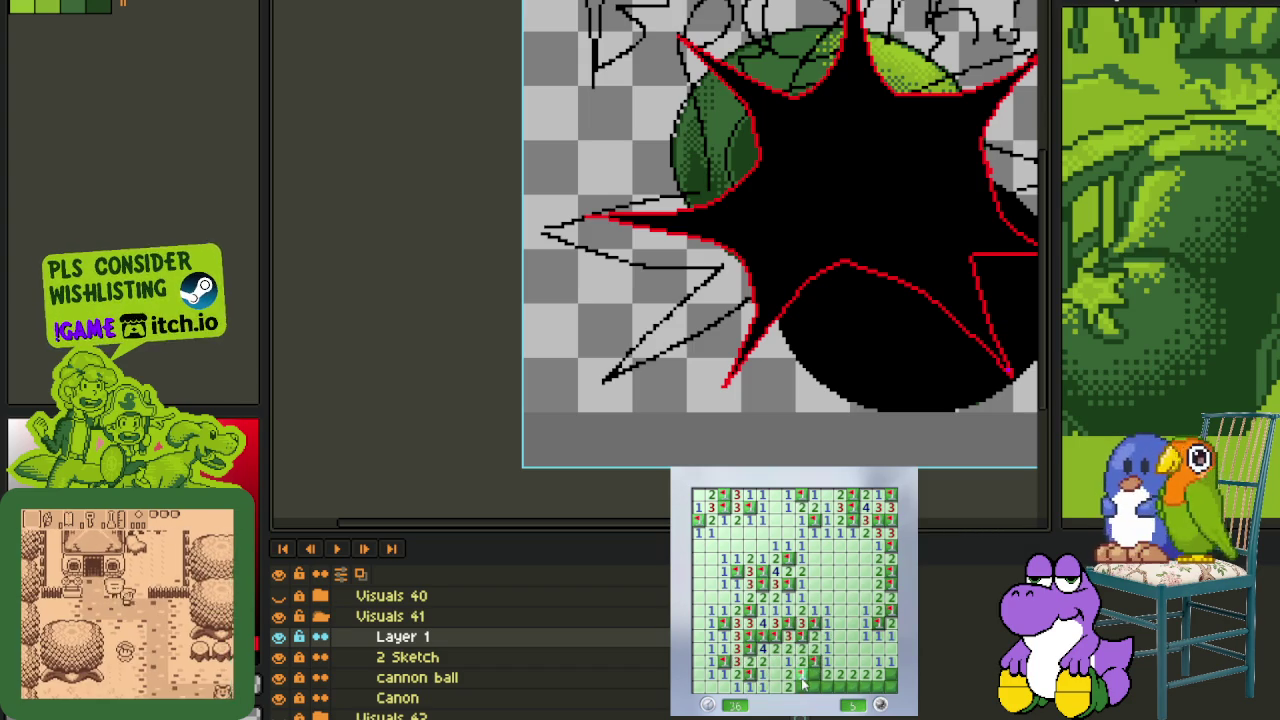
{"action": "right_click", "coordinate": [838, 686]}
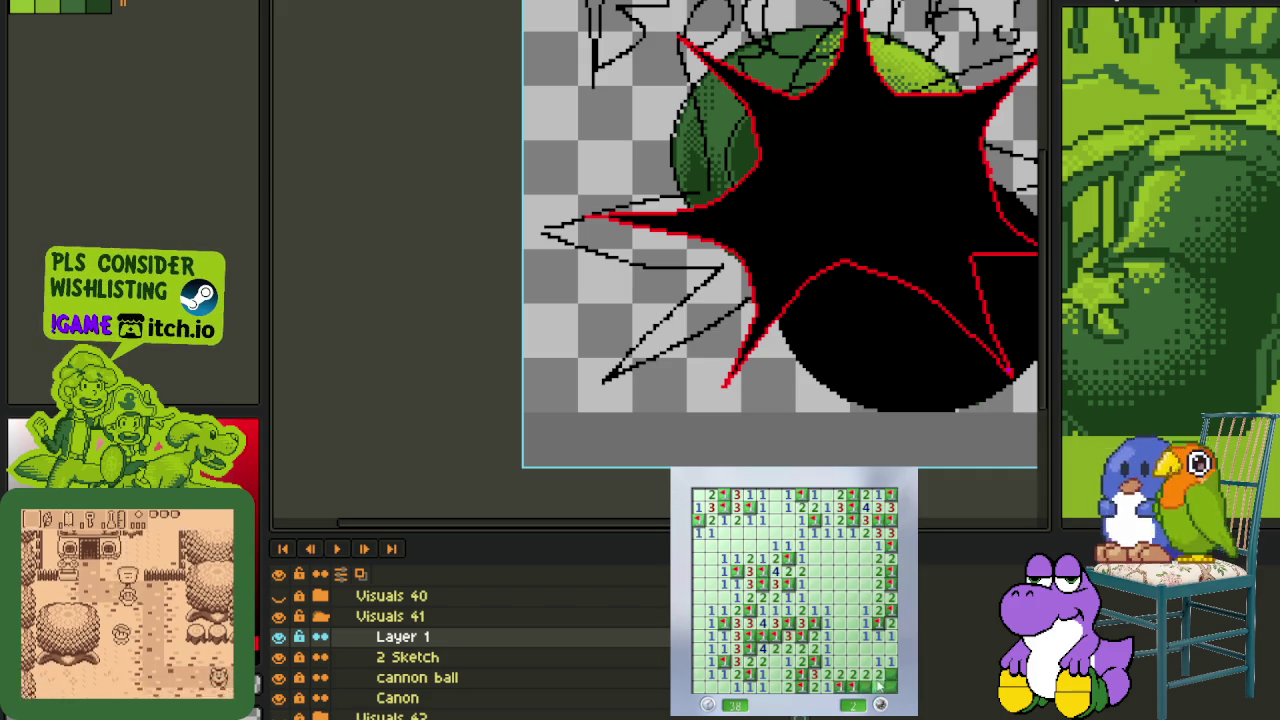
{"action": "right_click", "coordinate": [878, 686]}
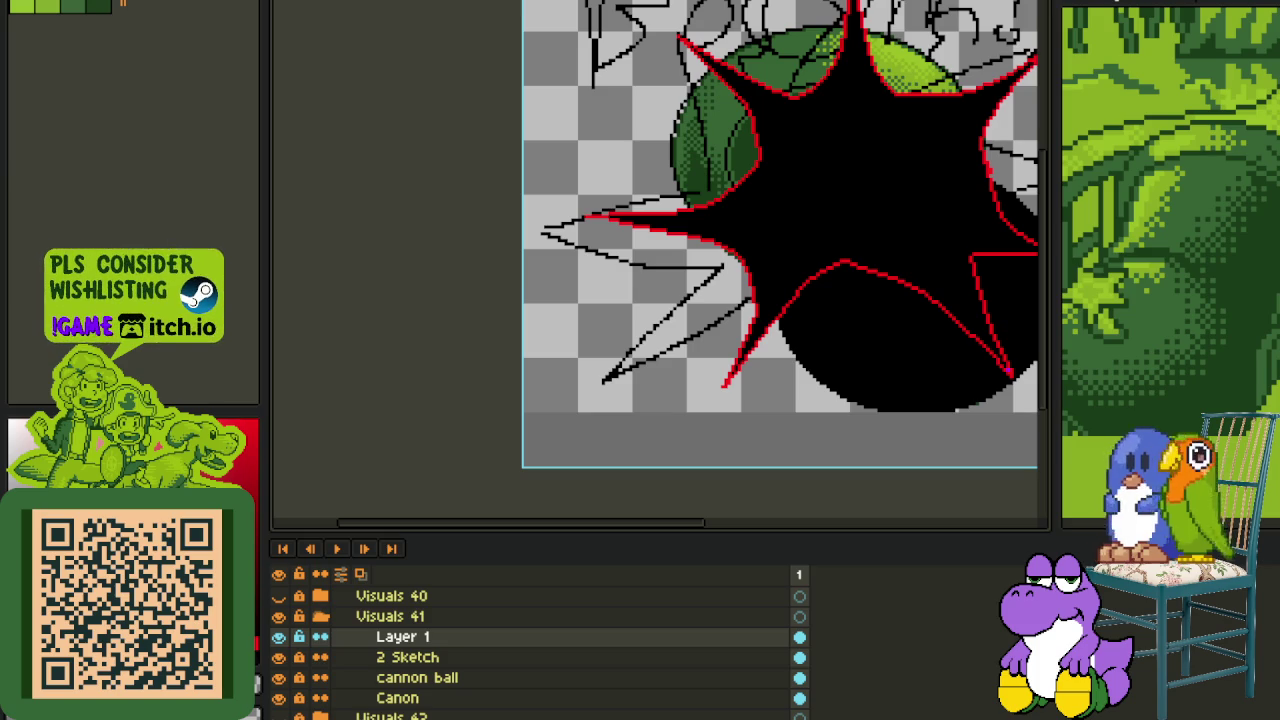
- Hide the 2 Sketch layer
{"action": "scroll", "coordinate": [575, 410], "scroll_direction": "right", "scroll_amount": 3}
{"action": "scroll", "coordinate": [561, 409], "scroll_direction": "up", "scroll_amount": 2}
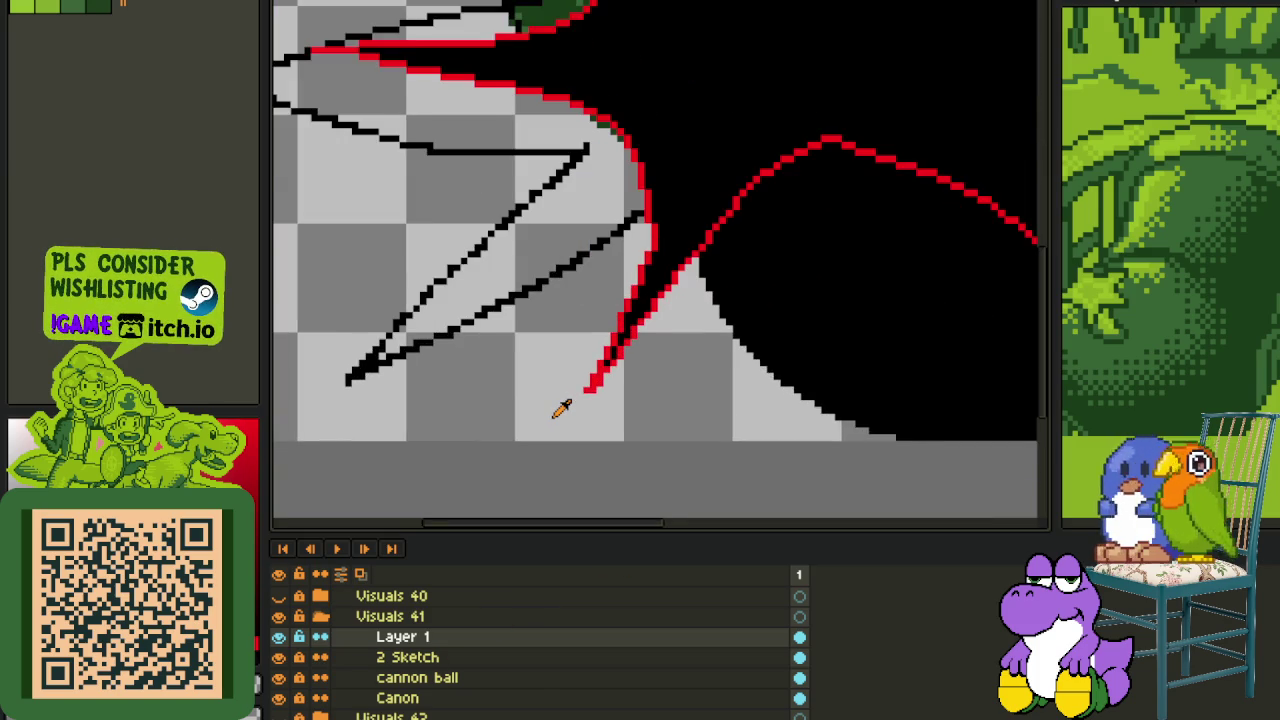
{"action": "scroll", "coordinate": [561, 409], "scroll_direction": "up", "scroll_amount": 1}
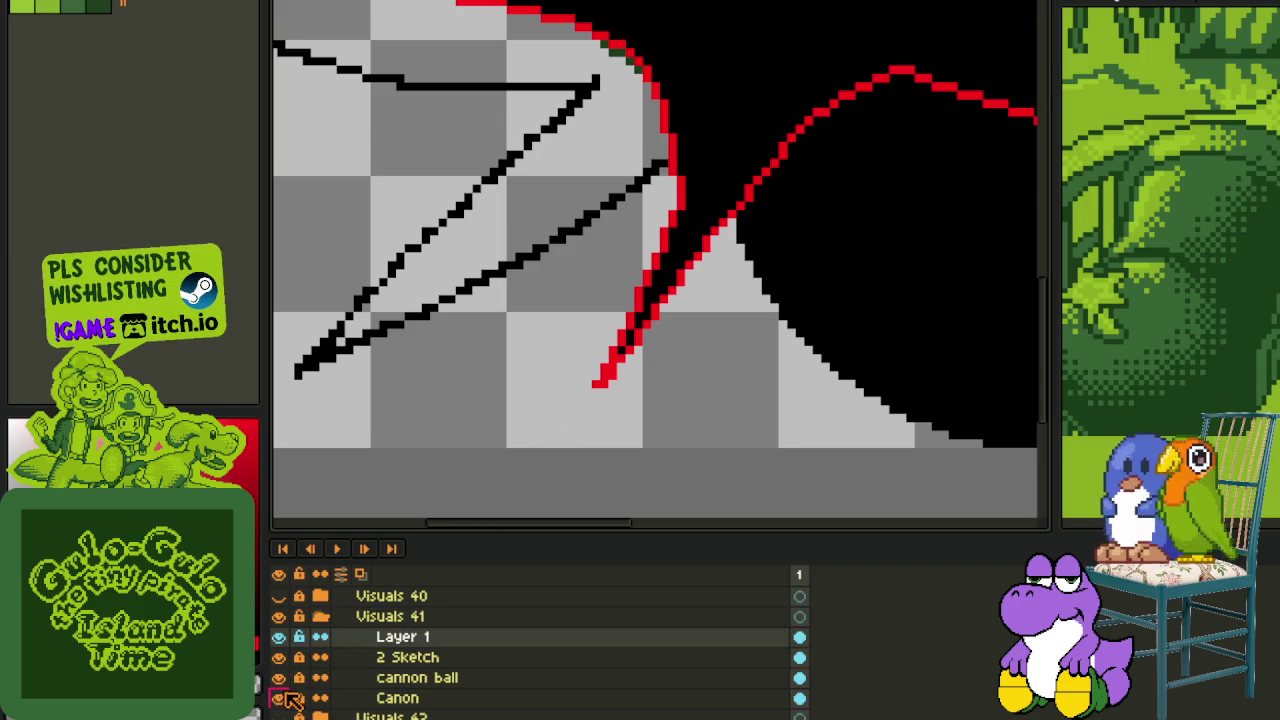
{"action": "left_click", "coordinate": [279, 658]}
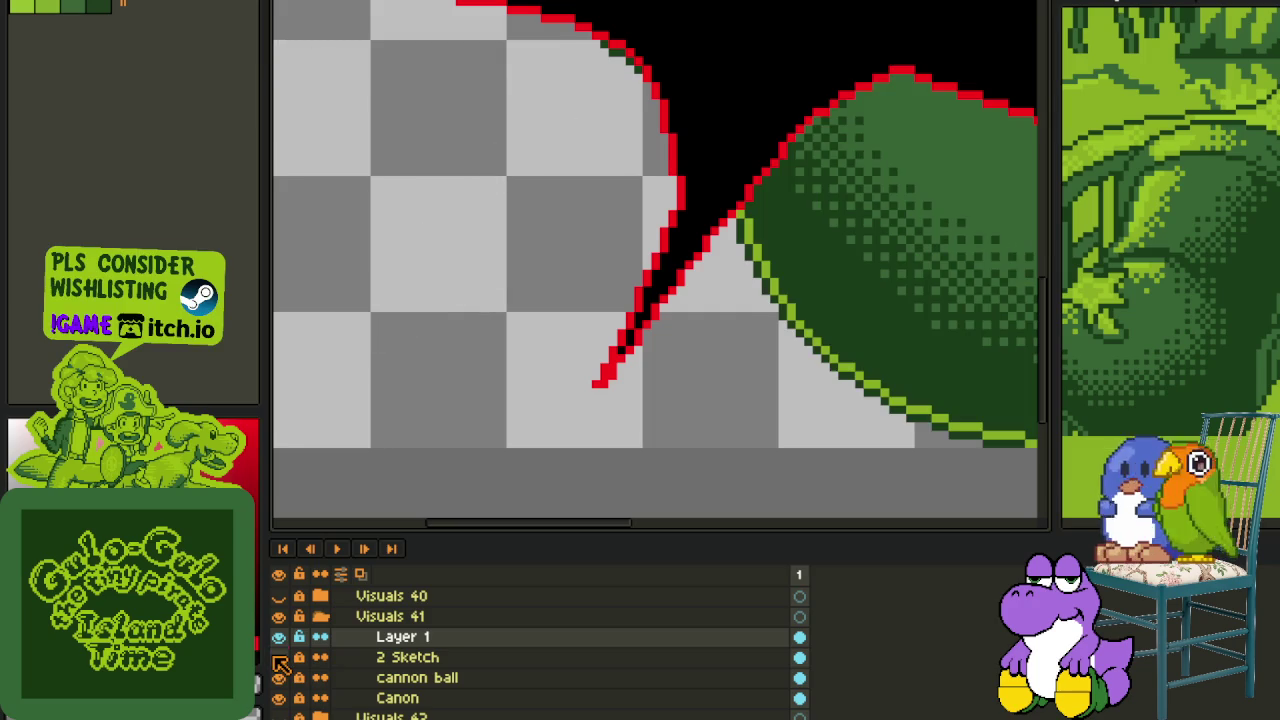
- Paint the green gap in the upper-left spike black and save the file
{"action": "scroll", "coordinate": [514, 251], "scroll_direction": "down", "scroll_amount": 3}
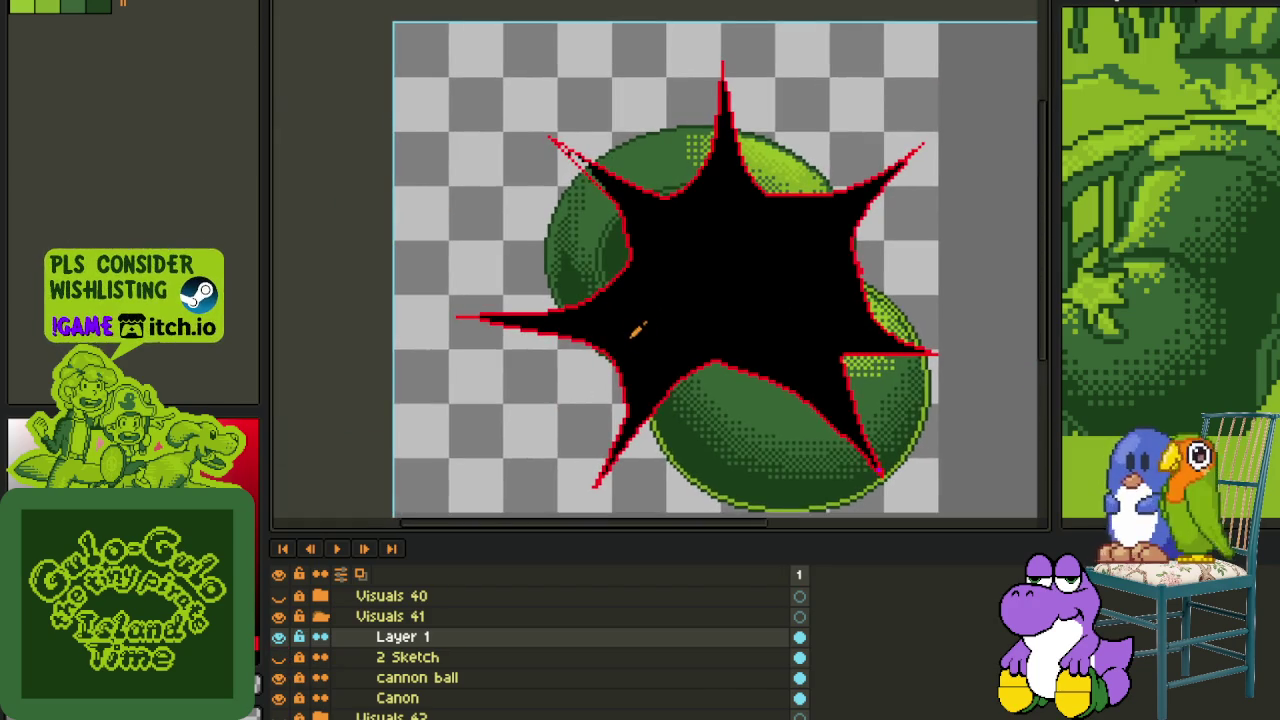
{"action": "scroll", "coordinate": [689, 340], "scroll_direction": "up", "scroll_amount": 2}
{"action": "scroll", "coordinate": [770, 344], "scroll_direction": "down", "scroll_amount": 2}
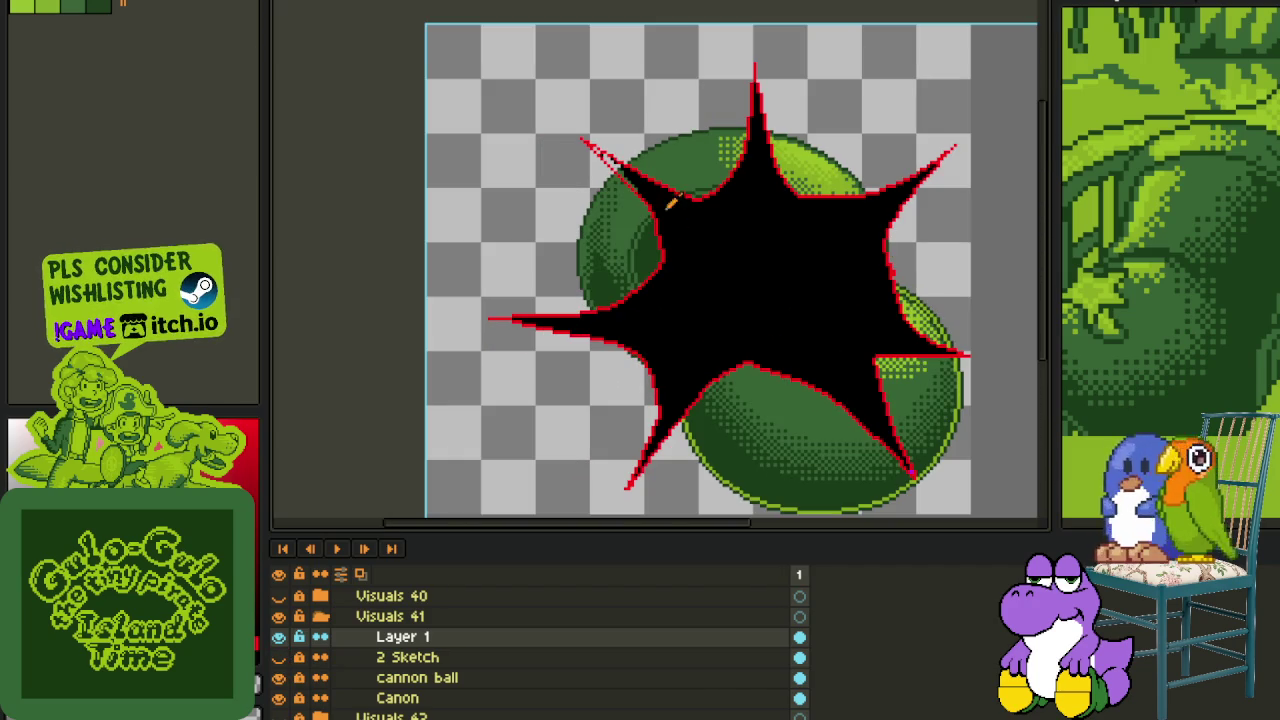
{"action": "scroll", "coordinate": [676, 230], "scroll_direction": "up", "scroll_amount": 2}
{"action": "scroll", "coordinate": [620, 214], "scroll_direction": "up", "scroll_amount": 3}
{"action": "mouse_move", "coordinate": [526, 318]}
{"action": "left_mouse_down"}
{"action": "mouse_move", "coordinate": [520, 329]}
{"action": "mouse_move", "coordinate": [494, 311]}
{"action": "mouse_move", "coordinate": [409, 200]}
{"action": "mouse_move", "coordinate": [377, 180]}
{"action": "mouse_move", "coordinate": [554, 331]}
{"action": "left_mouse_up"}
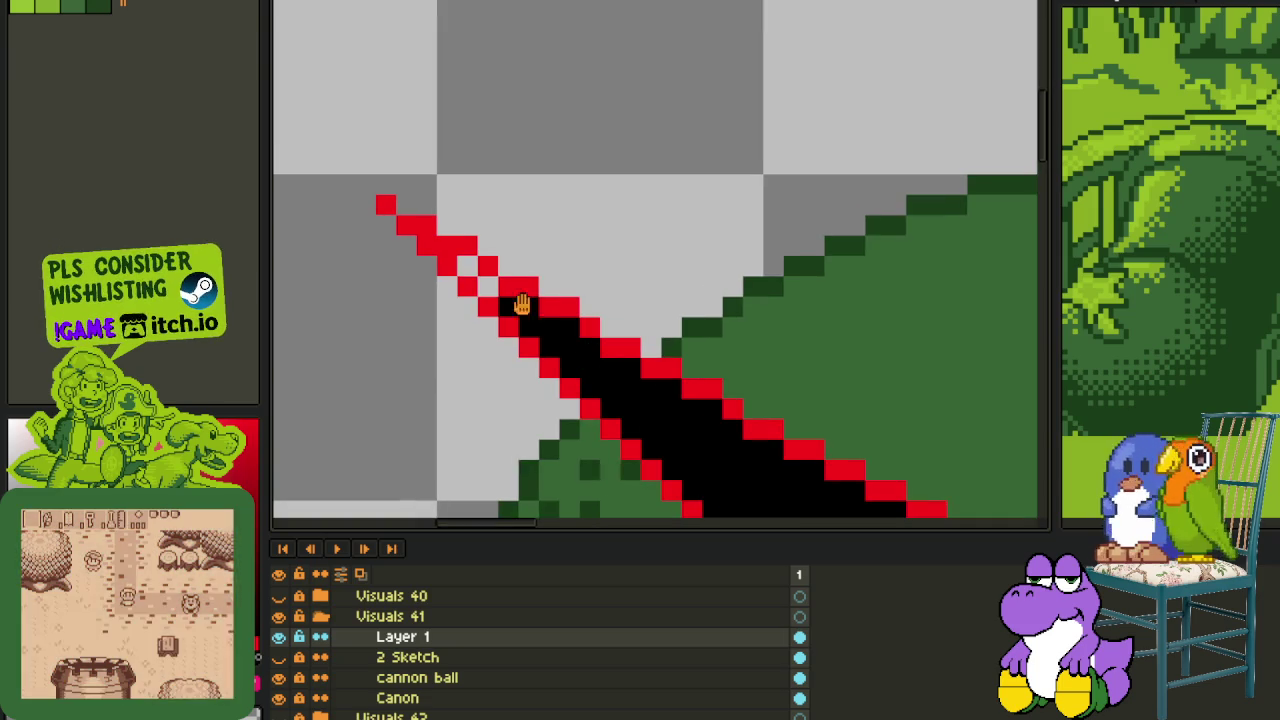
{"action": "scroll", "coordinate": [520, 214], "scroll_direction": "down", "scroll_amount": 6}
{"action": "scroll", "coordinate": [526, 210], "scroll_direction": "down", "scroll_amount": 1}
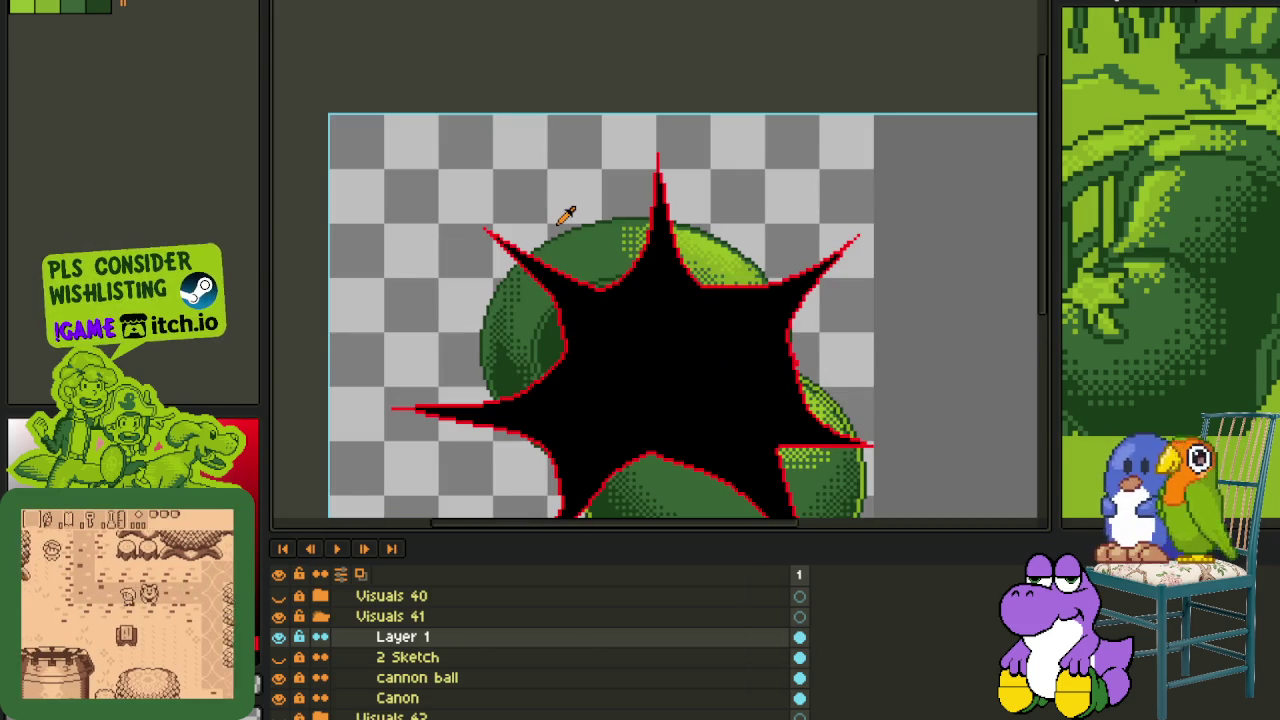
{"action": "scroll", "coordinate": [873, 372], "scroll_direction": "up", "scroll_amount": 2}
{"action": "scroll", "coordinate": [820, 362], "scroll_direction": "up", "scroll_amount": 3}
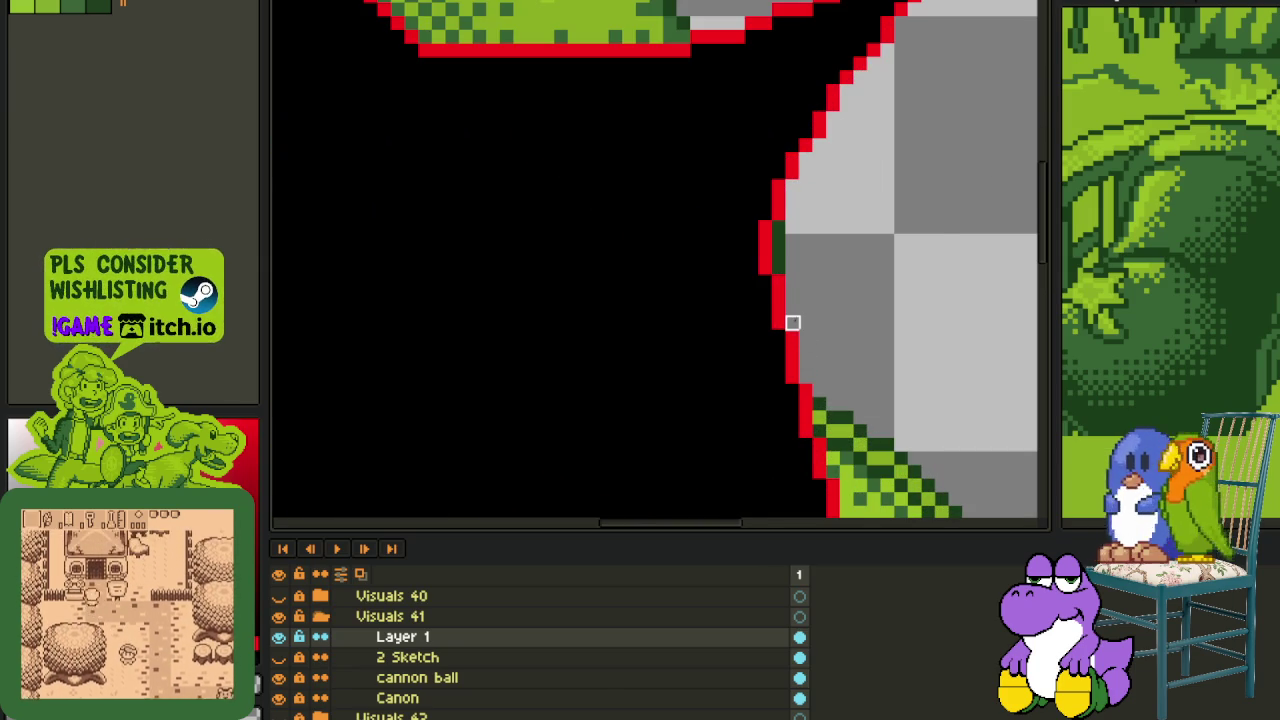
{"action": "scroll", "coordinate": [843, 337], "scroll_direction": "up", "scroll_amount": 1}
{"action": "scroll", "coordinate": [843, 337], "scroll_direction": "down", "scroll_amount": 2}
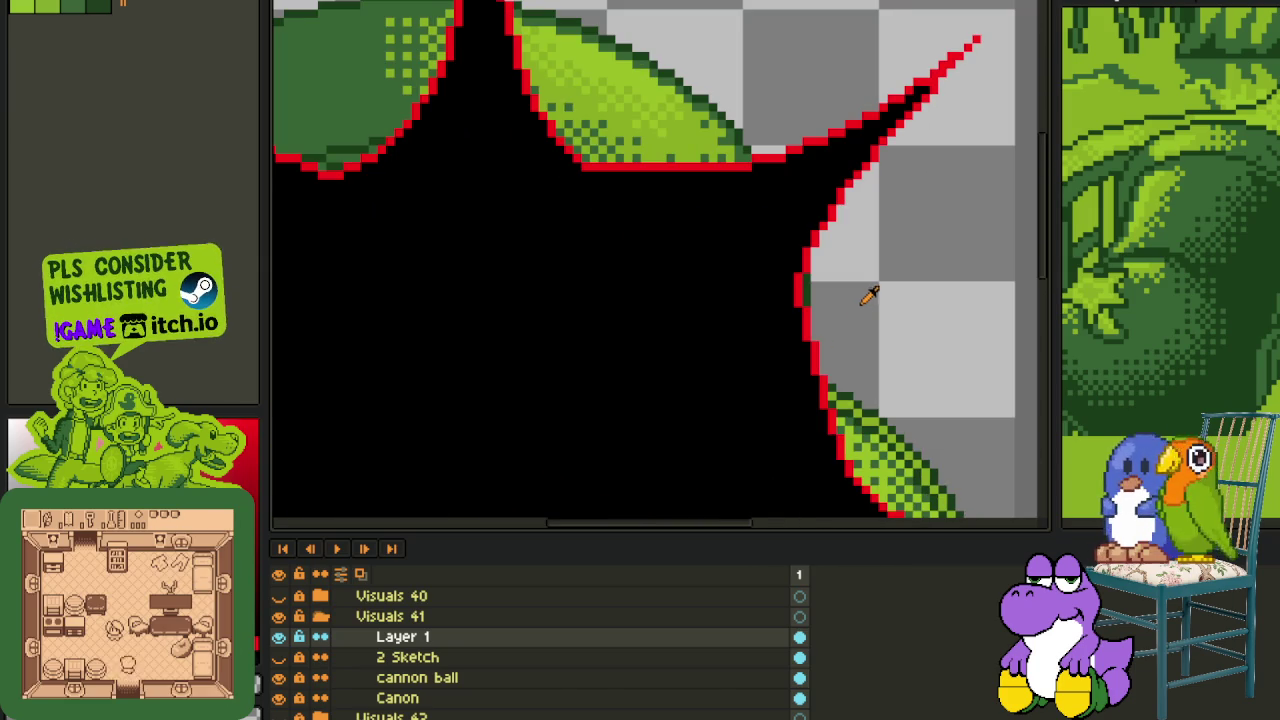
{"action": "scroll", "coordinate": [885, 300], "scroll_direction": "down", "scroll_amount": 2}
{"action": "scroll", "coordinate": [560, 365], "scroll_direction": "up", "scroll_amount": 2}
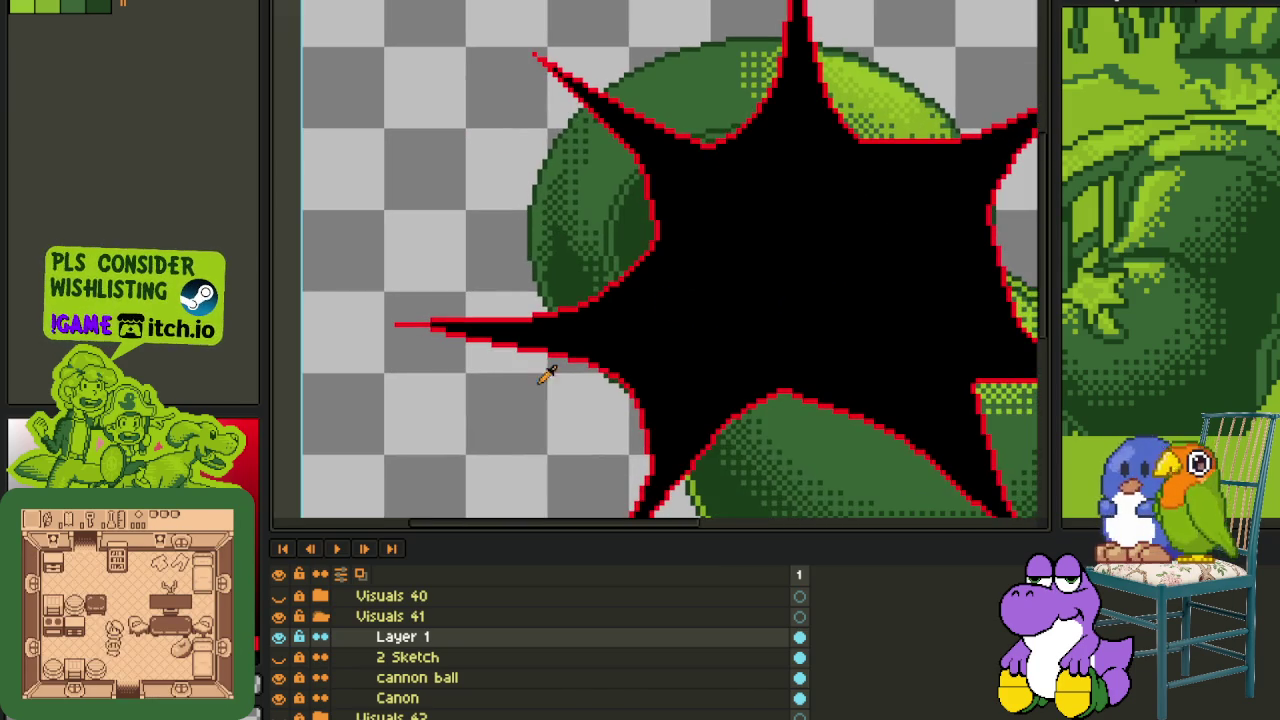
{"action": "key", "text": "ctrl+s"}
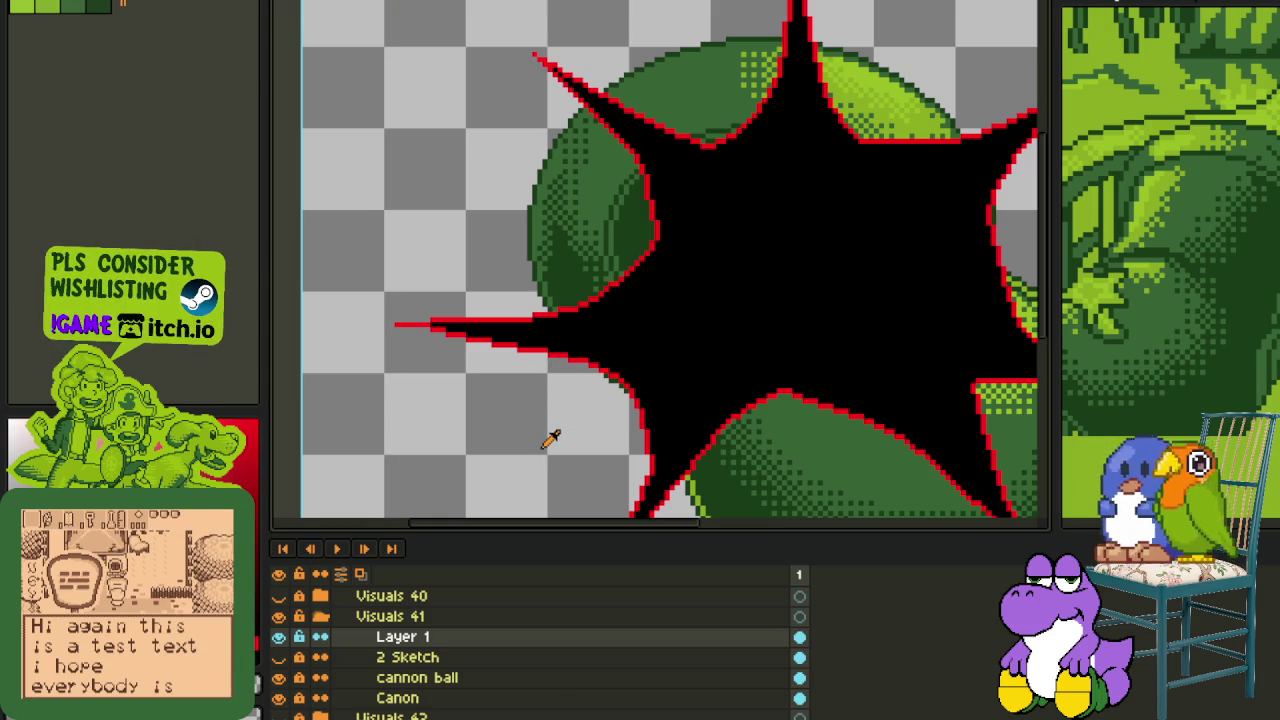
- Toggle a layer's visibility to check the artwork and bring up the layer options menu
{"action": "scroll", "coordinate": [551, 441], "scroll_direction": "down", "scroll_amount": 2}
{"action": "scroll", "coordinate": [551, 441], "scroll_direction": "down", "scroll_amount": 1}
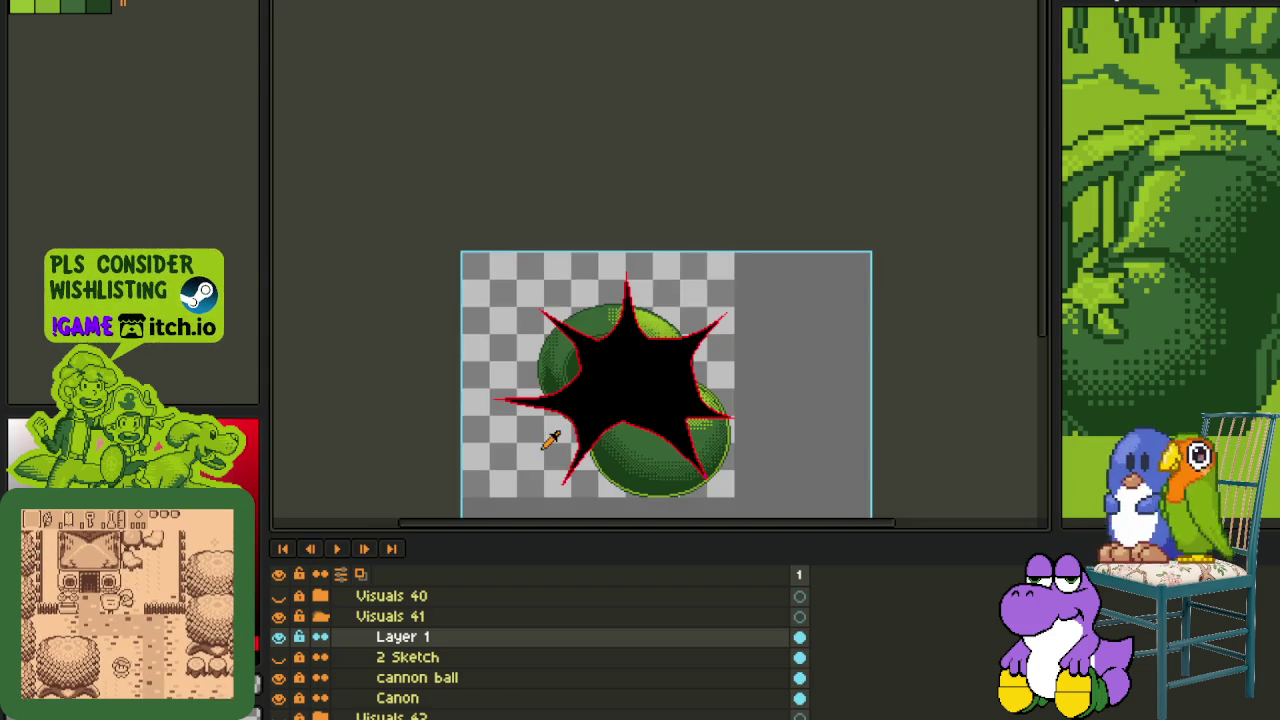
{"action": "left_click", "coordinate": [278, 657]}
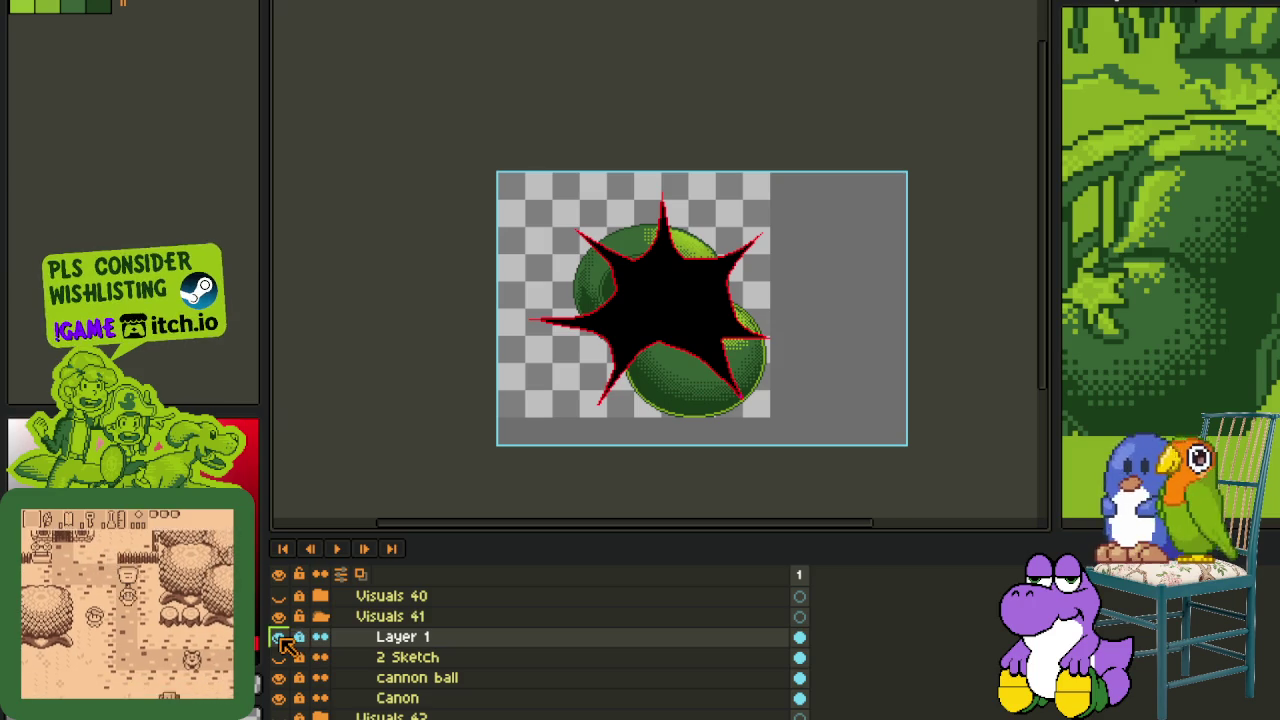
{"action": "scroll", "coordinate": [683, 360], "scroll_direction": "up", "scroll_amount": 1}
{"action": "scroll", "coordinate": [683, 360], "scroll_direction": "up", "scroll_amount": 1}
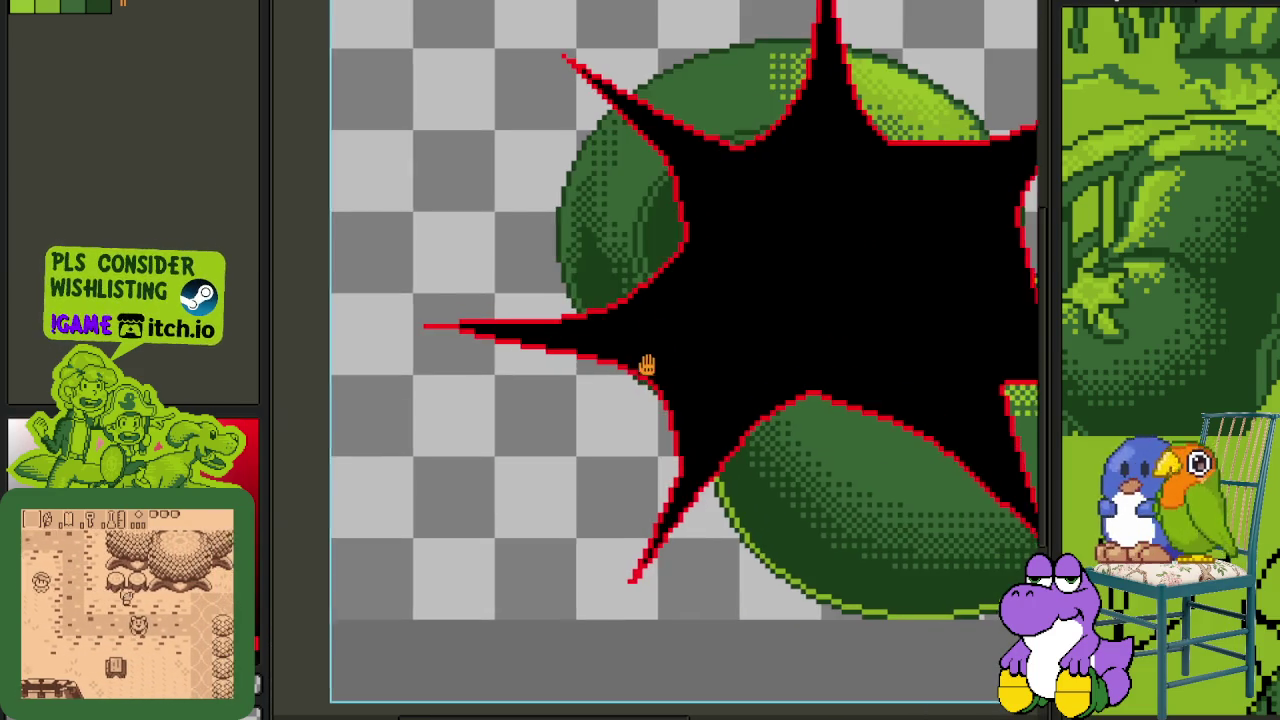
{"action": "scroll", "coordinate": [643, 371], "scroll_direction": "up", "scroll_amount": 1}
{"action": "right_click", "coordinate": [463, 655]}
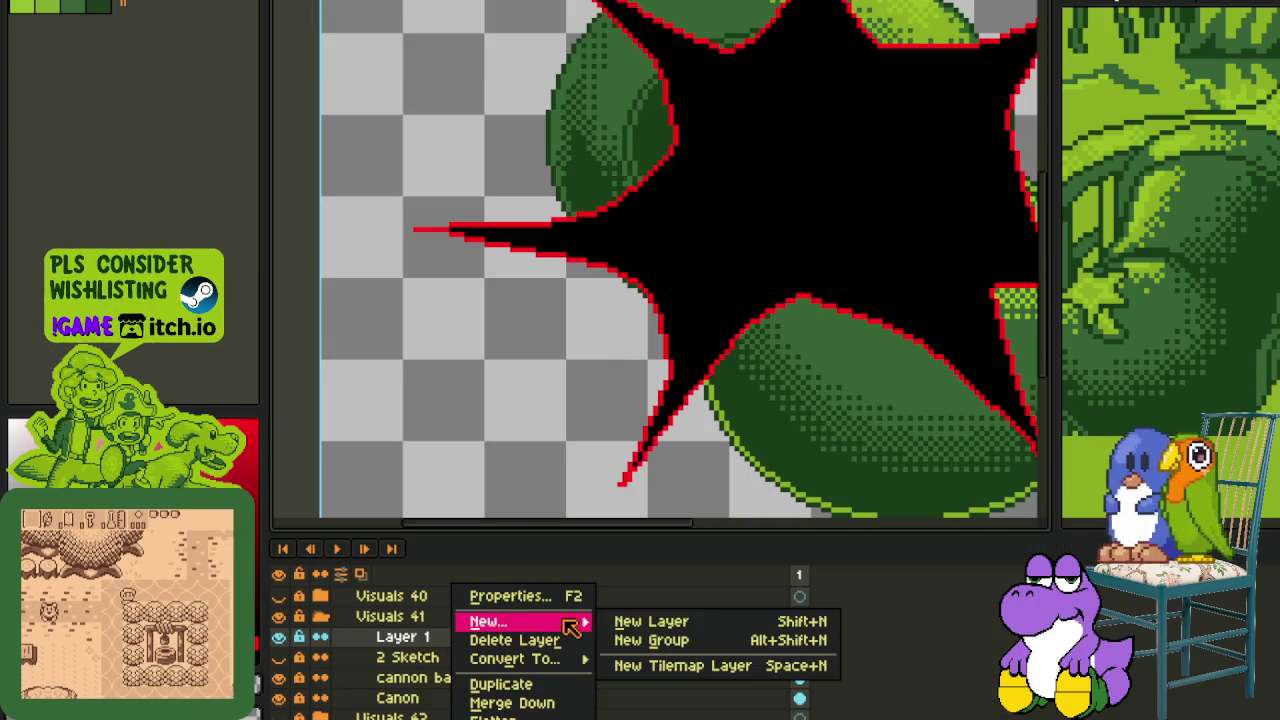
- Add a new layer above Layer 1 and draw the first white highlight lines inside the explosion
{"action": "left_click", "coordinate": [645, 617]}
{"action": "key", "text": "Tab"}
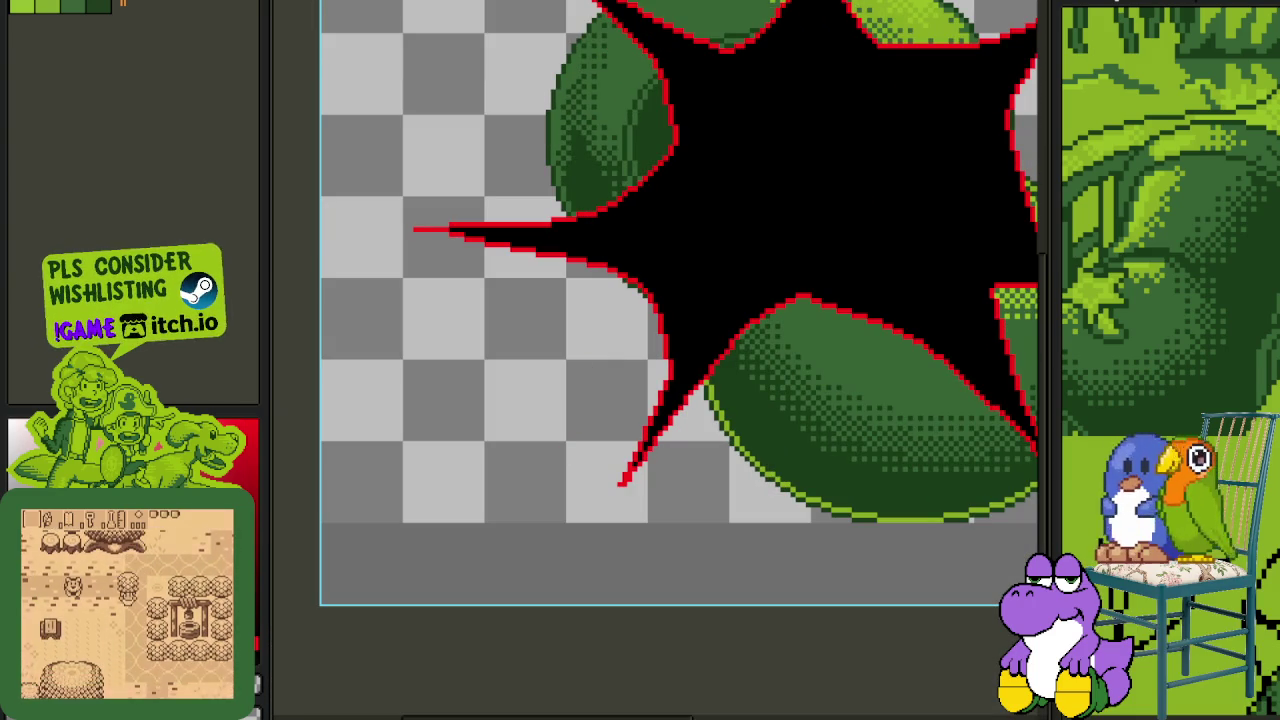
{"action": "scroll", "coordinate": [645, 358], "scroll_direction": "down", "scroll_amount": 1}
{"action": "scroll", "coordinate": [651, 366], "scroll_direction": "up", "scroll_amount": 2}
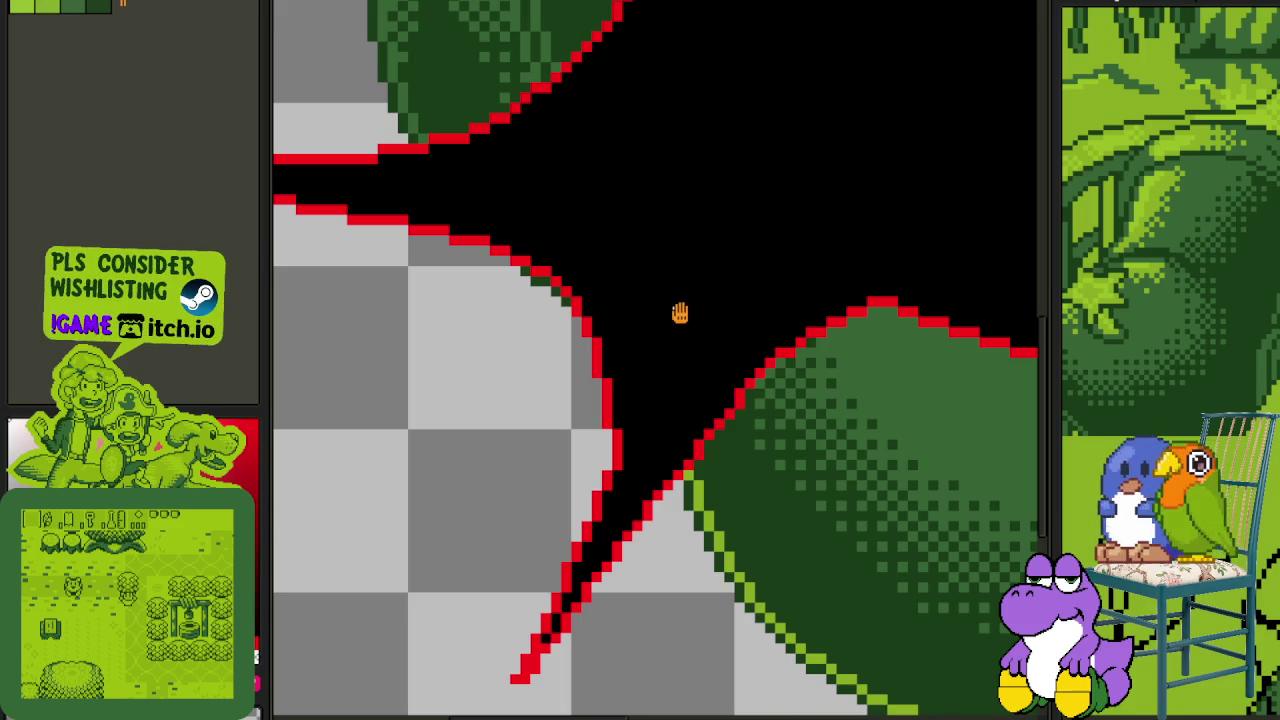
{"action": "scroll", "coordinate": [677, 309], "scroll_direction": "up", "scroll_amount": 1}
{"action": "mouse_move", "coordinate": [459, 304]}
{"action": "left_mouse_down"}
{"action": "mouse_move", "coordinate": [657, 391]}
{"action": "mouse_move", "coordinate": [641, 437]}
{"action": "left_mouse_up"}
{"action": "mouse_move", "coordinate": [627, 352]}
{"action": "left_mouse_down"}
{"action": "mouse_move", "coordinate": [623, 537]}
{"action": "mouse_move", "coordinate": [608, 556]}
{"action": "left_mouse_up"}
{"action": "left_click_drag", "start_coordinate": [700, 442], "coordinate": [627, 532]}
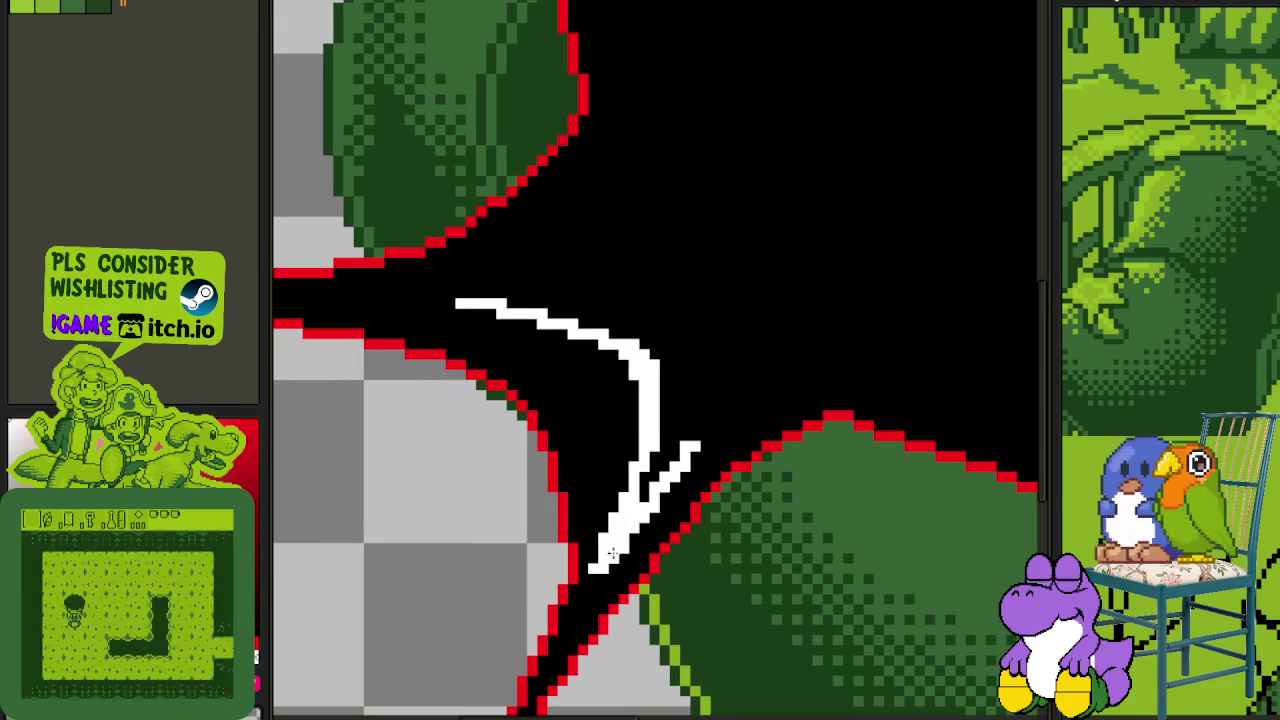
- Draw white curves following the left, upper, top and right spikes
{"action": "left_click_drag", "start_coordinate": [497, 297], "coordinate": [465, 525]}
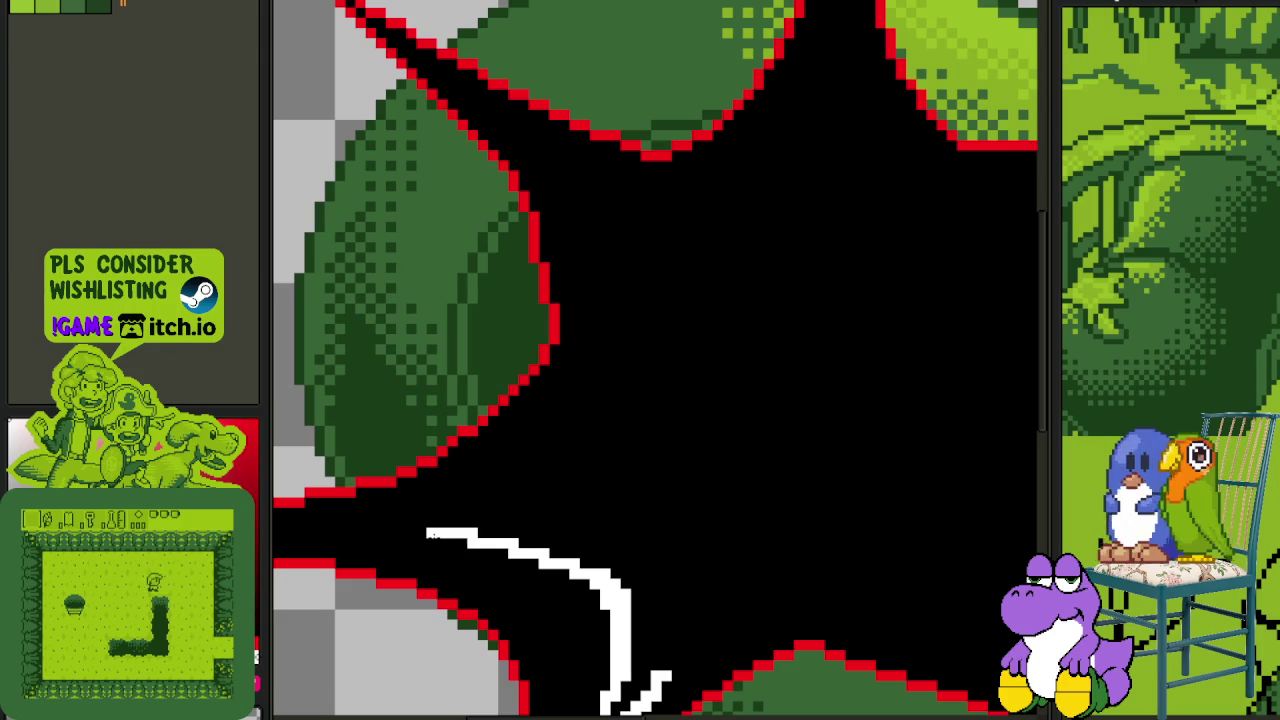
{"action": "mouse_move", "coordinate": [554, 167]}
{"action": "left_mouse_down"}
{"action": "mouse_move", "coordinate": [584, 204]}
{"action": "mouse_move", "coordinate": [598, 462]}
{"action": "mouse_move", "coordinate": [470, 522]}
{"action": "mouse_move", "coordinate": [386, 534]}
{"action": "left_mouse_up"}
{"action": "mouse_move", "coordinate": [710, 355]}
{"action": "left_mouse_down"}
{"action": "mouse_move", "coordinate": [522, 503]}
{"action": "mouse_move", "coordinate": [528, 491]}
{"action": "left_mouse_up"}
{"action": "mouse_move", "coordinate": [648, 168]}
{"action": "left_mouse_down"}
{"action": "mouse_move", "coordinate": [628, 285]}
{"action": "mouse_move", "coordinate": [366, 292]}
{"action": "left_mouse_up"}
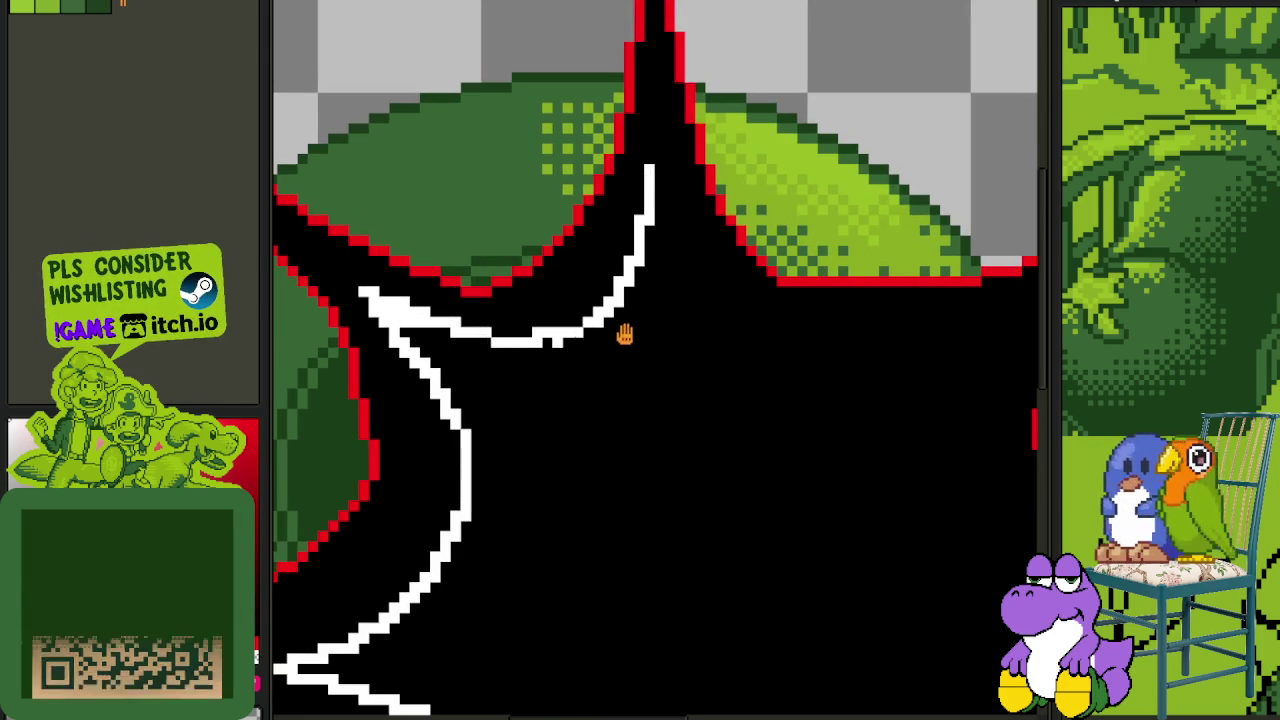
{"action": "scroll", "coordinate": [583, 330], "scroll_direction": "right", "scroll_amount": 3}
{"action": "mouse_move", "coordinate": [846, 312]}
{"action": "left_mouse_down"}
{"action": "mouse_move", "coordinate": [770, 355]}
{"action": "mouse_move", "coordinate": [515, 250]}
{"action": "mouse_move", "coordinate": [483, 183]}
{"action": "left_mouse_up"}
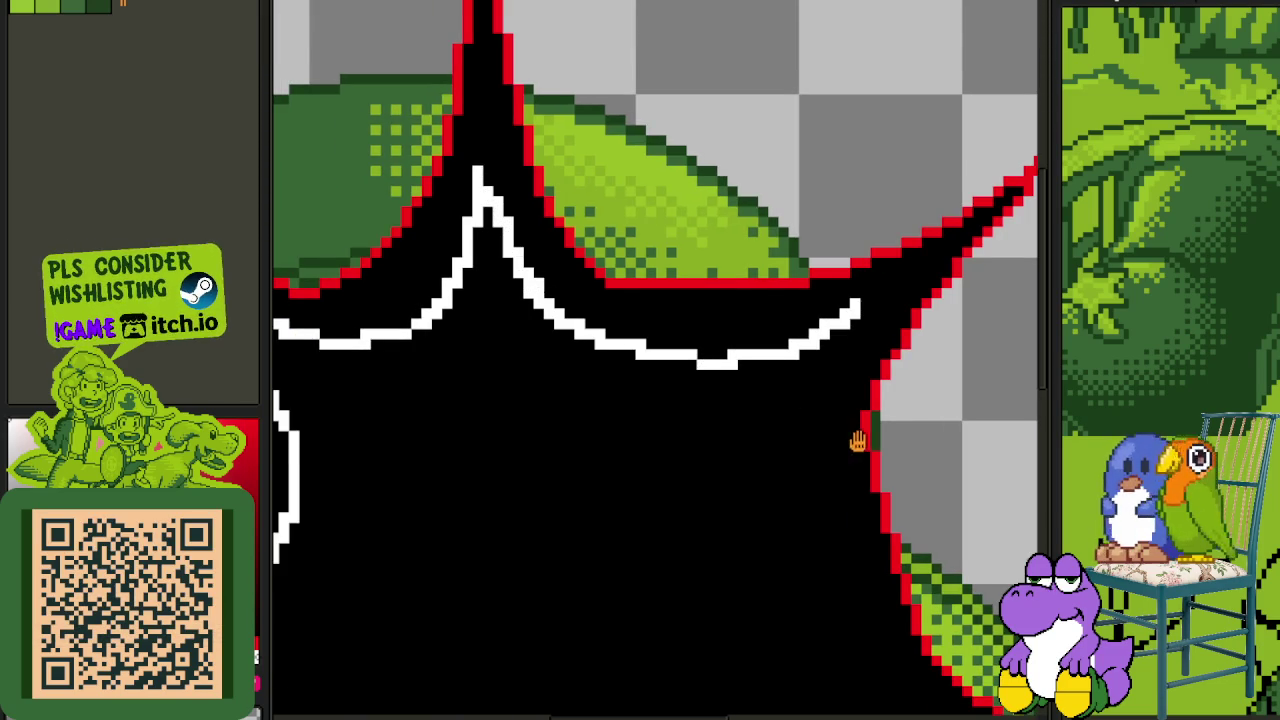
{"action": "scroll", "coordinate": [857, 443], "scroll_direction": "down", "scroll_amount": 3}
{"action": "mouse_move", "coordinate": [883, 566]}
{"action": "left_mouse_down"}
{"action": "mouse_move", "coordinate": [708, 400]}
{"action": "mouse_move", "coordinate": [820, 165]}
{"action": "left_mouse_up"}
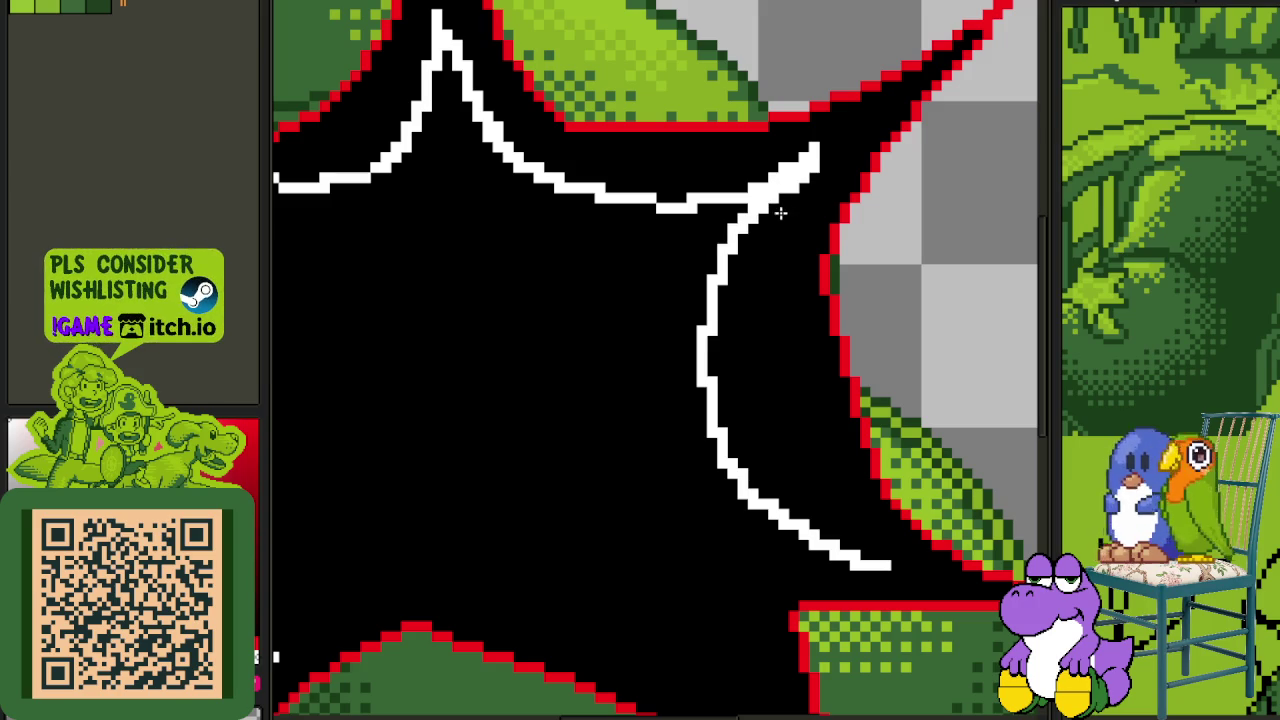
- Outline the lower-right arm in white, erase stray white pixels, and add a straight white diagonal edge
{"action": "left_click_drag", "start_coordinate": [751, 394], "coordinate": [795, 254]}
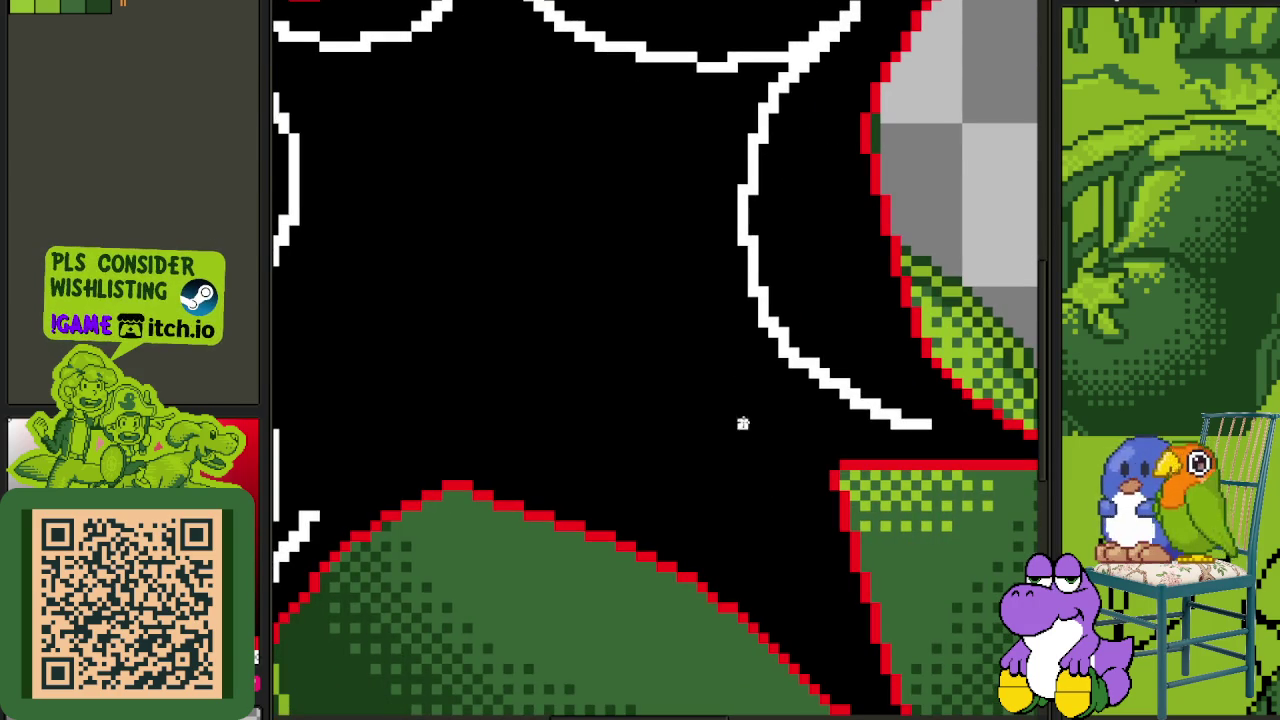
{"action": "left_click_drag", "start_coordinate": [751, 487], "coordinate": [745, 407]}
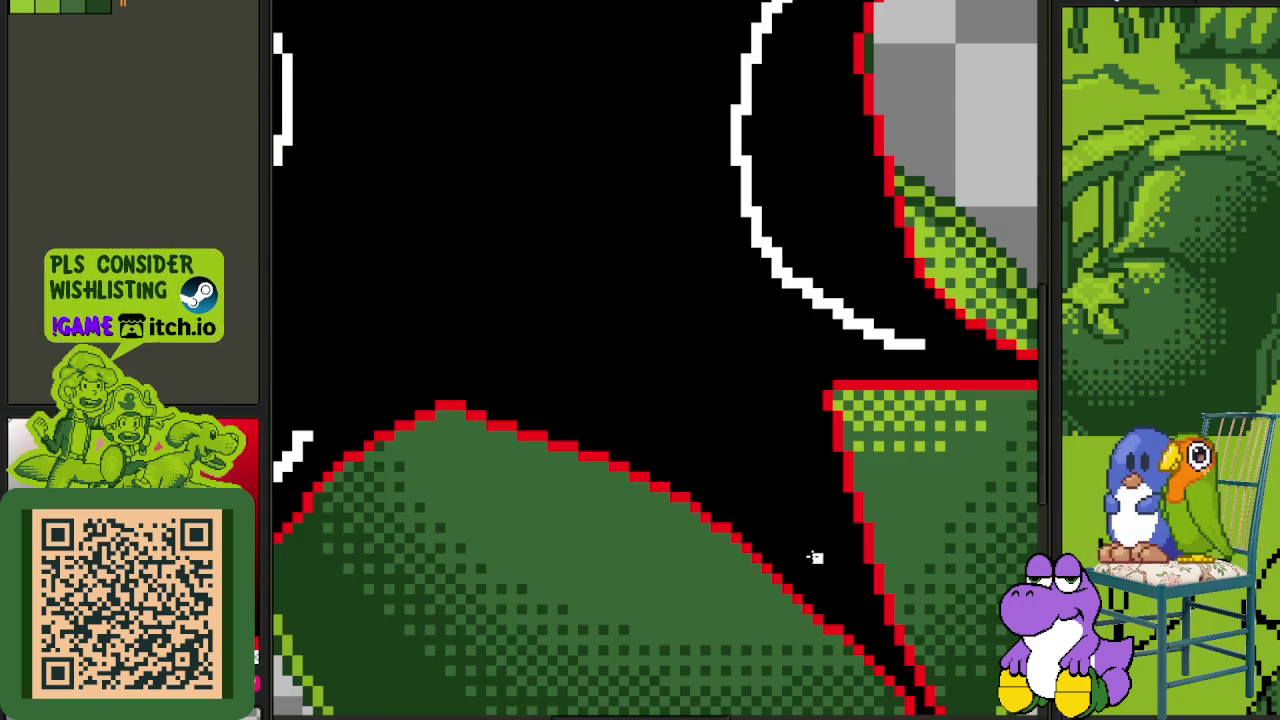
{"action": "mouse_move", "coordinate": [806, 552]}
{"action": "left_mouse_down"}
{"action": "mouse_move", "coordinate": [676, 340]}
{"action": "mouse_move", "coordinate": [805, 290]}
{"action": "left_mouse_up"}
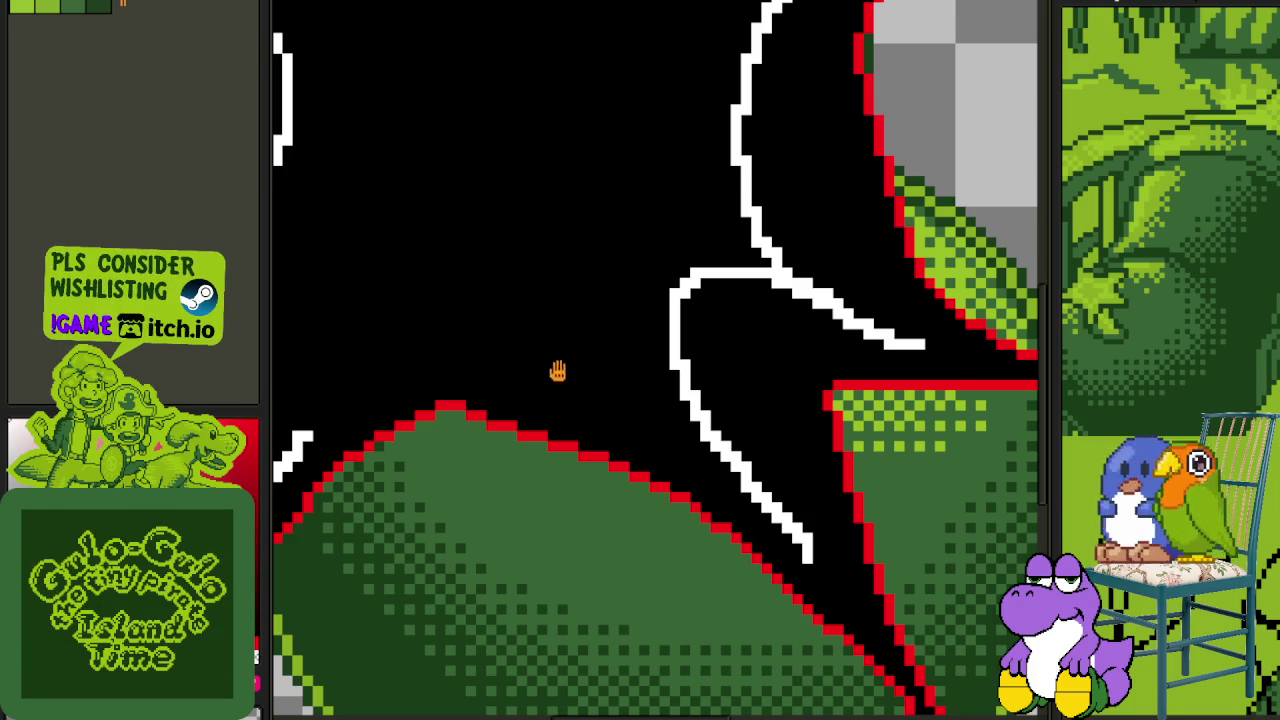
{"action": "left_click_drag", "start_coordinate": [558, 371], "coordinate": [638, 411]}
{"action": "left_click_drag", "start_coordinate": [897, 573], "coordinate": [815, 494]}
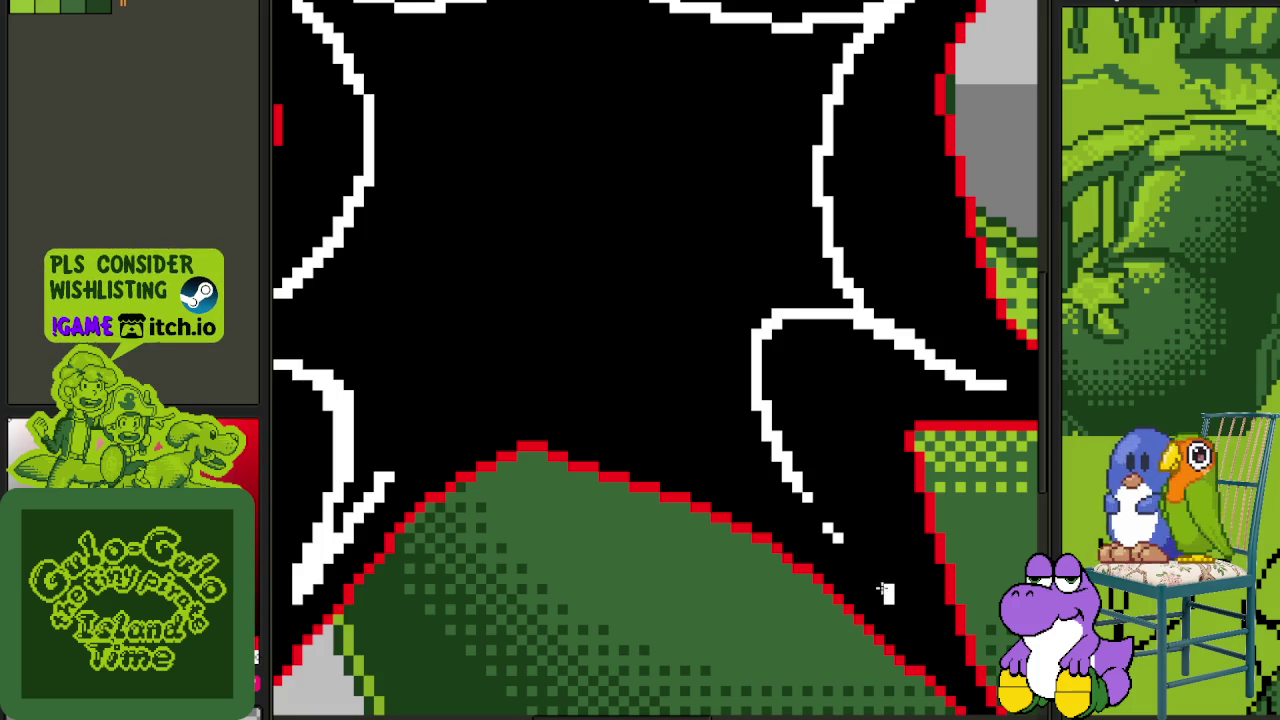
{"action": "left_click_drag", "start_coordinate": [858, 570], "coordinate": [830, 530]}
{"action": "mouse_move", "coordinate": [910, 608]}
{"action": "left_mouse_down"}
{"action": "mouse_move", "coordinate": [757, 455]}
{"action": "mouse_move", "coordinate": [495, 386]}
{"action": "mouse_move", "coordinate": [357, 487]}
{"action": "left_mouse_up"}
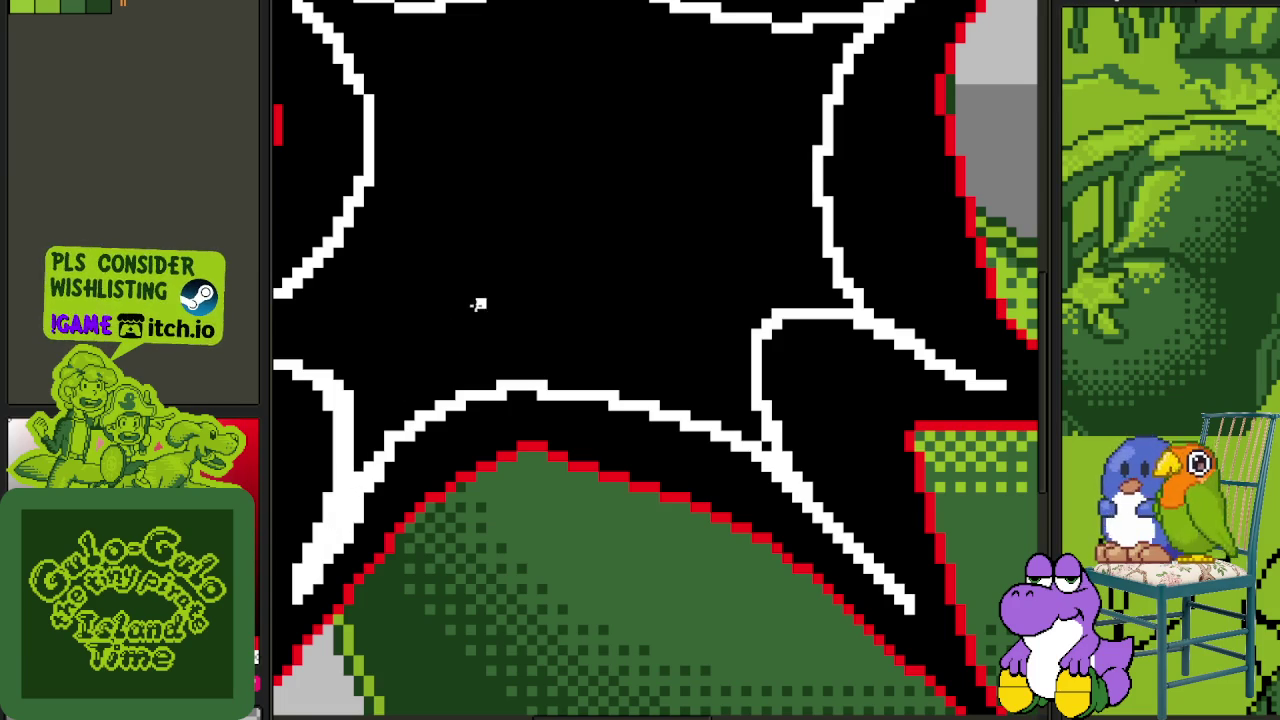
{"action": "left_click", "coordinate": [492, 282]}
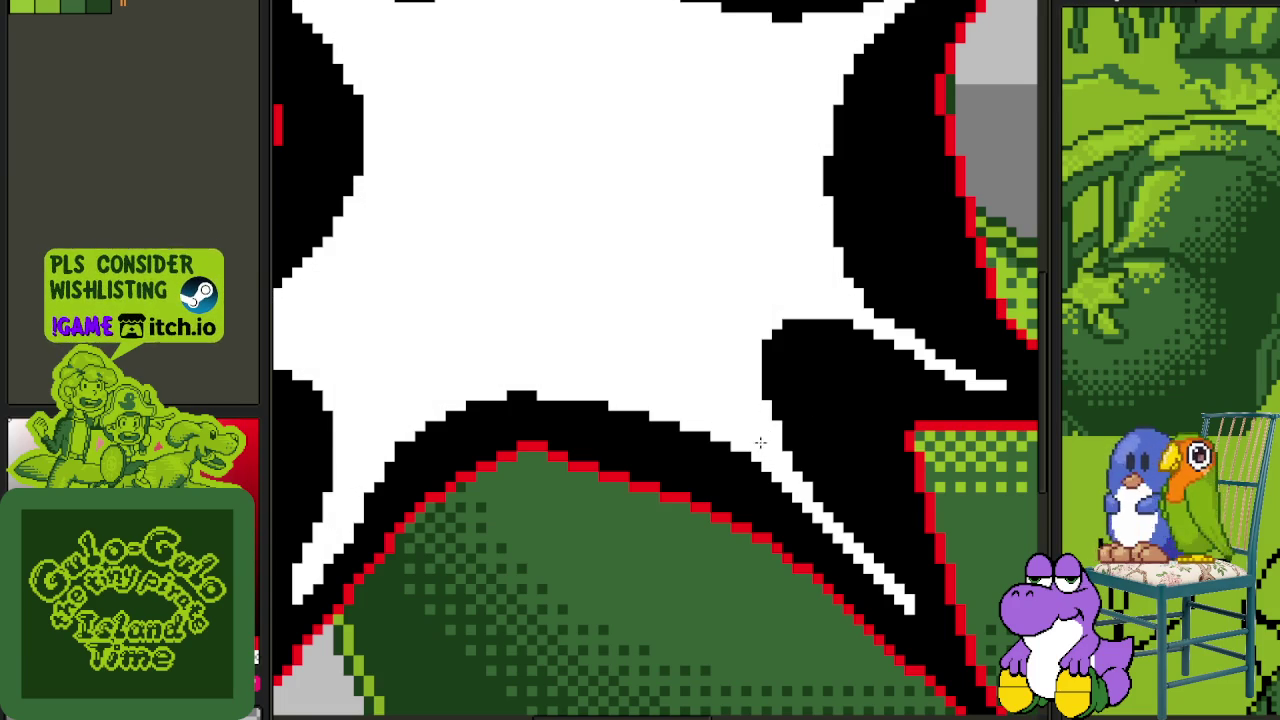
- Merge the upper burst layer down into Layer 1
{"action": "scroll", "coordinate": [762, 443], "scroll_direction": "down", "scroll_amount": 5}
{"action": "scroll", "coordinate": [700, 386], "scroll_direction": "down", "scroll_amount": 1}
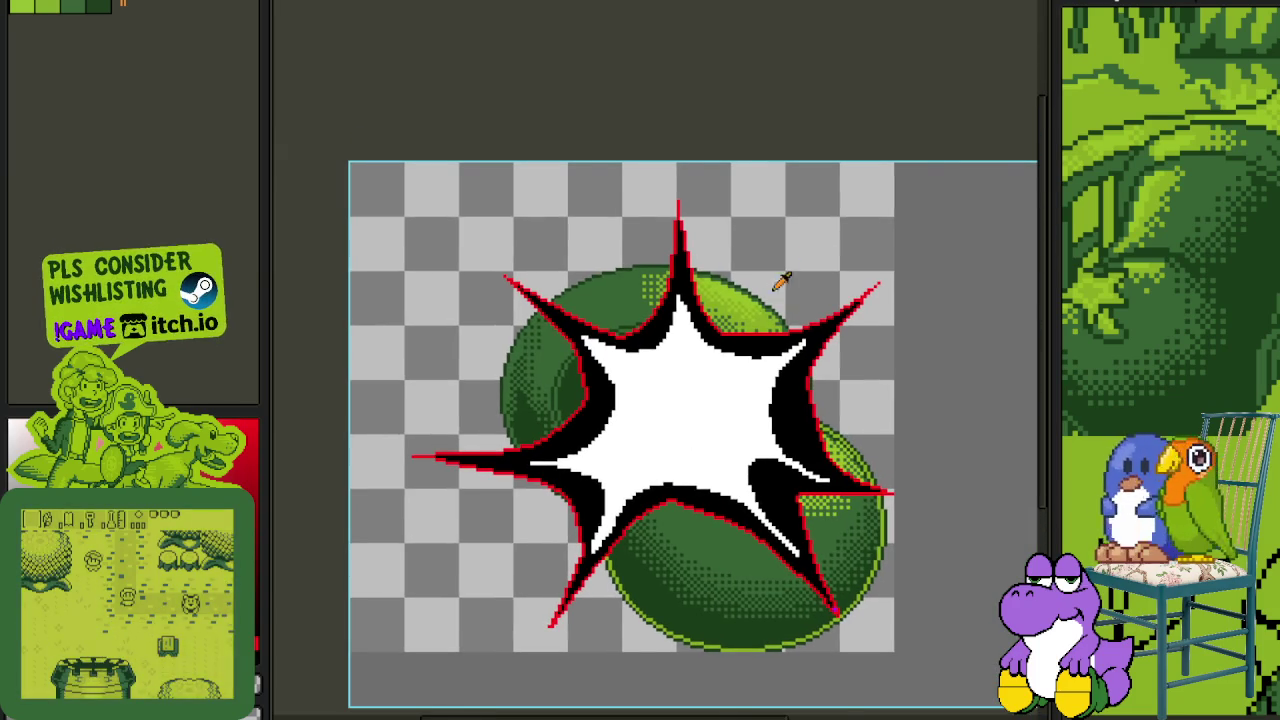
{"action": "scroll", "coordinate": [760, 335], "scroll_direction": "up", "scroll_amount": 3}
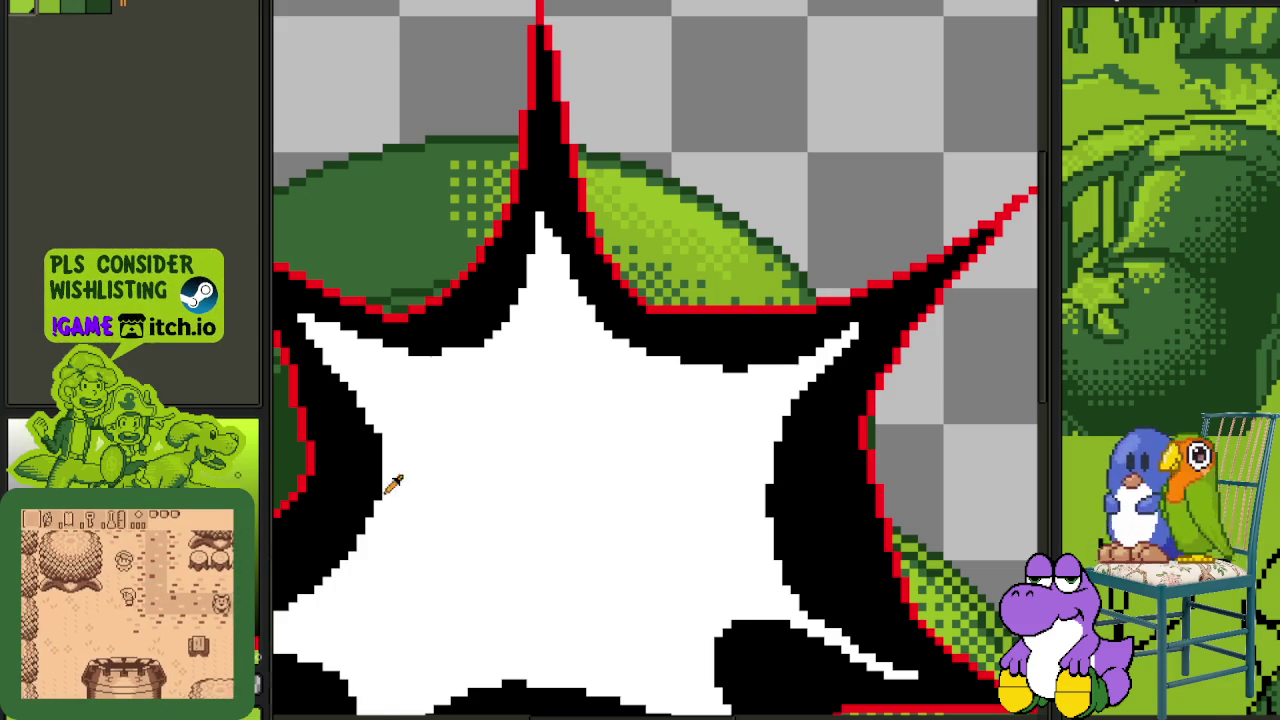
{"action": "key", "text": "Tab"}
{"action": "right_click", "coordinate": [395, 636]}
{"action": "left_click", "coordinate": [443, 700]}
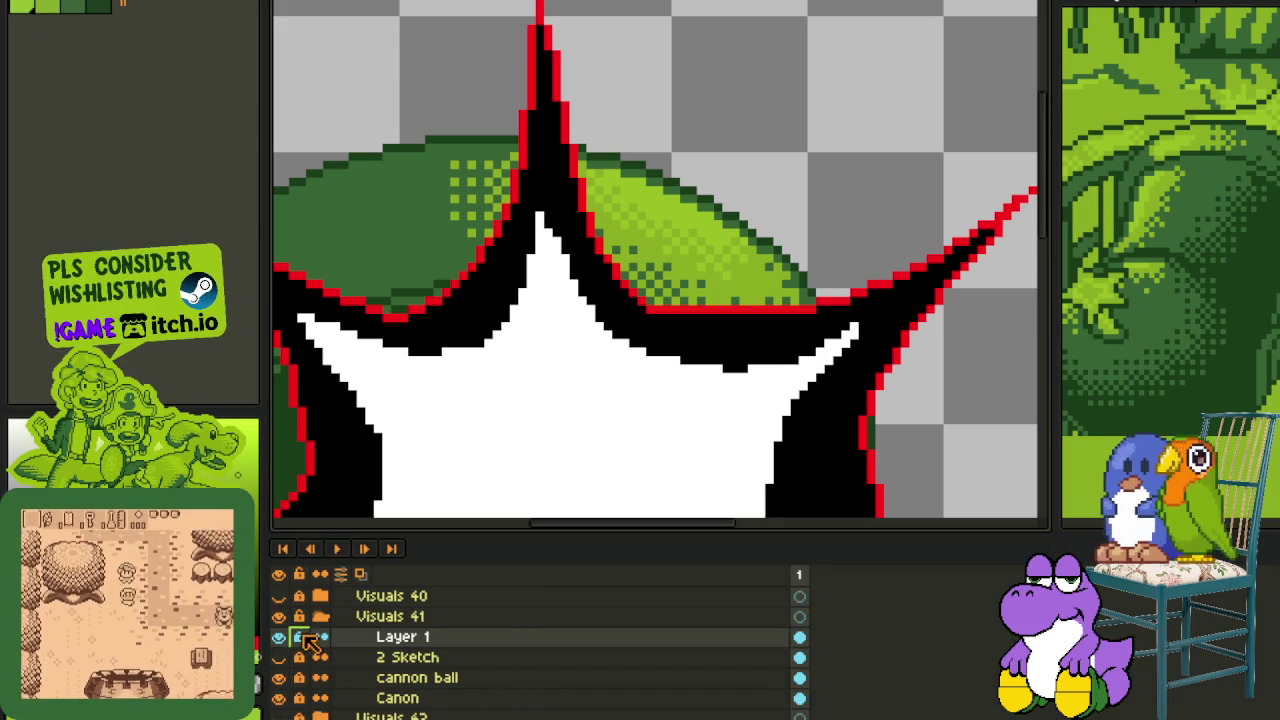
- Bring up colour replacement and dismiss it unchanged, then show the layer list again
{"action": "key", "text": "Tab"}
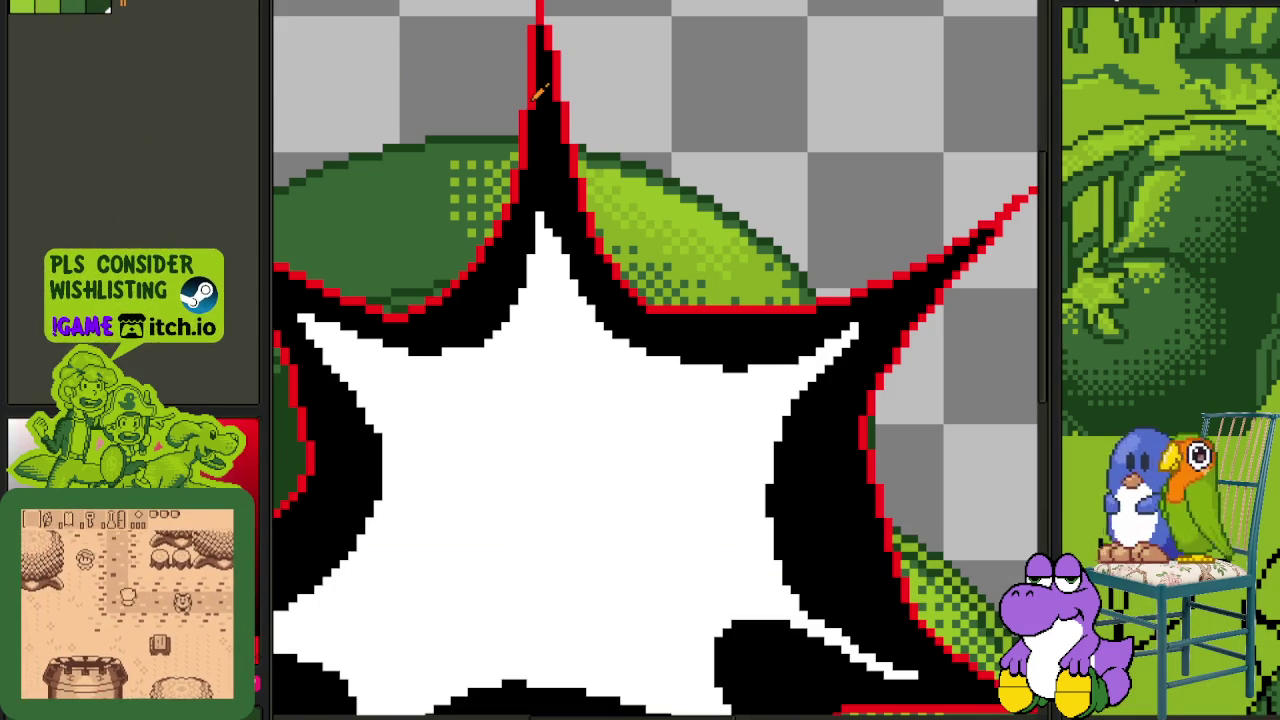
{"action": "key", "text": "shift+r"}
{"action": "key", "text": "Escape"}
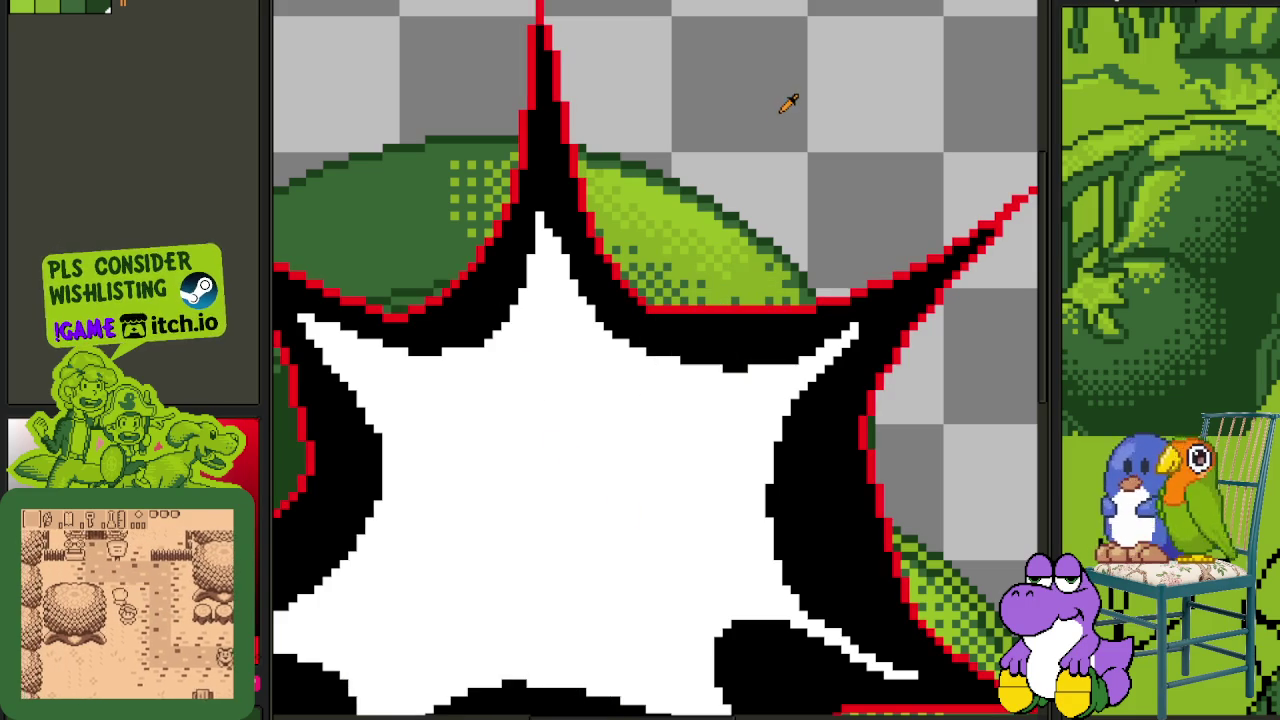
{"action": "key", "text": "Tab"}
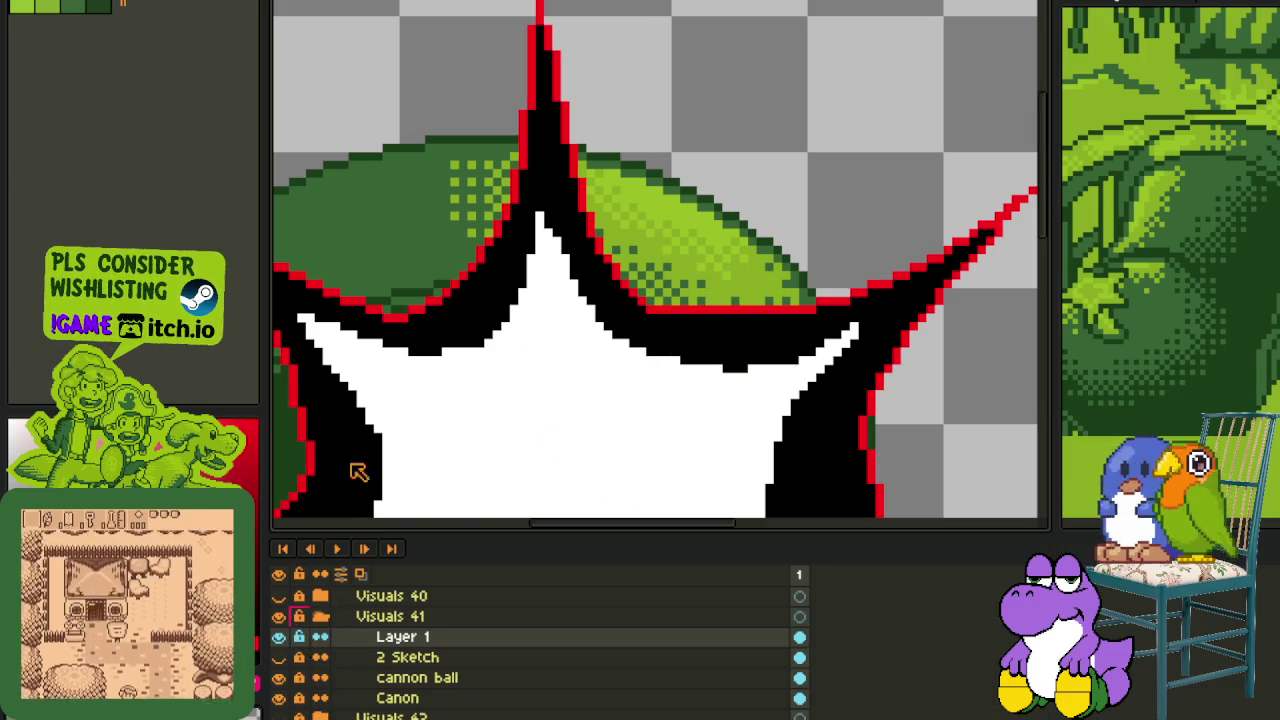
{"action": "key", "text": "Tab"}
{"action": "key", "text": "shift+r"}
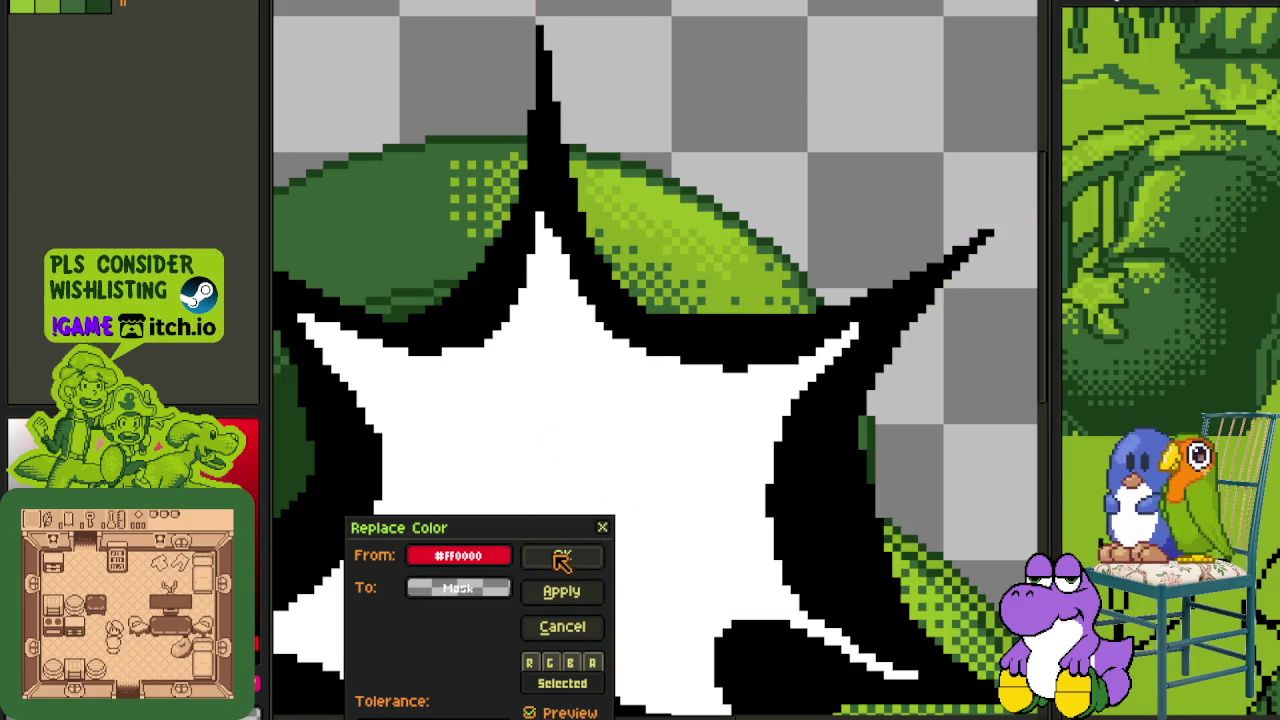
{"action": "left_click", "coordinate": [562, 626]}
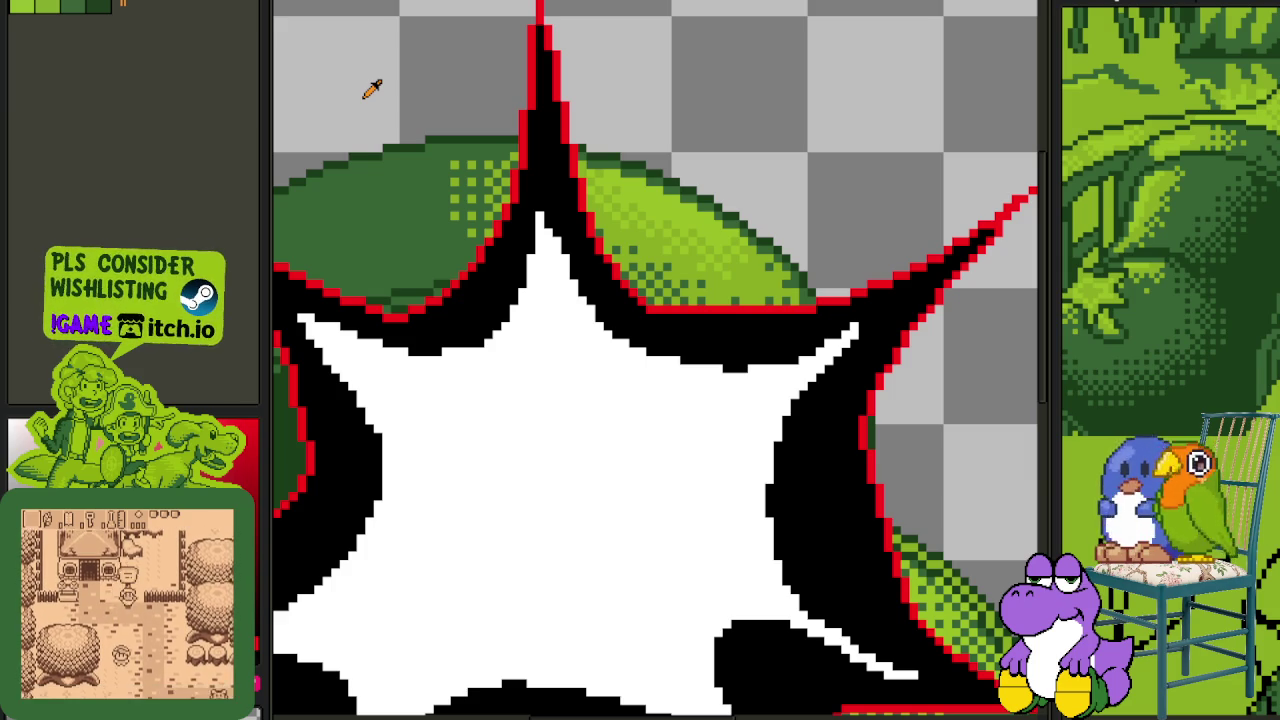
{"action": "scroll", "coordinate": [675, 385], "scroll_direction": "up", "scroll_amount": 2}
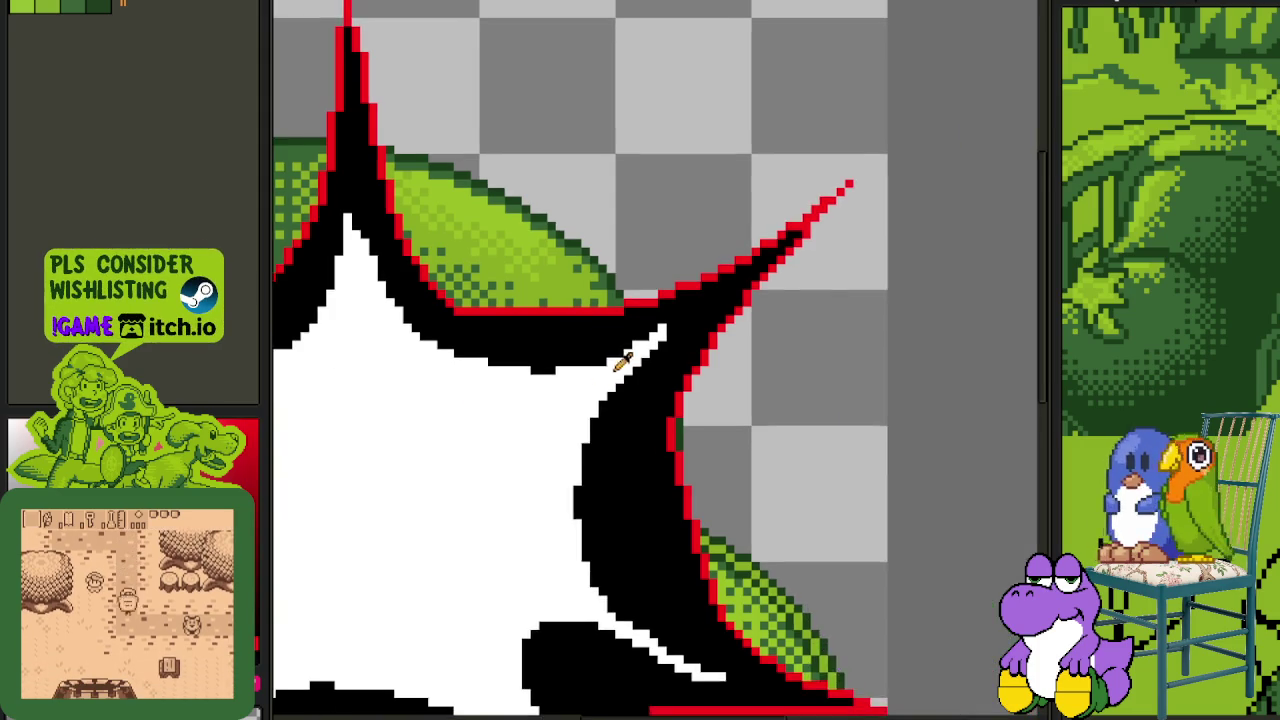
- Extend the white diagonal stripe up and right, undoing a stray white pixel
{"action": "scroll", "coordinate": [610, 332], "scroll_direction": "up", "scroll_amount": 2}
{"action": "scroll", "coordinate": [505, 374], "scroll_direction": "up", "scroll_amount": 2}
{"action": "key", "text": "ctrl+z"}
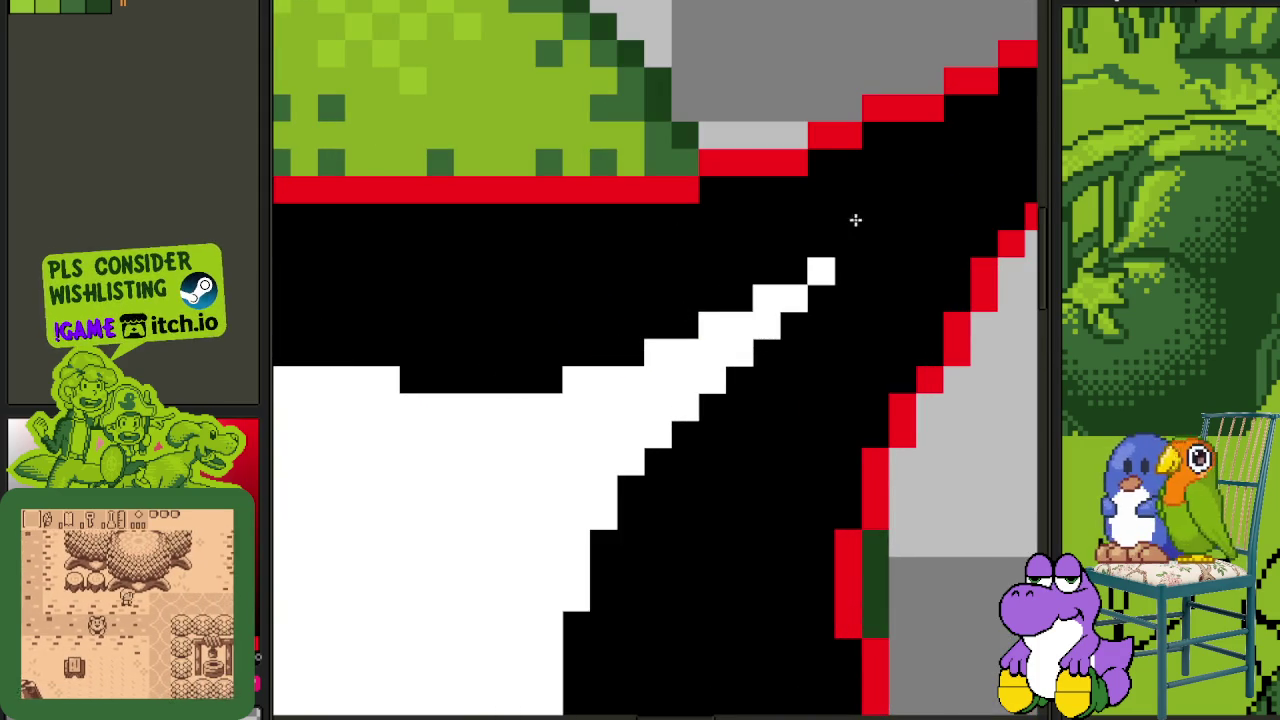
{"action": "left_click_drag", "start_coordinate": [730, 305], "coordinate": [925, 193]}
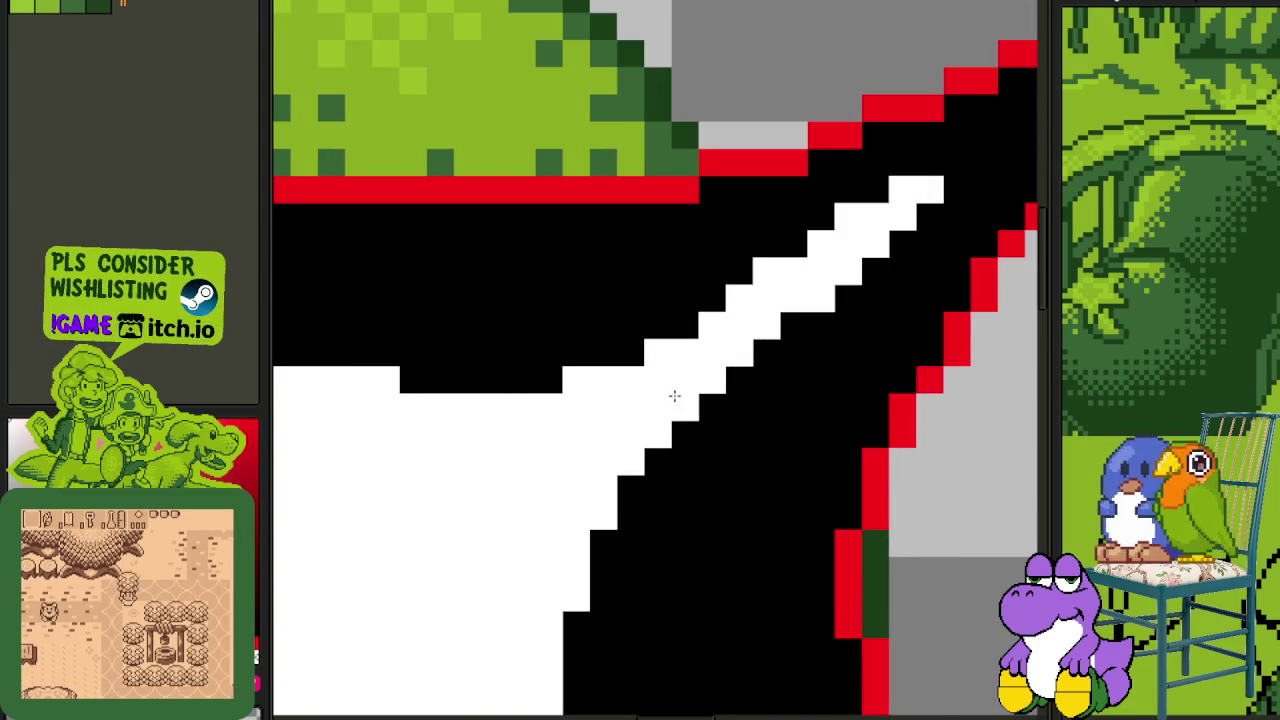
{"action": "left_click", "coordinate": [561, 387]}
{"action": "key", "text": "ctrl+z"}
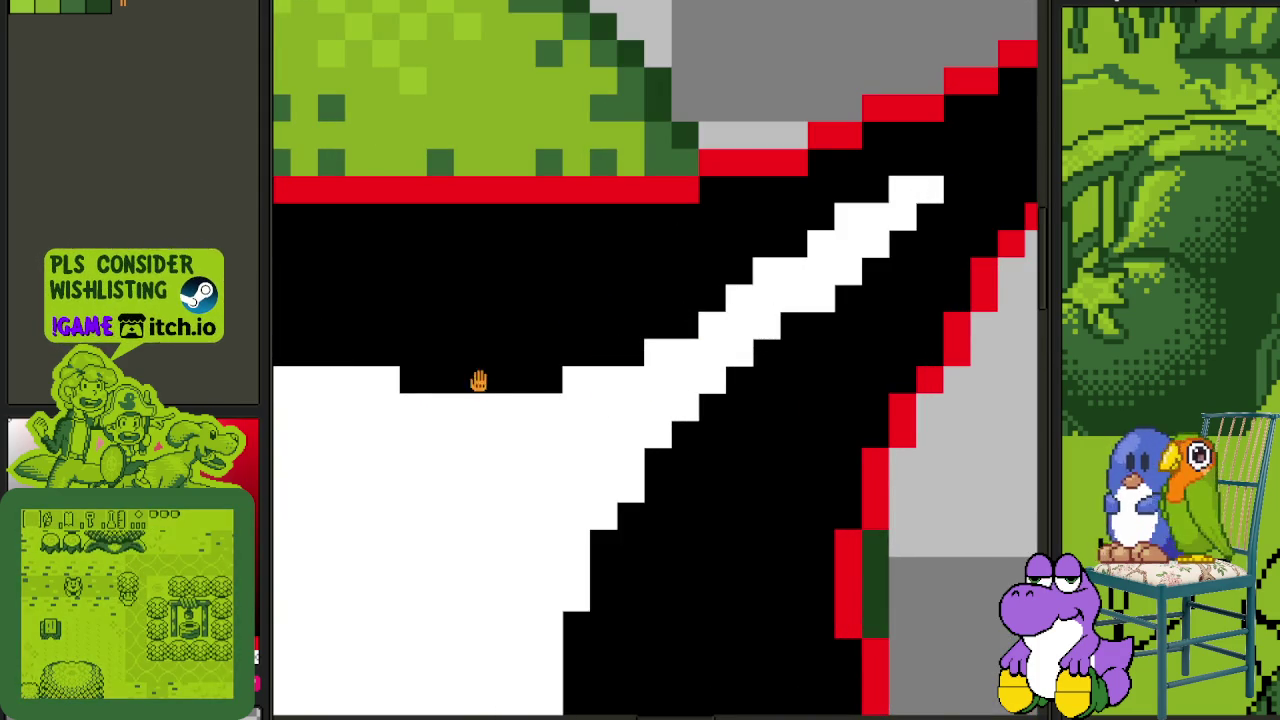
{"action": "left_click_drag", "start_coordinate": [474, 377], "coordinate": [772, 352]}
- Paint black over the white stair steps and clean up white pixels at the outline edge
{"action": "left_click_drag", "start_coordinate": [655, 357], "coordinate": [411, 240]}
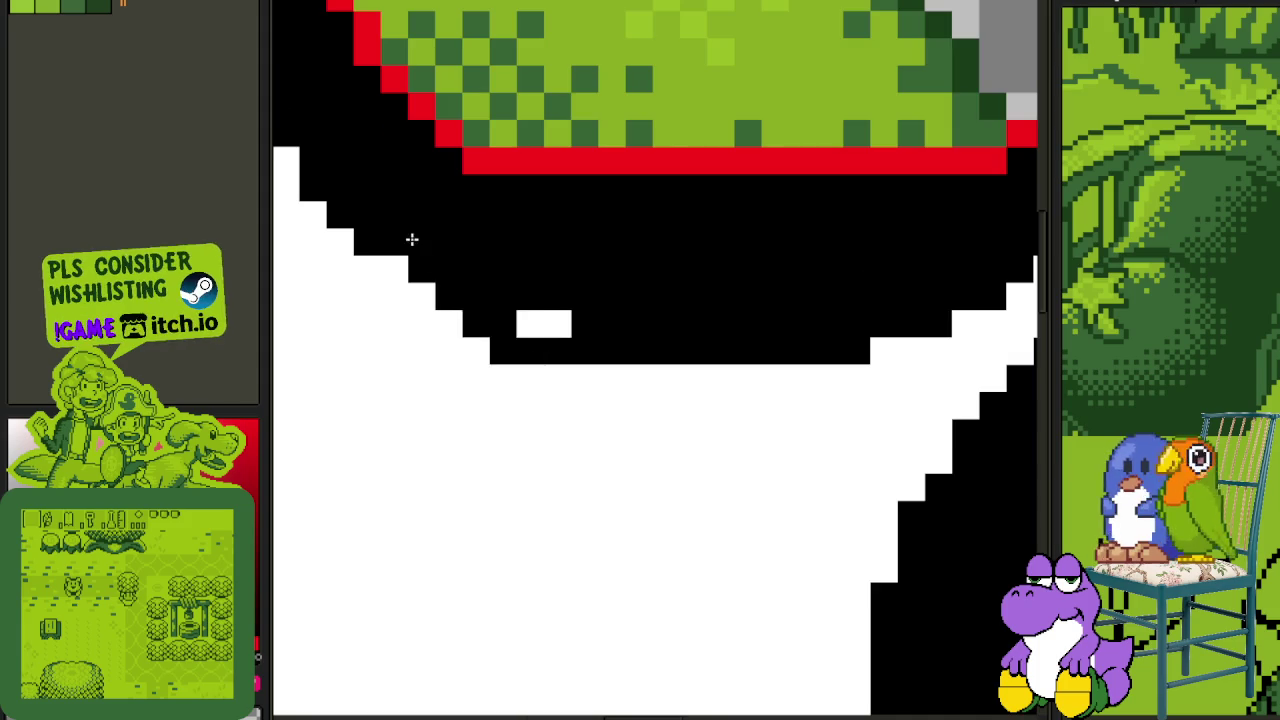
{"action": "scroll", "coordinate": [543, 331], "scroll_direction": "down", "scroll_amount": 2}
{"action": "scroll", "coordinate": [654, 354], "scroll_direction": "up", "scroll_amount": 1}
{"action": "left_click", "coordinate": [773, 372]}
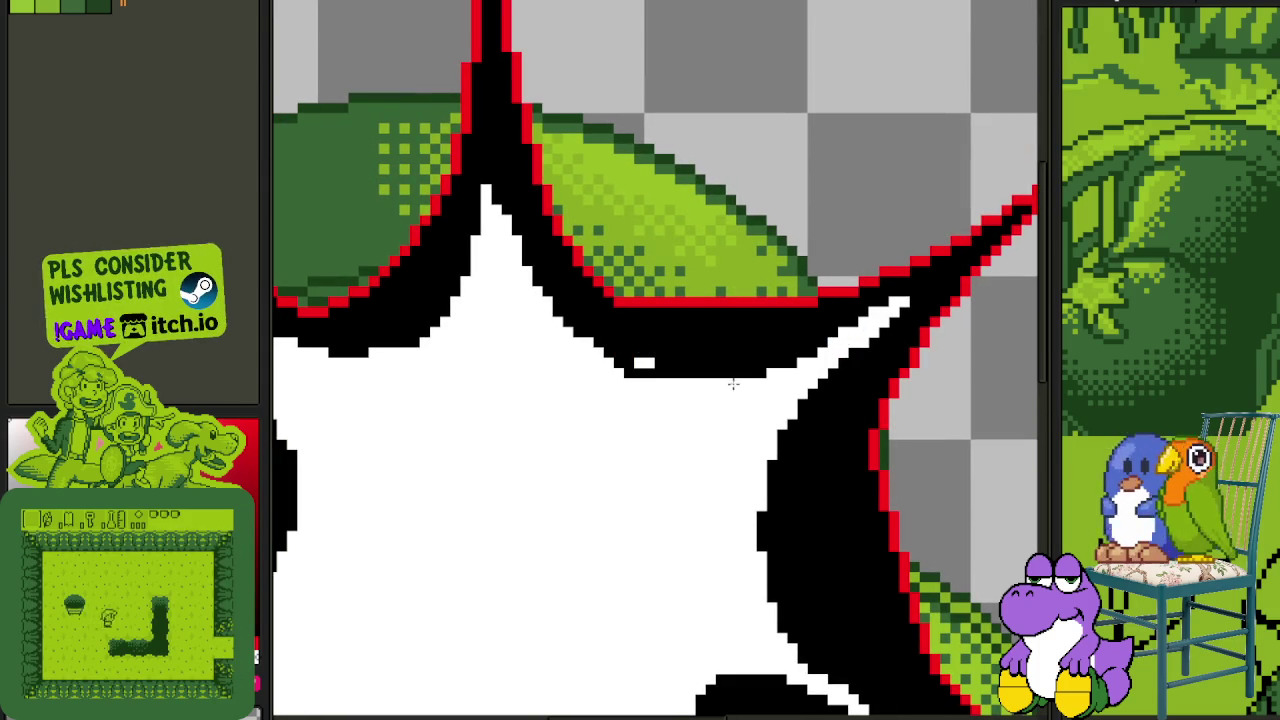
{"action": "left_click", "coordinate": [645, 364]}
{"action": "left_click_drag", "start_coordinate": [772, 373], "coordinate": [716, 373]}
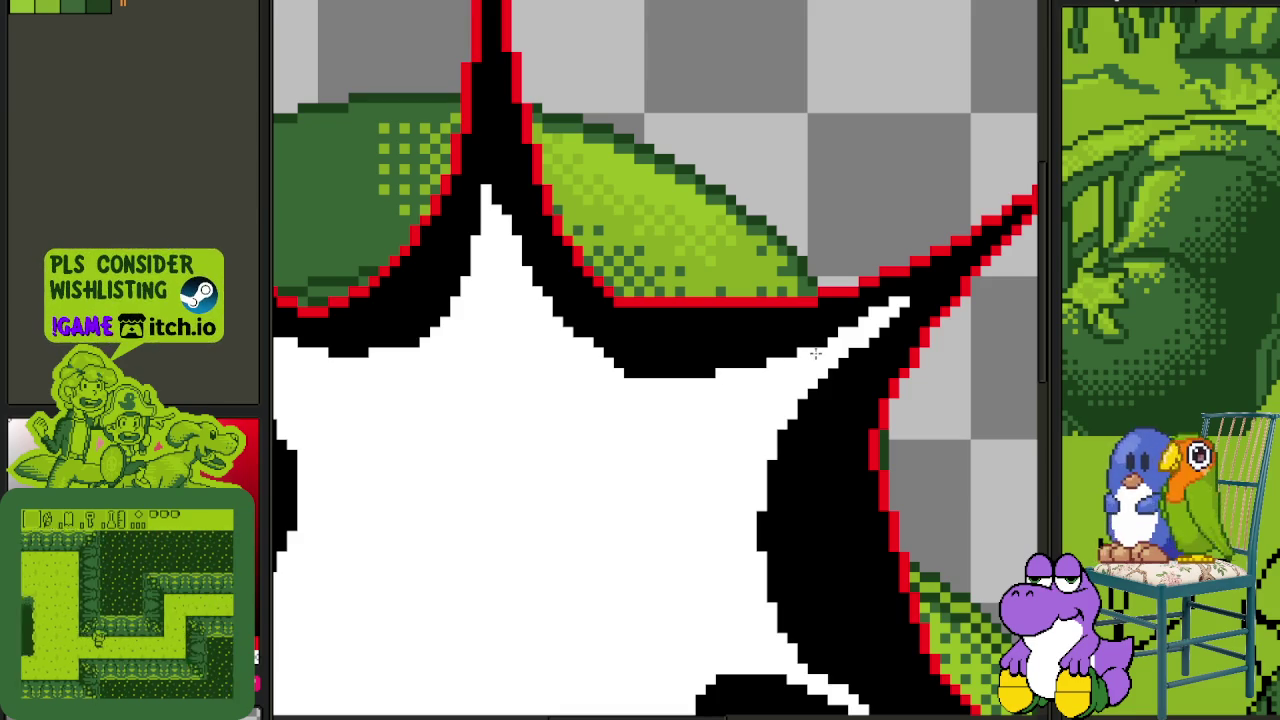
{"action": "scroll", "coordinate": [803, 224], "scroll_direction": "down", "scroll_amount": 3}
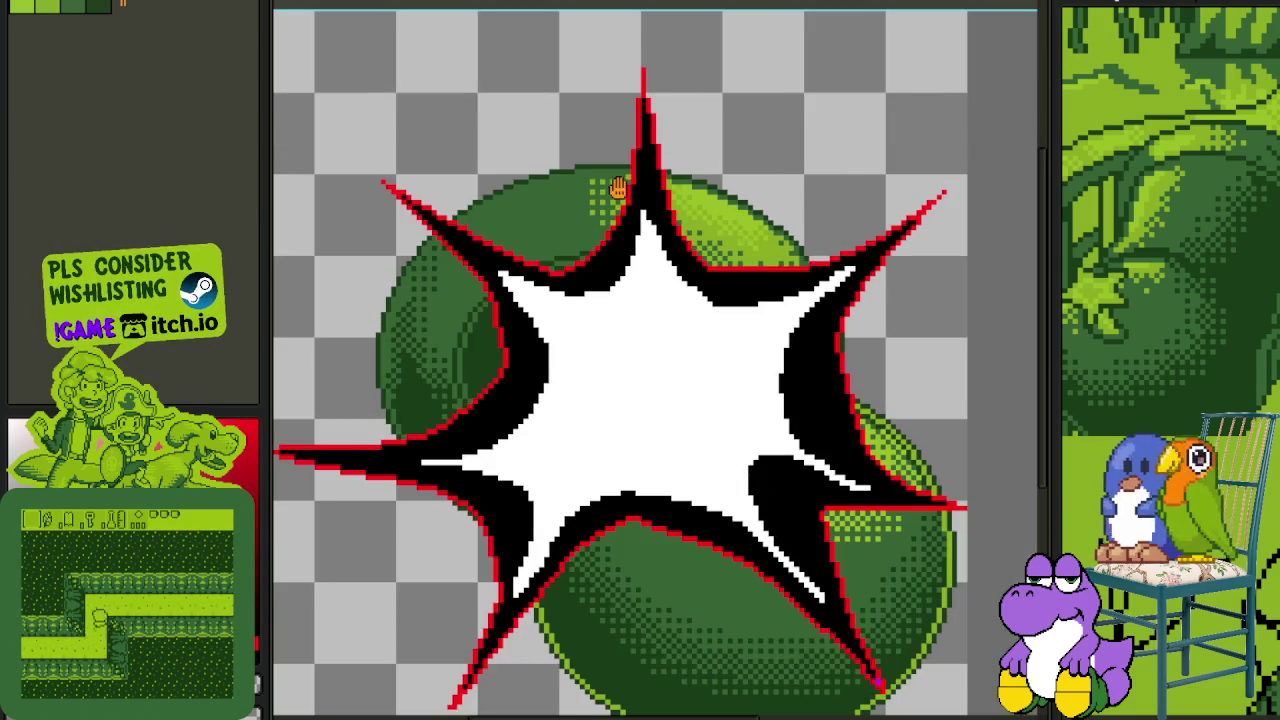
{"action": "scroll", "coordinate": [775, 270], "scroll_direction": "up", "scroll_amount": 1}
{"action": "scroll", "coordinate": [775, 270], "scroll_direction": "up", "scroll_amount": 2}
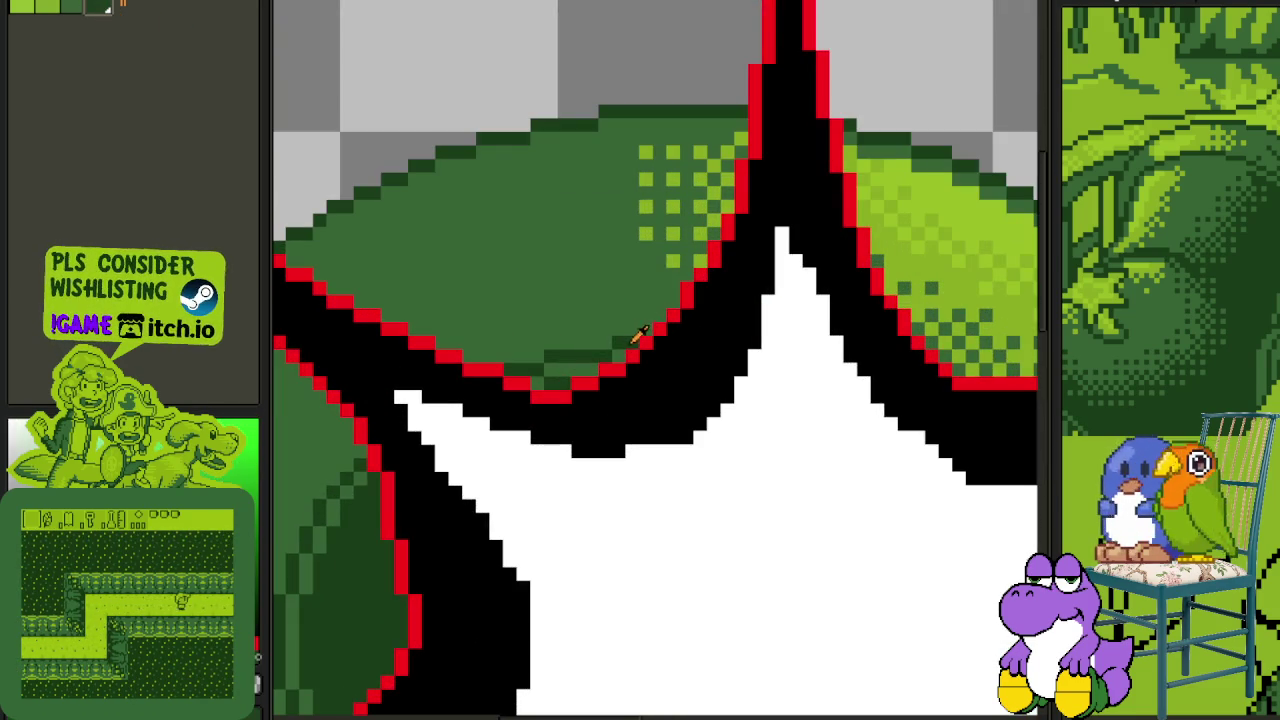
- Replace the red outline with dark green (idx-3), then pick black as the next colour to replace
{"action": "key", "text": "shift+r"}
{"action": "left_click", "coordinate": [595, 556]}
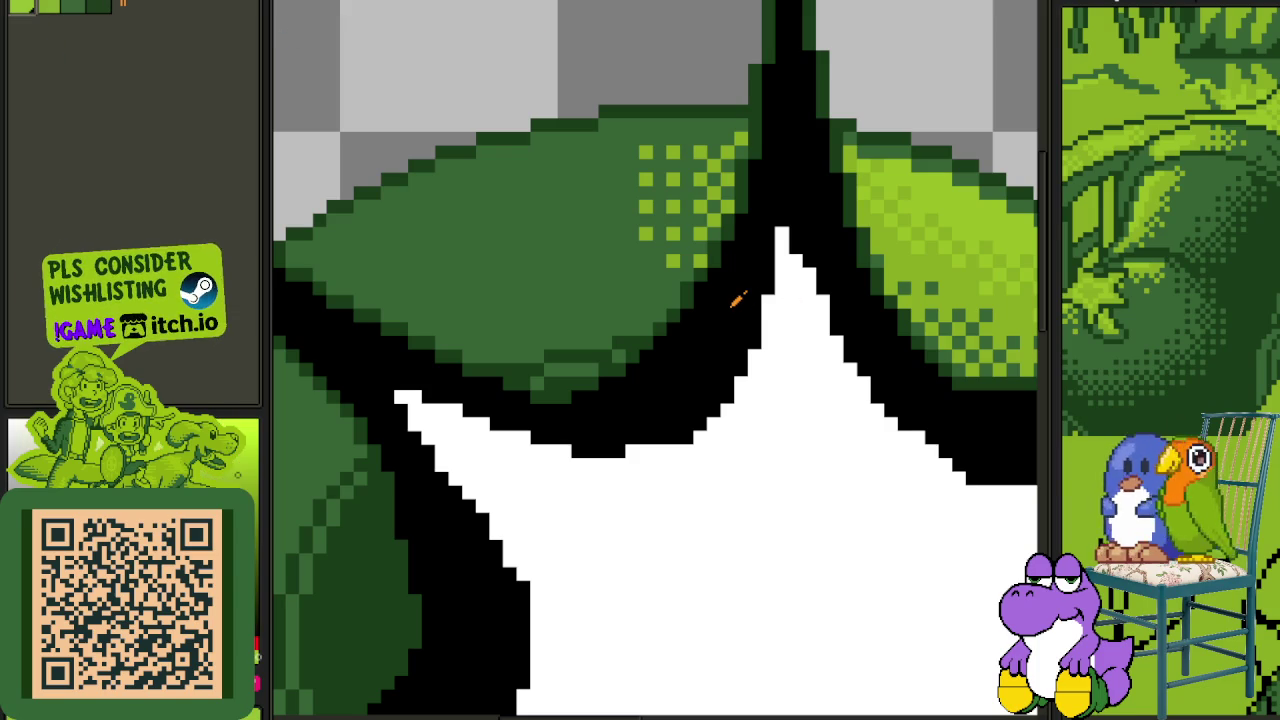
{"action": "left_click", "coordinate": [722, 342]}
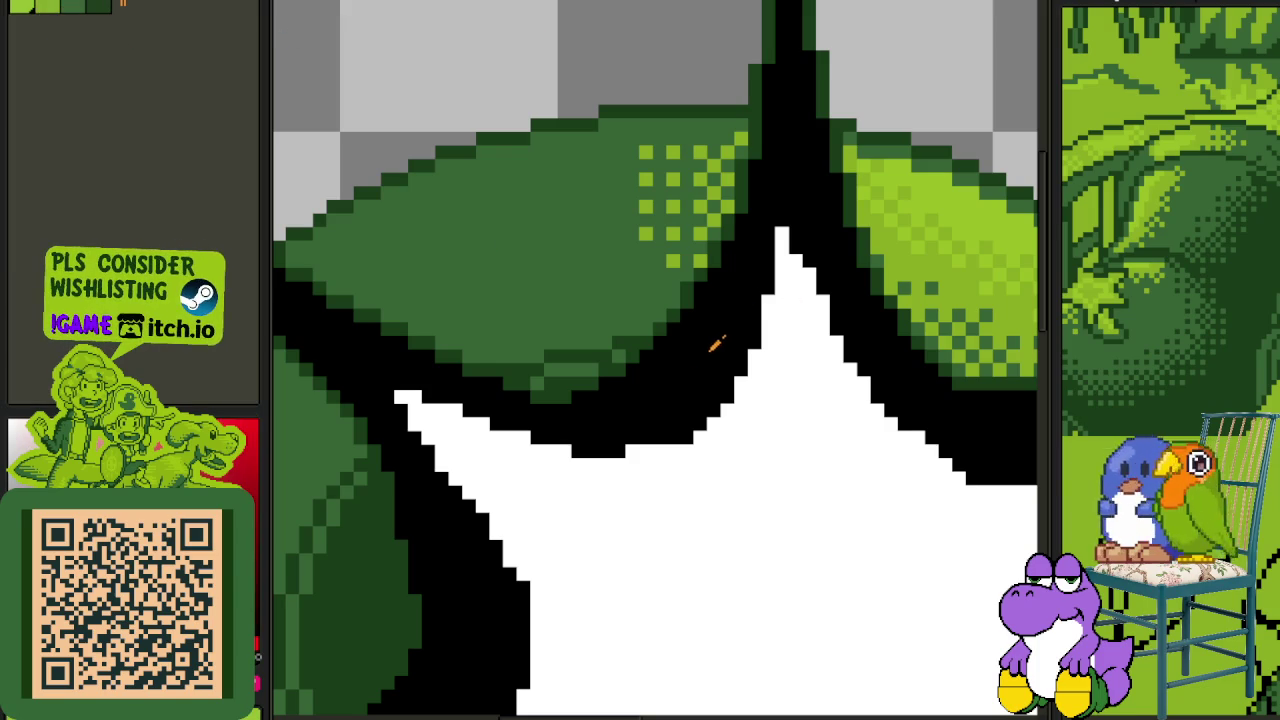
{"action": "key", "text": "shift+r"}
- Recolour the black rim and white centre to light palette greens (white to idx-1) and recentre the burst
{"action": "left_click", "coordinate": [562, 555]}
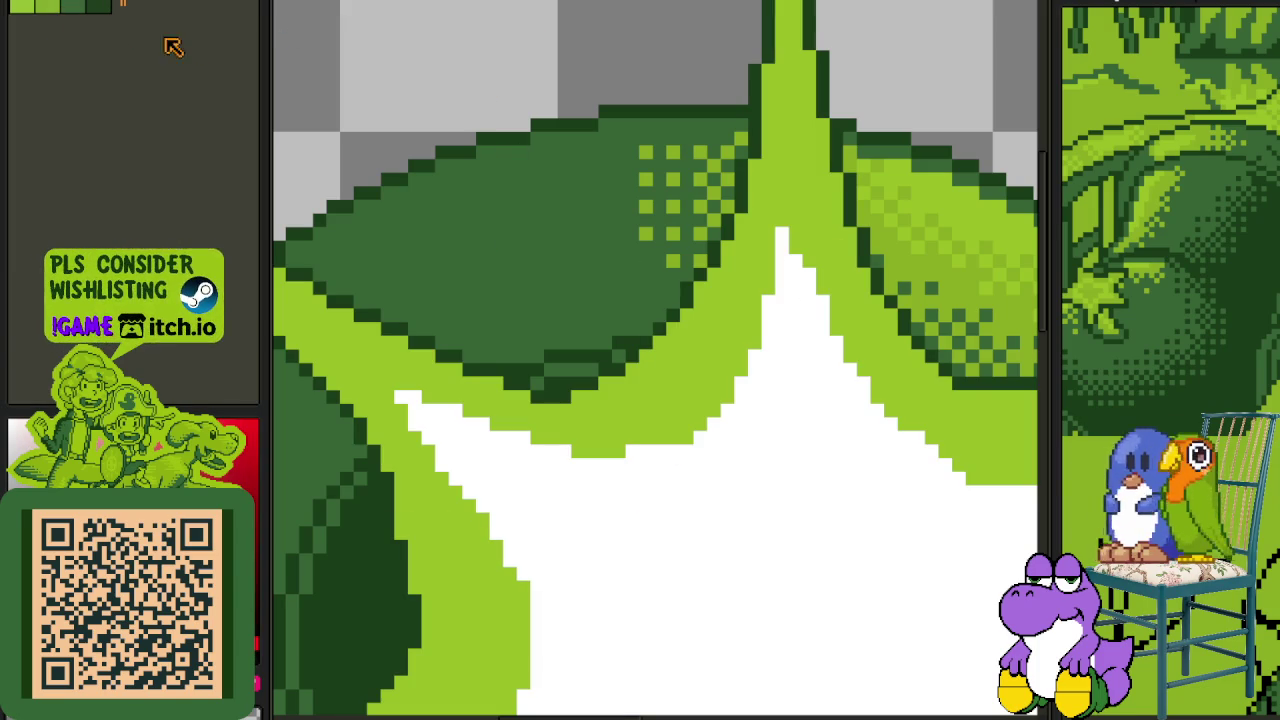
{"action": "left_click", "coordinate": [686, 503]}
{"action": "key", "text": "shift+r"}
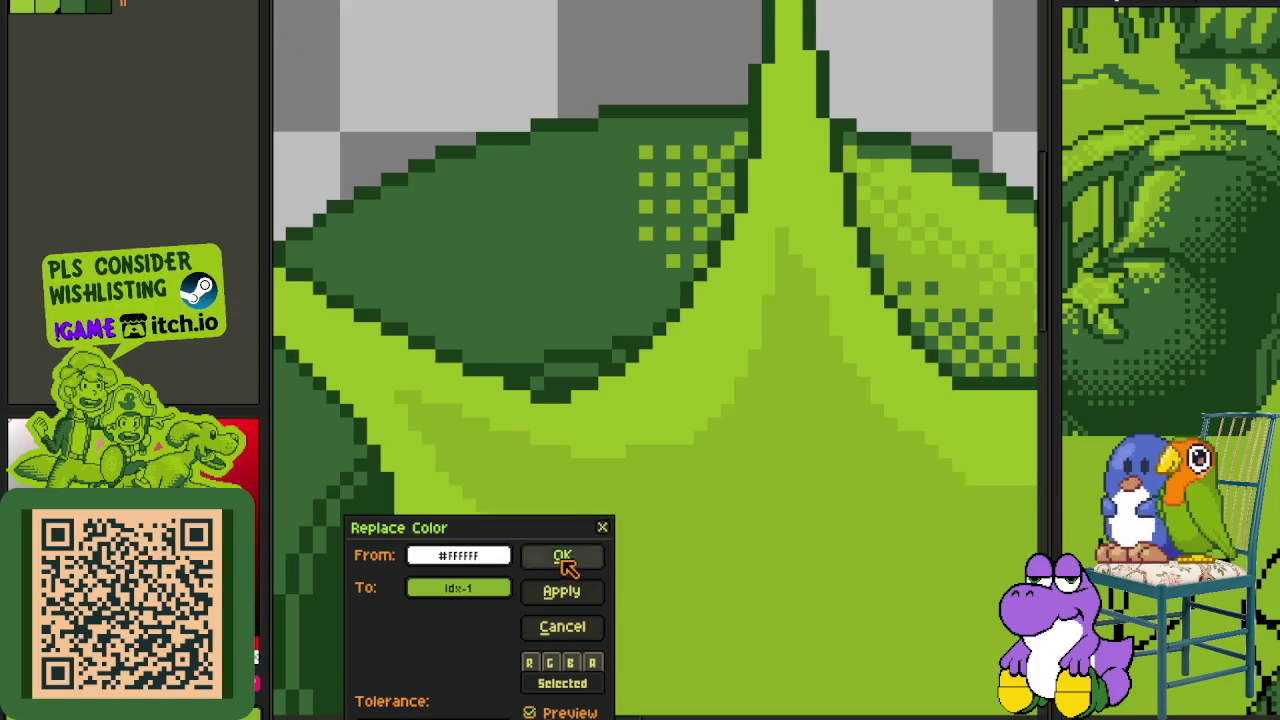
{"action": "left_click", "coordinate": [563, 558]}
{"action": "scroll", "coordinate": [586, 320], "scroll_direction": "down", "scroll_amount": 2}
{"action": "scroll", "coordinate": [571, 292], "scroll_direction": "down", "scroll_amount": 2}
{"action": "scroll", "coordinate": [541, 302], "scroll_direction": "up", "scroll_amount": 3}
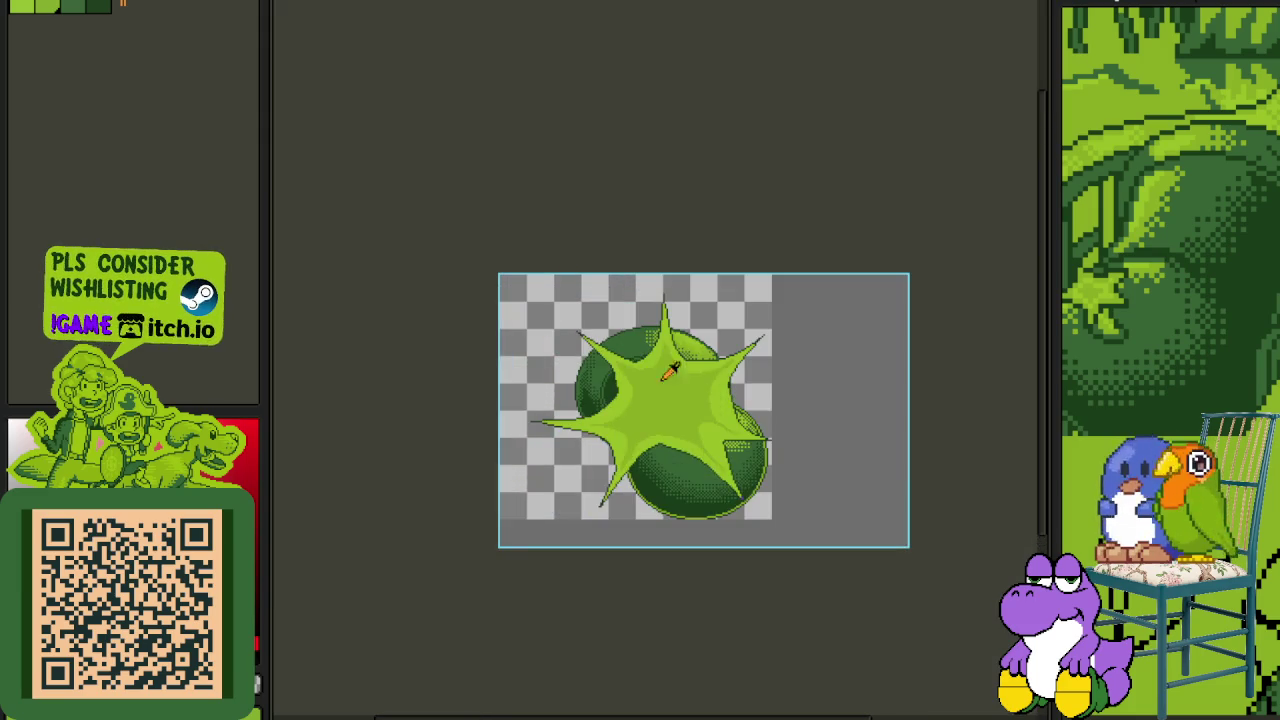
{"action": "left_click_drag", "start_coordinate": [658, 384], "coordinate": [635, 317]}
{"action": "scroll", "coordinate": [623, 333], "scroll_direction": "up", "scroll_amount": 3}
{"action": "scroll", "coordinate": [594, 420], "scroll_direction": "down", "scroll_amount": 1}
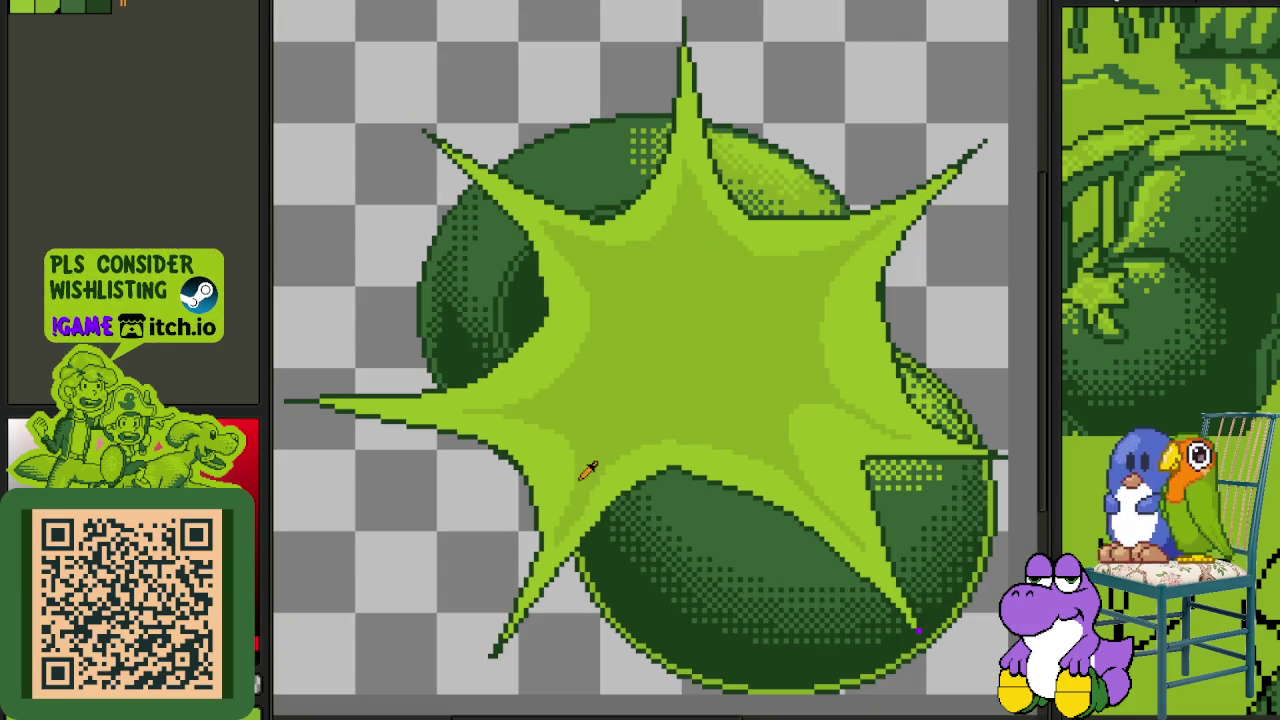
{"action": "scroll", "coordinate": [590, 465], "scroll_direction": "up", "scroll_amount": 2}
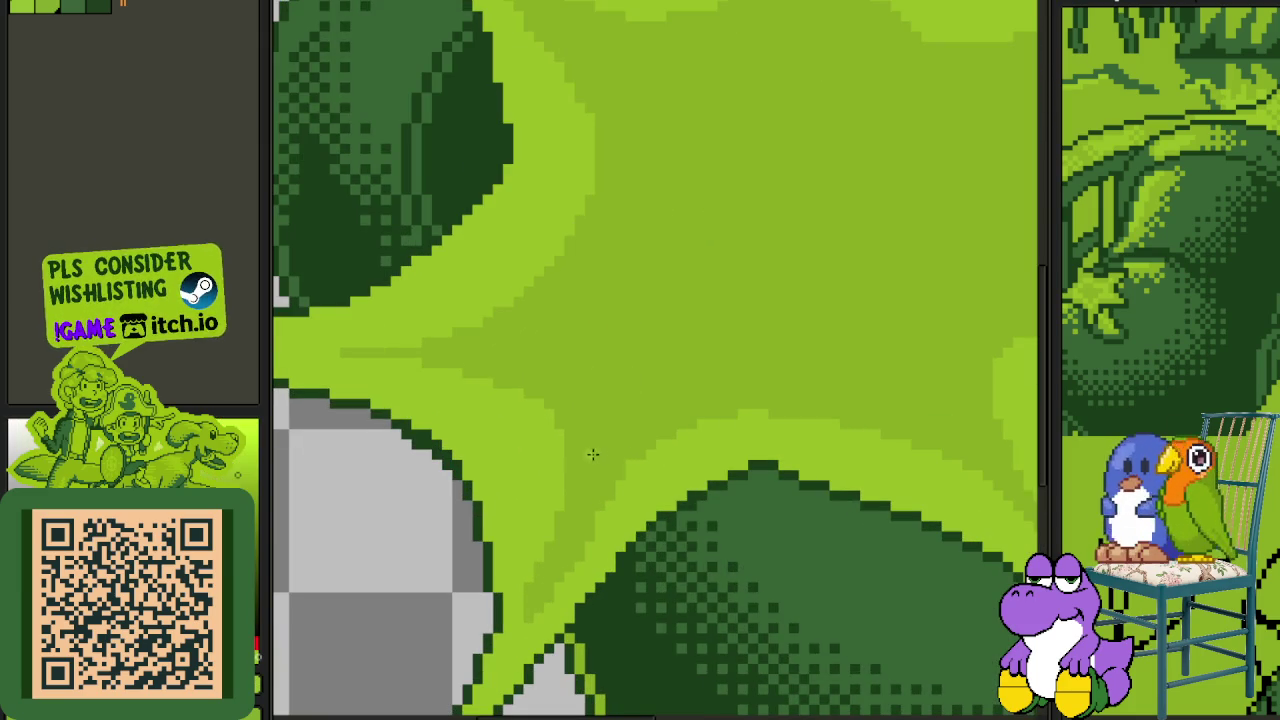
- Draw light-green curved shading strokes across the burst centre after undoing a test stroke
{"action": "mouse_move", "coordinate": [592, 458]}
{"action": "left_mouse_down"}
{"action": "mouse_move", "coordinate": [602, 410]}
{"action": "mouse_move", "coordinate": [535, 343]}
{"action": "left_mouse_up"}
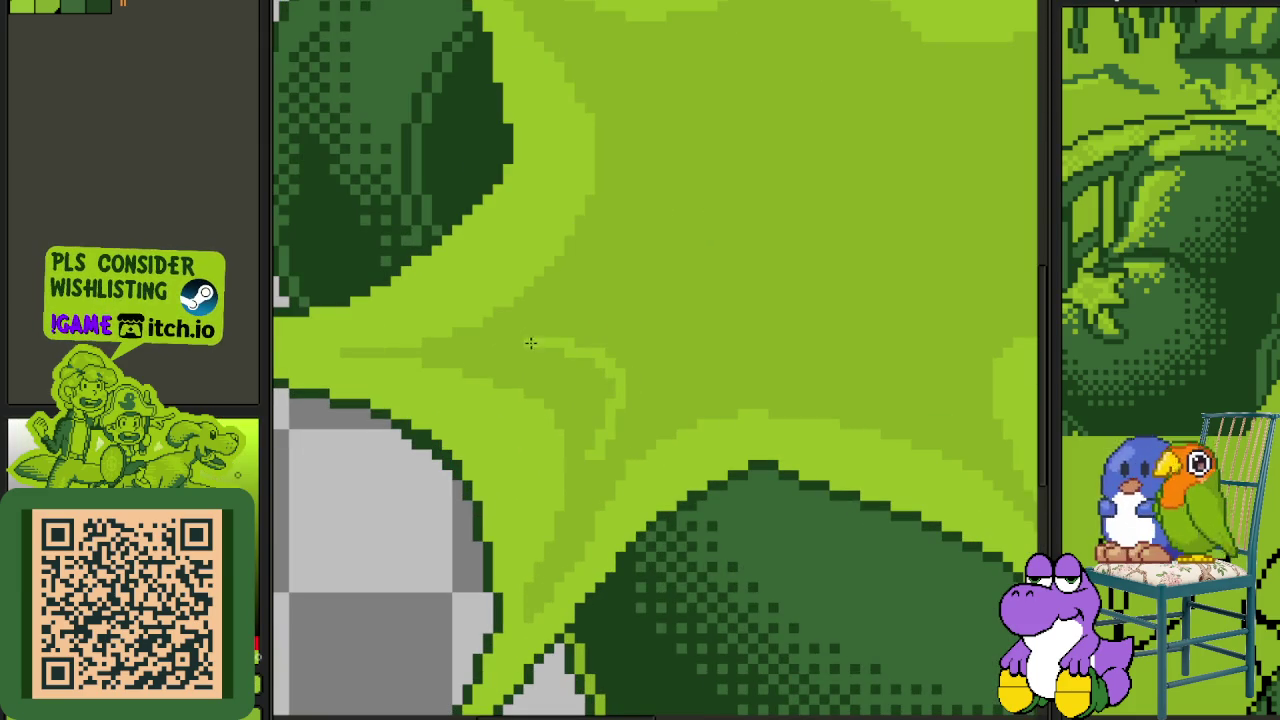
{"action": "key", "text": "ctrl+z"}
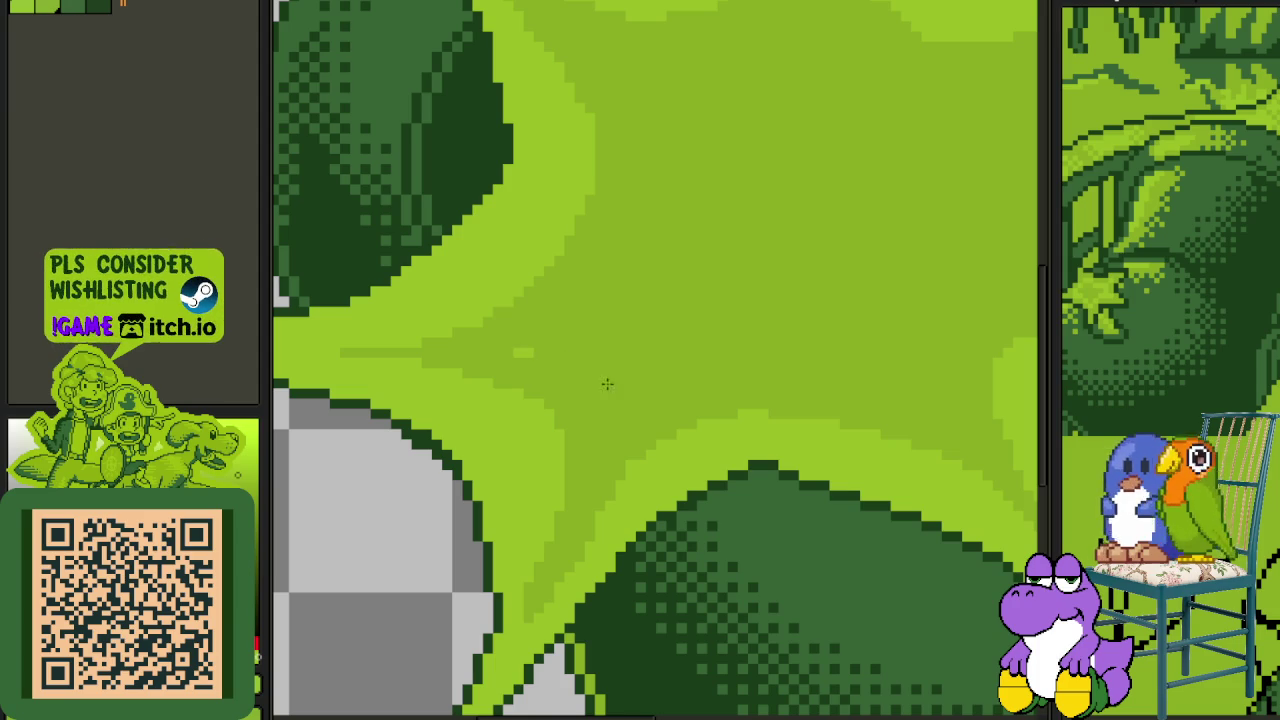
{"action": "left_click_drag", "start_coordinate": [614, 400], "coordinate": [531, 527]}
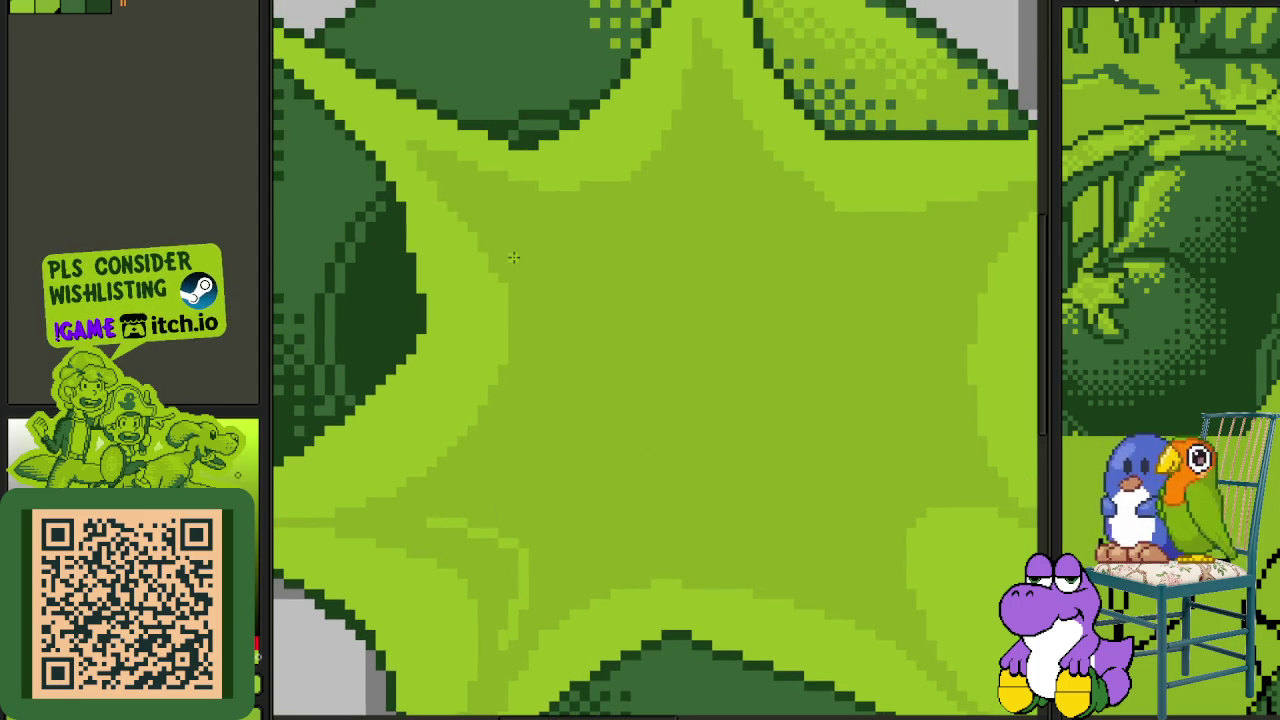
{"action": "mouse_move", "coordinate": [520, 234]}
{"action": "left_mouse_down"}
{"action": "mouse_move", "coordinate": [548, 430]}
{"action": "mouse_move", "coordinate": [429, 517]}
{"action": "left_mouse_up"}
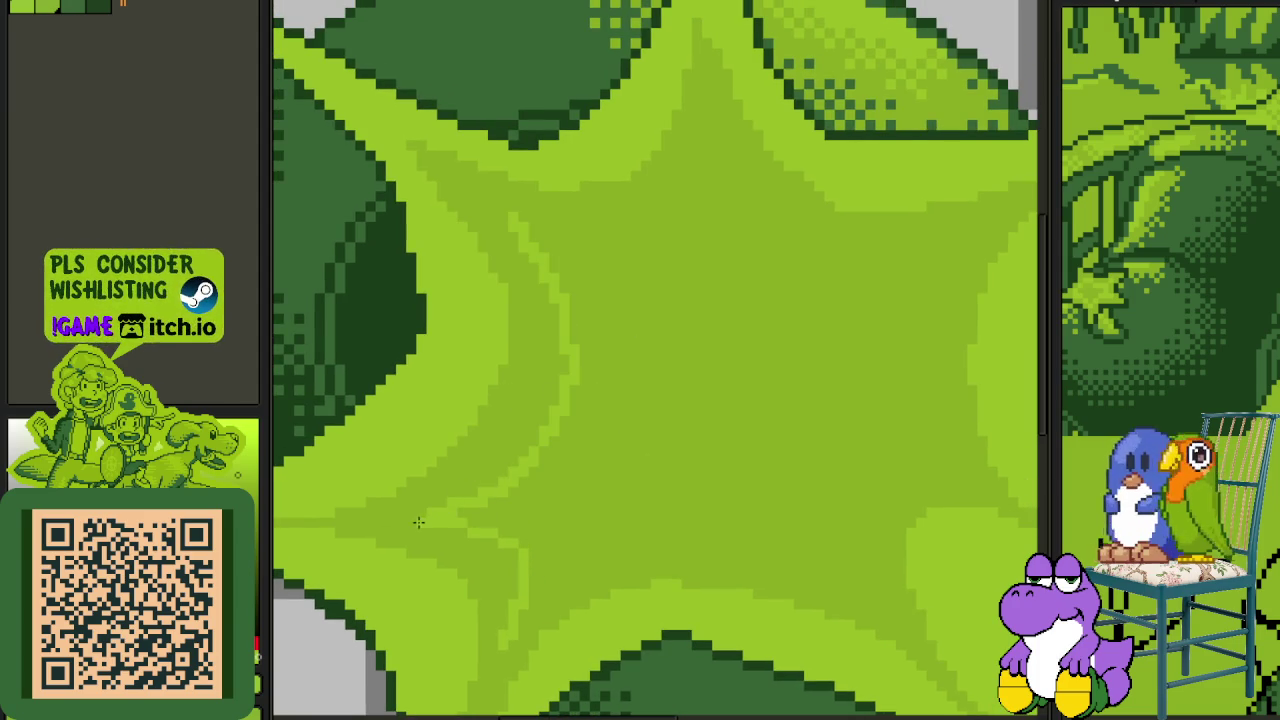
{"action": "left_click_drag", "start_coordinate": [557, 437], "coordinate": [509, 471]}
{"action": "scroll", "coordinate": [634, 171], "scroll_direction": "up", "scroll_amount": 1}
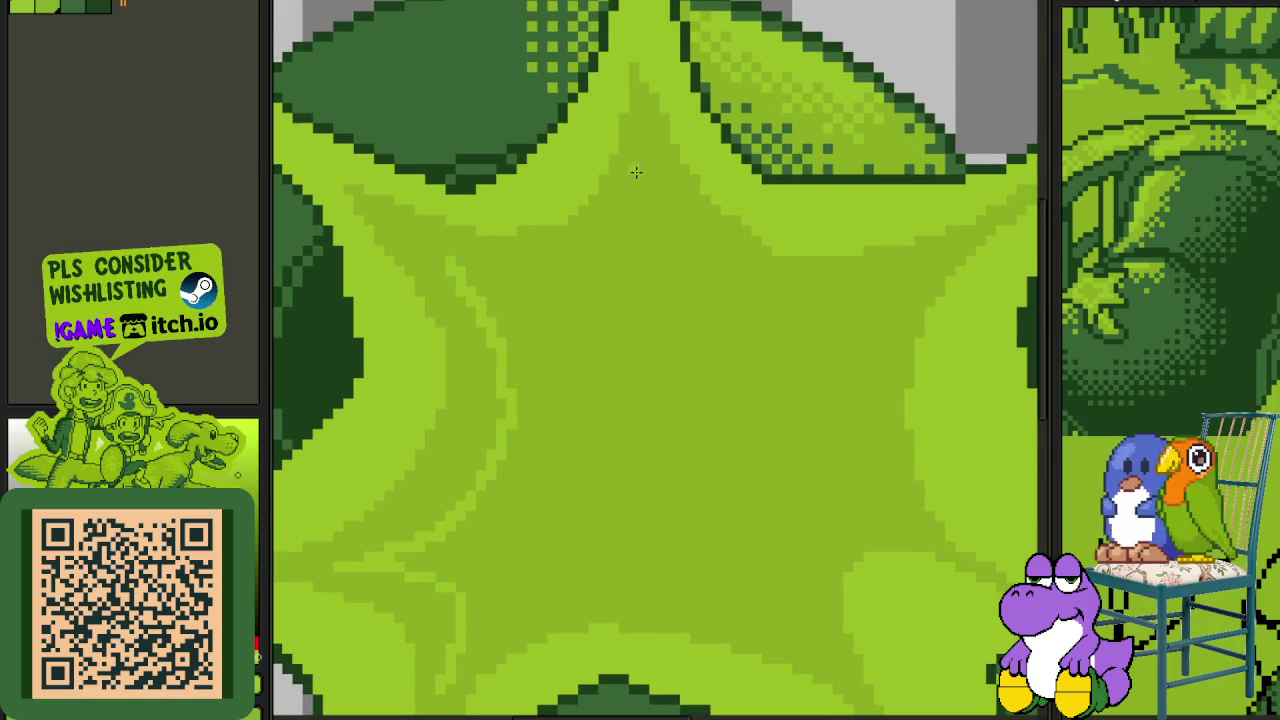
{"action": "scroll", "coordinate": [627, 187], "scroll_direction": "up", "scroll_amount": 1}
{"action": "mouse_move", "coordinate": [639, 196]}
{"action": "left_mouse_down"}
{"action": "mouse_move", "coordinate": [514, 334]}
{"action": "mouse_move", "coordinate": [391, 289]}
{"action": "left_mouse_up"}
- Add light shading strokes along the burst's right side and above the dark hill
{"action": "mouse_move", "coordinate": [953, 323]}
{"action": "left_mouse_down"}
{"action": "mouse_move", "coordinate": [813, 265]}
{"action": "mouse_move", "coordinate": [771, 286]}
{"action": "mouse_move", "coordinate": [520, 201]}
{"action": "mouse_move", "coordinate": [508, 151]}
{"action": "left_mouse_up"}
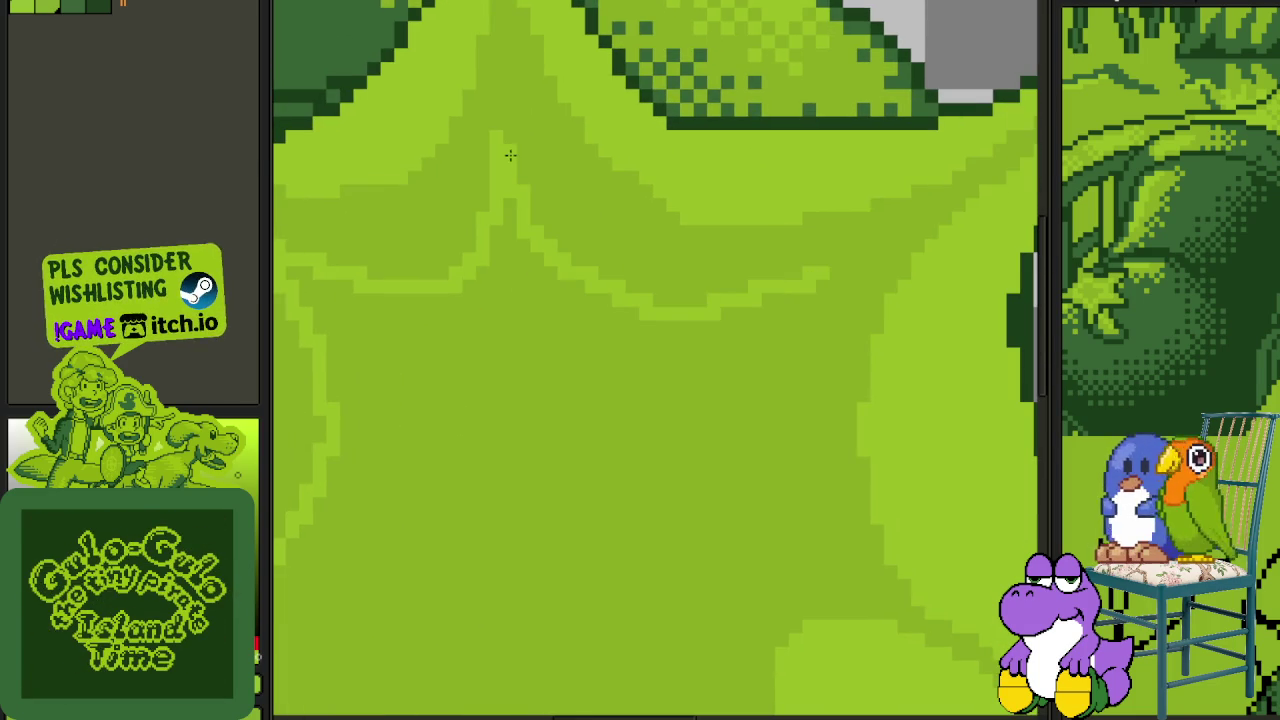
{"action": "left_click_drag", "start_coordinate": [733, 349], "coordinate": [700, 326]}
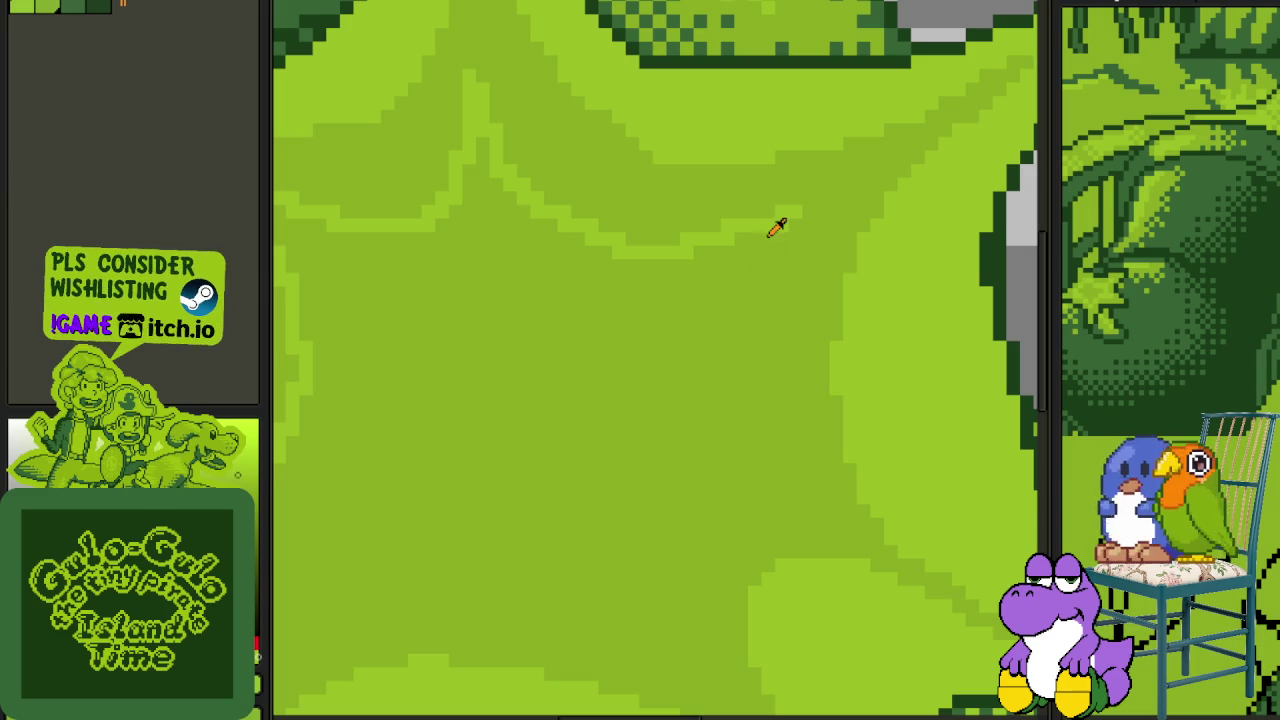
{"action": "mouse_move", "coordinate": [819, 523]}
{"action": "left_mouse_down"}
{"action": "mouse_move", "coordinate": [716, 425]}
{"action": "mouse_move", "coordinate": [798, 213]}
{"action": "left_mouse_up"}
{"action": "left_click_drag", "start_coordinate": [682, 386], "coordinate": [722, 246]}
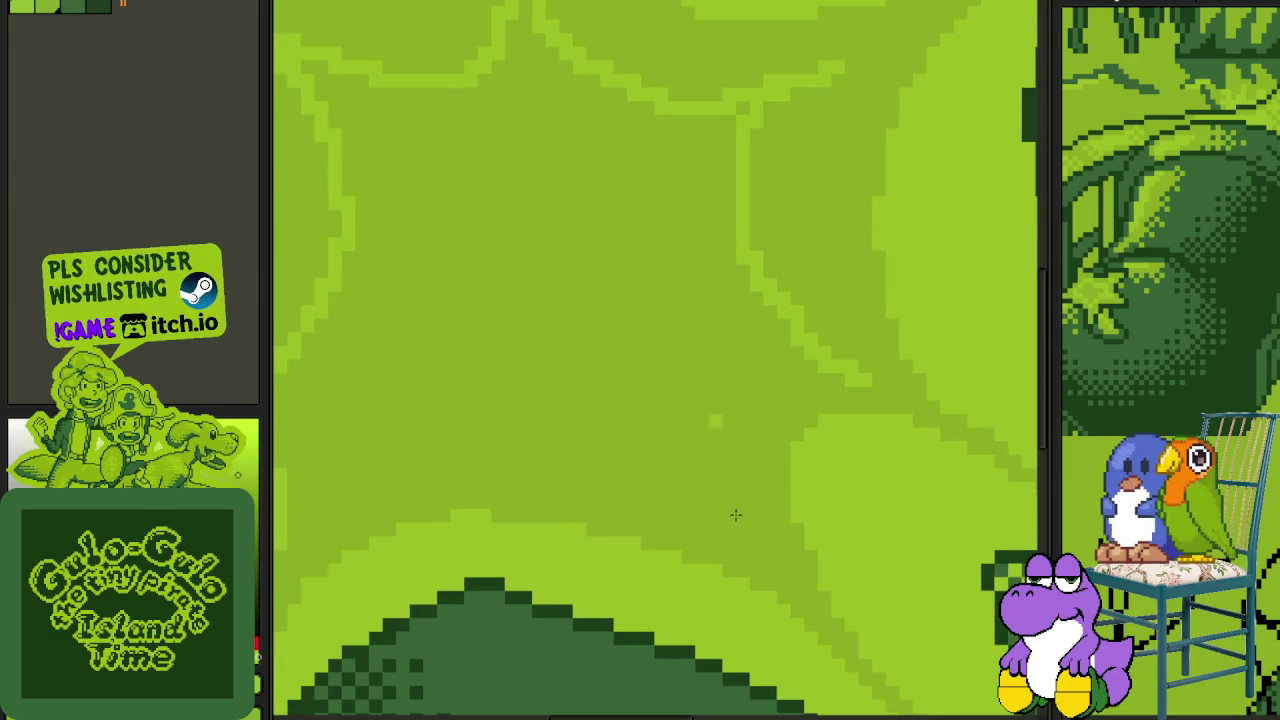
{"action": "left_click_drag", "start_coordinate": [745, 533], "coordinate": [763, 350]}
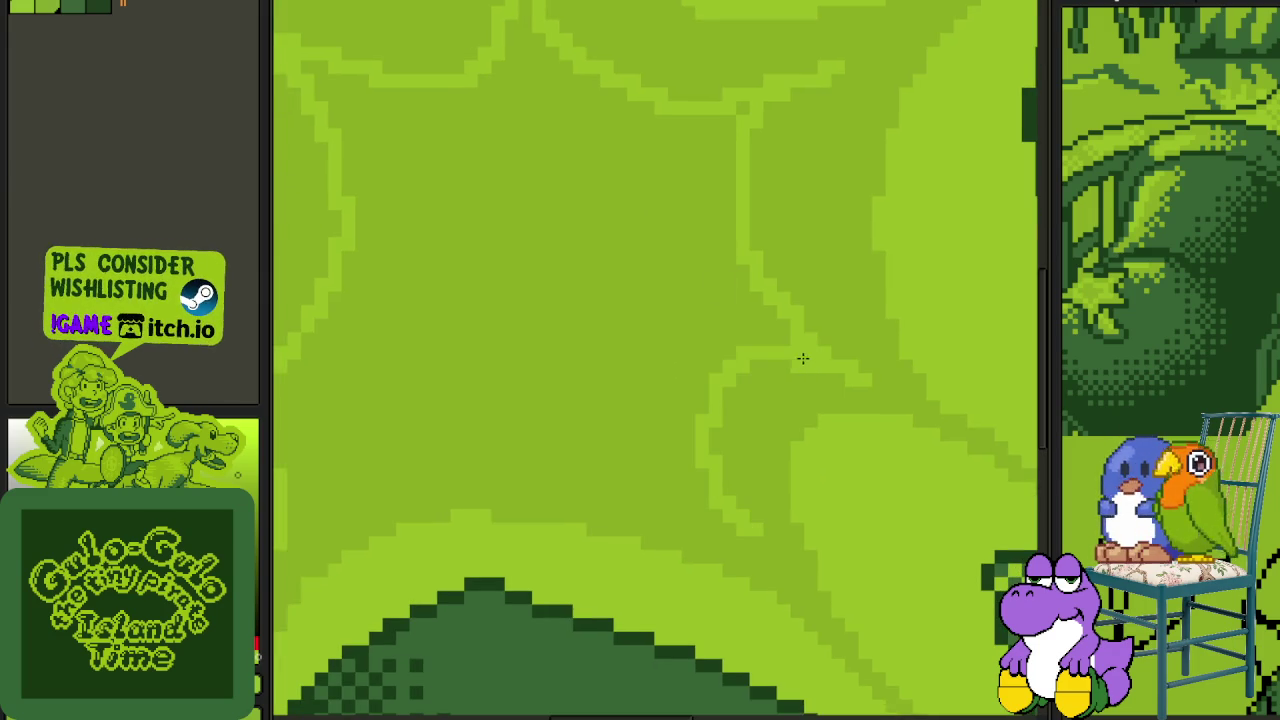
{"action": "mouse_move", "coordinate": [708, 478]}
{"action": "left_mouse_down"}
{"action": "mouse_move", "coordinate": [853, 473]}
{"action": "mouse_move", "coordinate": [490, 478]}
{"action": "mouse_move", "coordinate": [427, 535]}
{"action": "left_mouse_up"}
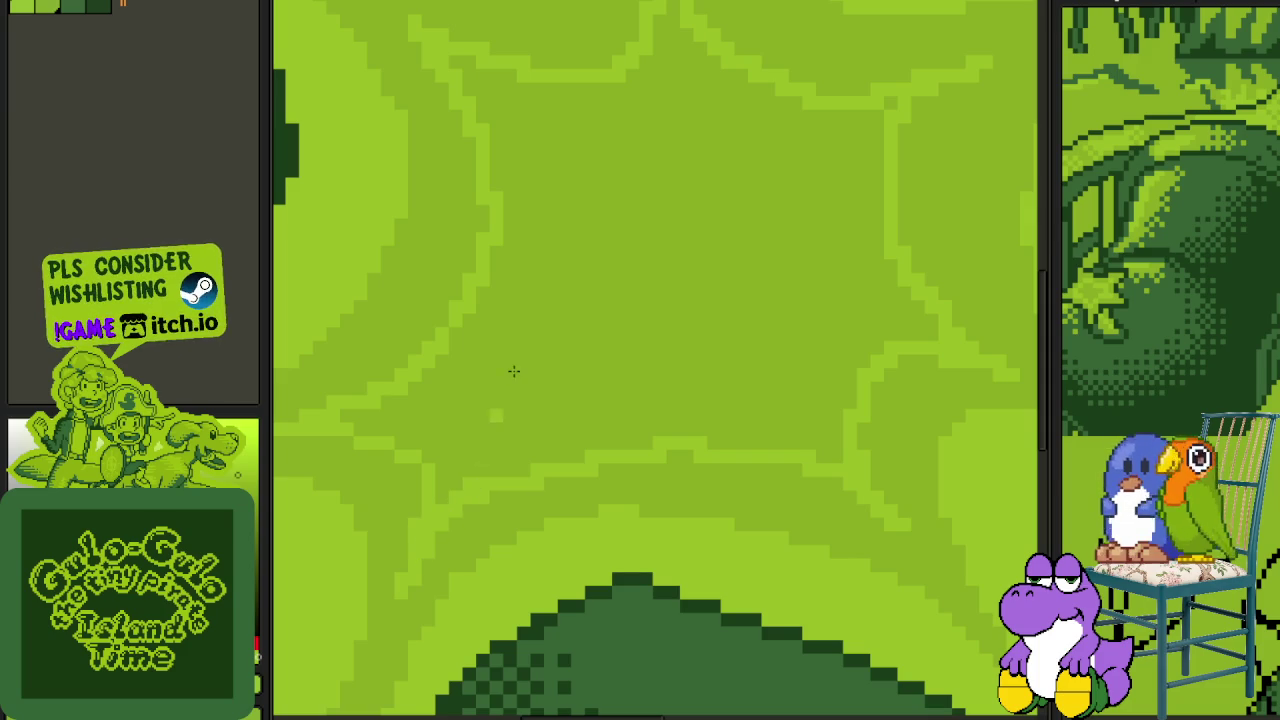
- Inspect the burst and darken three stray light pixel blocks with dark green
{"action": "scroll", "coordinate": [513, 371], "scroll_direction": "down", "scroll_amount": 2}
{"action": "scroll", "coordinate": [515, 365], "scroll_direction": "down", "scroll_amount": 1}
{"action": "scroll", "coordinate": [586, 334], "scroll_direction": "up", "scroll_amount": 2}
{"action": "scroll", "coordinate": [583, 275], "scroll_direction": "up", "scroll_amount": 1}
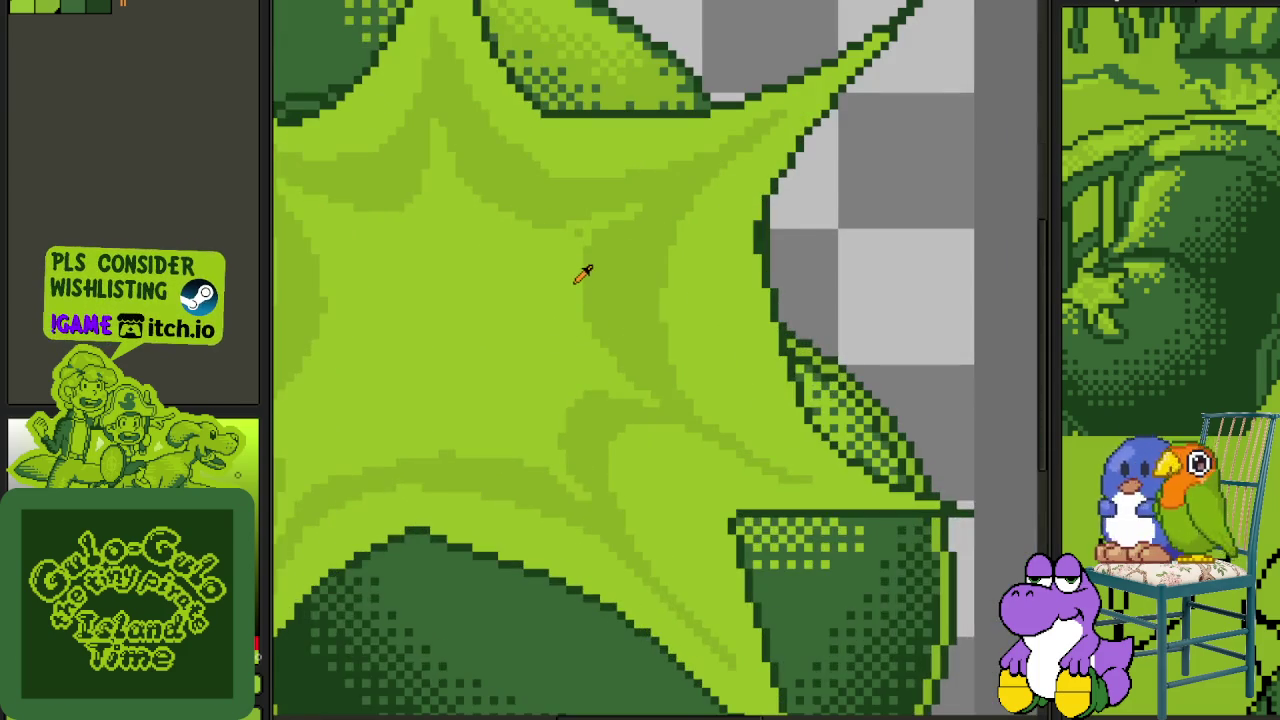
{"action": "scroll", "coordinate": [583, 275], "scroll_direction": "up", "scroll_amount": 1}
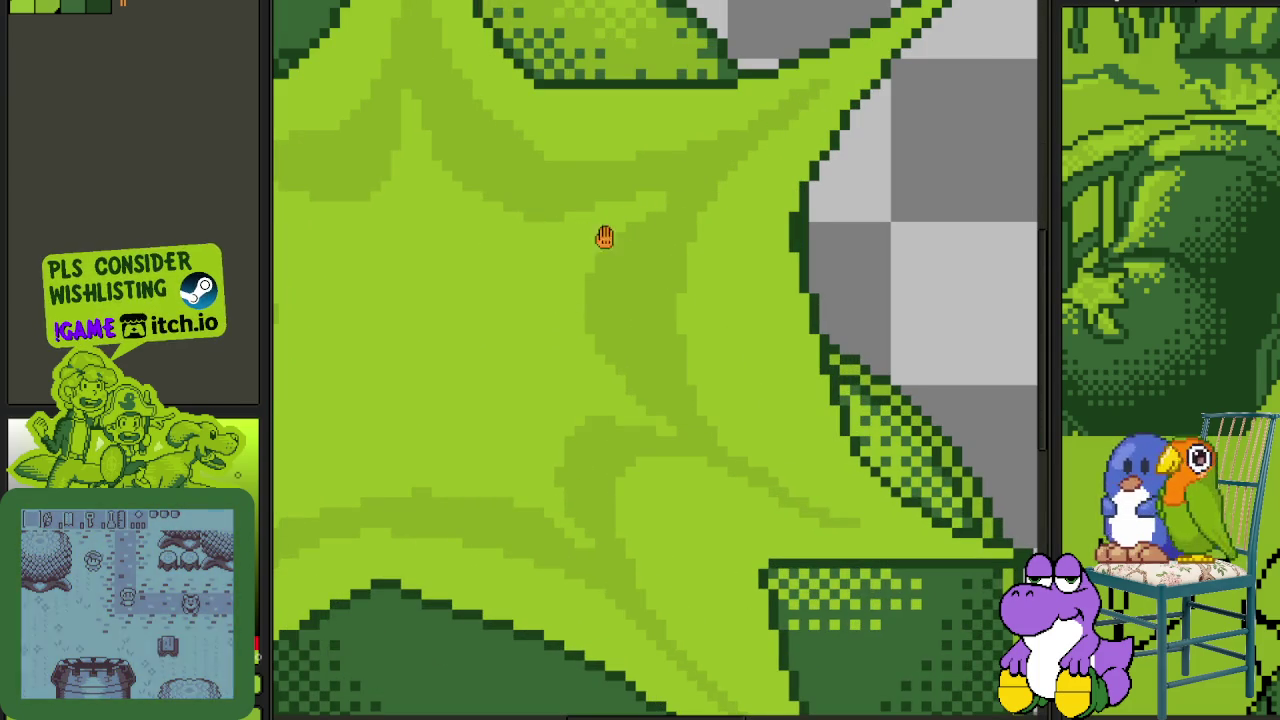
{"action": "scroll", "coordinate": [655, 222], "scroll_direction": "up", "scroll_amount": 2}
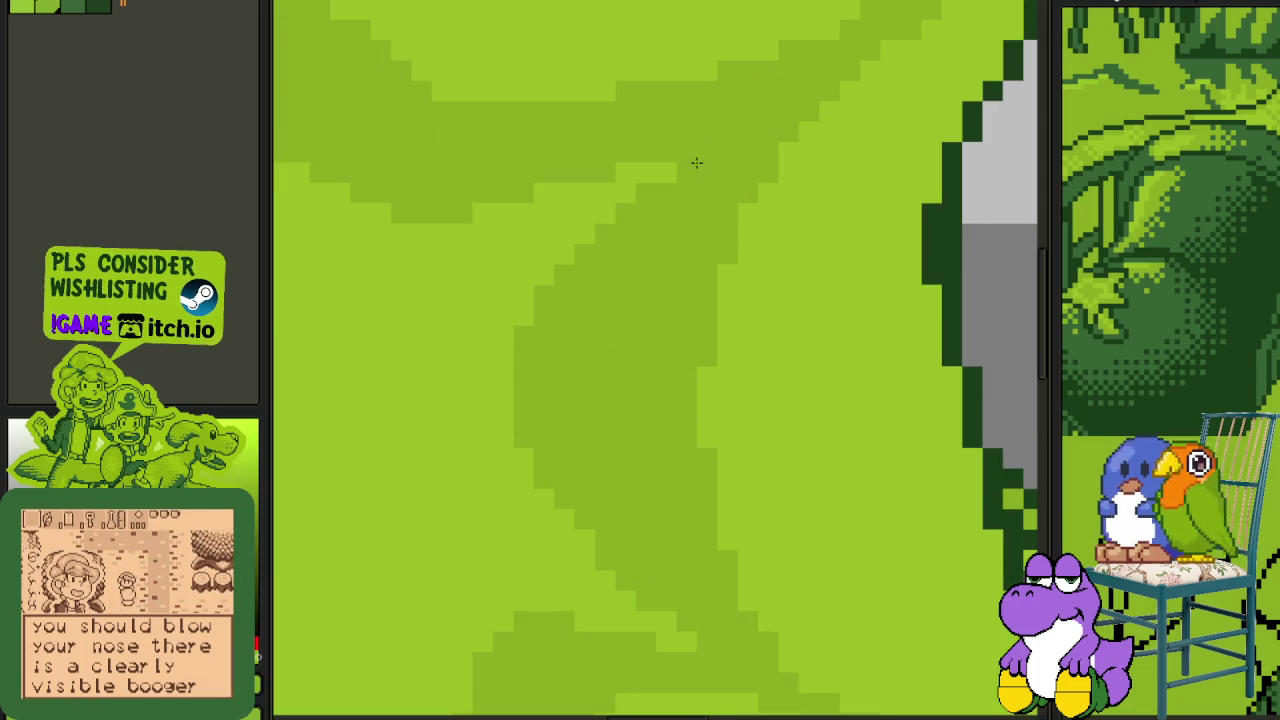
{"action": "mouse_move", "coordinate": [700, 157]}
{"action": "left_mouse_down"}
{"action": "mouse_move", "coordinate": [771, 214]}
{"action": "mouse_move", "coordinate": [680, 229]}
{"action": "left_mouse_up"}
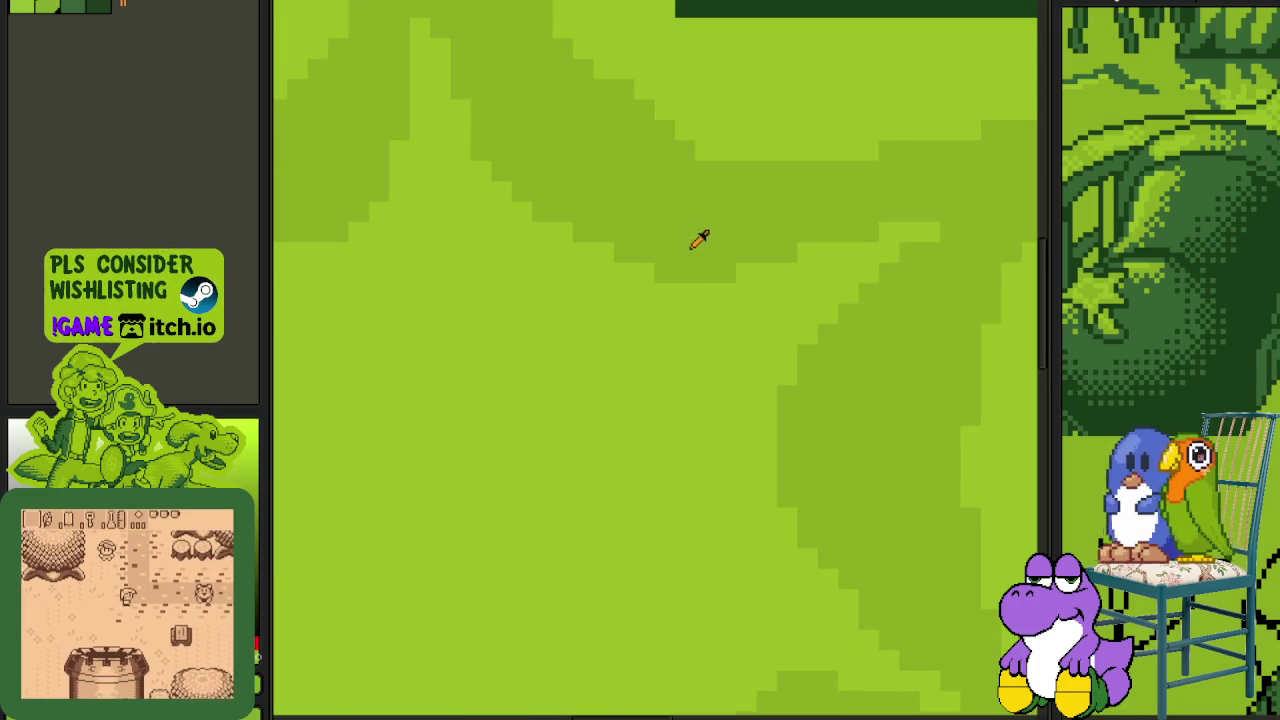
{"action": "scroll", "coordinate": [600, 255], "scroll_direction": "down", "scroll_amount": 3}
{"action": "scroll", "coordinate": [600, 291], "scroll_direction": "up", "scroll_amount": 1}
{"action": "scroll", "coordinate": [560, 303], "scroll_direction": "up", "scroll_amount": 1}
{"action": "scroll", "coordinate": [583, 412], "scroll_direction": "up", "scroll_amount": 1}
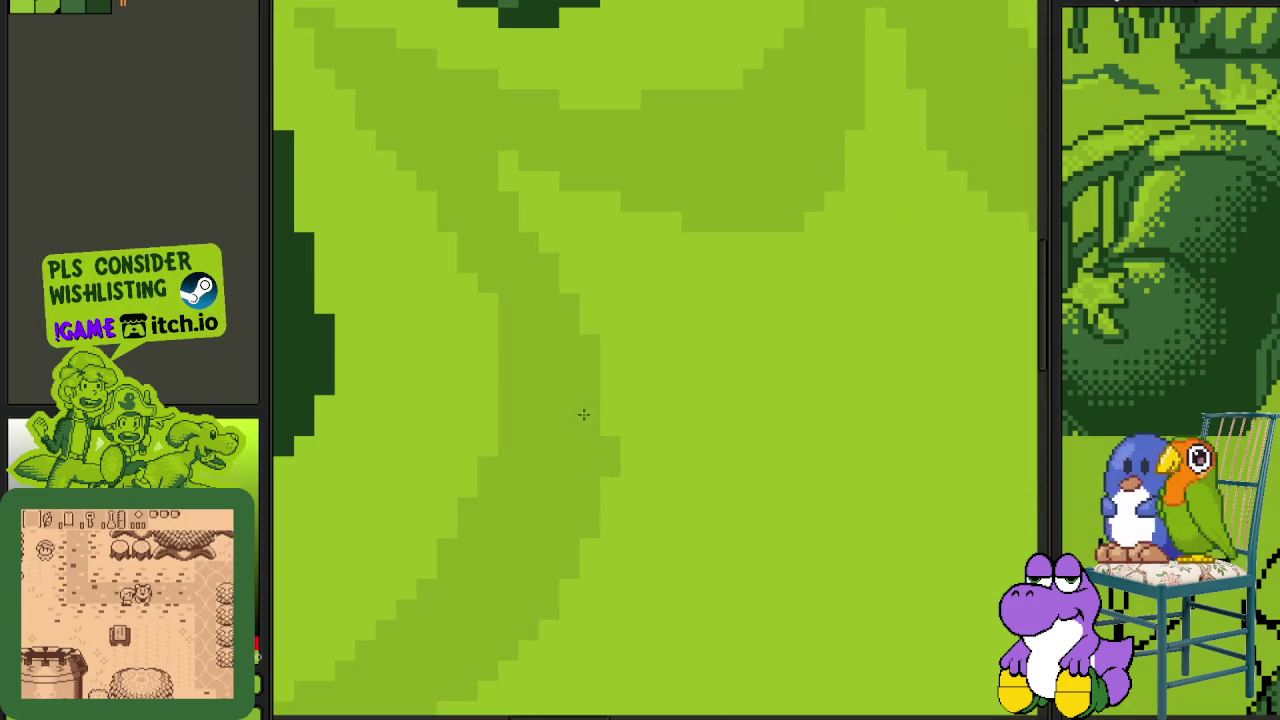
{"action": "left_click_drag", "start_coordinate": [611, 403], "coordinate": [619, 223]}
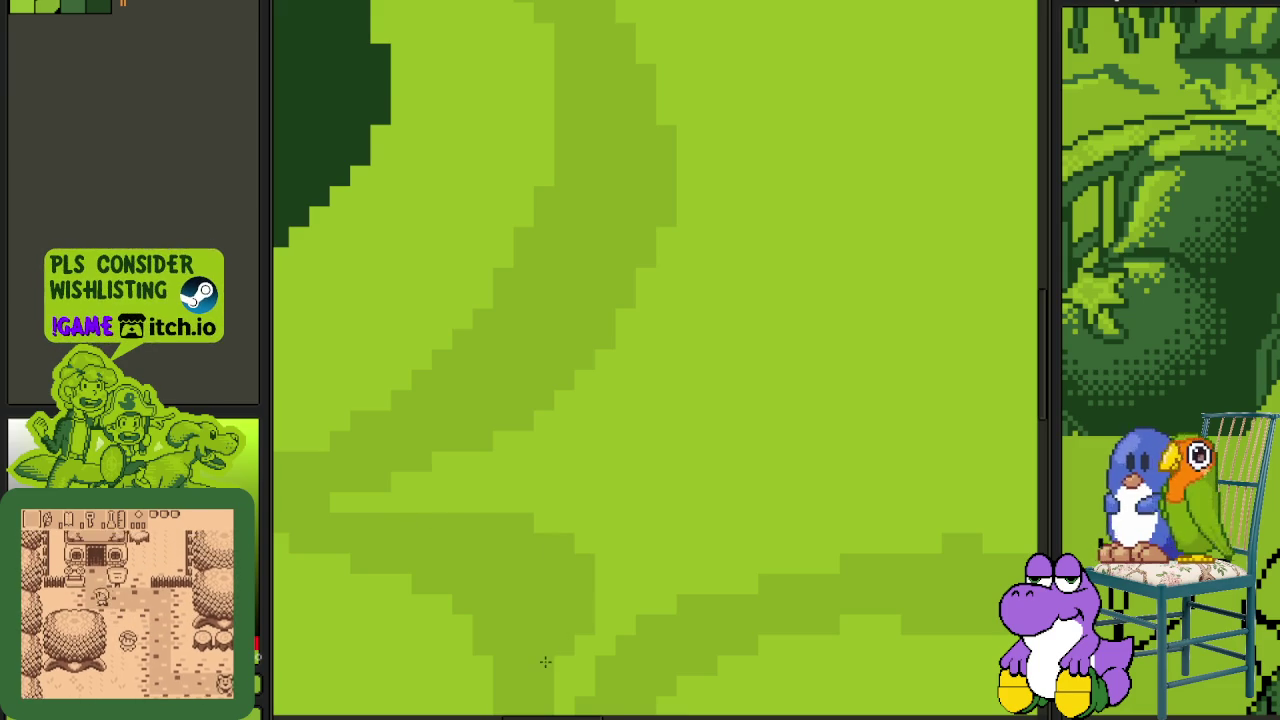
{"action": "scroll", "coordinate": [544, 560], "scroll_direction": "down", "scroll_amount": 2}
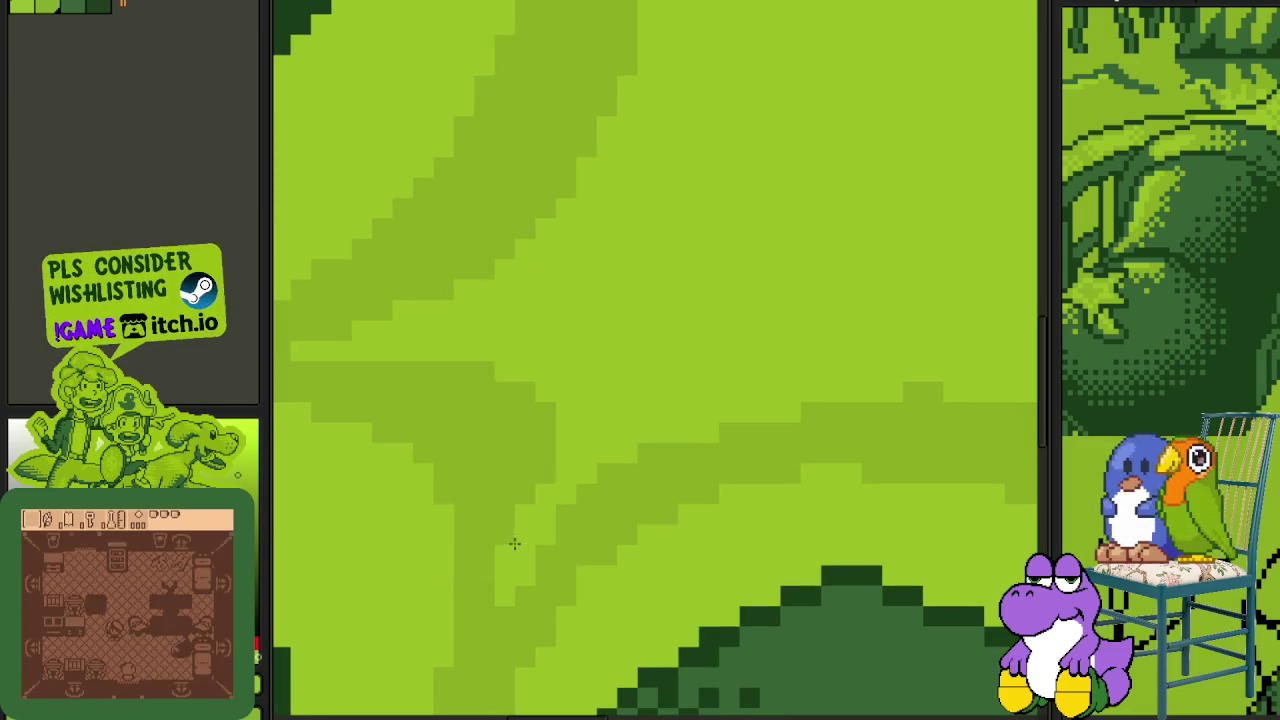
{"action": "scroll", "coordinate": [480, 366], "scroll_direction": "down", "scroll_amount": 2}
{"action": "scroll", "coordinate": [626, 374], "scroll_direction": "down", "scroll_amount": 1}
{"action": "scroll", "coordinate": [600, 406], "scroll_direction": "up", "scroll_amount": 2}
{"action": "scroll", "coordinate": [674, 391], "scroll_direction": "up", "scroll_amount": 1}
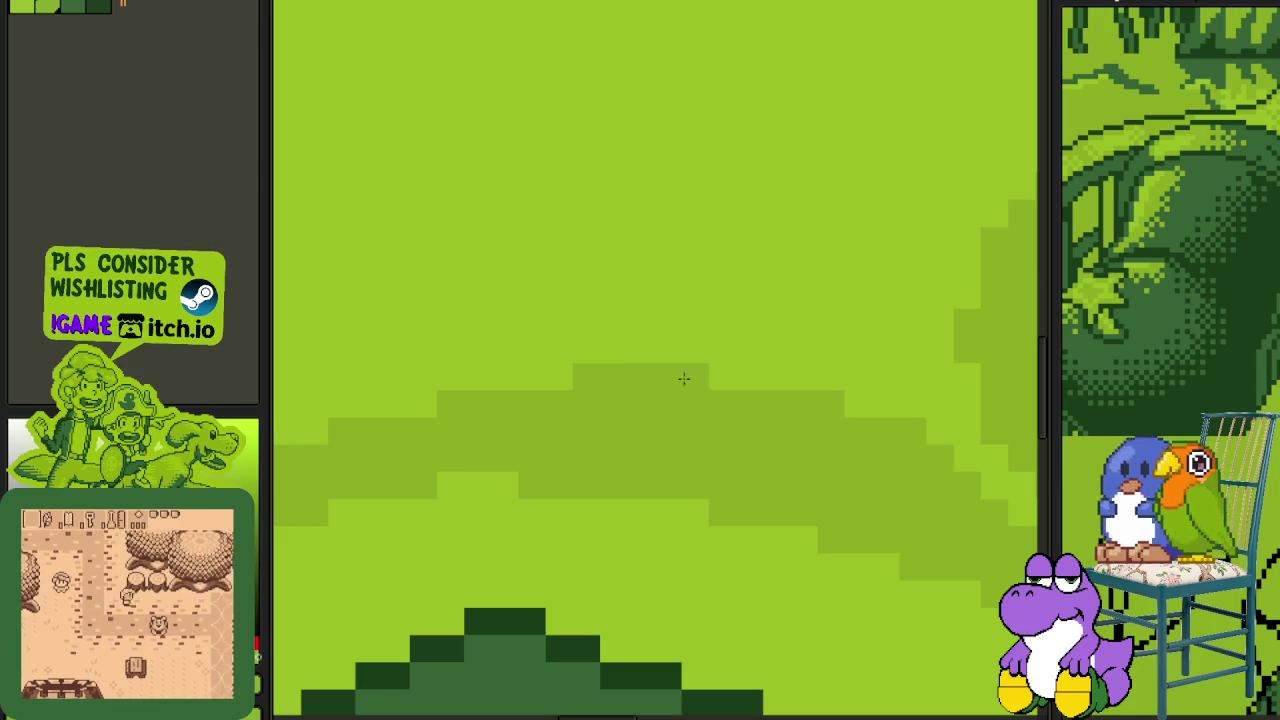
{"action": "scroll", "coordinate": [546, 385], "scroll_direction": "down", "scroll_amount": 3}
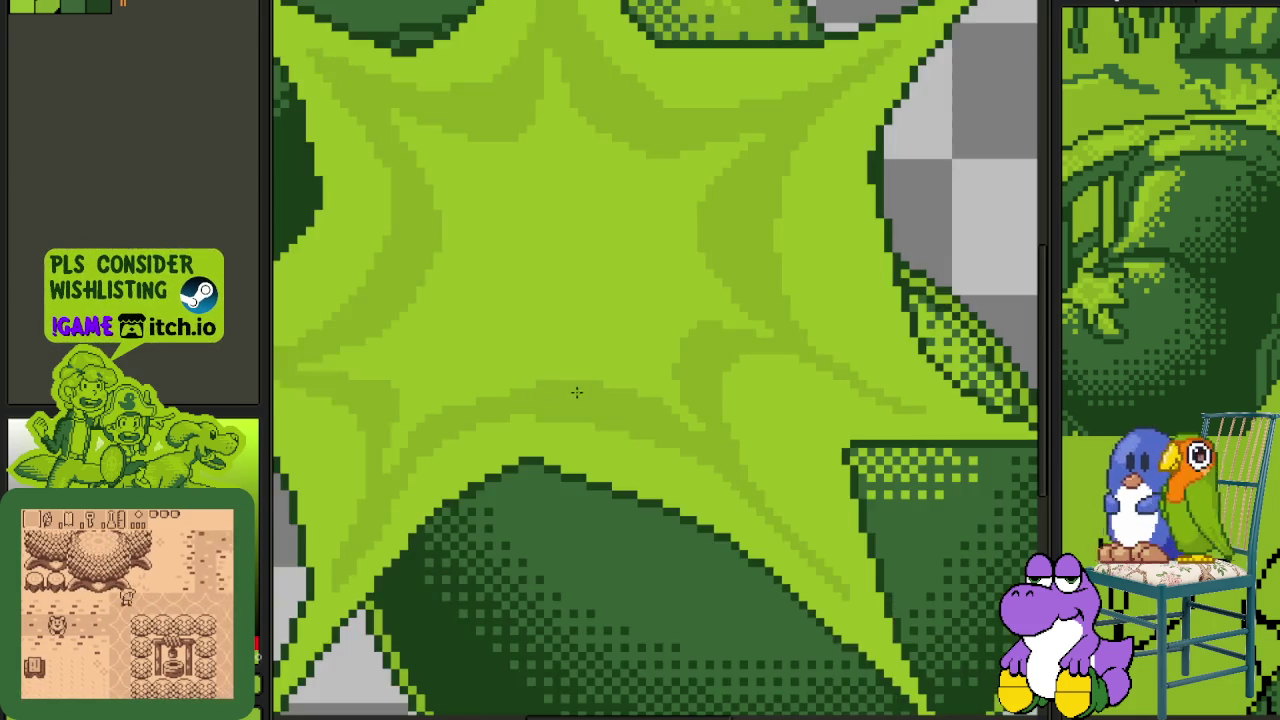
{"action": "scroll", "coordinate": [571, 391], "scroll_direction": "down", "scroll_amount": 1}
{"action": "scroll", "coordinate": [694, 354], "scroll_direction": "up", "scroll_amount": 3}
{"action": "scroll", "coordinate": [663, 371], "scroll_direction": "up", "scroll_amount": 1}
{"action": "left_click", "coordinate": [621, 339]}
{"action": "left_click", "coordinate": [650, 271]}
{"action": "left_click", "coordinate": [782, 244]}
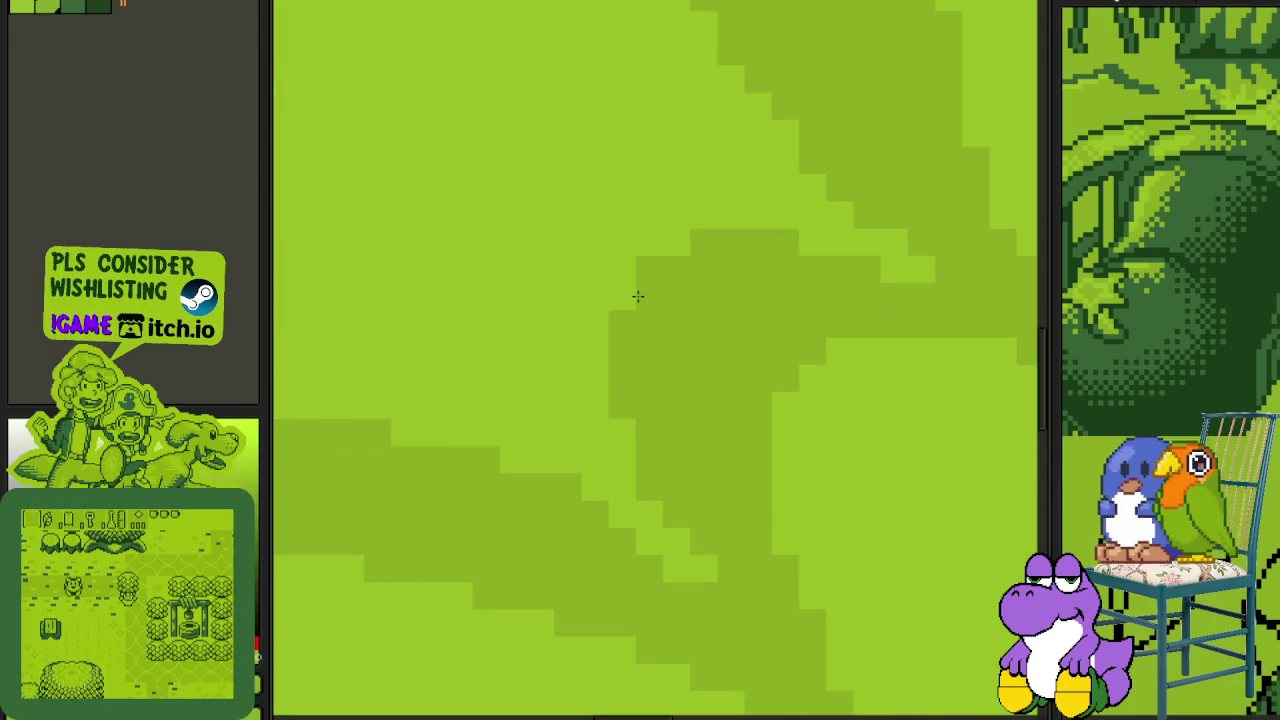
{"action": "scroll", "coordinate": [636, 300], "scroll_direction": "down", "scroll_amount": 4}
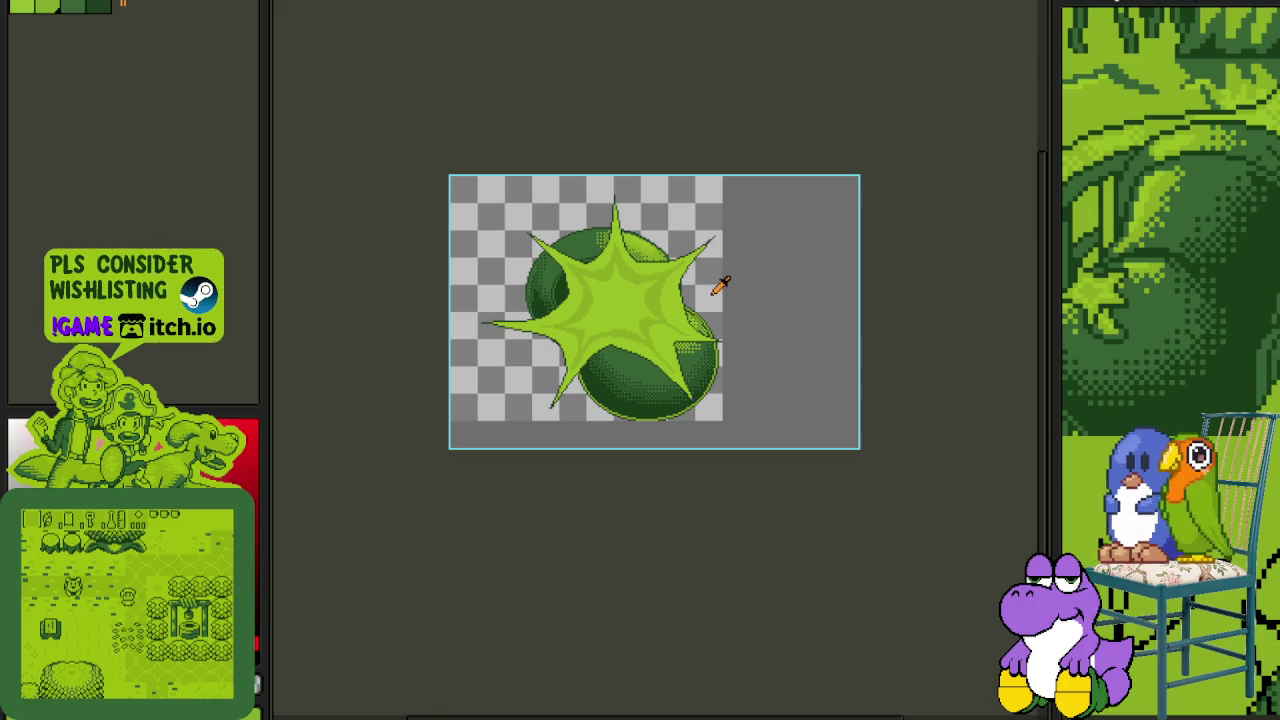
- Save the sprite and reorder layers: cannon ball above Layer 1, Canon behind
{"action": "key", "text": "Tab"}
{"action": "key", "text": "ctrl+s"}
{"action": "mouse_move", "coordinate": [323, 637]}
{"action": "left_mouse_down"}
{"action": "mouse_move", "coordinate": [378, 685]}
{"action": "mouse_move", "coordinate": [400, 650]}
{"action": "left_mouse_up"}
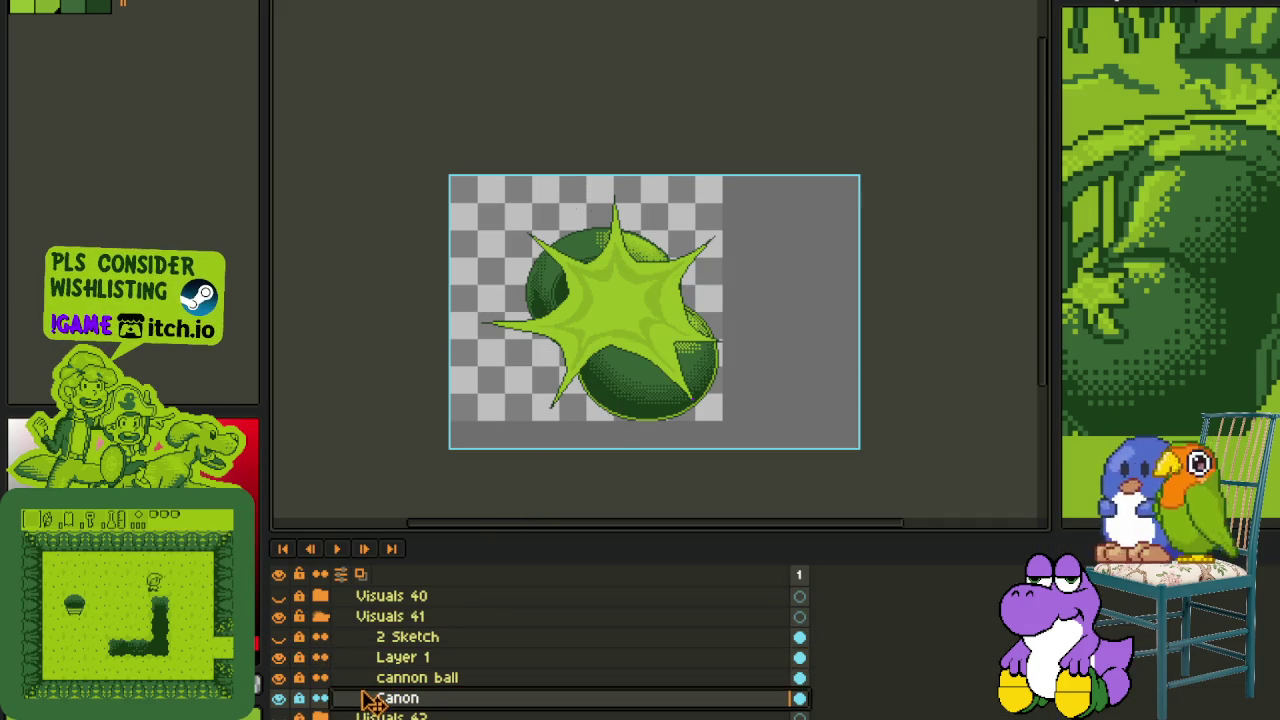
{"action": "mouse_move", "coordinate": [400, 650]}
{"action": "left_mouse_down"}
{"action": "mouse_move", "coordinate": [405, 712]}
{"action": "mouse_move", "coordinate": [432, 605]}
{"action": "mouse_move", "coordinate": [400, 657]}
{"action": "mouse_move", "coordinate": [412, 694]}
{"action": "left_mouse_up"}
{"action": "left_click", "coordinate": [400, 636]}
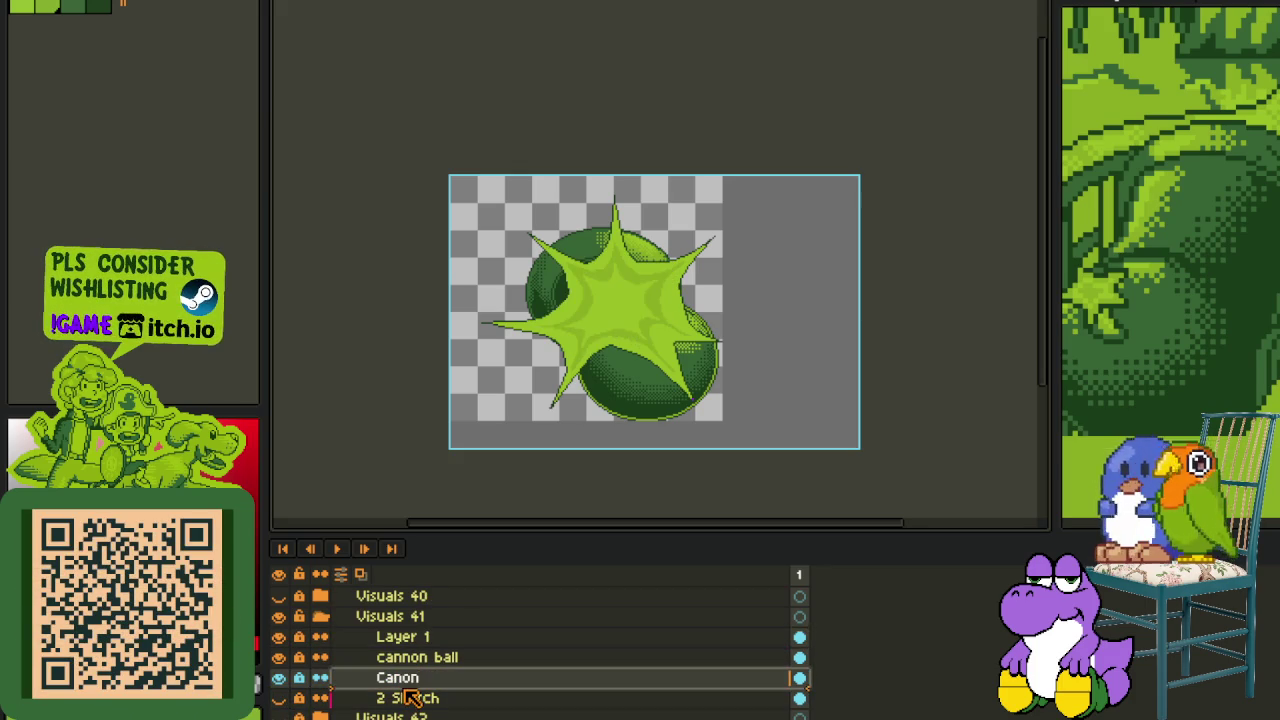
{"action": "mouse_move", "coordinate": [391, 623]}
{"action": "left_mouse_down"}
{"action": "mouse_move", "coordinate": [405, 665]}
{"action": "mouse_move", "coordinate": [400, 645]}
{"action": "left_mouse_up"}
{"action": "left_click", "coordinate": [405, 660]}
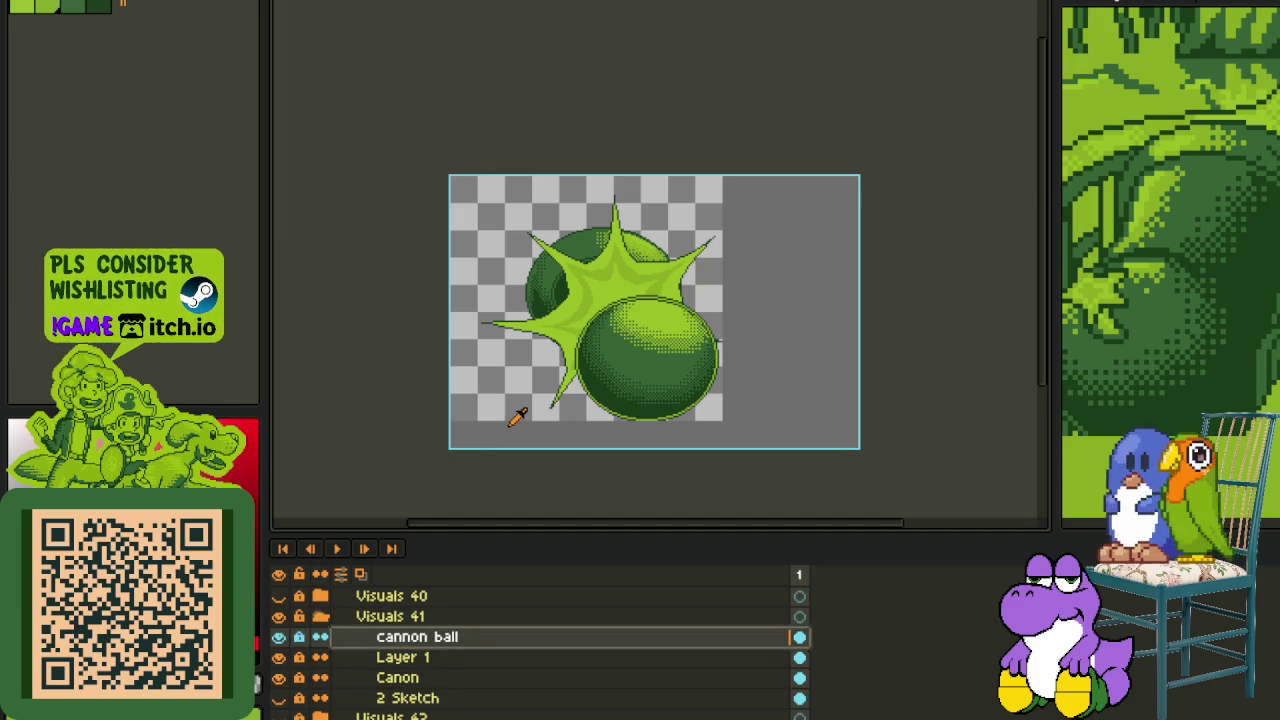
{"action": "left_click", "coordinate": [338, 657]}
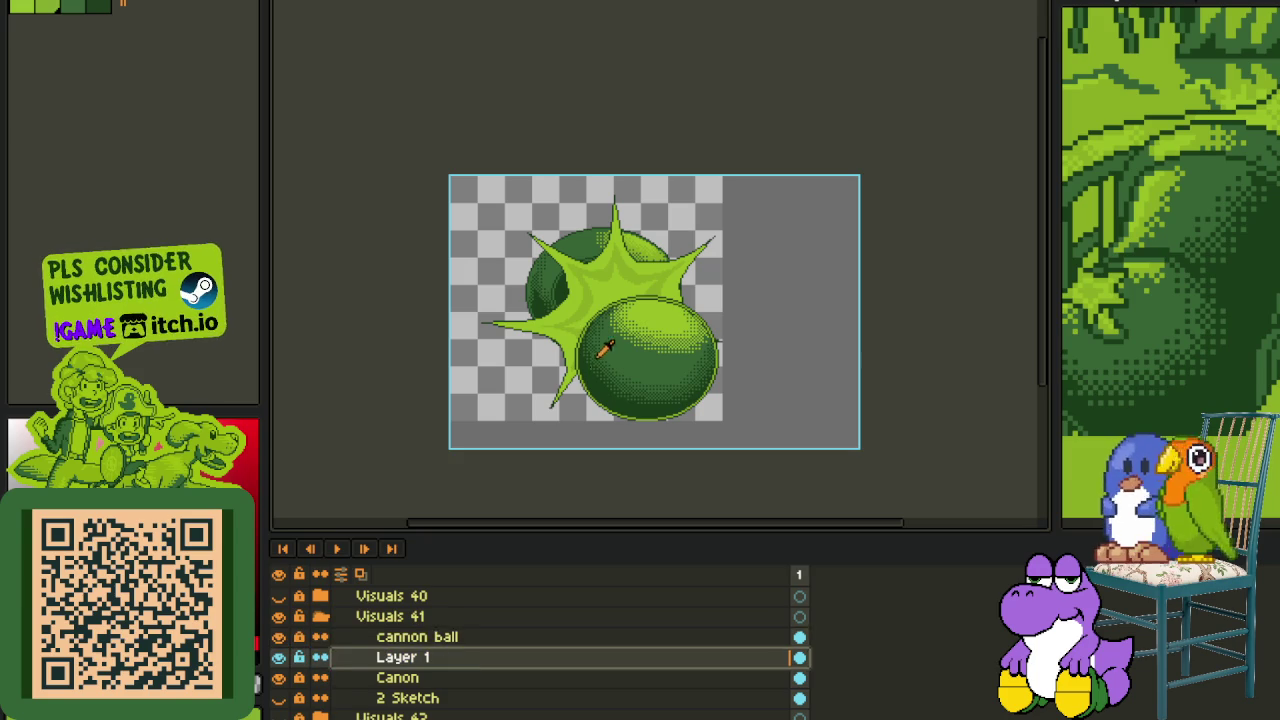
{"action": "scroll", "coordinate": [495, 230], "scroll_direction": "up", "scroll_amount": 1}
- Drop the trial canvas selections and hide the front cannon ball layer
{"action": "left_click_drag", "start_coordinate": [420, 122], "coordinate": [1000, 515]}
{"action": "scroll", "coordinate": [973, 457], "scroll_direction": "down", "scroll_amount": 2}
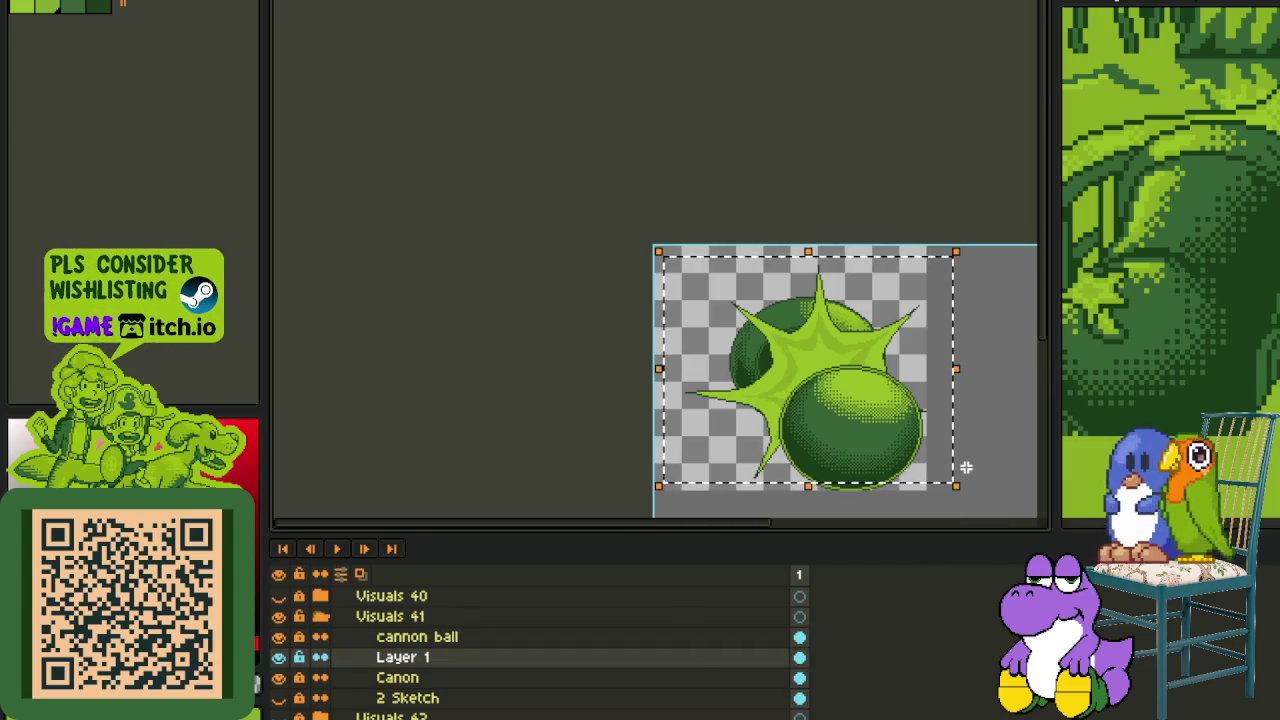
{"action": "key", "text": "ctrl+d"}
{"action": "key", "text": "Tab"}
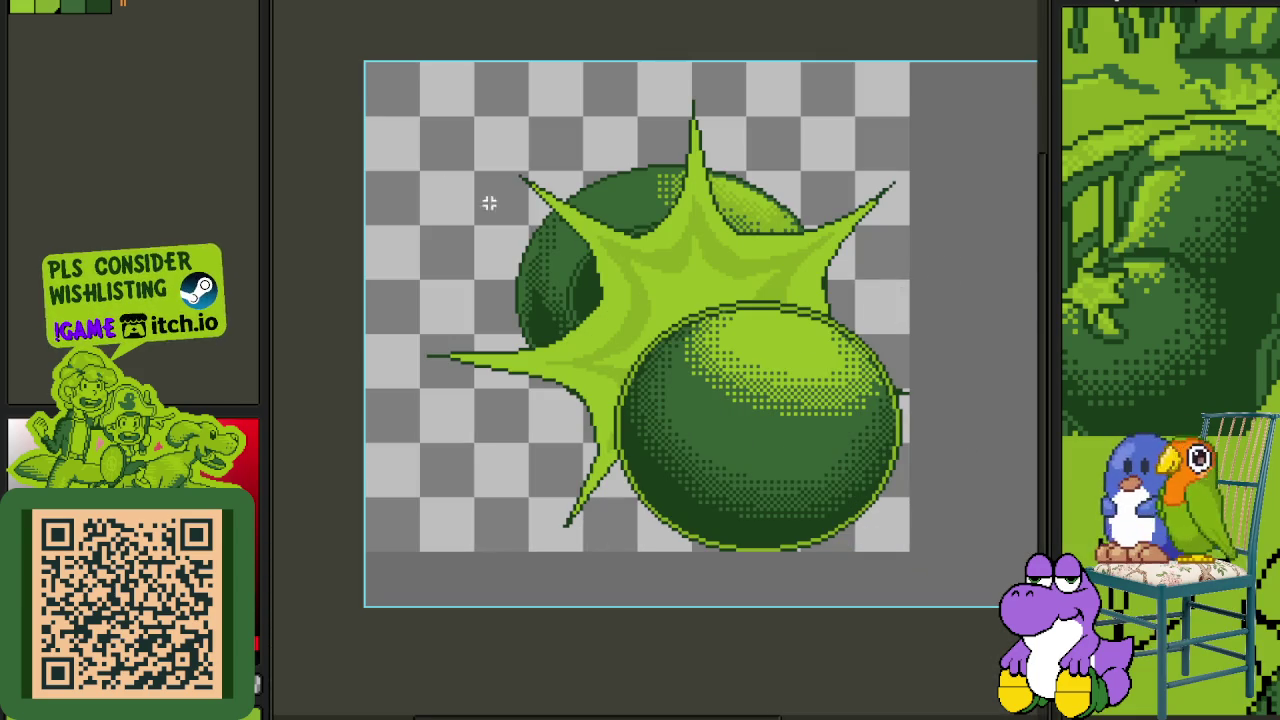
{"action": "mouse_move", "coordinate": [362, 58]}
{"action": "left_mouse_down"}
{"action": "mouse_move", "coordinate": [1020, 608]}
{"action": "mouse_move", "coordinate": [883, 483]}
{"action": "left_mouse_up"}
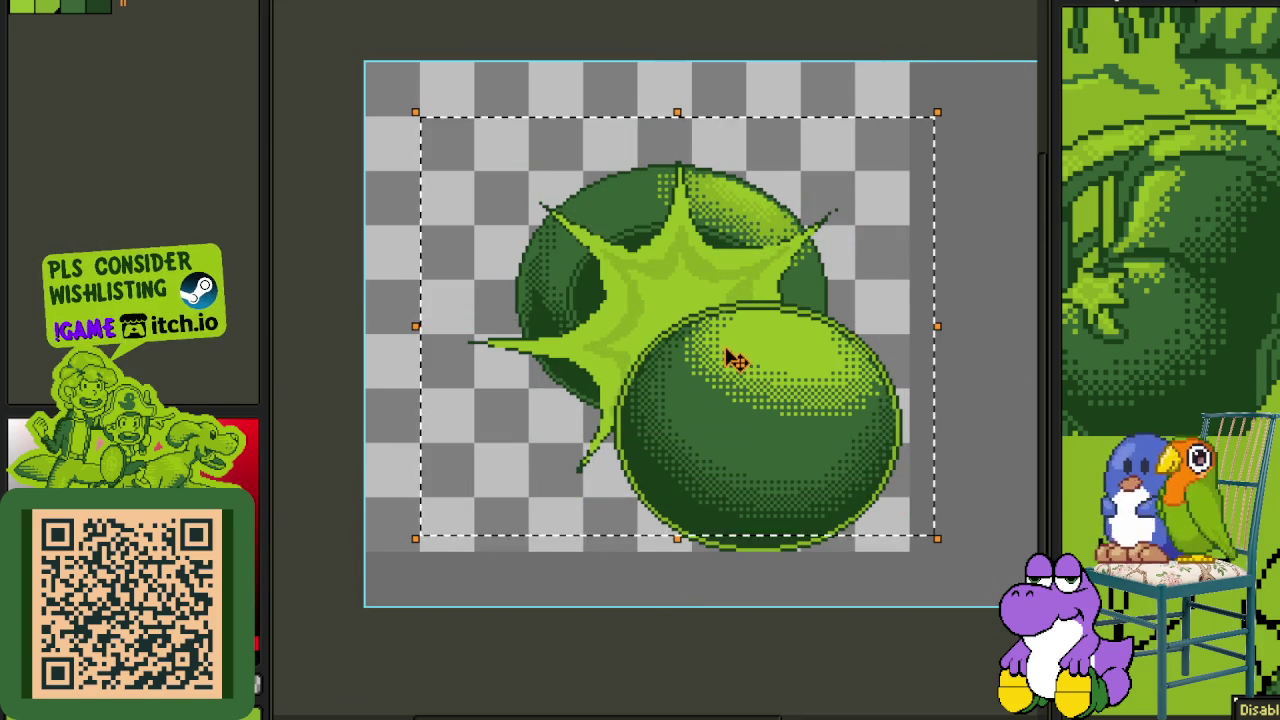
{"action": "scroll", "coordinate": [770, 350], "scroll_direction": "down", "scroll_amount": 3}
{"action": "key", "text": "Return"}
{"action": "scroll", "coordinate": [732, 322], "scroll_direction": "up", "scroll_amount": 1}
{"action": "scroll", "coordinate": [727, 315], "scroll_direction": "up", "scroll_amount": 1}
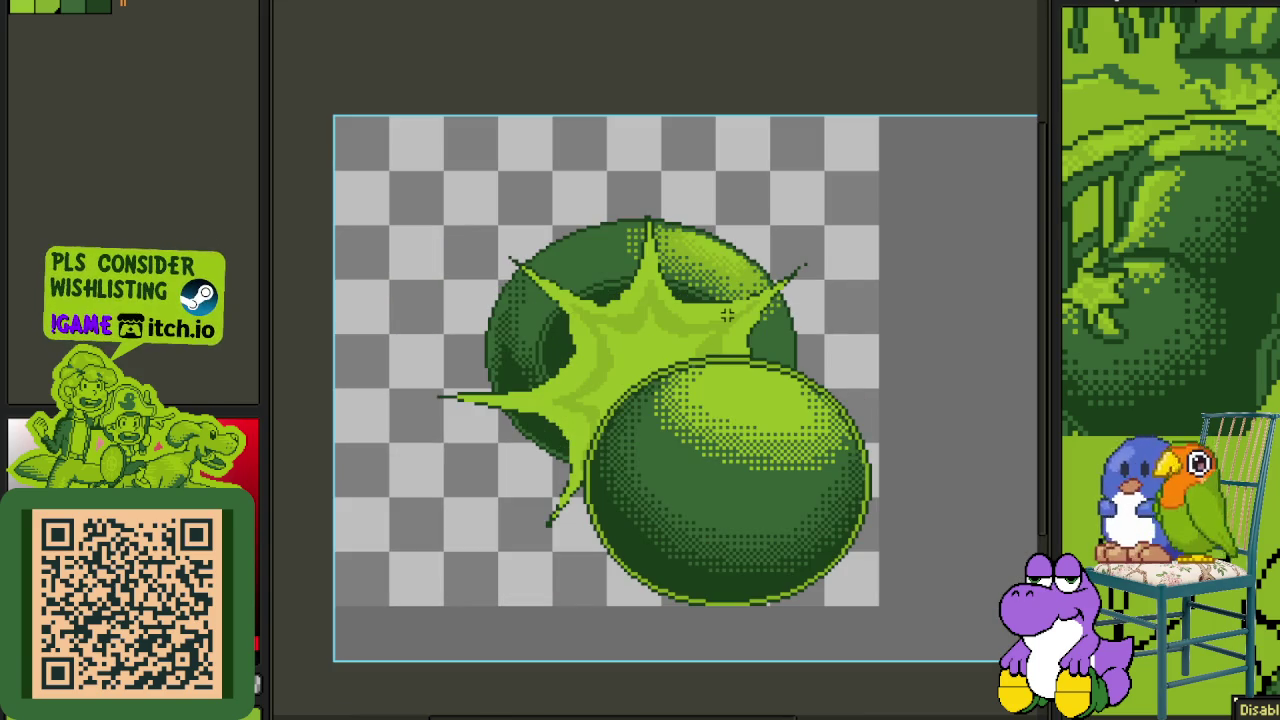
{"action": "key", "text": "Tab"}
{"action": "key", "text": "Tab"}
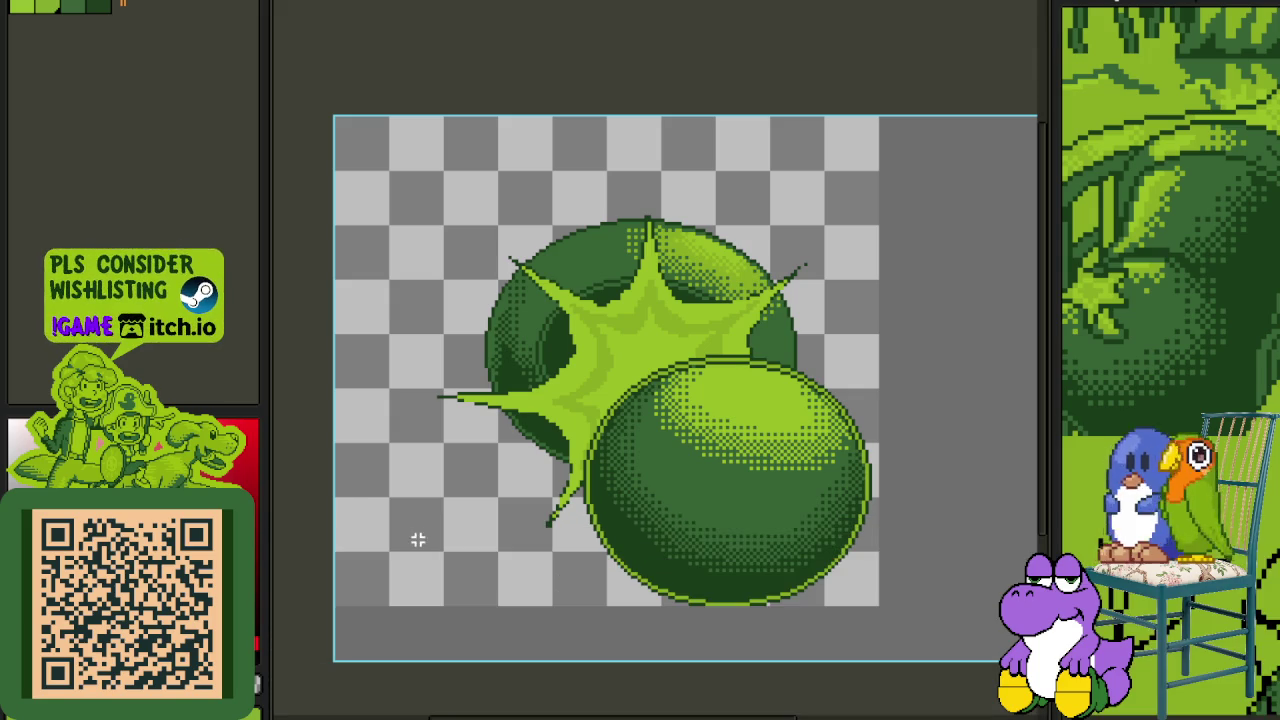
{"action": "key", "text": "Tab"}
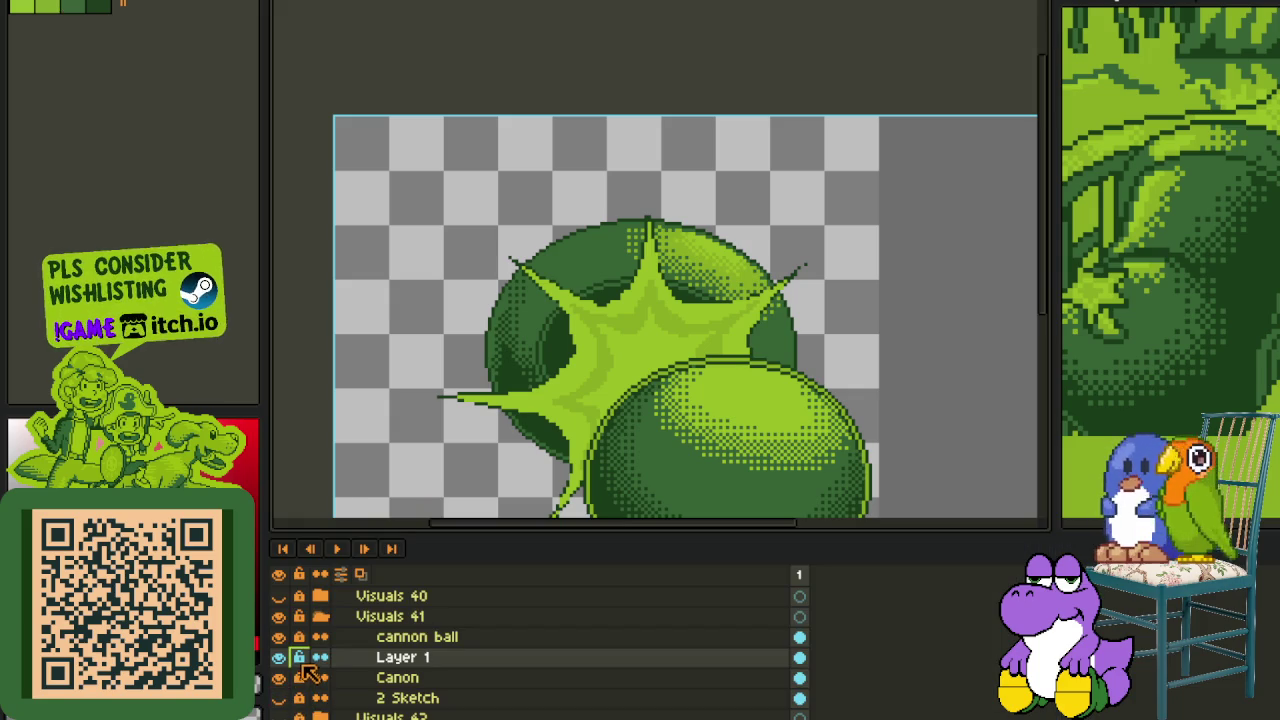
{"action": "left_click", "coordinate": [278, 637]}
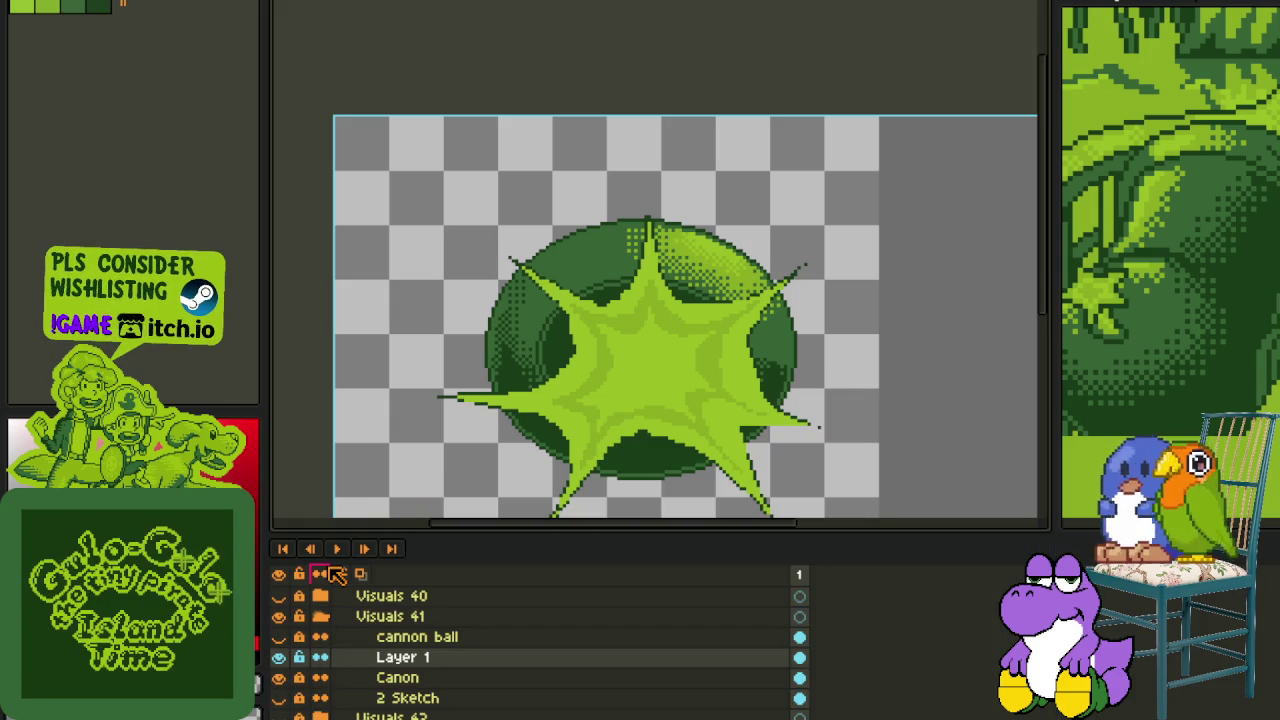
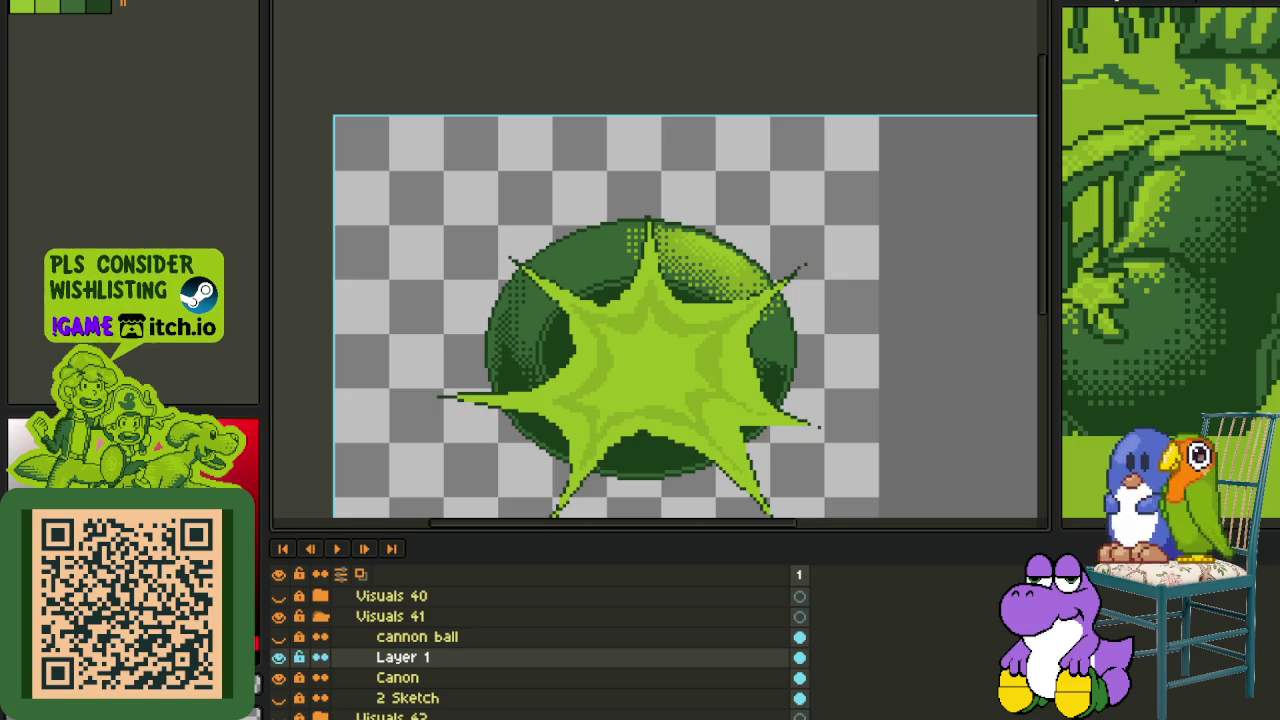
- Zoom in on the cannonball explosion, hide the timeline, inspect the sprite, then zoom back out
{"action": "scroll", "coordinate": [485, 440], "scroll_direction": "up", "scroll_amount": 2}
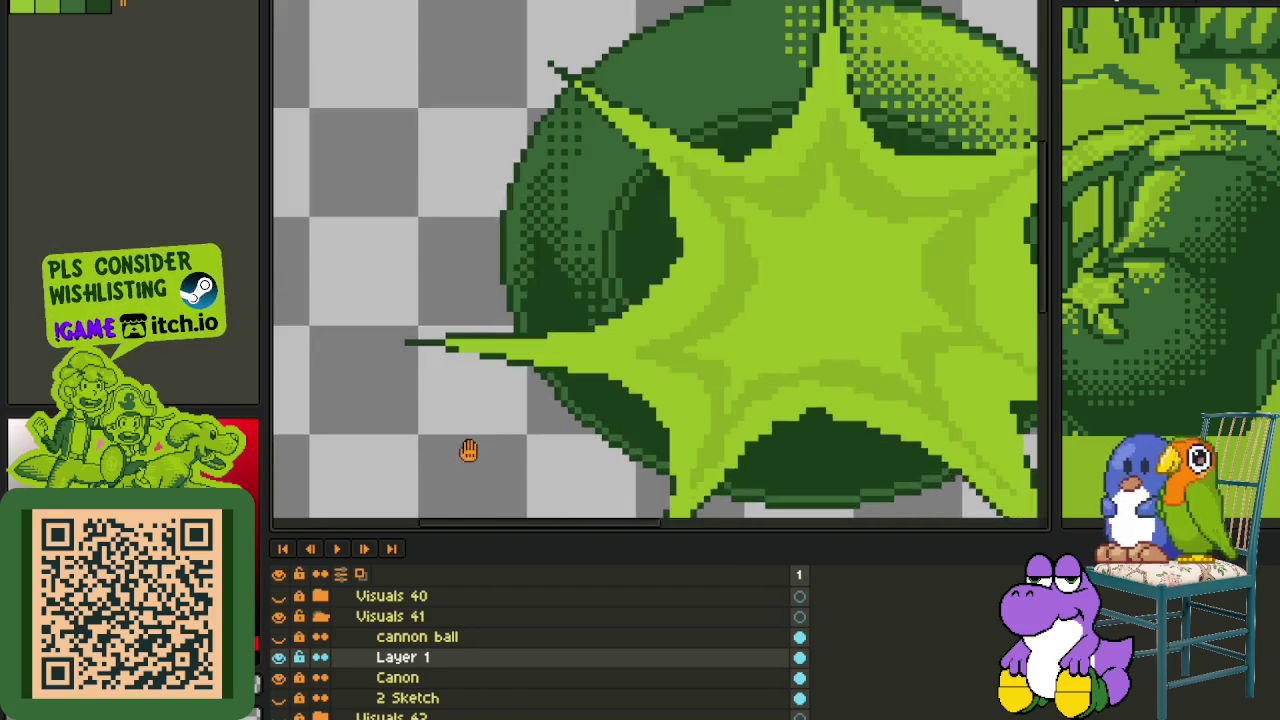
{"action": "scroll", "coordinate": [409, 360], "scroll_direction": "up", "scroll_amount": 1}
{"action": "key", "text": "Tab"}
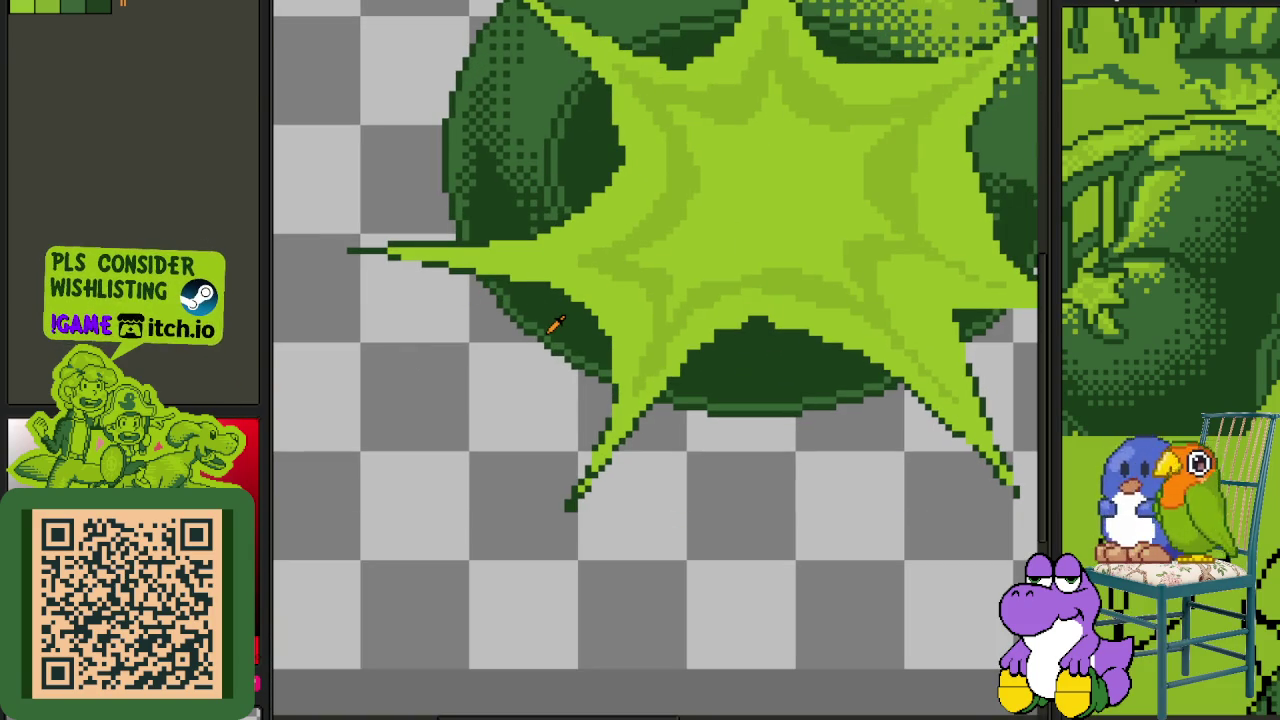
{"action": "scroll", "coordinate": [575, 441], "scroll_direction": "up", "scroll_amount": 1}
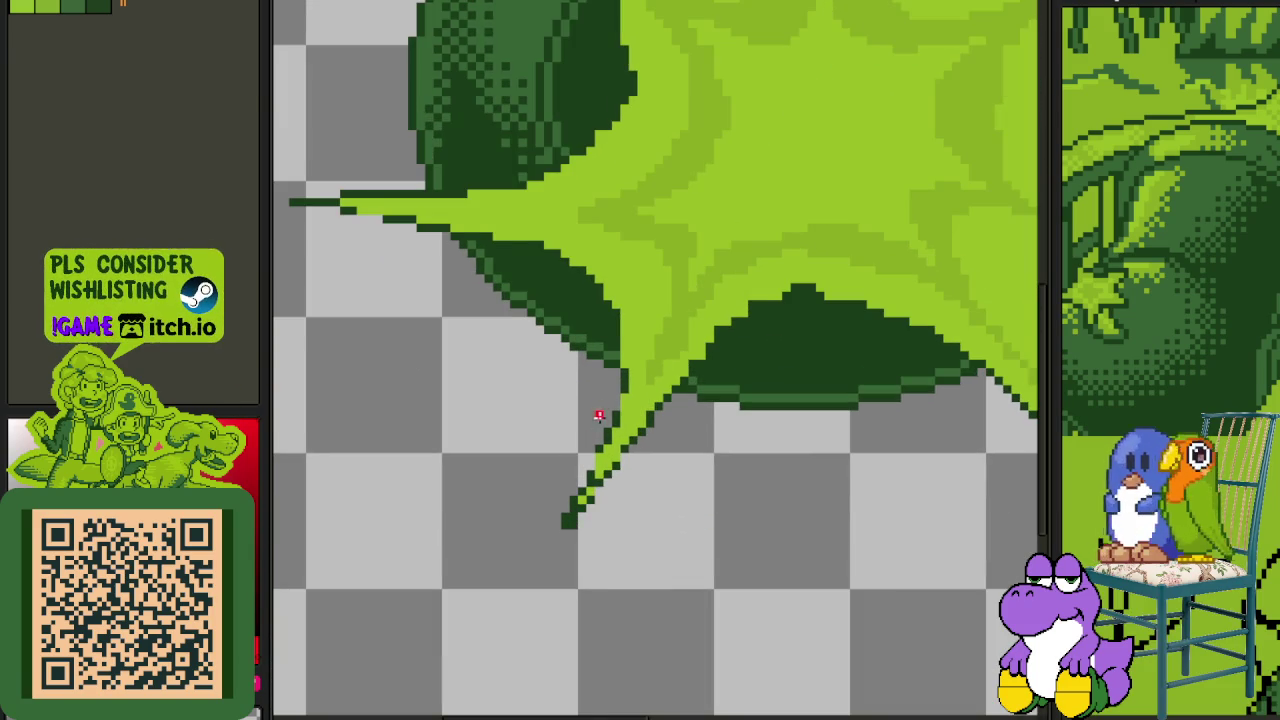
{"action": "scroll", "coordinate": [597, 475], "scroll_direction": "up", "scroll_amount": 1}
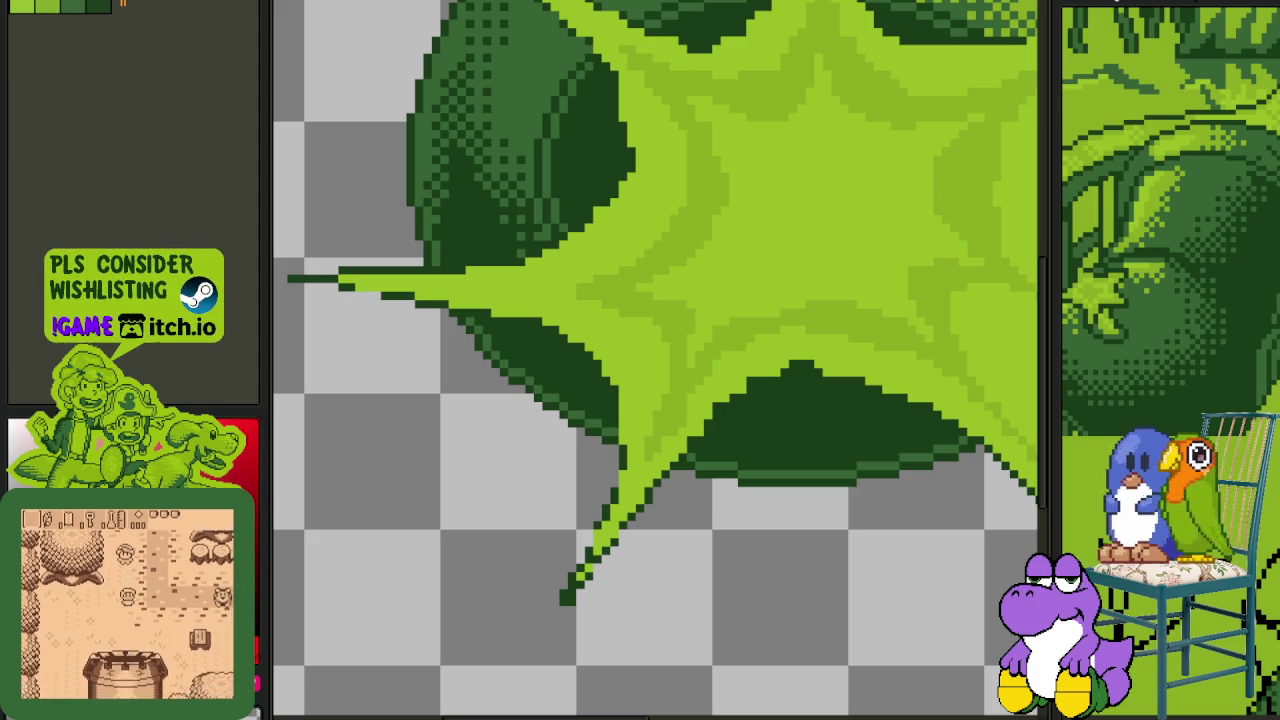
{"action": "scroll", "coordinate": [601, 286], "scroll_direction": "down", "scroll_amount": 2}
{"action": "scroll", "coordinate": [601, 286], "scroll_direction": "down", "scroll_amount": 2}
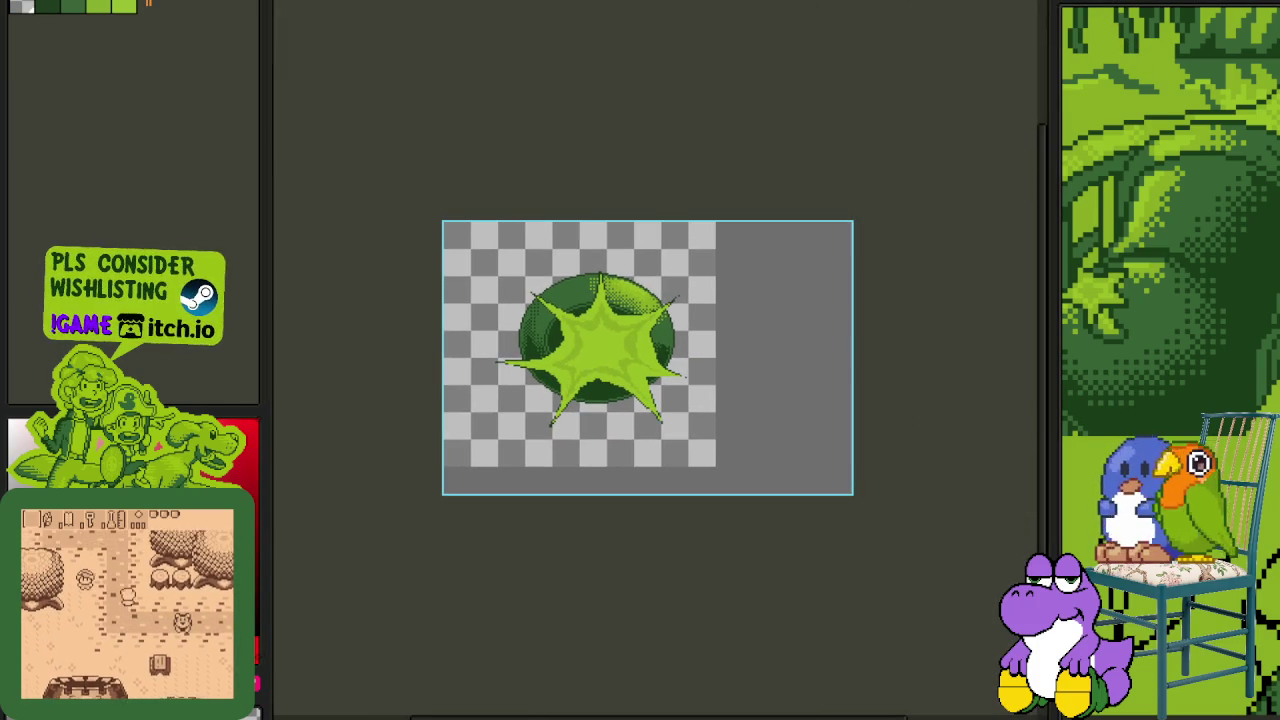
- Zoom out and pan across the asset sheet to center the character portrait grid
{"action": "scroll", "coordinate": [697, 196], "scroll_direction": "down", "scroll_amount": 3}
{"action": "scroll", "coordinate": [711, 251], "scroll_direction": "down", "scroll_amount": 1}
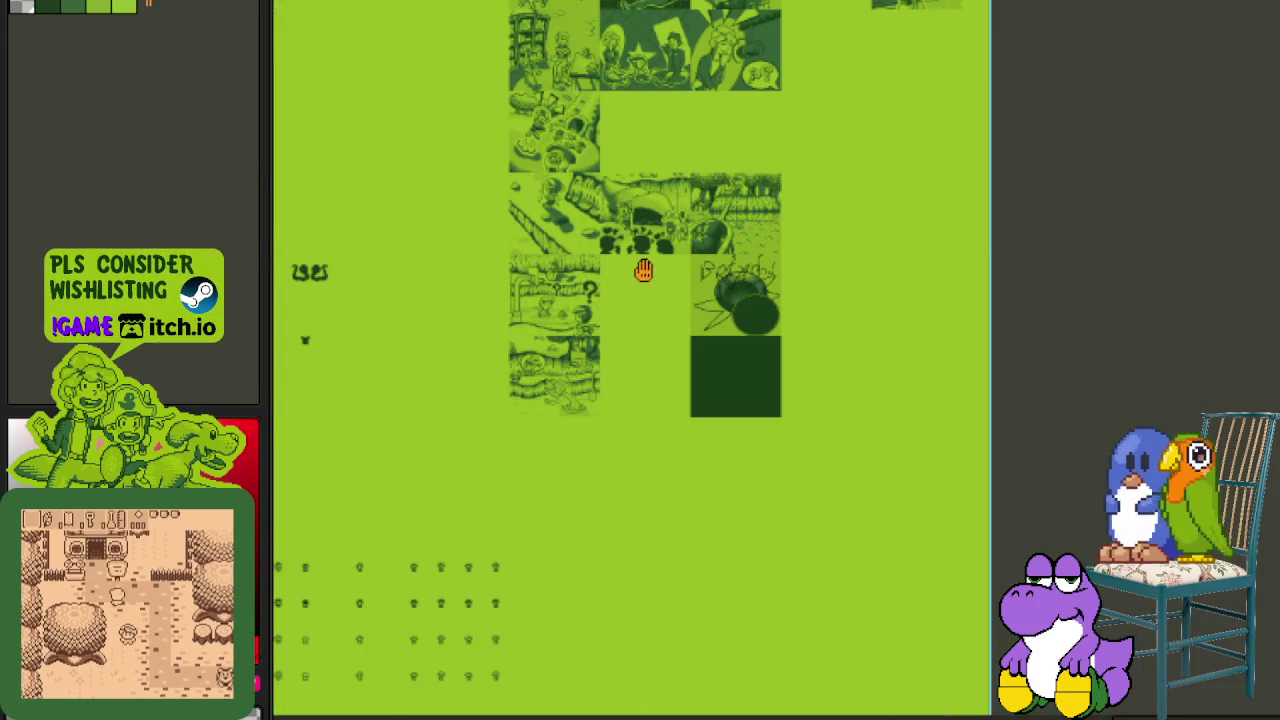
{"action": "mouse_move", "coordinate": [674, 343]}
{"action": "left_mouse_down"}
{"action": "mouse_move", "coordinate": [750, 581]}
{"action": "mouse_move", "coordinate": [903, 606]}
{"action": "left_mouse_up"}
{"action": "mouse_move", "coordinate": [651, 411]}
{"action": "left_mouse_down"}
{"action": "mouse_move", "coordinate": [897, 517]}
{"action": "mouse_move", "coordinate": [918, 539]}
{"action": "mouse_move", "coordinate": [726, 540]}
{"action": "left_mouse_up"}
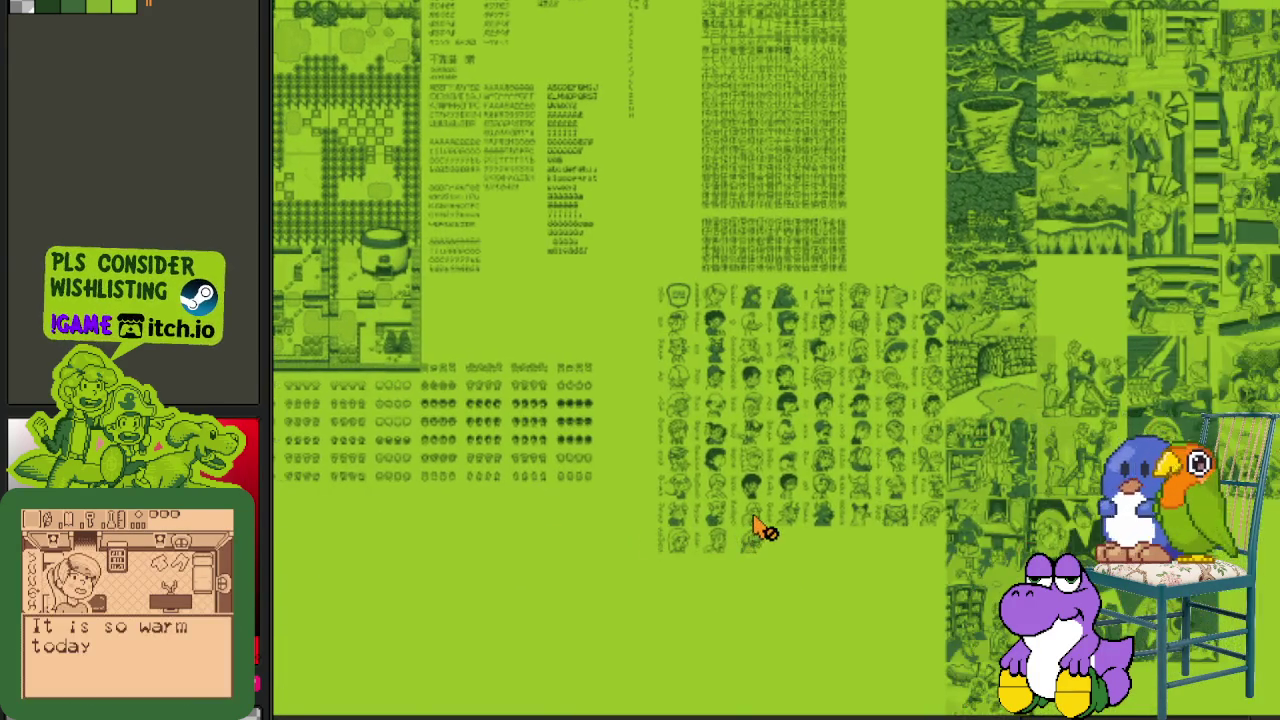
{"action": "scroll", "coordinate": [757, 534], "scroll_direction": "up", "scroll_amount": 5}
{"action": "scroll", "coordinate": [778, 482], "scroll_direction": "up", "scroll_amount": 2}
{"action": "scroll", "coordinate": [773, 478], "scroll_direction": "down", "scroll_amount": 3}
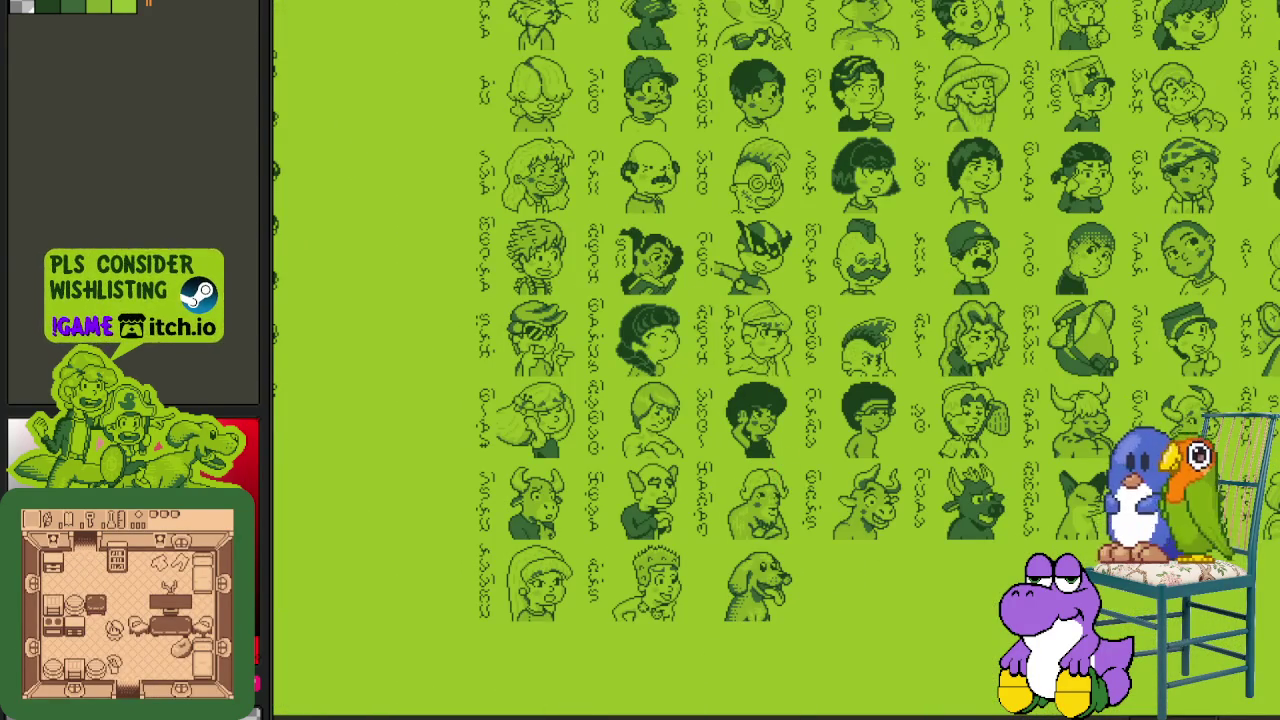
{"action": "mouse_move", "coordinate": [757, 268]}
{"action": "left_mouse_down"}
{"action": "mouse_move", "coordinate": [637, 533]}
{"action": "mouse_move", "coordinate": [330, 520]}
{"action": "left_mouse_up"}
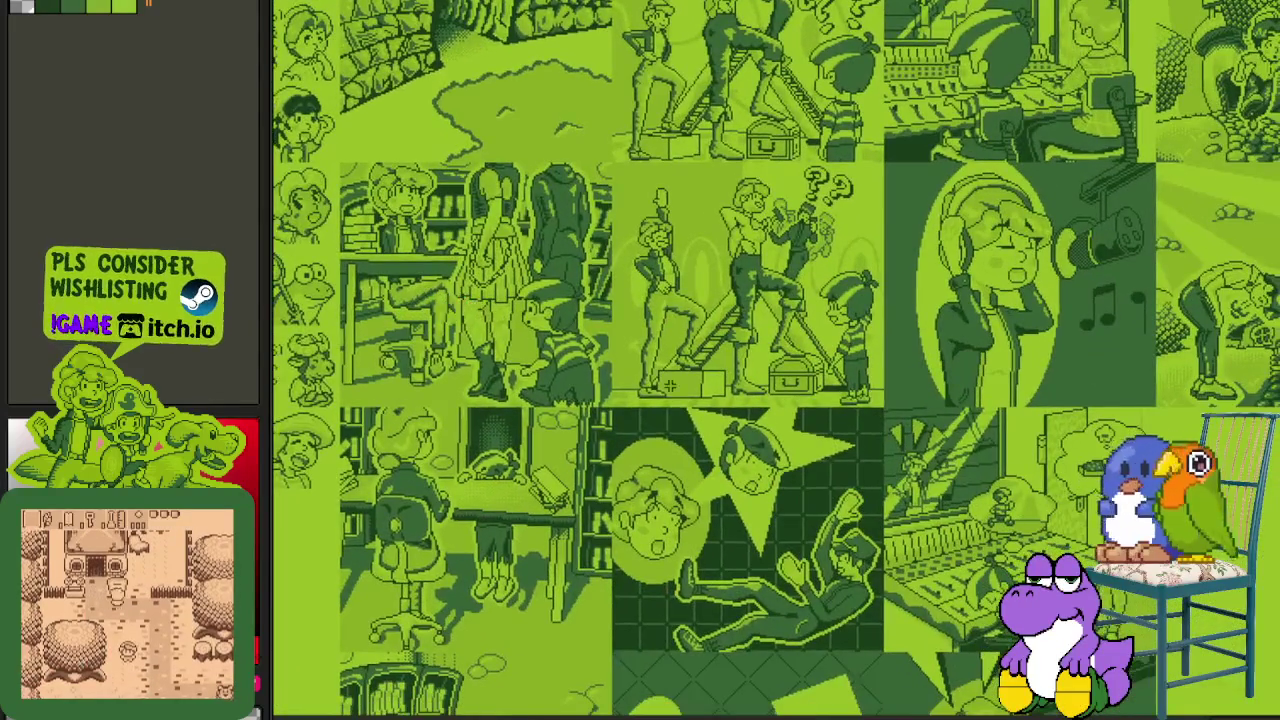
- Pan past the scene illustrations and overworld map to center the font glyph tiles
{"action": "scroll", "coordinate": [721, 507], "scroll_direction": "down", "scroll_amount": 2}
{"action": "left_click_drag", "start_coordinate": [721, 507], "coordinate": [621, 310]}
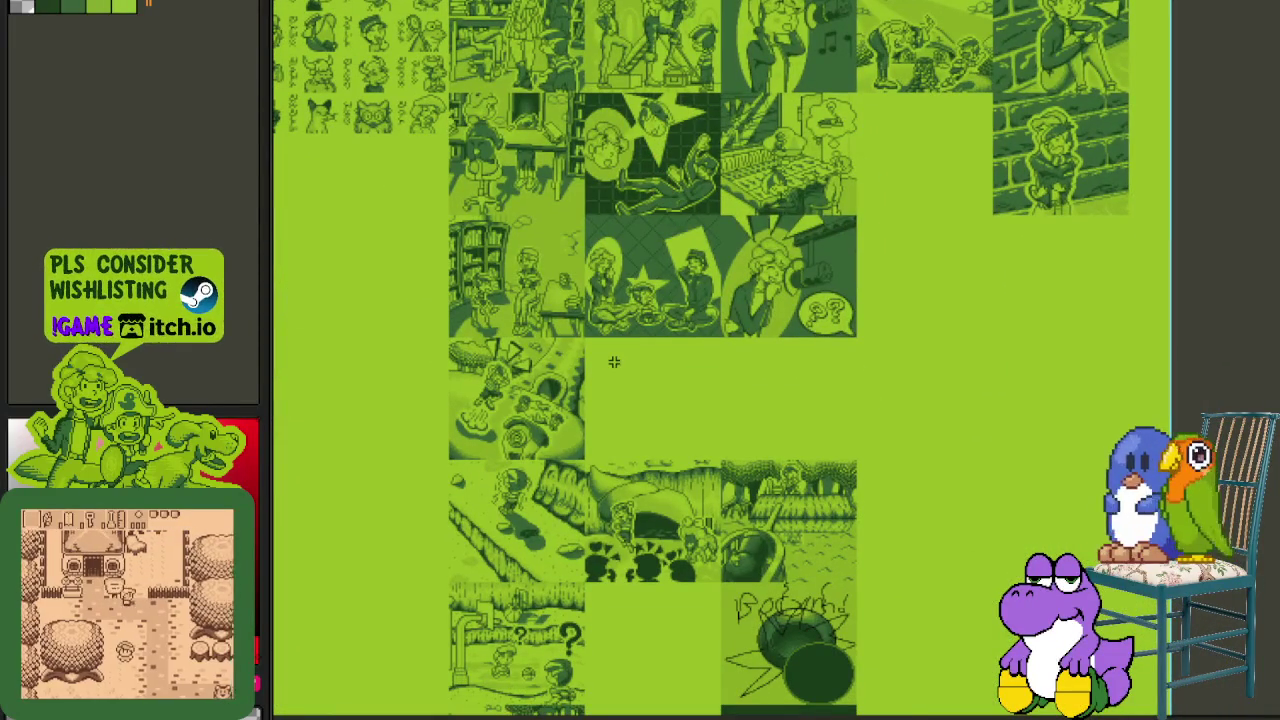
{"action": "scroll", "coordinate": [646, 326], "scroll_direction": "down", "scroll_amount": 2}
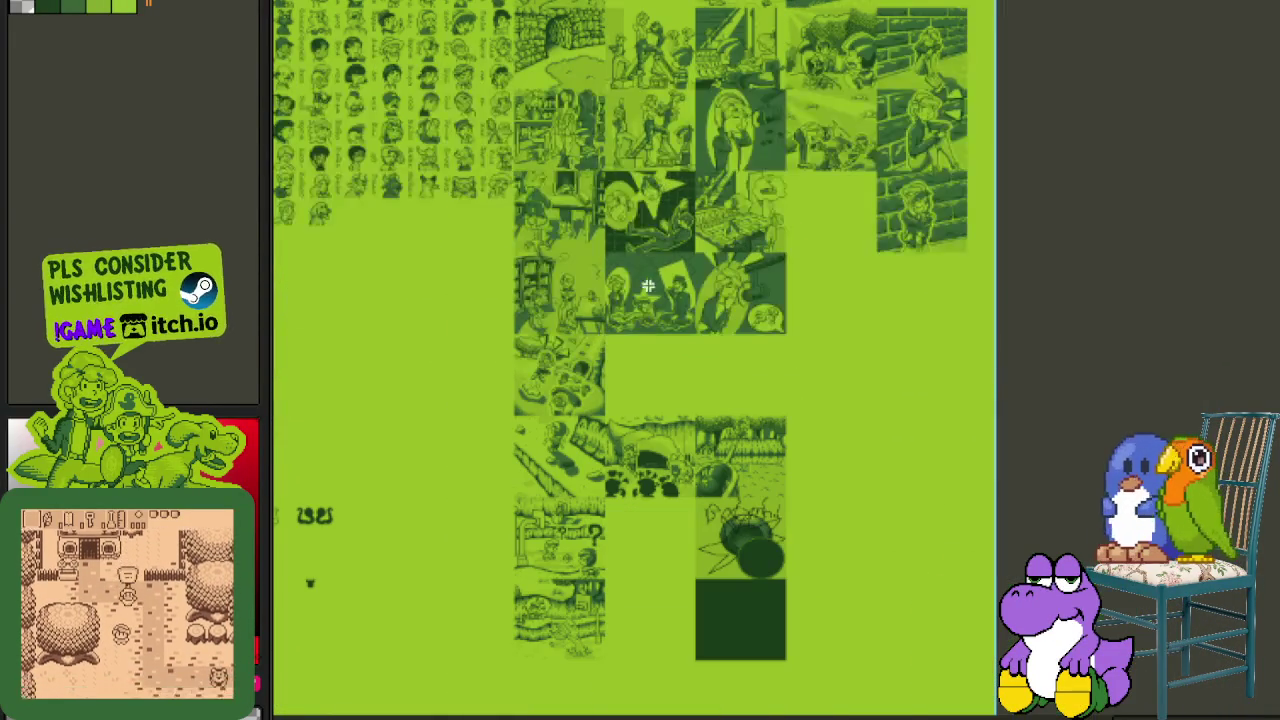
{"action": "left_click_drag", "start_coordinate": [677, 207], "coordinate": [704, 523]}
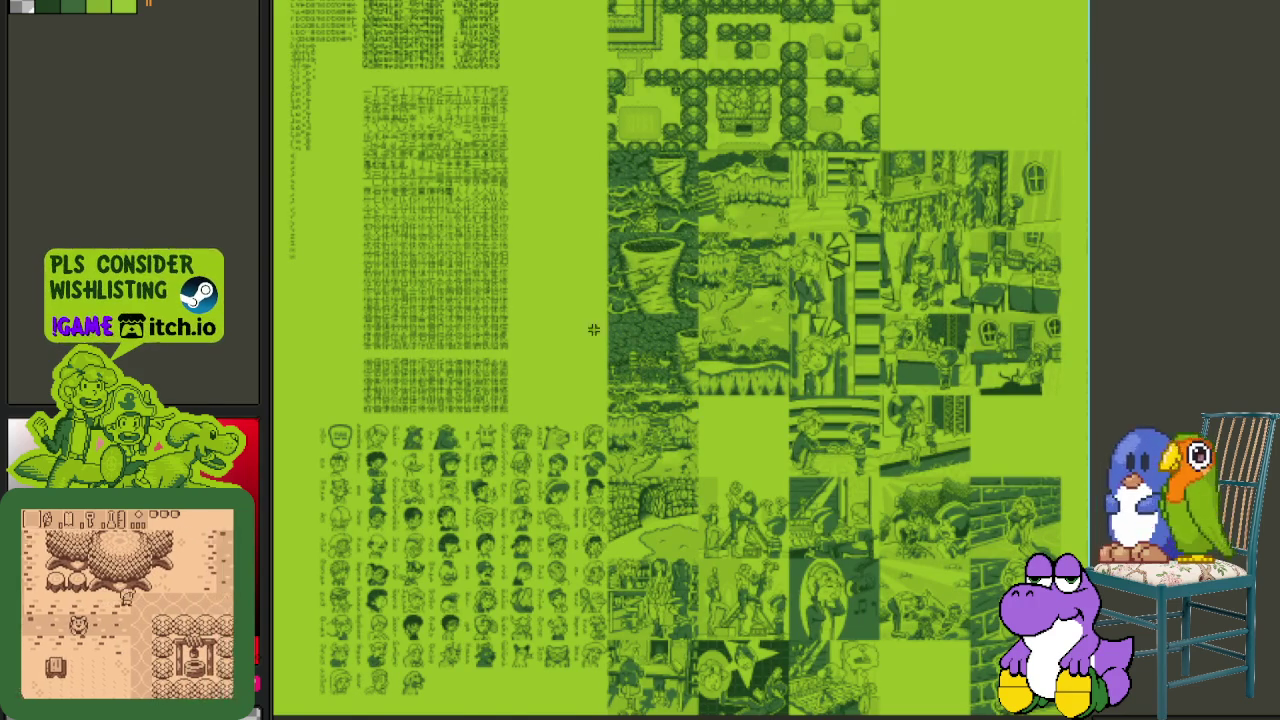
{"action": "scroll", "coordinate": [659, 305], "scroll_direction": "up", "scroll_amount": 1}
{"action": "mouse_move", "coordinate": [647, 376]}
{"action": "left_mouse_down"}
{"action": "mouse_move", "coordinate": [569, 449]}
{"action": "mouse_move", "coordinate": [700, 606]}
{"action": "mouse_move", "coordinate": [689, 688]}
{"action": "left_mouse_up"}
{"action": "mouse_move", "coordinate": [663, 443]}
{"action": "left_mouse_down"}
{"action": "mouse_move", "coordinate": [700, 625]}
{"action": "mouse_move", "coordinate": [874, 686]}
{"action": "mouse_move", "coordinate": [987, 665]}
{"action": "left_mouse_up"}
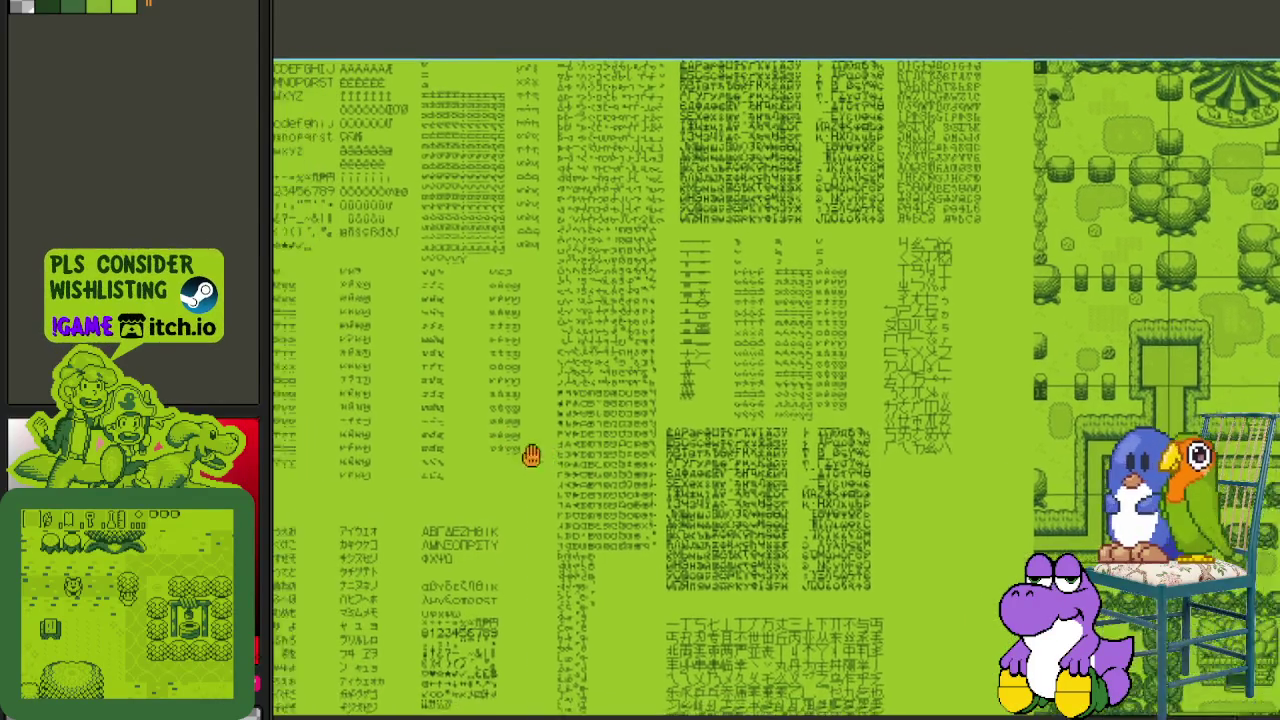
- Frame the whole glyph sheet and bring the lower glyph blocks into view
{"action": "scroll", "coordinate": [514, 371], "scroll_direction": "up", "scroll_amount": 2}
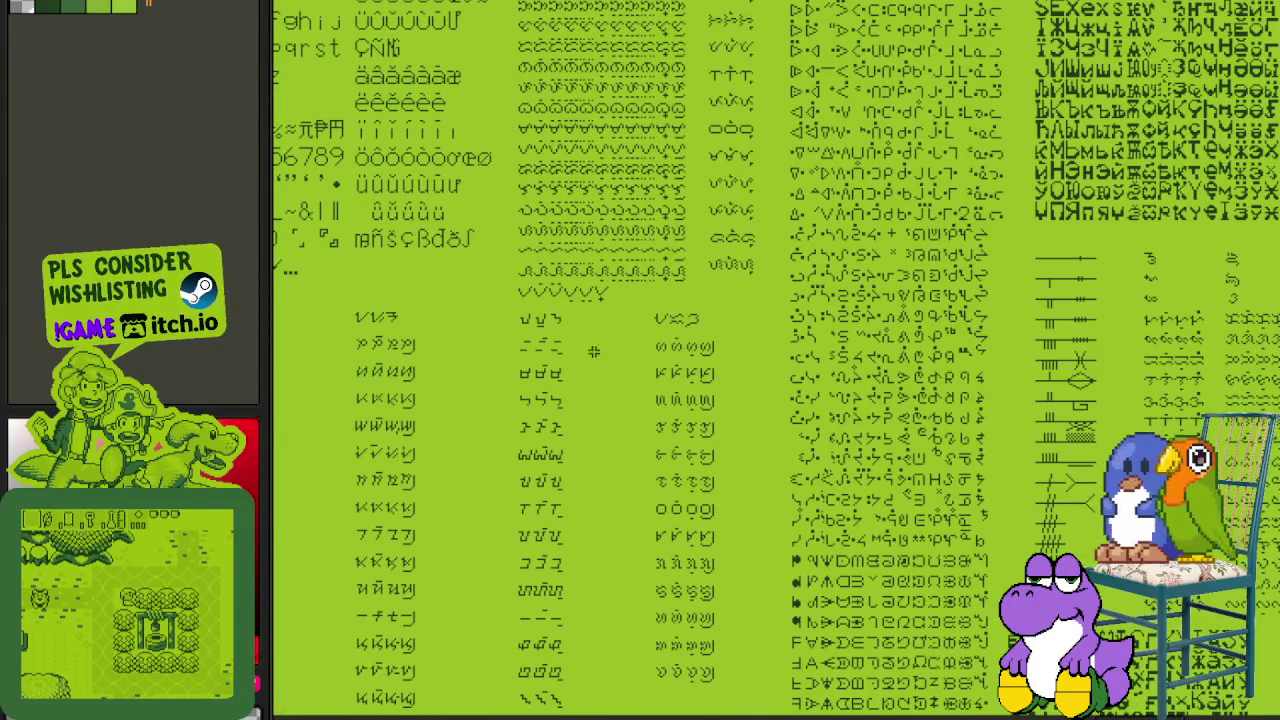
{"action": "scroll", "coordinate": [570, 430], "scroll_direction": "down", "scroll_amount": 2}
{"action": "left_click_drag", "start_coordinate": [629, 463], "coordinate": [561, 255]}
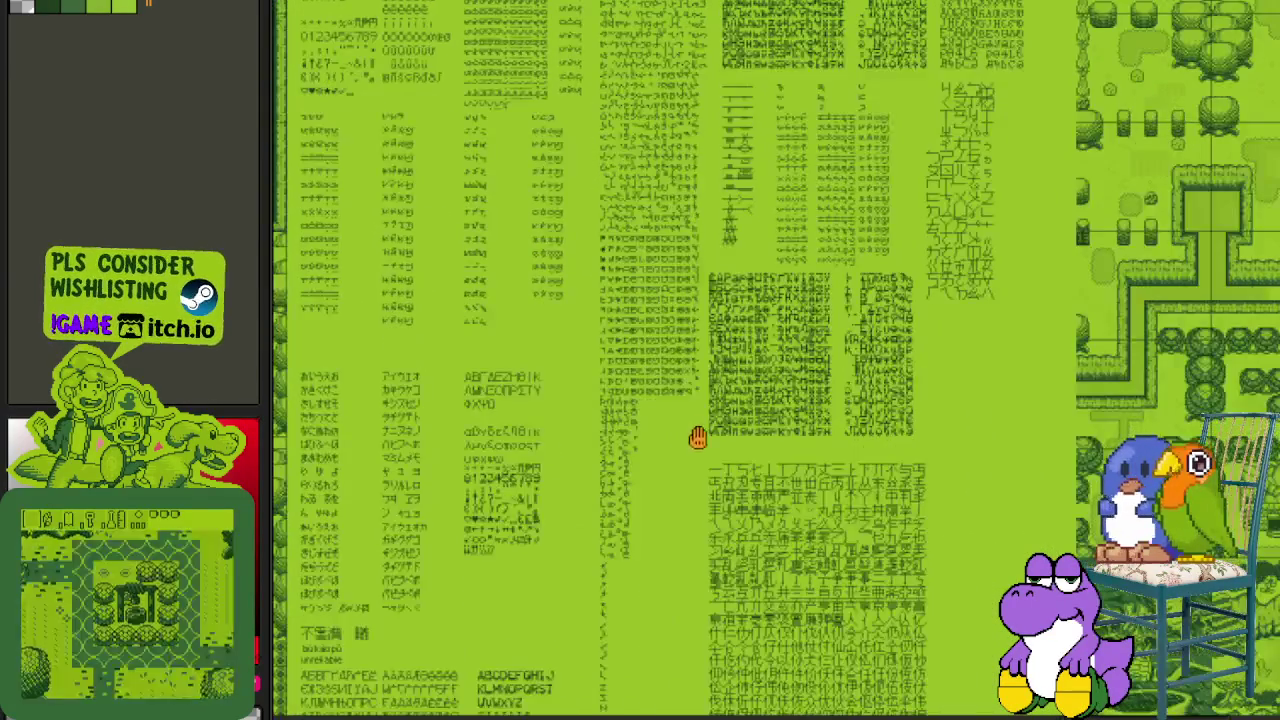
{"action": "left_click_drag", "start_coordinate": [689, 406], "coordinate": [646, 337]}
{"action": "scroll", "coordinate": [636, 430], "scroll_direction": "up", "scroll_amount": 2}
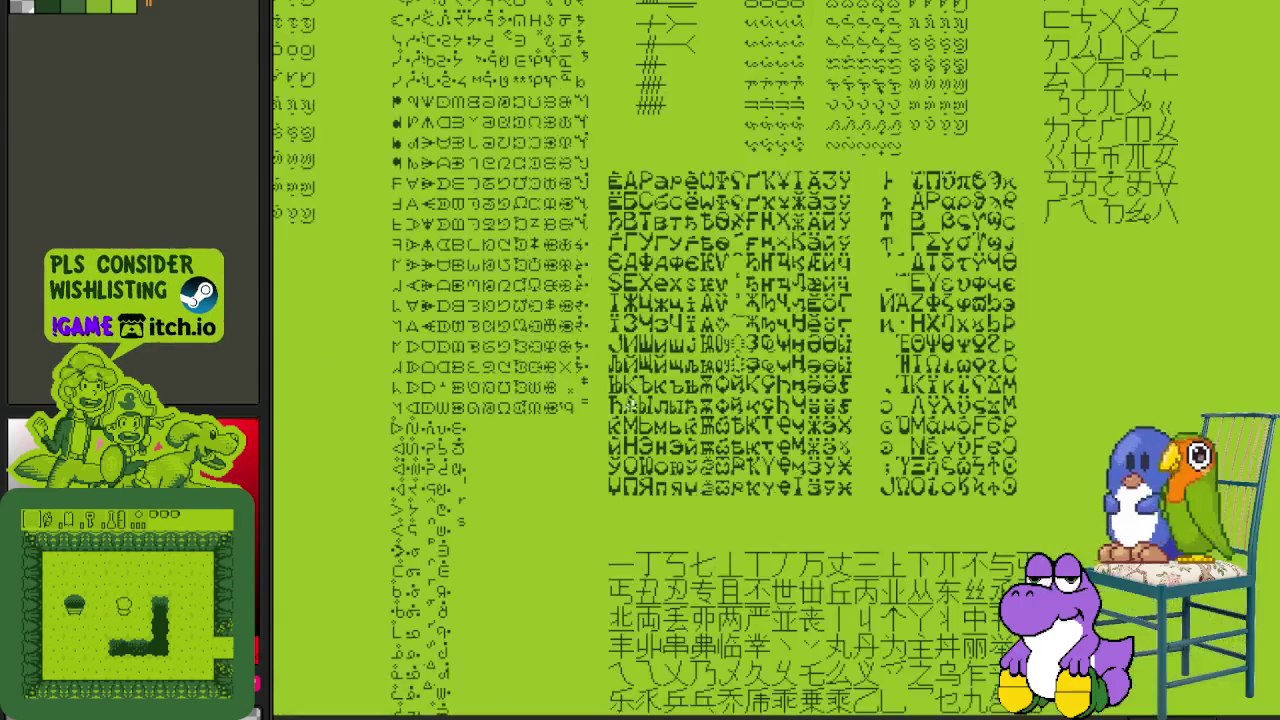
{"action": "scroll", "coordinate": [671, 300], "scroll_direction": "up", "scroll_amount": 2}
- Marquee-select the Cyrillic glyph block and adjust the zoom around it
{"action": "left_click_drag", "start_coordinate": [564, 18], "coordinate": [1064, 686]}
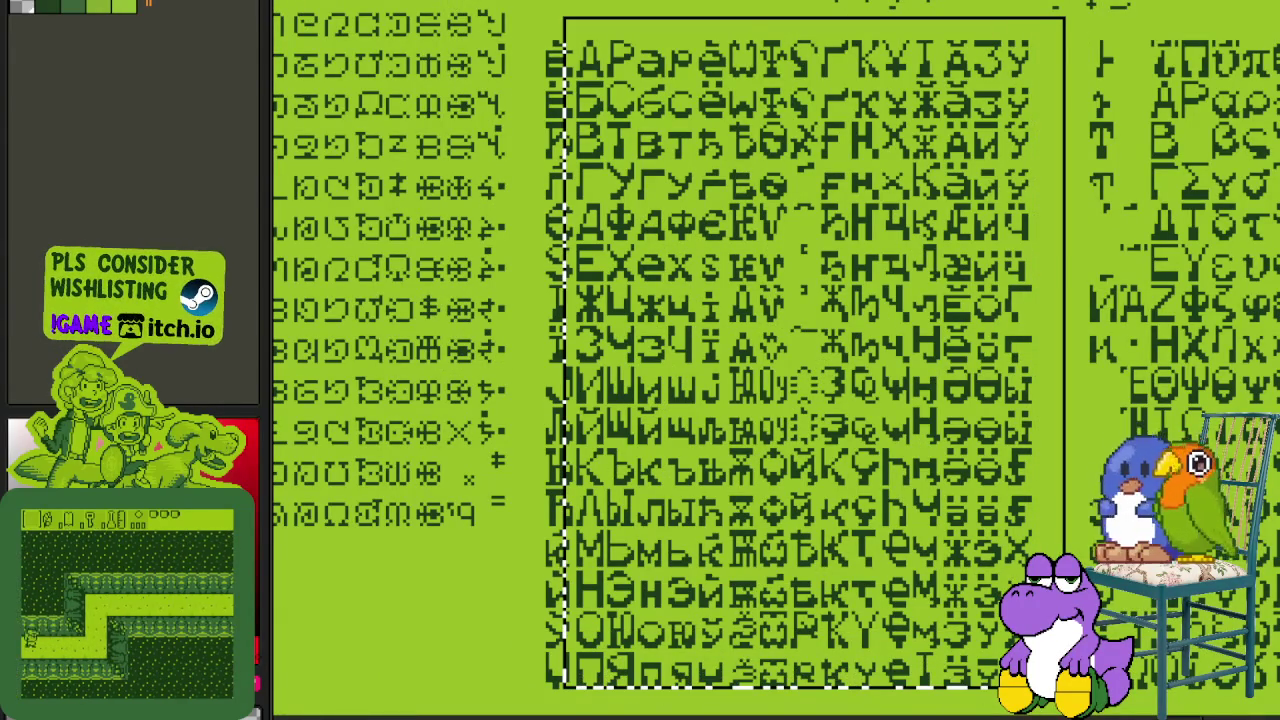
{"action": "scroll", "coordinate": [825, 650], "scroll_direction": "down", "scroll_amount": 3}
{"action": "scroll", "coordinate": [825, 650], "scroll_direction": "up", "scroll_amount": 1}
{"action": "scroll", "coordinate": [825, 650], "scroll_direction": "down", "scroll_amount": 1}
{"action": "scroll", "coordinate": [823, 606], "scroll_direction": "down", "scroll_amount": 1}
{"action": "scroll", "coordinate": [771, 526], "scroll_direction": "up", "scroll_amount": 2}
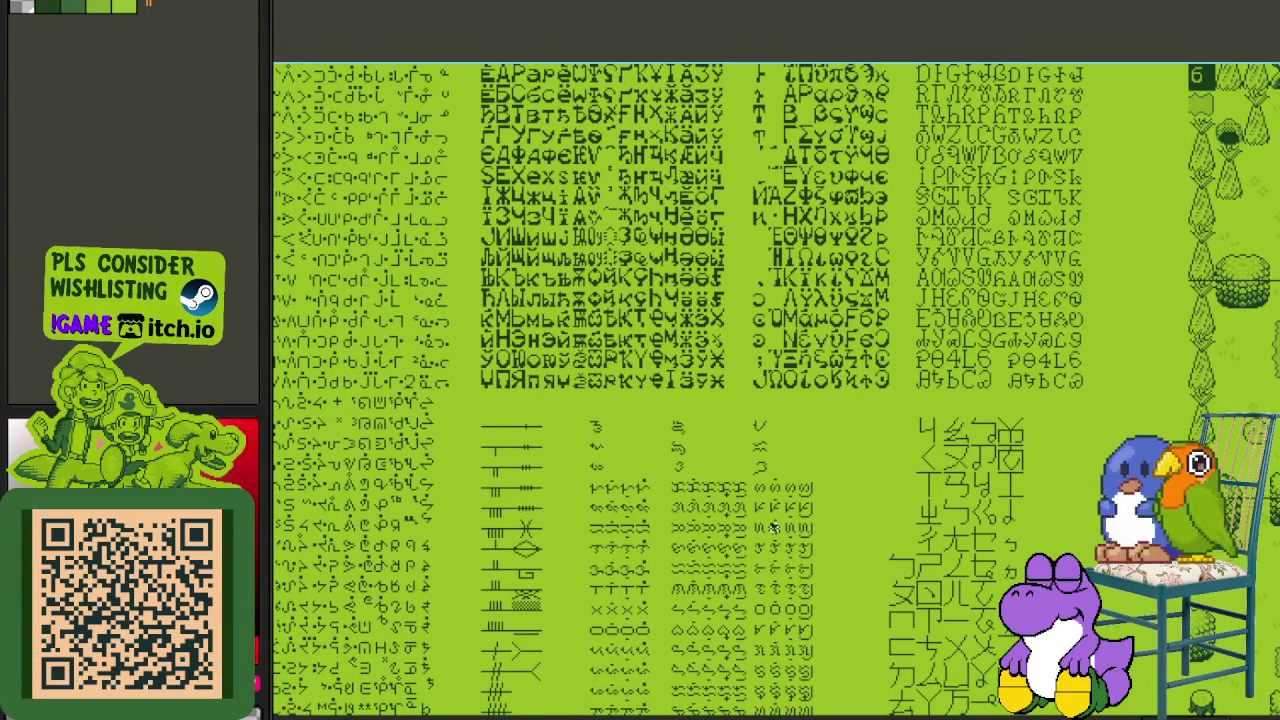
{"action": "left_click_drag", "start_coordinate": [771, 528], "coordinate": [729, 566]}
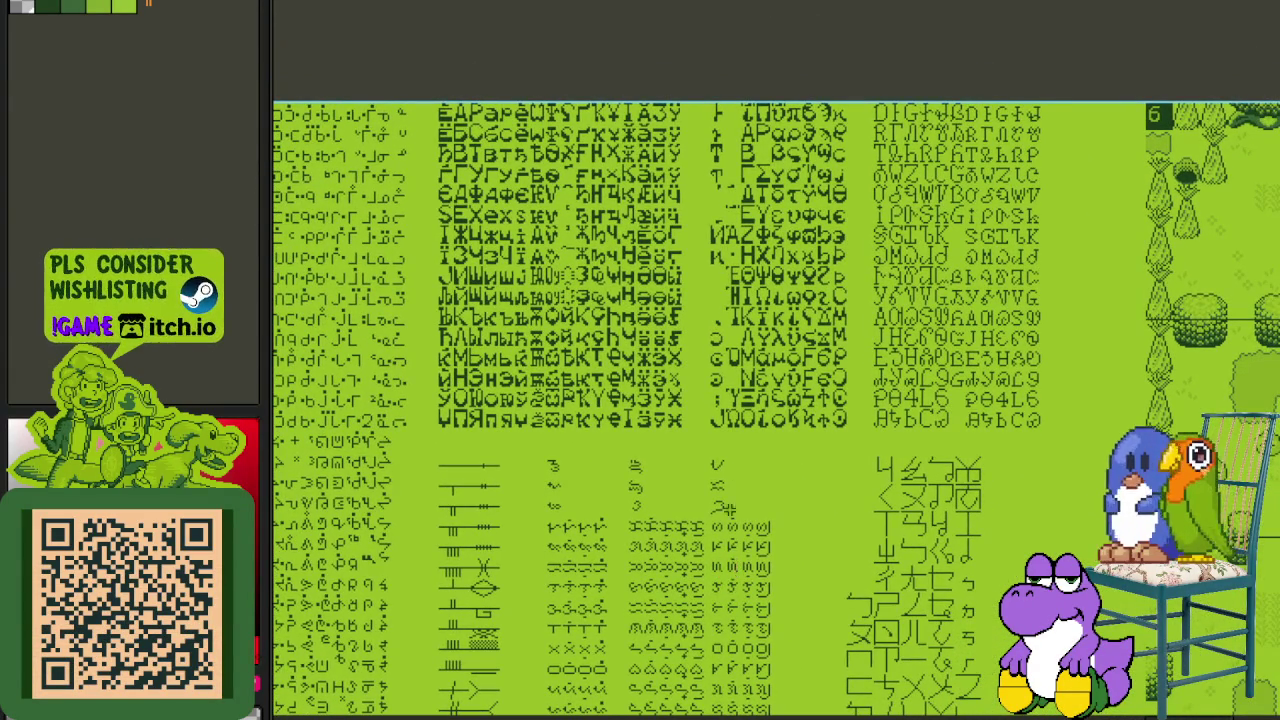
{"action": "scroll", "coordinate": [716, 427], "scroll_direction": "up", "scroll_amount": 1}
{"action": "scroll", "coordinate": [716, 414], "scroll_direction": "down", "scroll_amount": 2}
{"action": "scroll", "coordinate": [677, 377], "scroll_direction": "up", "scroll_amount": 1}
- Try marquee selections on the column of line glyphs and the right-hand glyph block
{"action": "left_click_drag", "start_coordinate": [456, 84], "coordinate": [699, 716]}
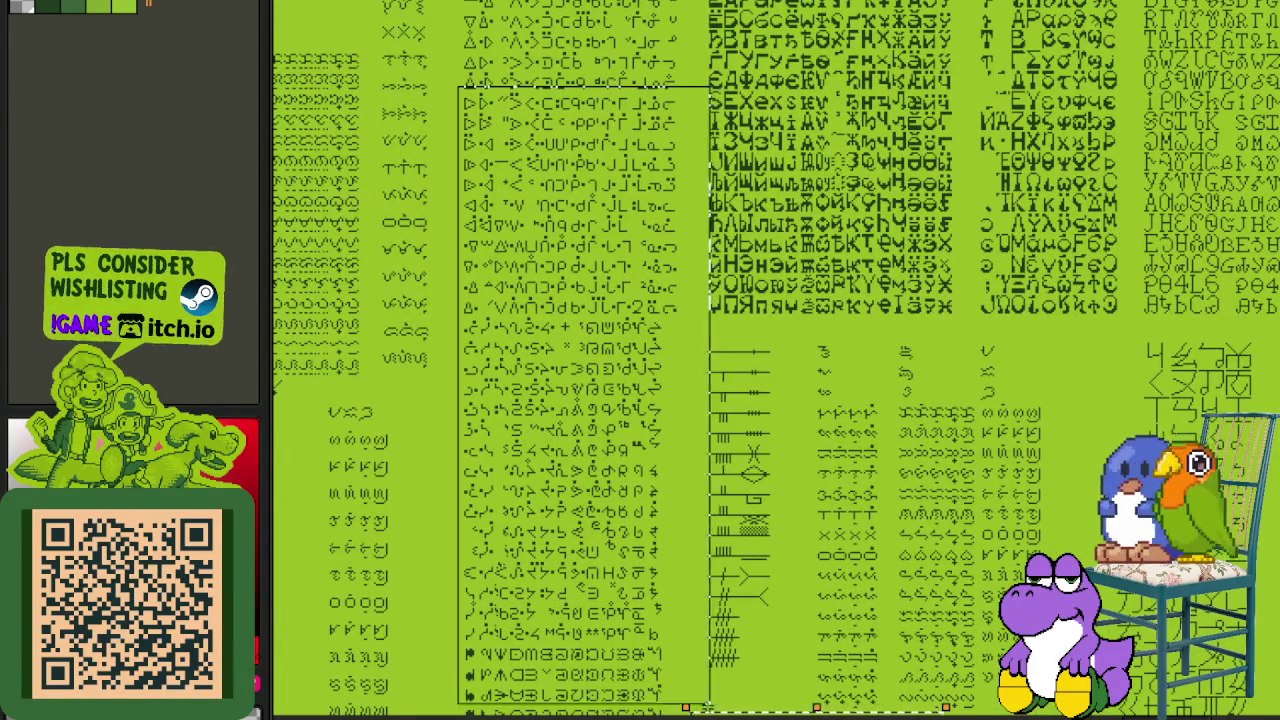
{"action": "left_click_drag", "start_coordinate": [787, 304], "coordinate": [697, 644]}
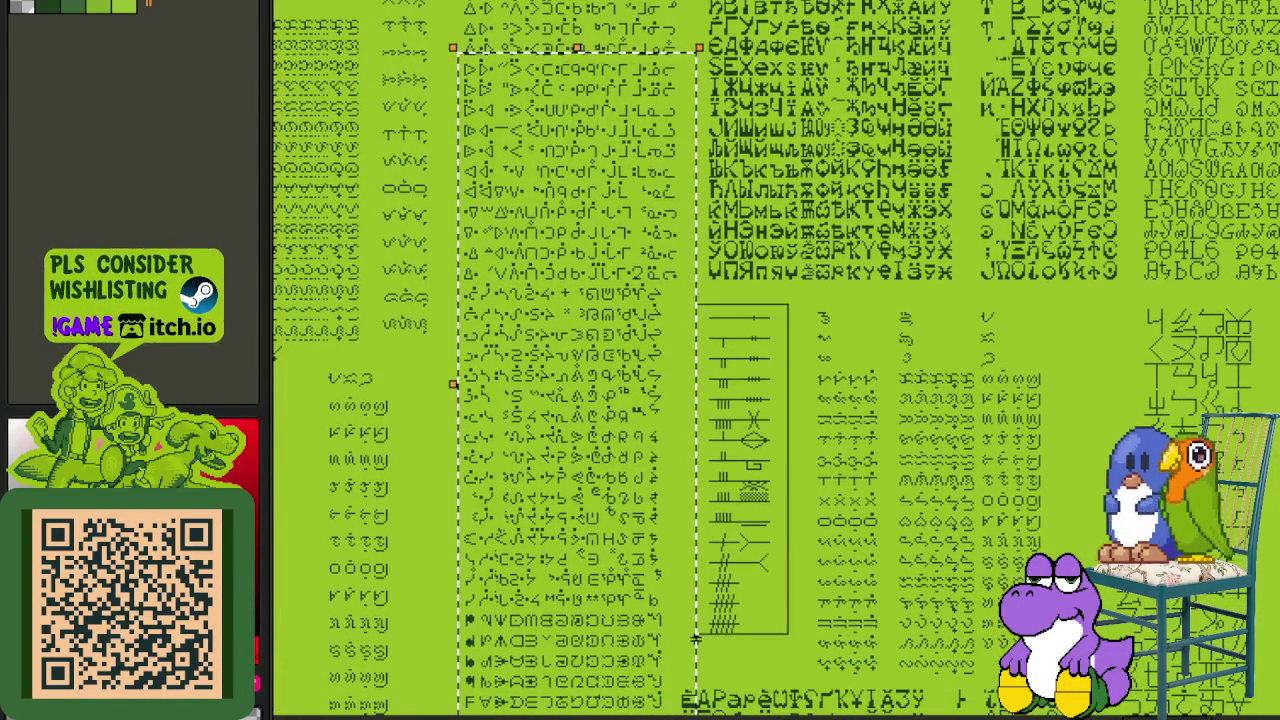
{"action": "mouse_move", "coordinate": [918, 592]}
{"action": "left_mouse_down"}
{"action": "mouse_move", "coordinate": [834, 570]}
{"action": "mouse_move", "coordinate": [714, 494]}
{"action": "mouse_move", "coordinate": [566, 431]}
{"action": "left_mouse_up"}
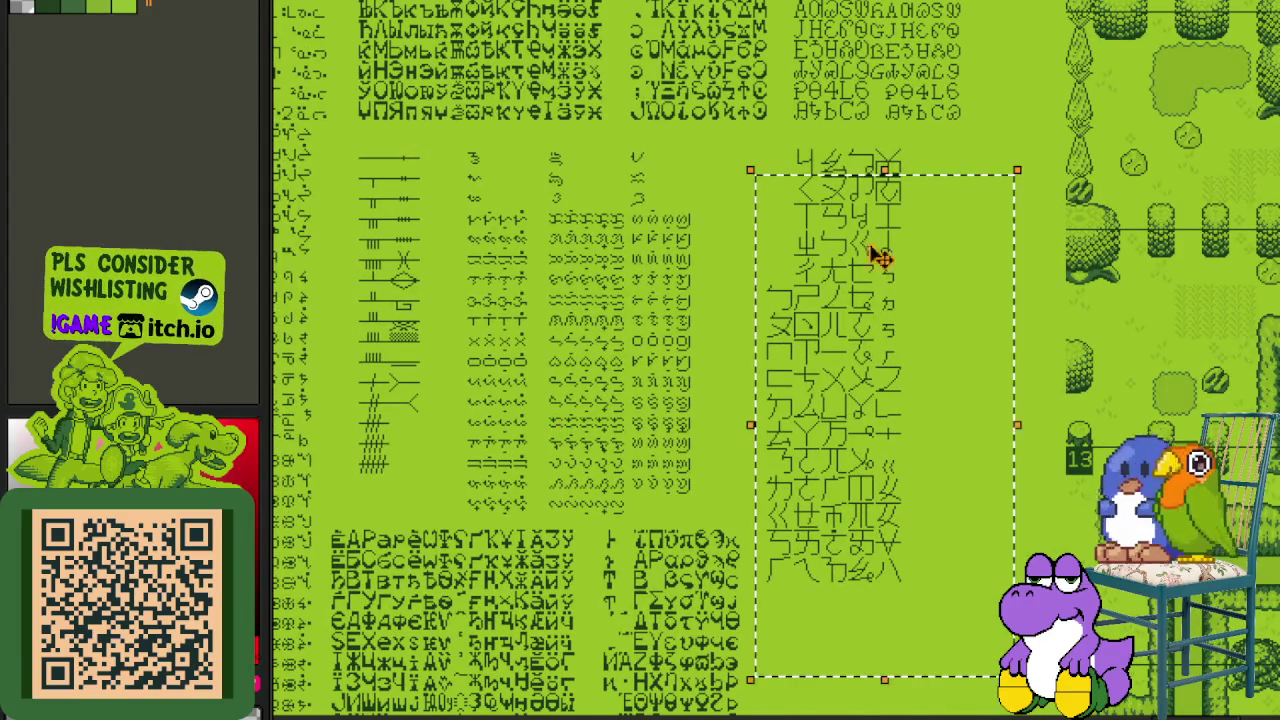
{"action": "scroll", "coordinate": [891, 329], "scroll_direction": "up", "scroll_amount": 5}
{"action": "scroll", "coordinate": [814, 443], "scroll_direction": "up", "scroll_amount": 2}
{"action": "left_click_drag", "start_coordinate": [666, 32], "coordinate": [1046, 610]}
{"action": "scroll", "coordinate": [1040, 600], "scroll_direction": "down", "scroll_amount": 3}
- Bring the kanji glyphs into view and drag a marquee selection around the kanji block
{"action": "left_click_drag", "start_coordinate": [741, 601], "coordinate": [629, 300]}
{"action": "scroll", "coordinate": [657, 366], "scroll_direction": "up", "scroll_amount": 2}
{"action": "scroll", "coordinate": [680, 368], "scroll_direction": "up", "scroll_amount": 1}
{"action": "scroll", "coordinate": [700, 370], "scroll_direction": "up", "scroll_amount": 1}
{"action": "mouse_move", "coordinate": [697, 369]}
{"action": "left_mouse_down"}
{"action": "mouse_move", "coordinate": [1157, 570]}
{"action": "mouse_move", "coordinate": [1165, 560]}
{"action": "left_mouse_up"}
{"action": "scroll", "coordinate": [1150, 500], "scroll_direction": "down", "scroll_amount": 3}
- Deselect the kanji block and pan past the portraits and forest scenes to the overworld map
{"action": "left_click", "coordinate": [1143, 323]}
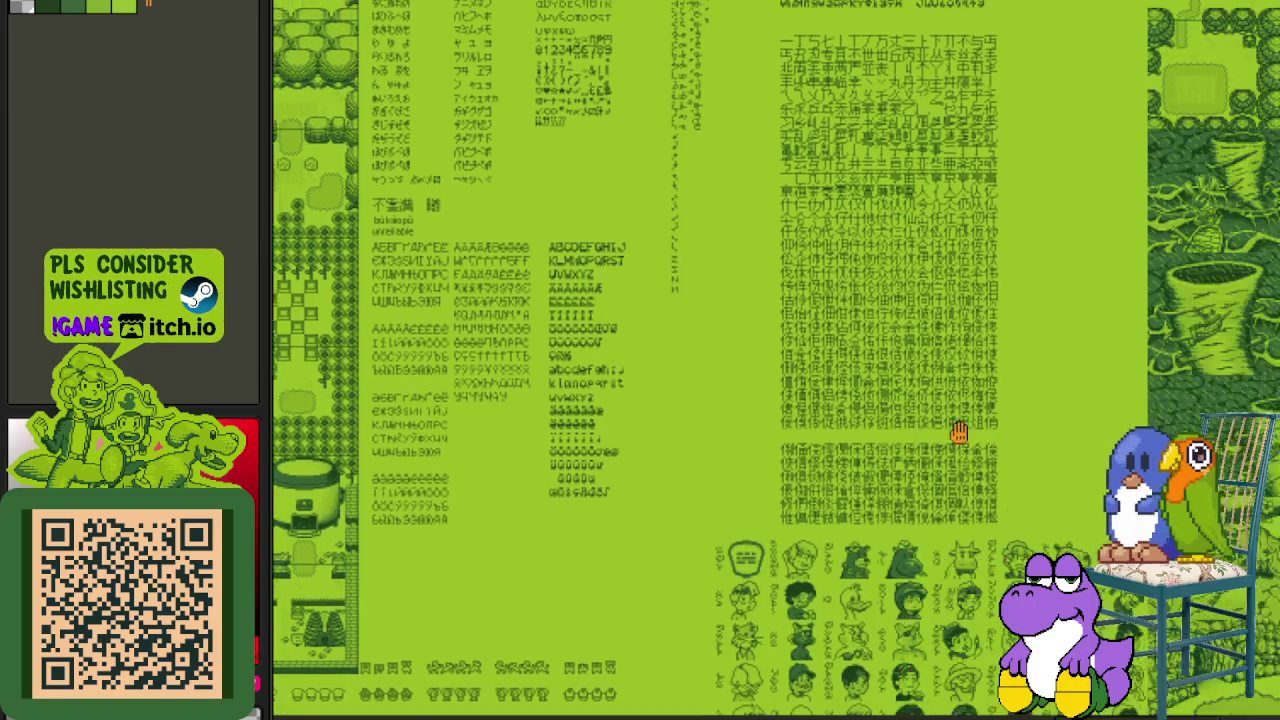
{"action": "scroll", "coordinate": [971, 434], "scroll_direction": "up", "scroll_amount": 3}
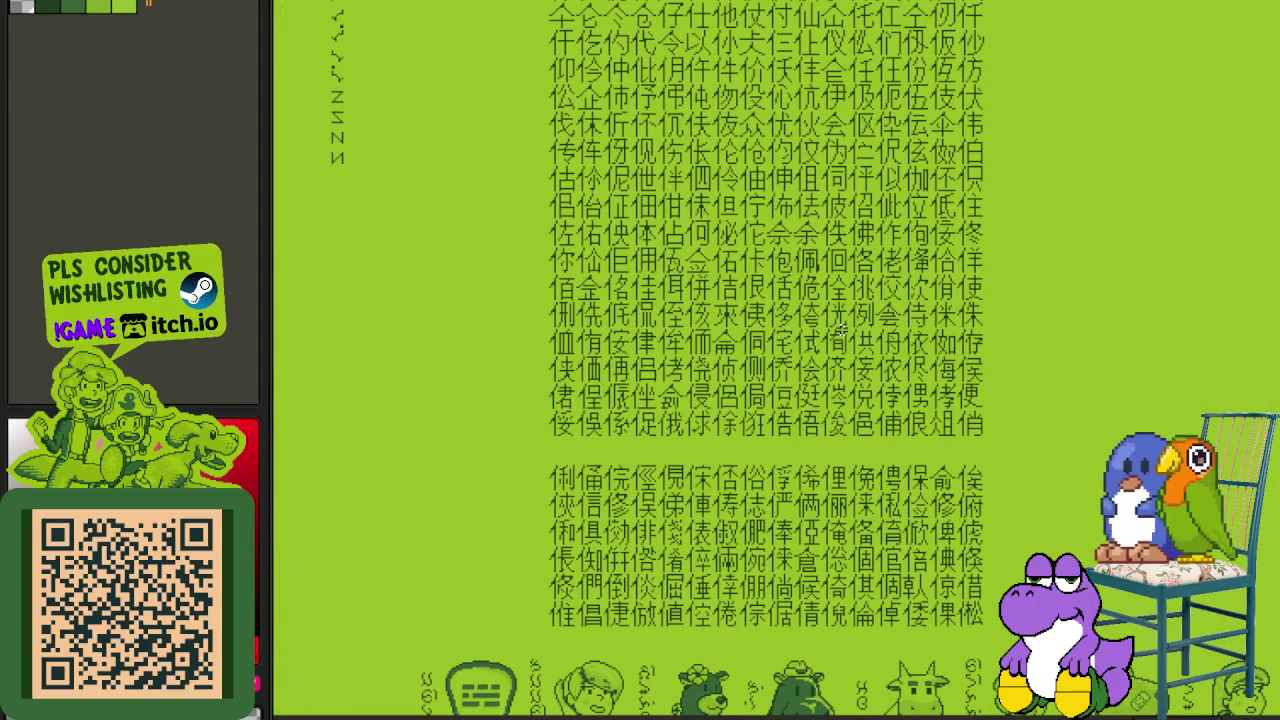
{"action": "scroll", "coordinate": [841, 327], "scroll_direction": "down", "scroll_amount": 3}
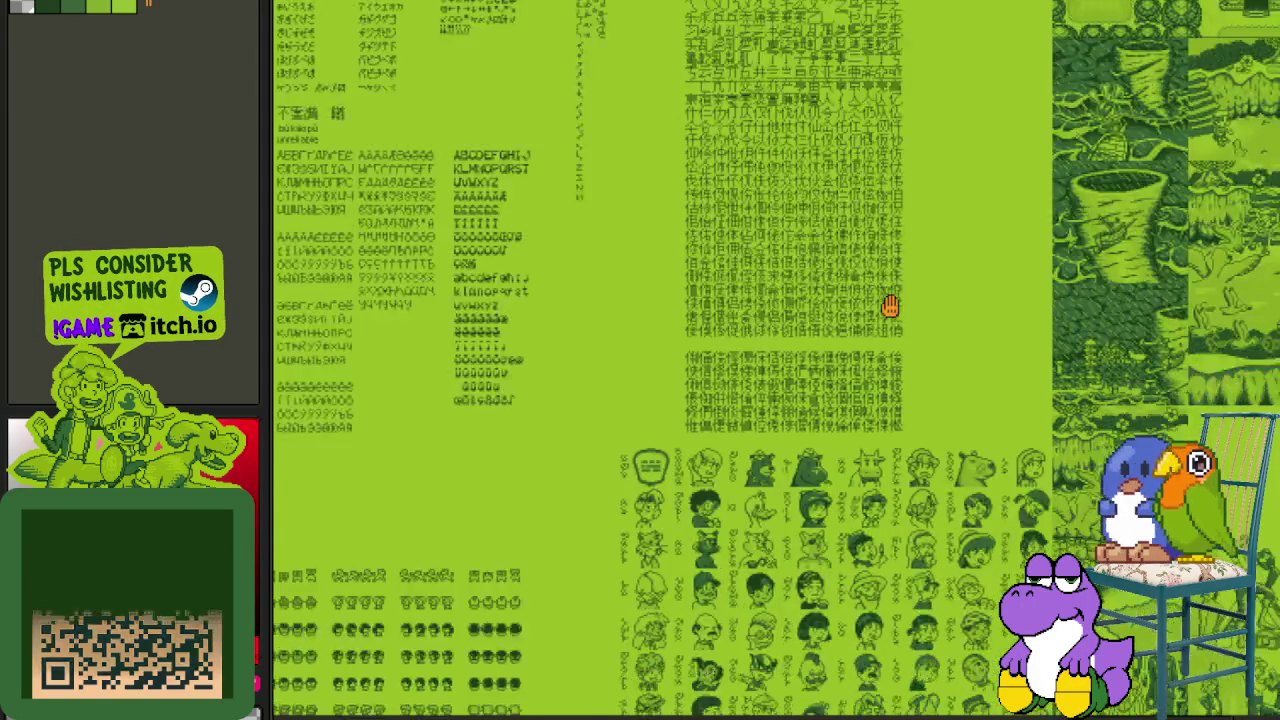
{"action": "left_click_drag", "start_coordinate": [906, 484], "coordinate": [806, 283]}
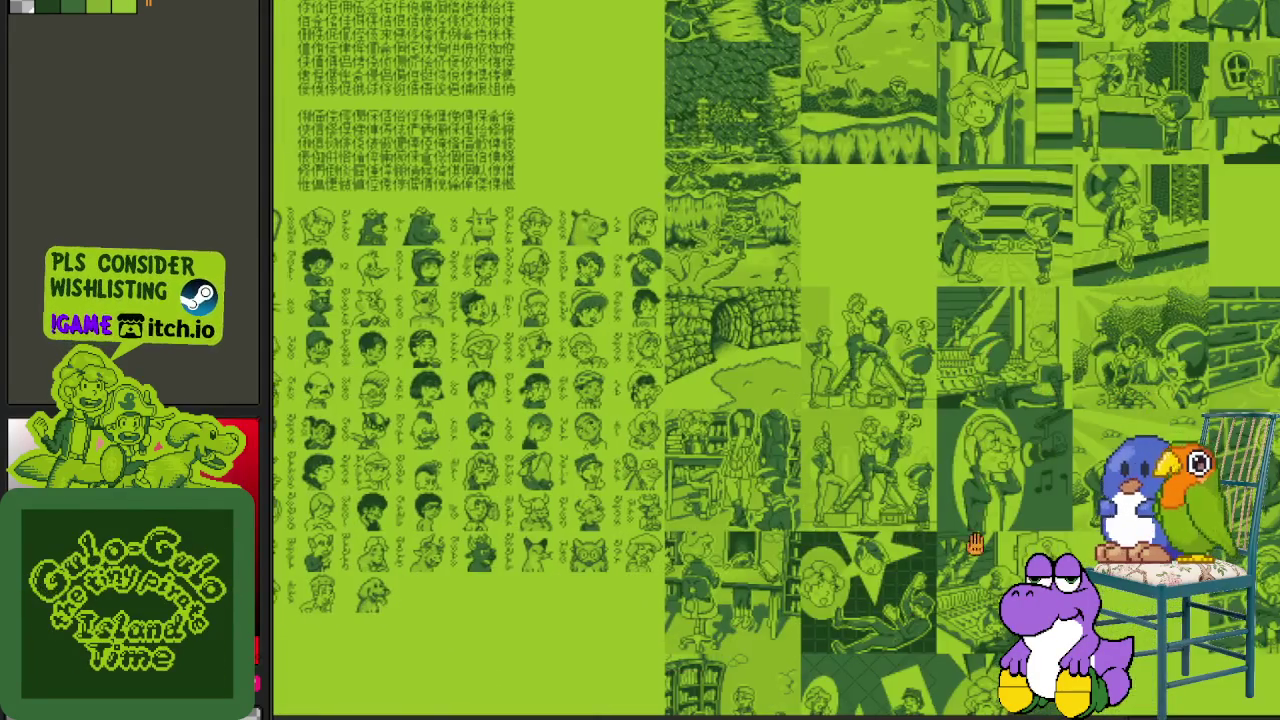
{"action": "mouse_move", "coordinate": [975, 543]}
{"action": "left_mouse_down"}
{"action": "mouse_move", "coordinate": [602, 257]}
{"action": "mouse_move", "coordinate": [471, 335]}
{"action": "left_mouse_up"}
{"action": "scroll", "coordinate": [736, 139], "scroll_direction": "up", "scroll_amount": 3}
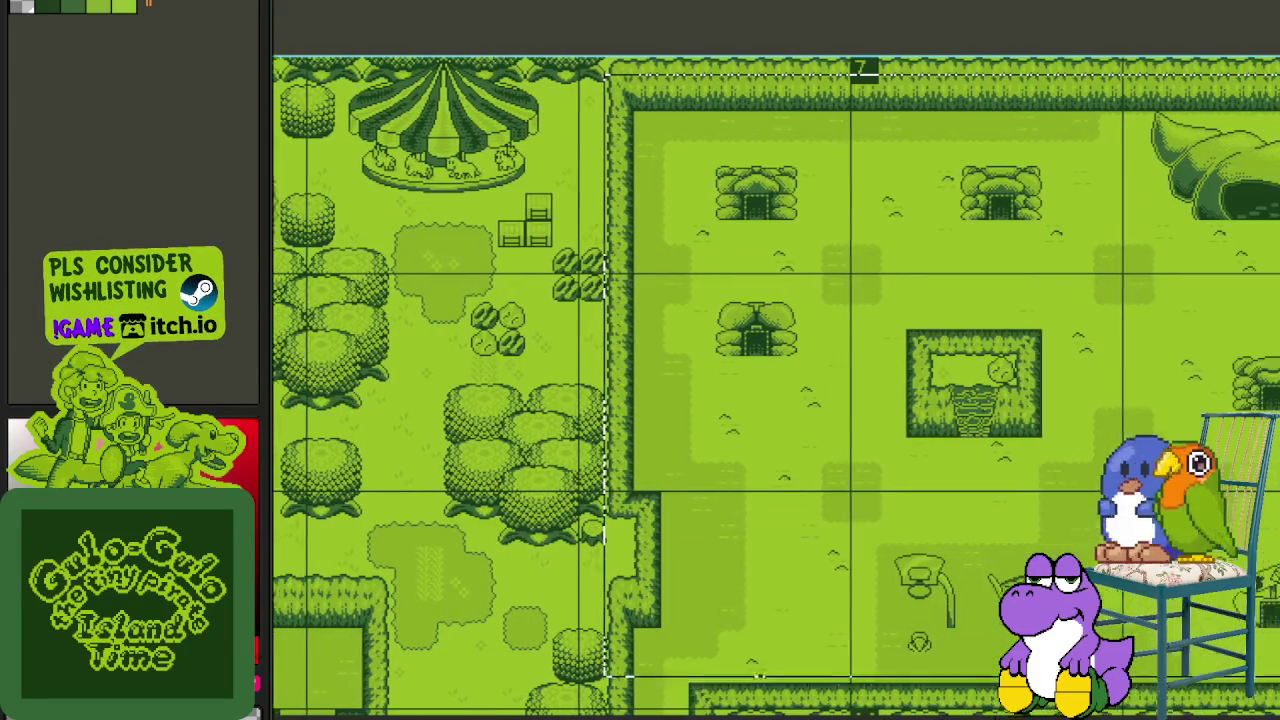
- Zoom into overworld map level 1, then move down to level 8's interior room layouts
{"action": "mouse_move", "coordinate": [680, 456]}
{"action": "left_mouse_down"}
{"action": "mouse_move", "coordinate": [613, 456]}
{"action": "mouse_move", "coordinate": [980, 429]}
{"action": "left_mouse_up"}
{"action": "scroll", "coordinate": [613, 456], "scroll_direction": "down", "scroll_amount": 5}
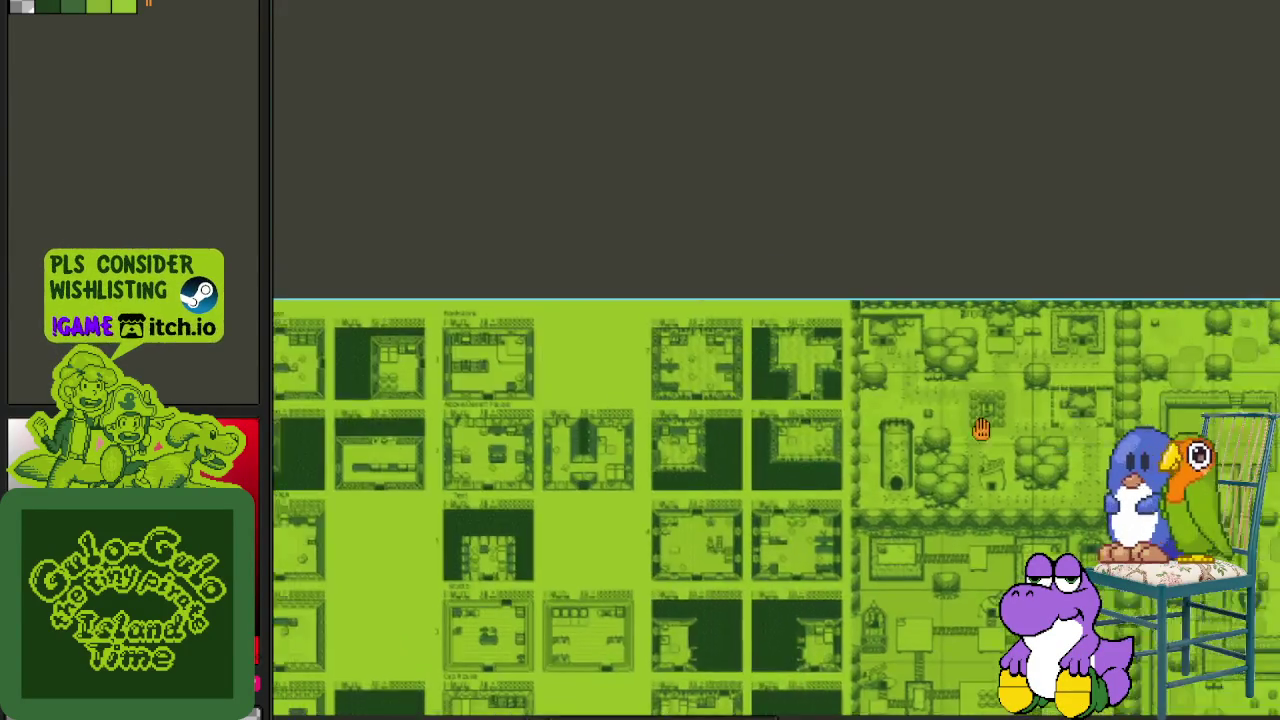
{"action": "scroll", "coordinate": [925, 434], "scroll_direction": "up", "scroll_amount": 3}
{"action": "left_click", "coordinate": [925, 434]}
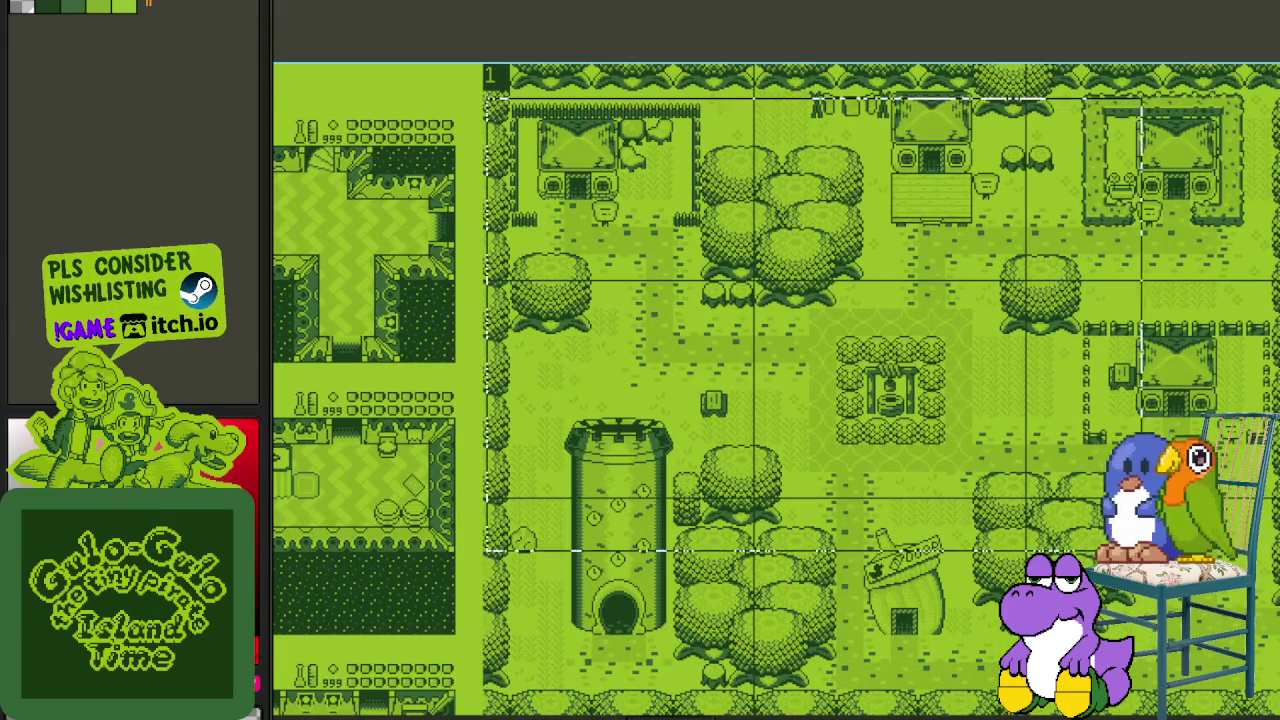
{"action": "left_click", "coordinate": [760, 690]}
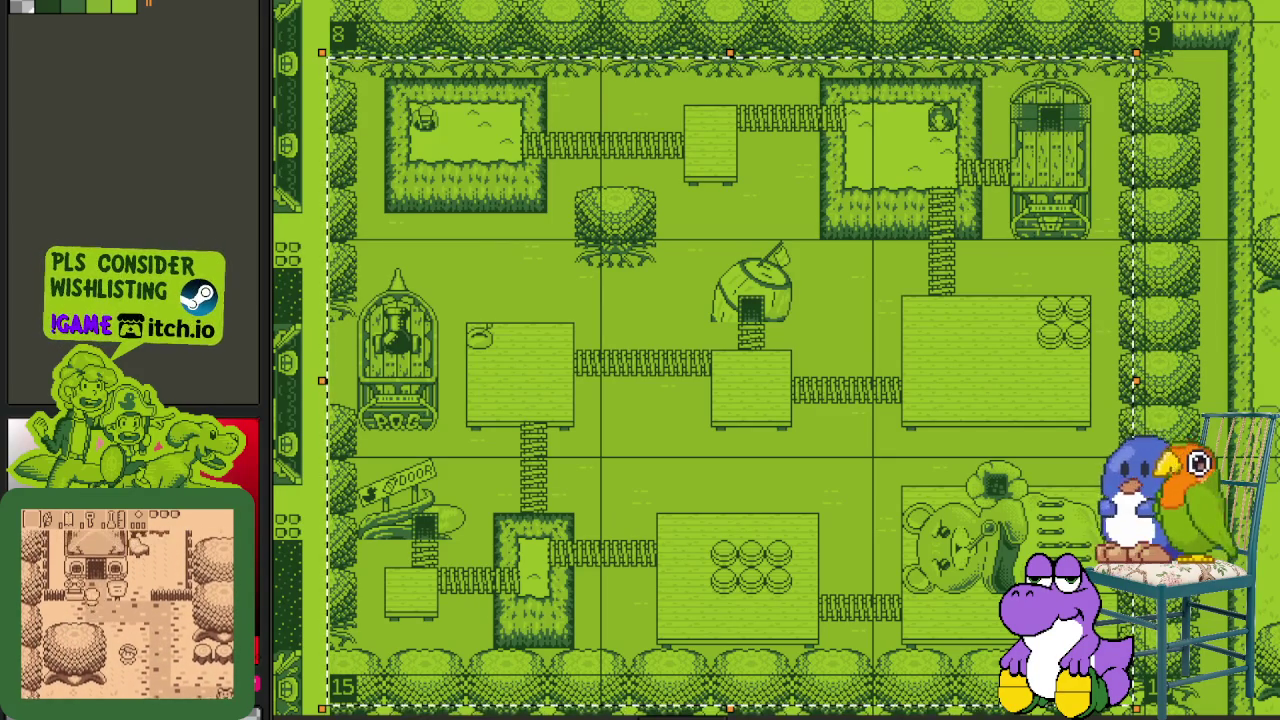
{"action": "scroll", "coordinate": [360, 365], "scroll_direction": "down", "scroll_amount": 2}
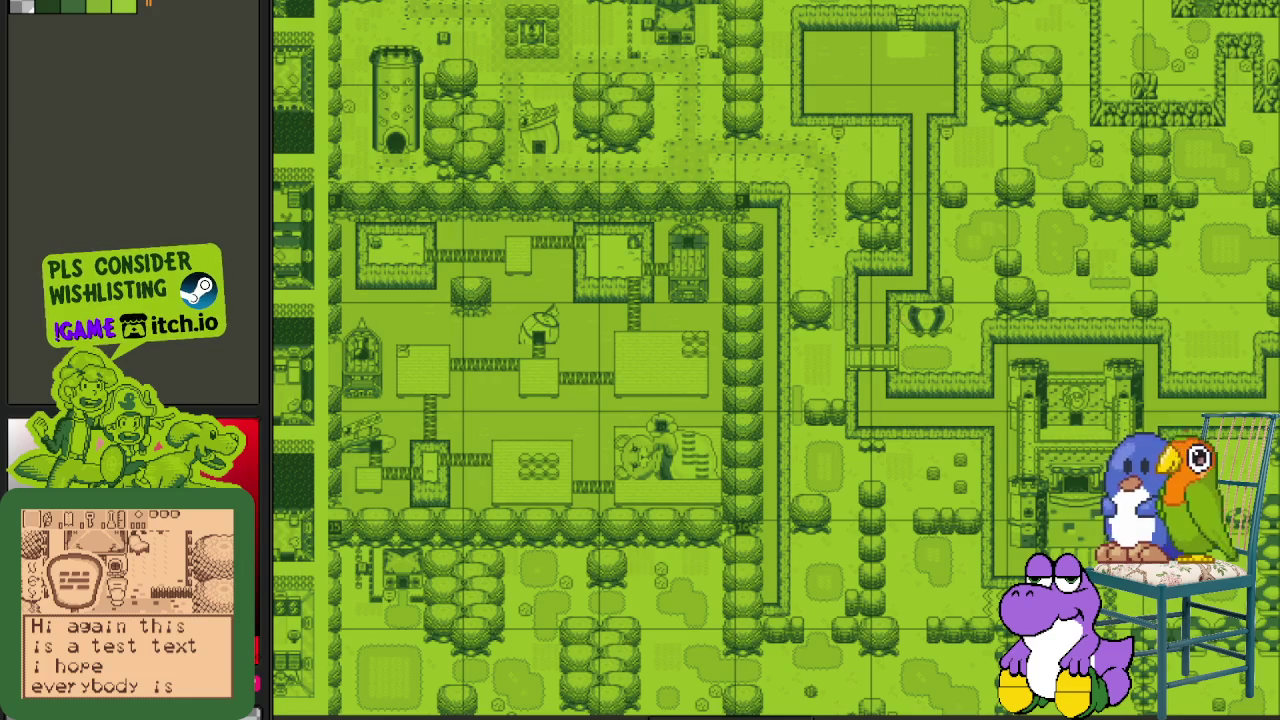
{"action": "scroll", "coordinate": [870, 318], "scroll_direction": "down", "scroll_amount": 1}
{"action": "scroll", "coordinate": [838, 358], "scroll_direction": "down", "scroll_amount": 1}
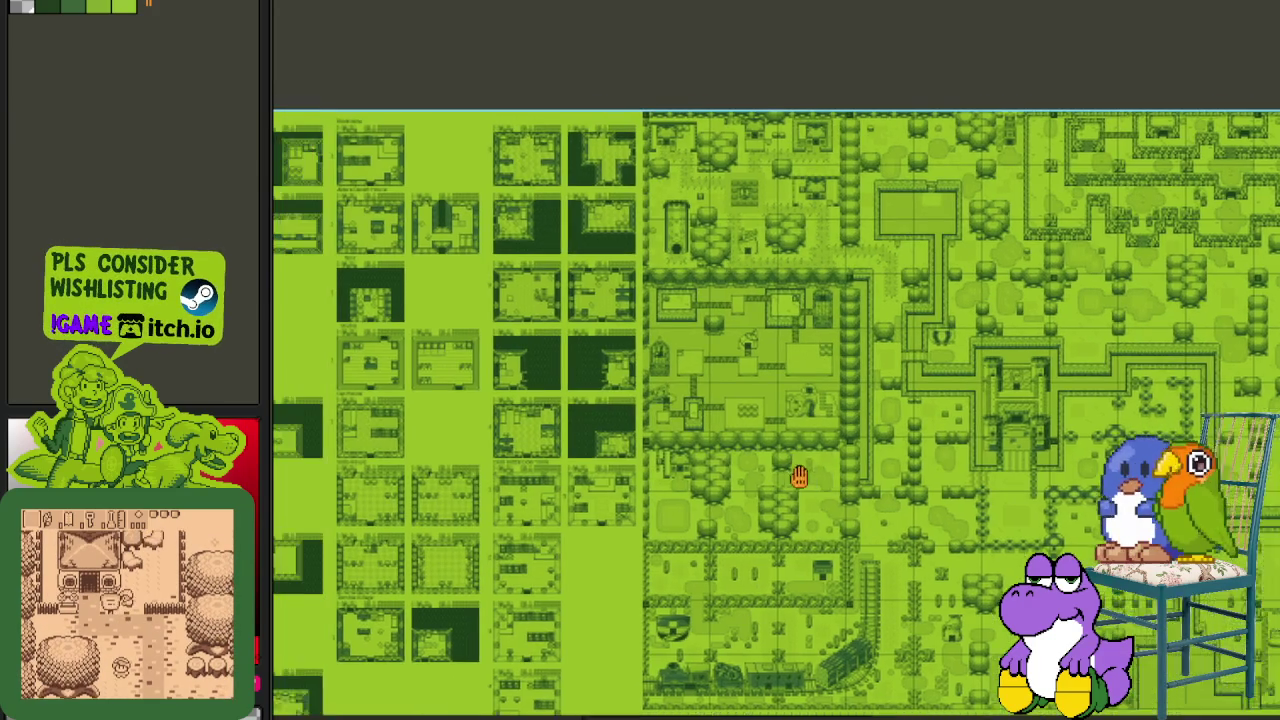
{"action": "scroll", "coordinate": [760, 300], "scroll_direction": "left", "scroll_amount": 2}
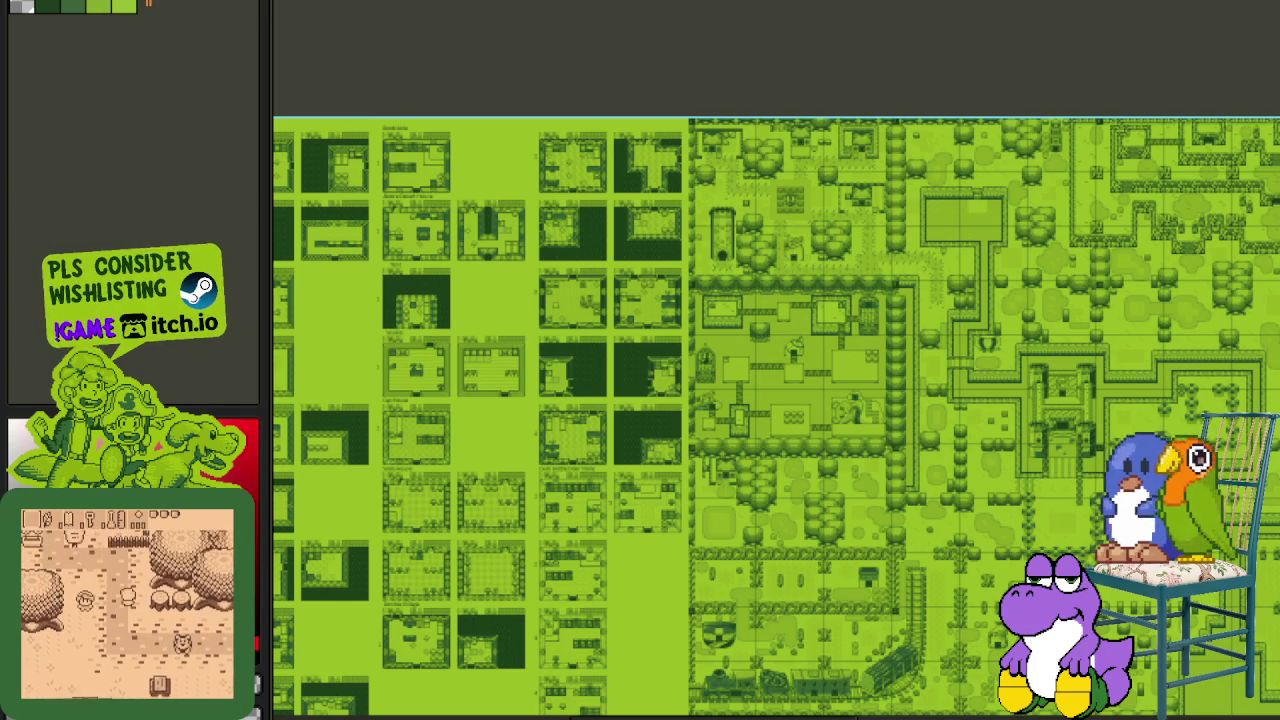
{"action": "scroll", "coordinate": [765, 395], "scroll_direction": "down", "scroll_amount": 1}
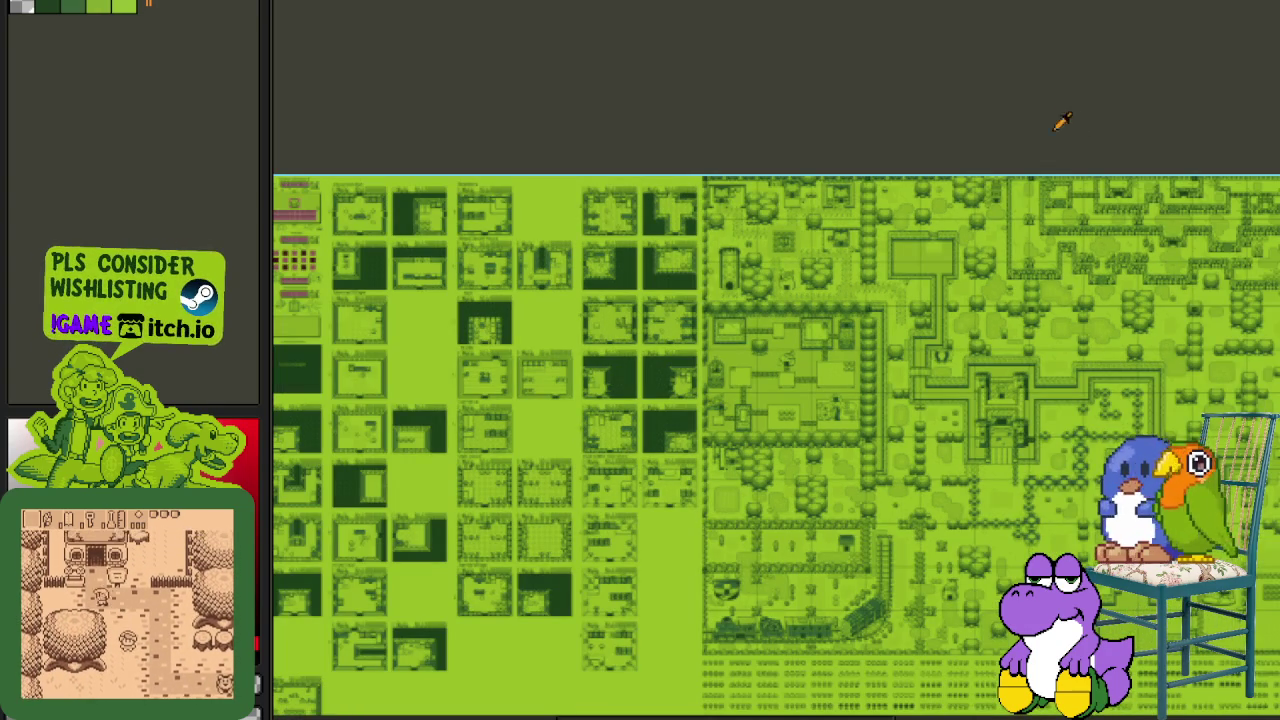
{"action": "left_click_drag", "start_coordinate": [686, 400], "coordinate": [343, 406]}
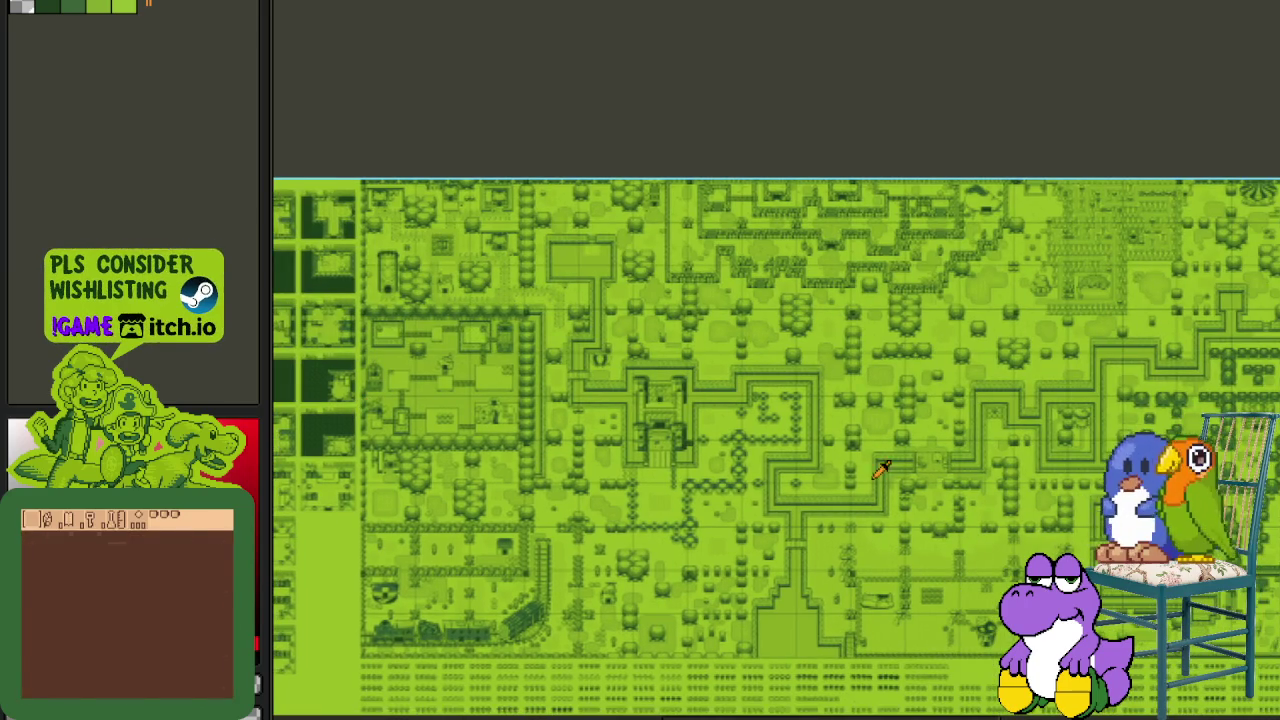
{"action": "mouse_move", "coordinate": [880, 470]}
{"action": "left_mouse_down"}
{"action": "mouse_move", "coordinate": [666, 500]}
{"action": "mouse_move", "coordinate": [480, 491]}
{"action": "left_mouse_up"}
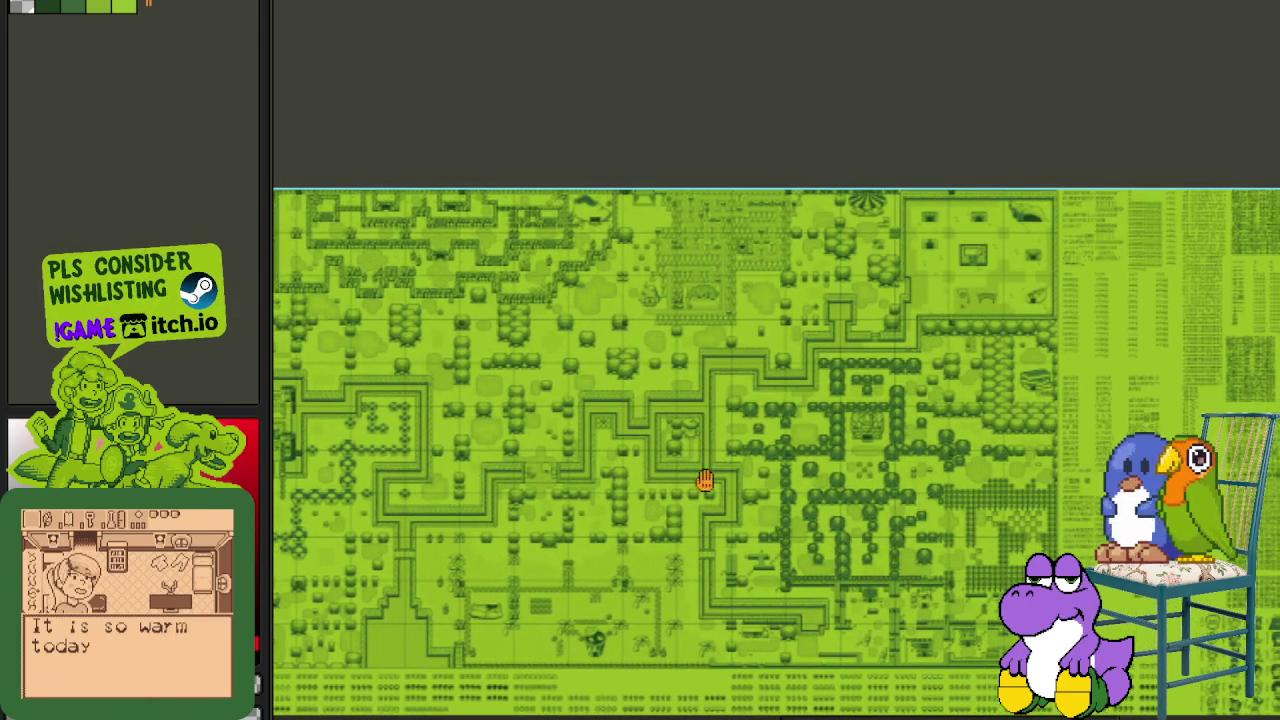
{"action": "scroll", "coordinate": [718, 484], "scroll_direction": "down", "scroll_amount": 1}
{"action": "left_click_drag", "start_coordinate": [951, 514], "coordinate": [760, 323]}
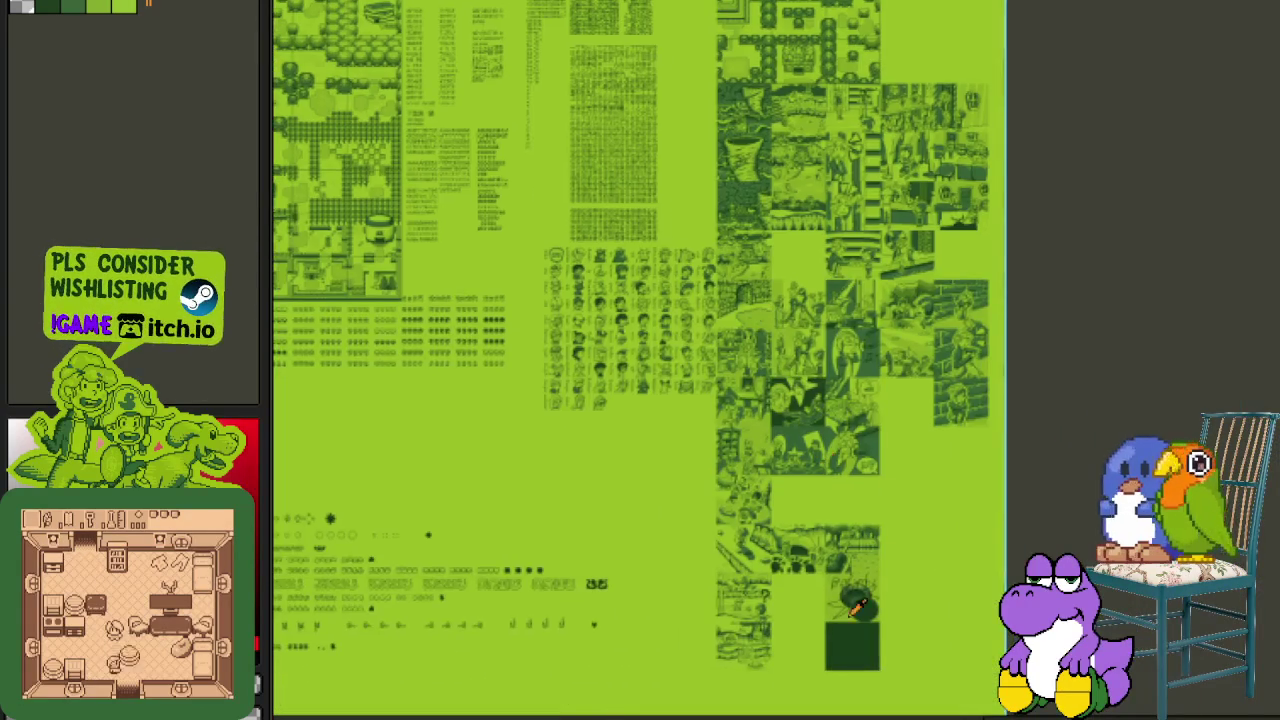